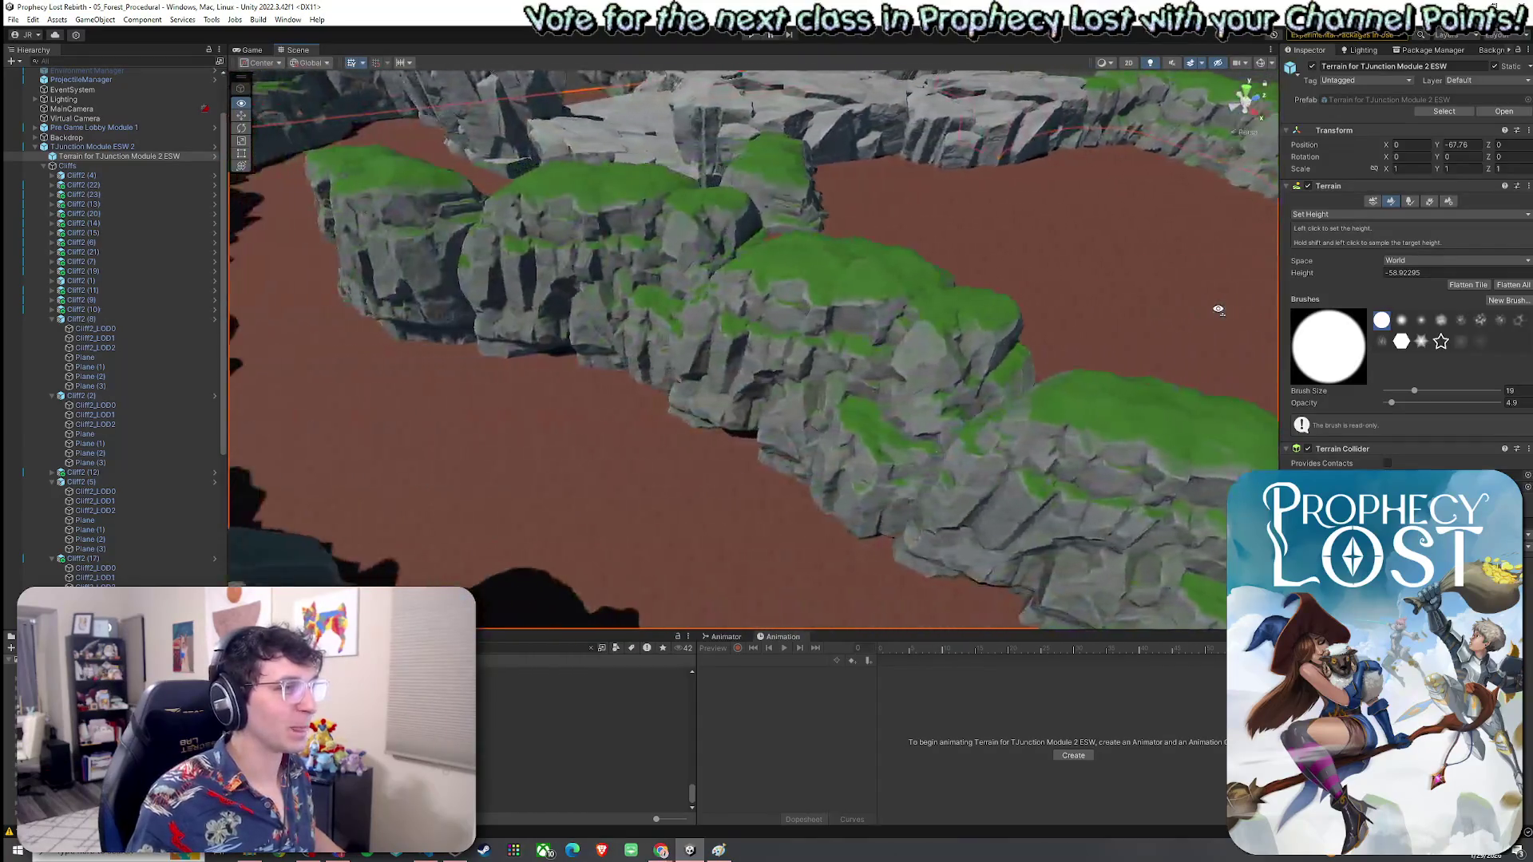
Step: Try the Smooth Height terrain tool on T Junction Module 2 ESW, then return to Paint Texture
key("Up")
key("Up")
key("Up")
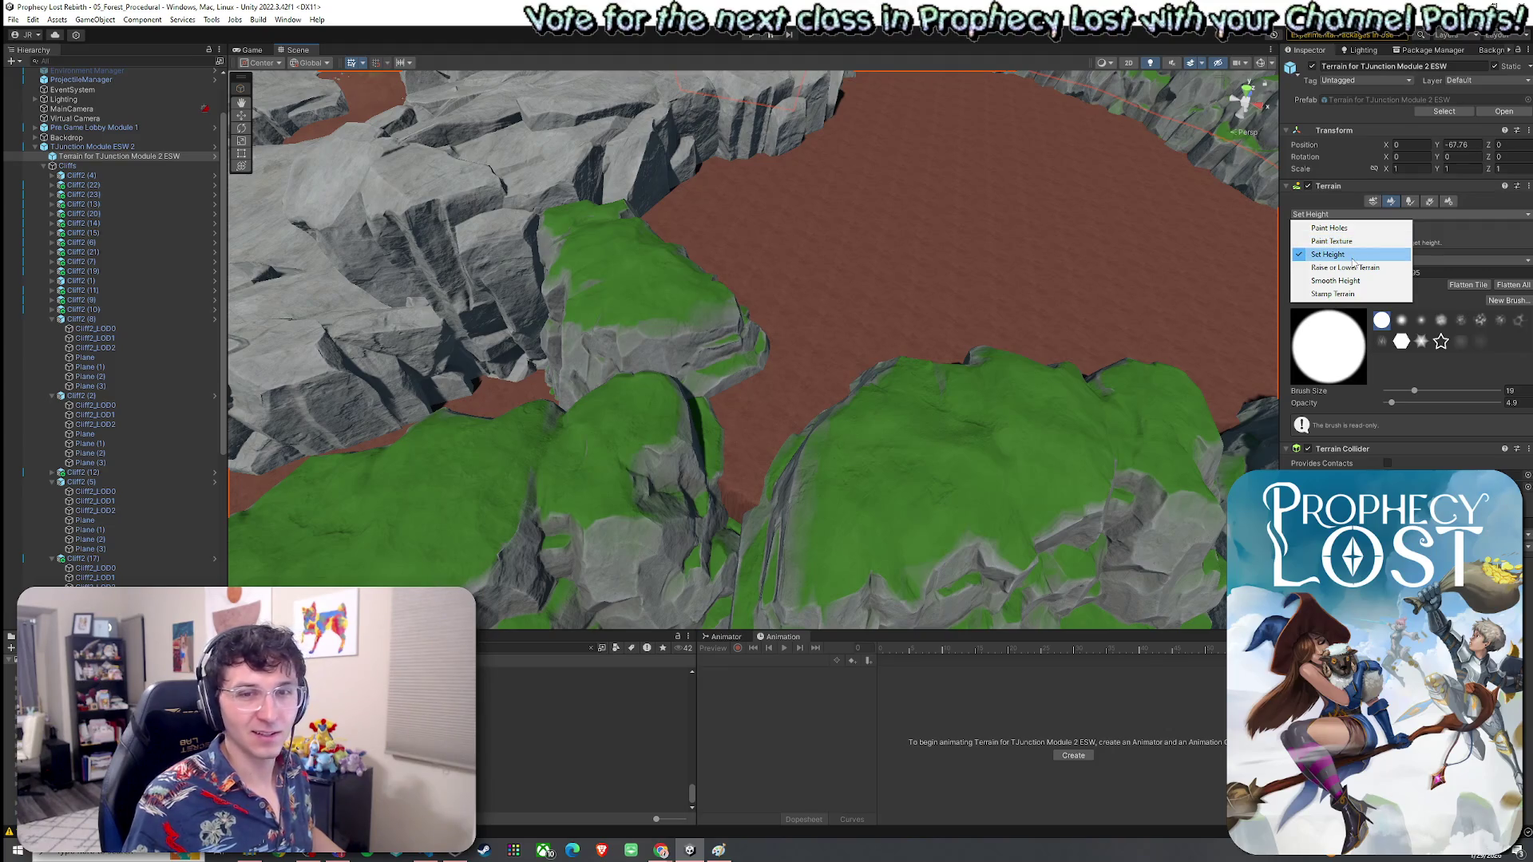
left_click(1332, 241)
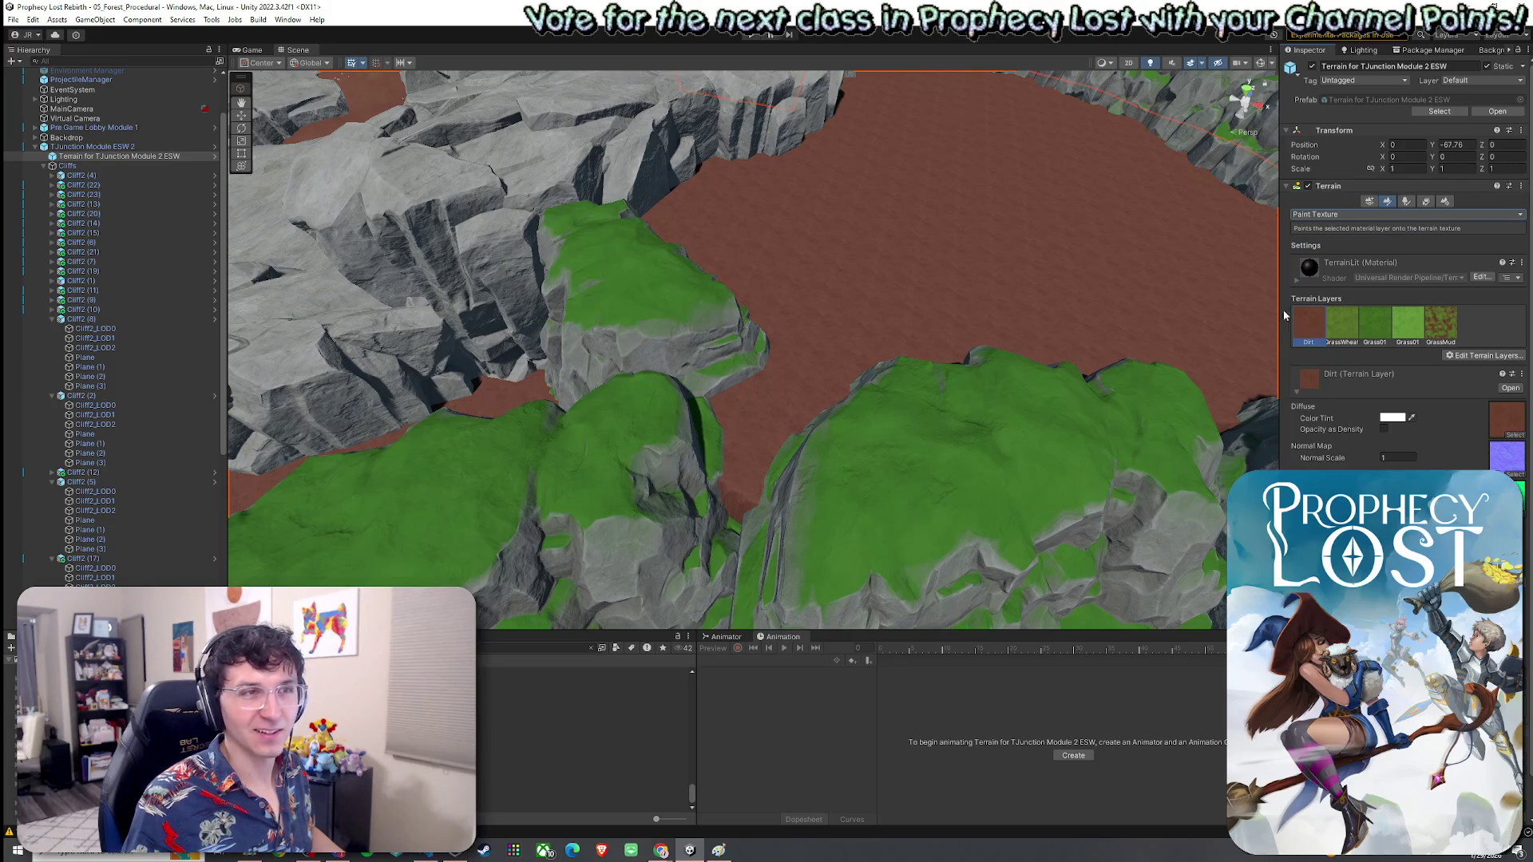
left_click(1329, 243)
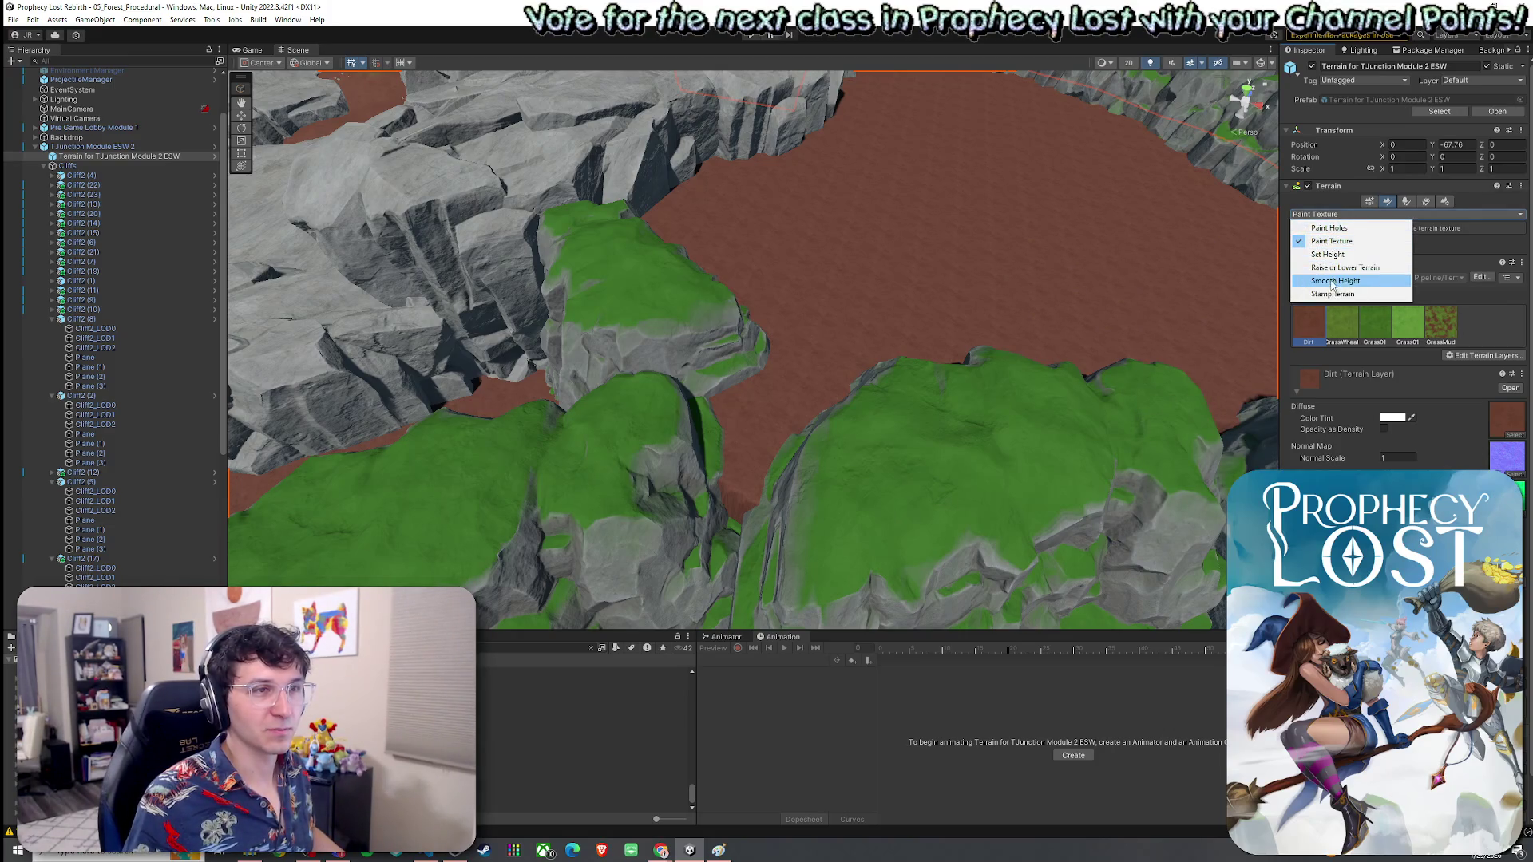
left_click(1333, 281)
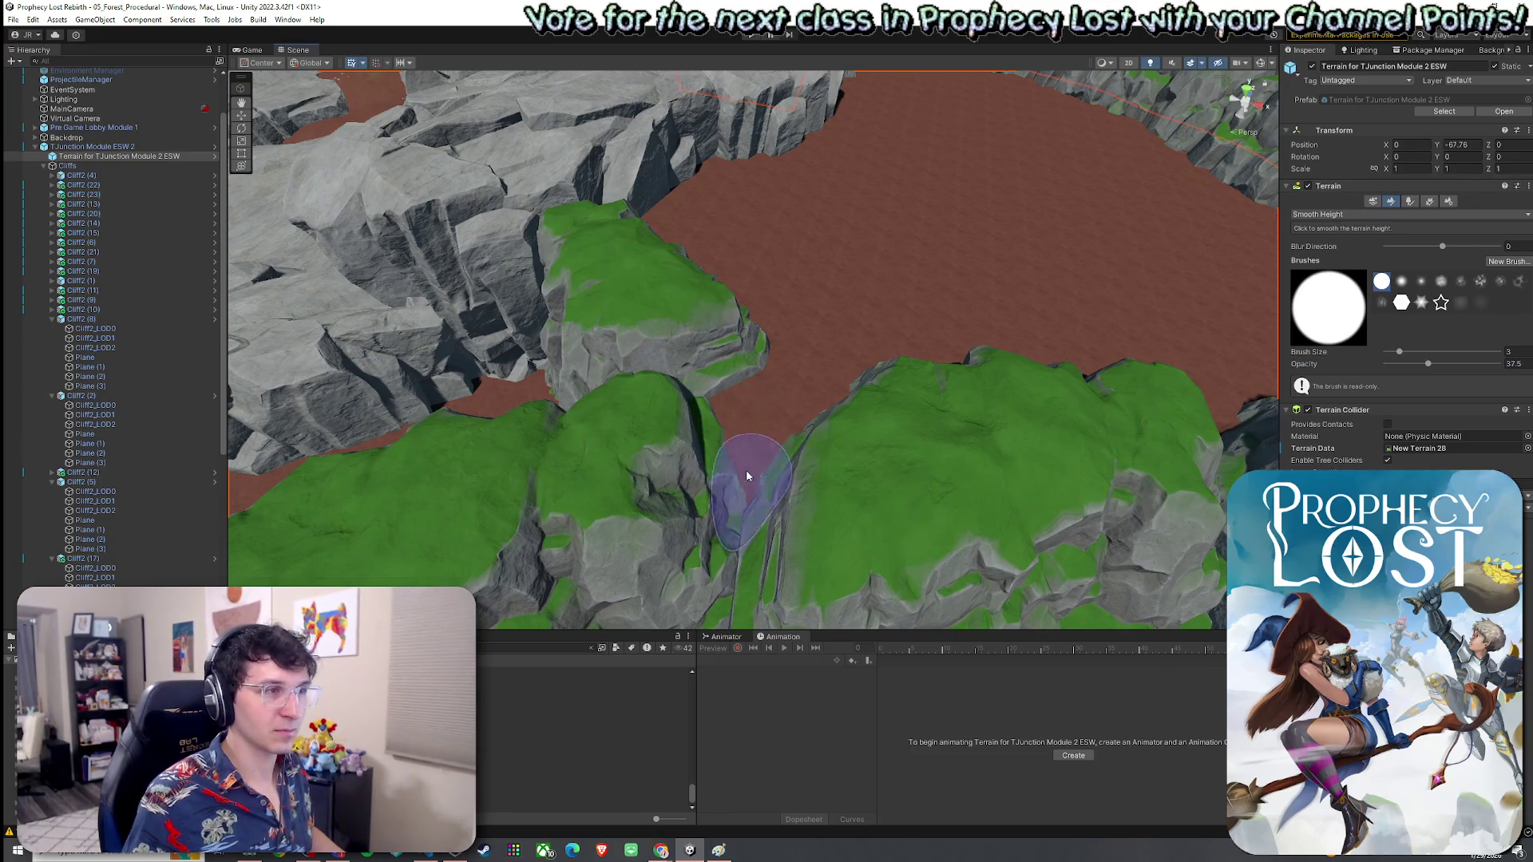
mouse_move(779, 410)
left_mouse_down()
mouse_move(636, 366)
mouse_move(657, 346)
mouse_move(850, 342)
mouse_move(931, 315)
left_mouse_up()
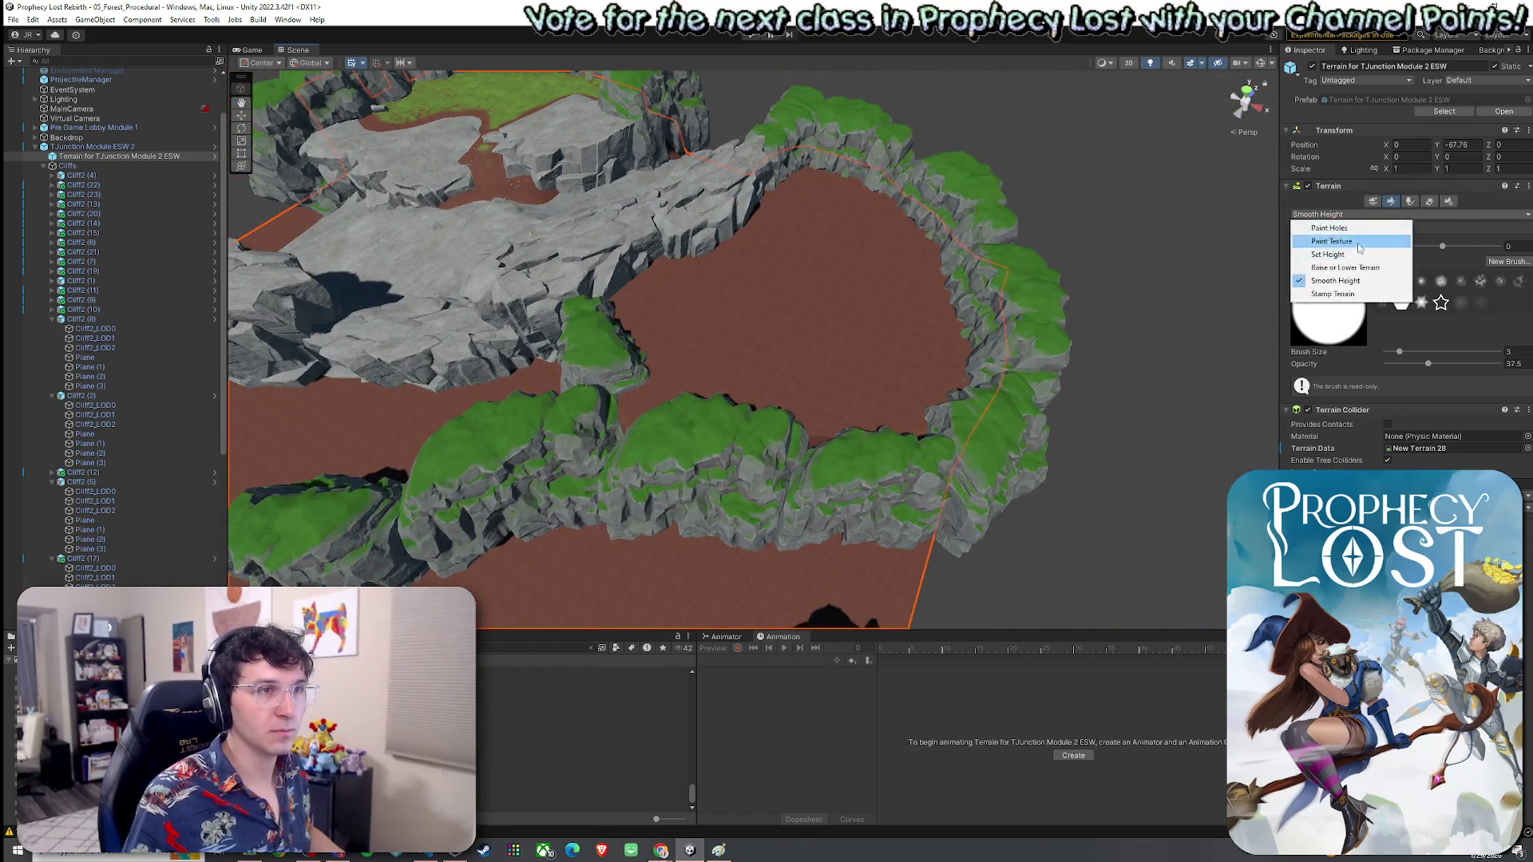
left_click(1360, 243)
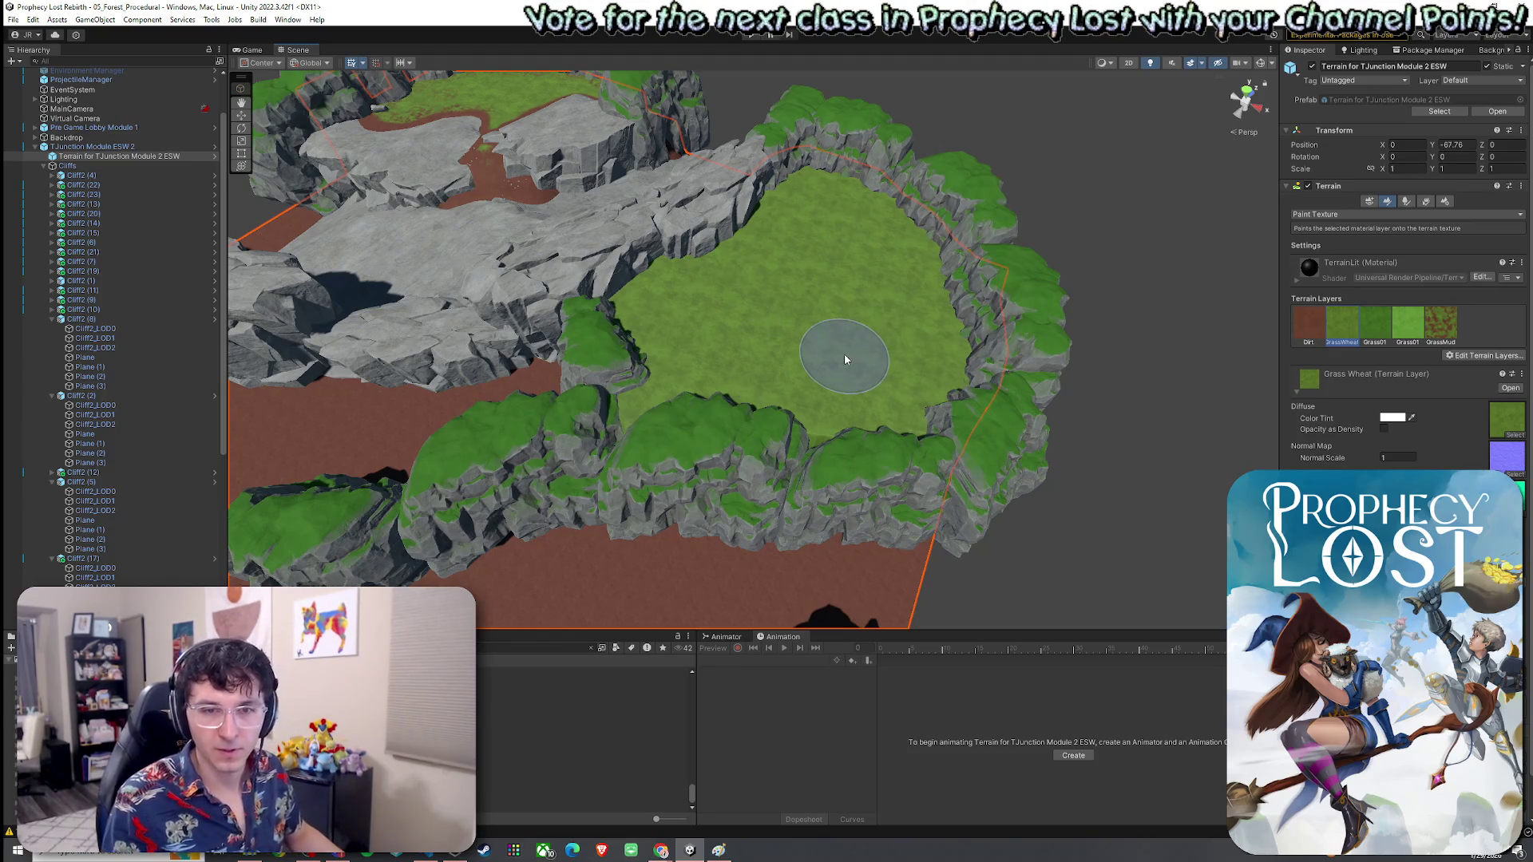
Step: Orbit the view down toward the cliff ring to paint Grass Wheat over its dirt floor
mouse_move(789, 361)
left_mouse_down()
mouse_move(719, 363)
mouse_move(662, 281)
mouse_move(820, 278)
mouse_move(828, 194)
mouse_move(560, 282)
mouse_move(133, 251)
mouse_move(229, 186)
mouse_move(551, 256)
mouse_move(726, 347)
mouse_move(746, 404)
left_mouse_up()
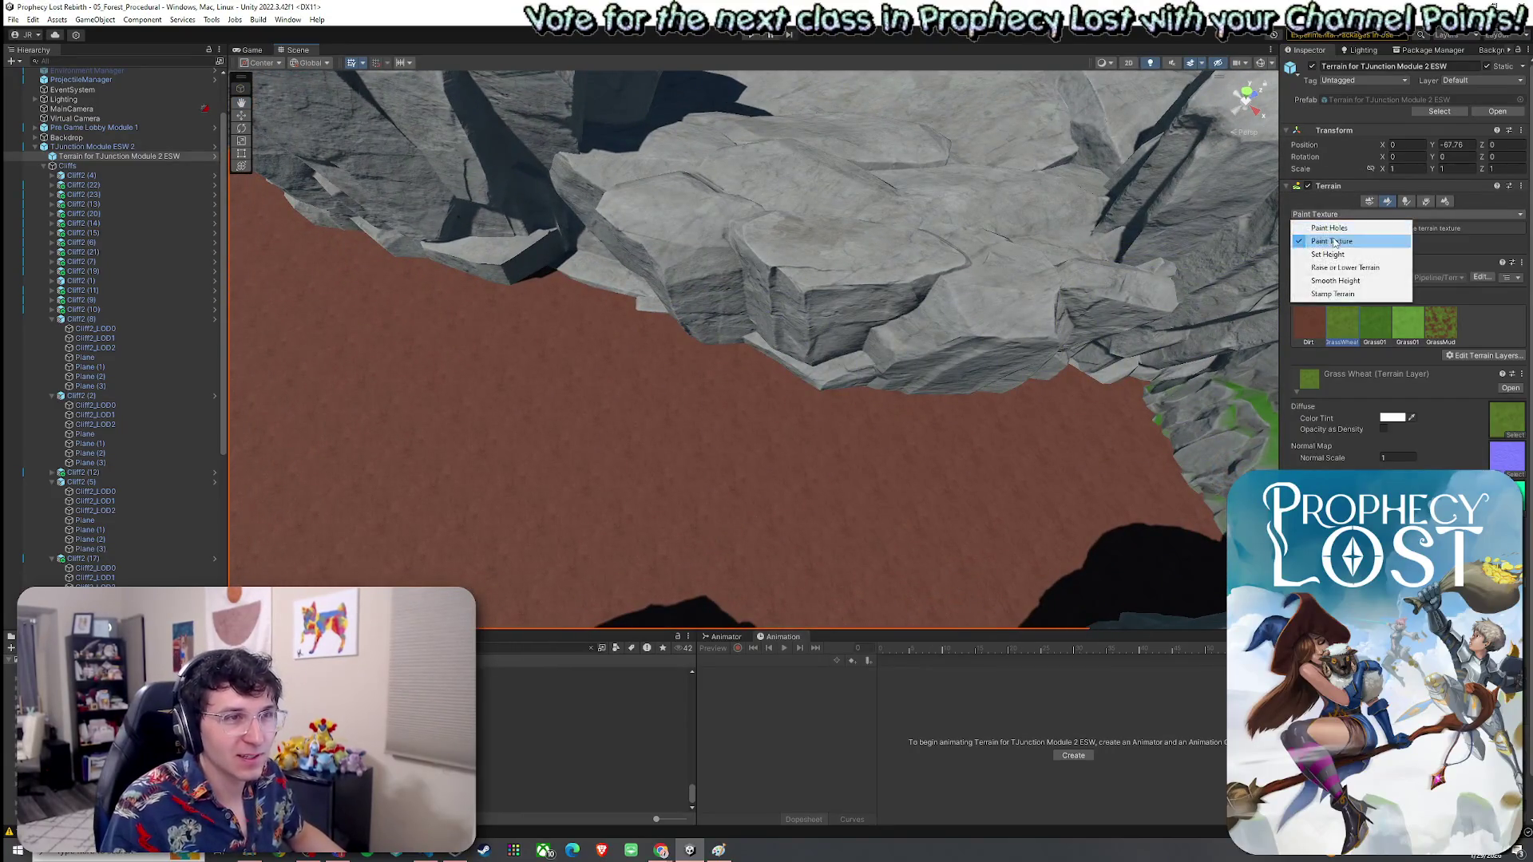
Step: With Set Height, sample a terrain height and flatten the rock chunks to flat dirt
left_click(1335, 255)
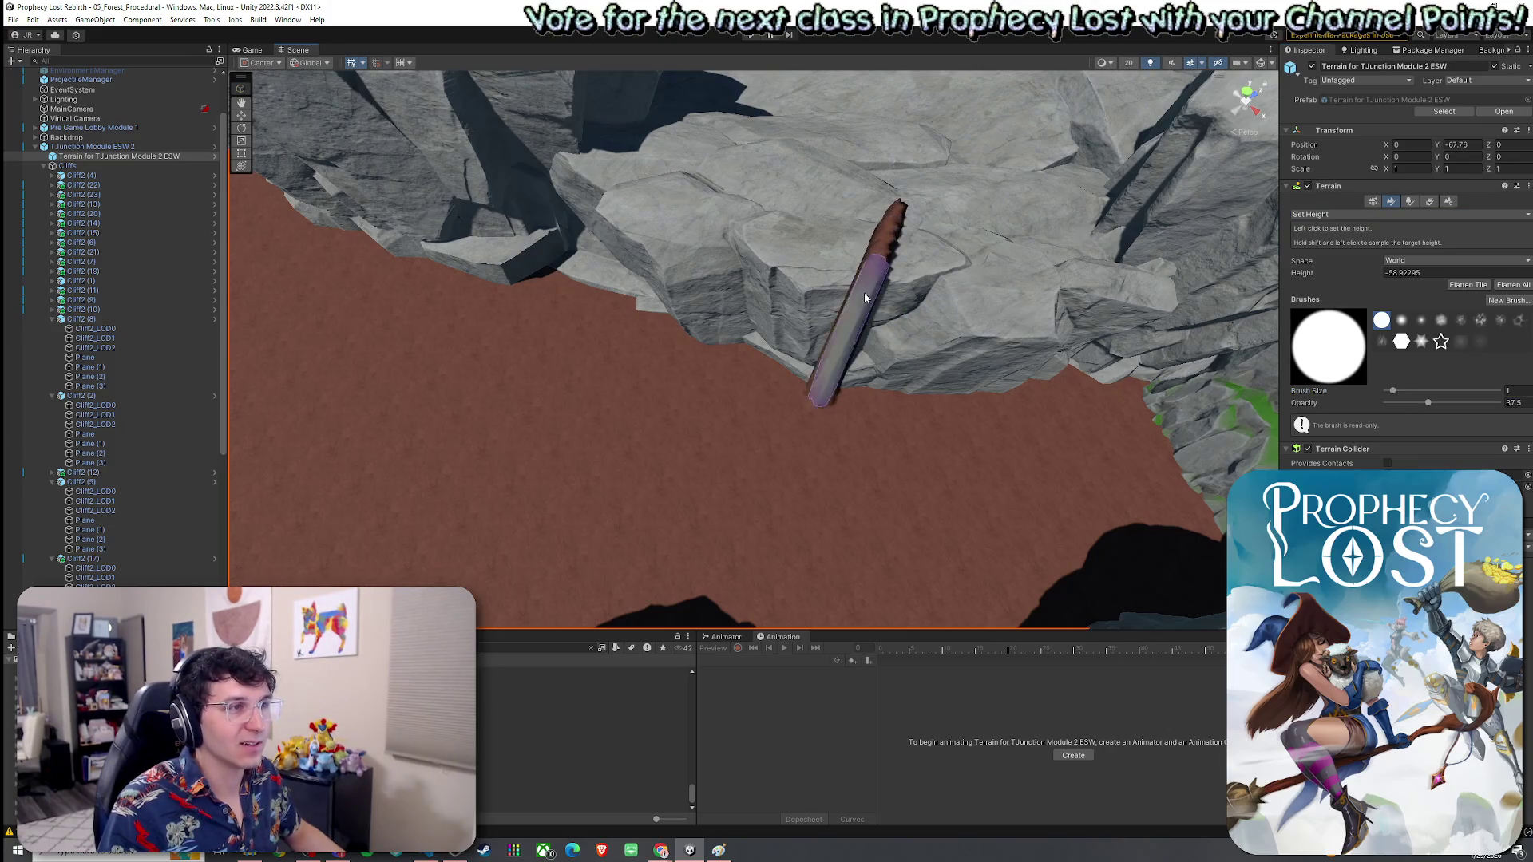
left_click(877, 293, "shift")
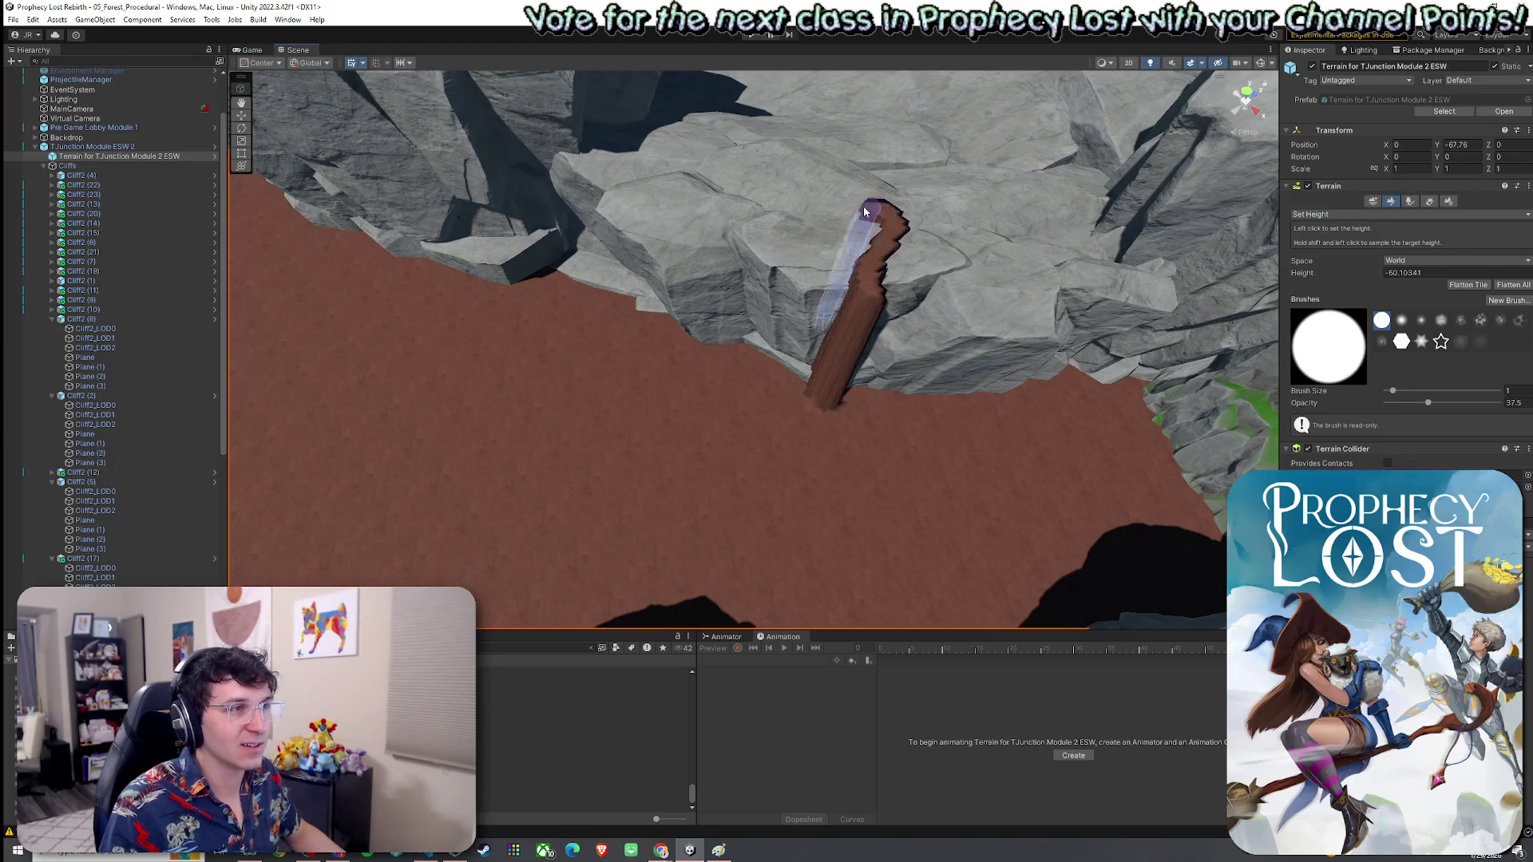
left_click_drag(915, 212, 842, 286)
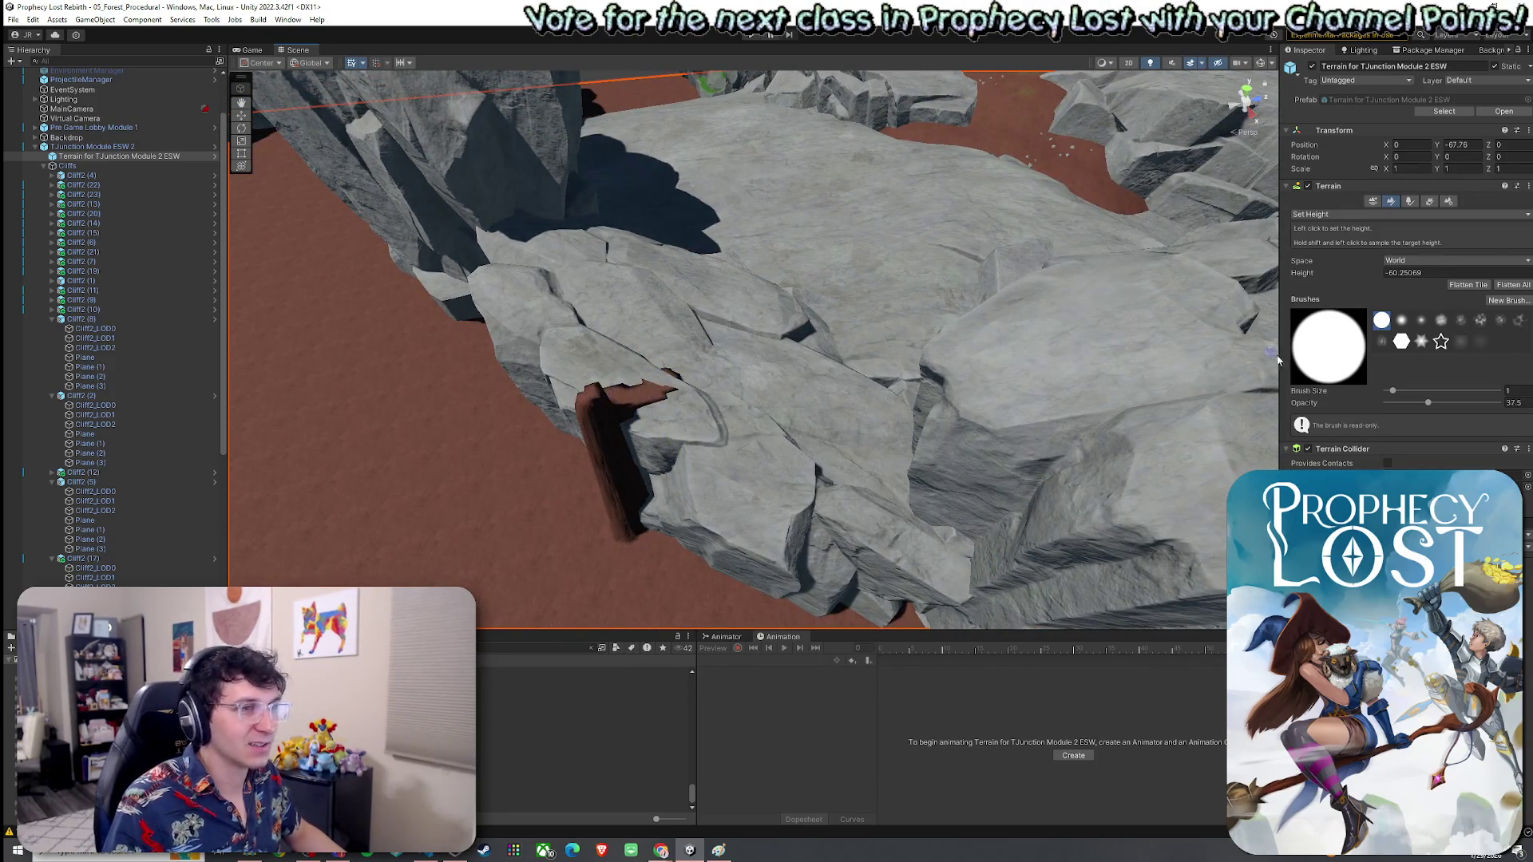
left_click_drag(1395, 397, 1407, 392)
mouse_move(668, 459)
left_mouse_down()
mouse_move(651, 380)
mouse_move(562, 284)
mouse_move(772, 402)
mouse_move(1051, 407)
mouse_move(759, 325)
mouse_move(803, 267)
left_mouse_up()
scroll(773, 402, "down", 3)
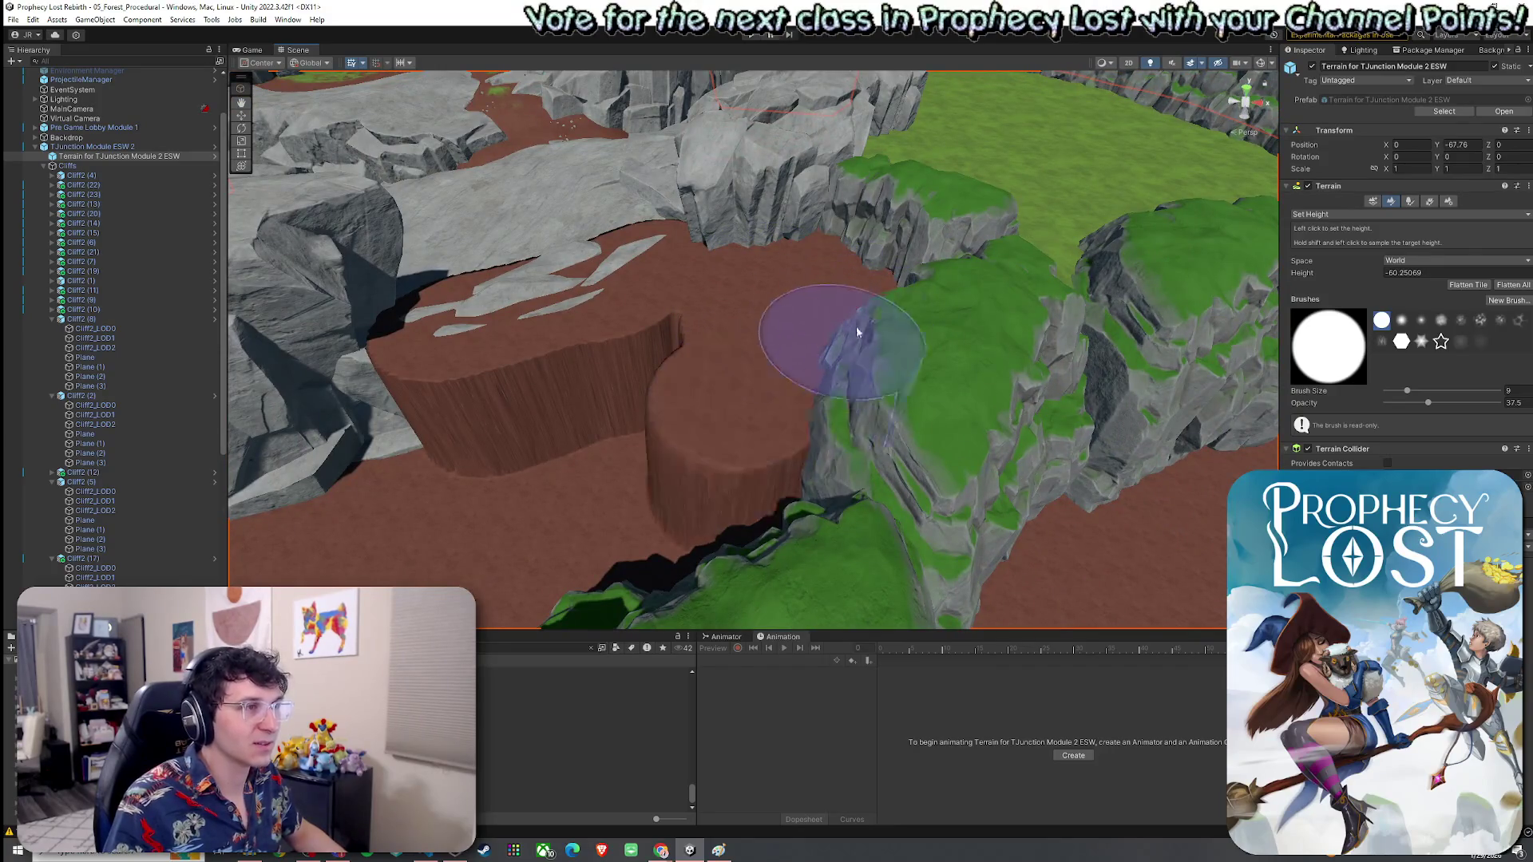
mouse_move(823, 343)
left_mouse_down()
mouse_move(799, 359)
mouse_move(832, 386)
left_mouse_up()
mouse_move(729, 387)
left_mouse_down()
mouse_move(780, 400)
mouse_move(856, 366)
mouse_move(746, 413)
left_mouse_up()
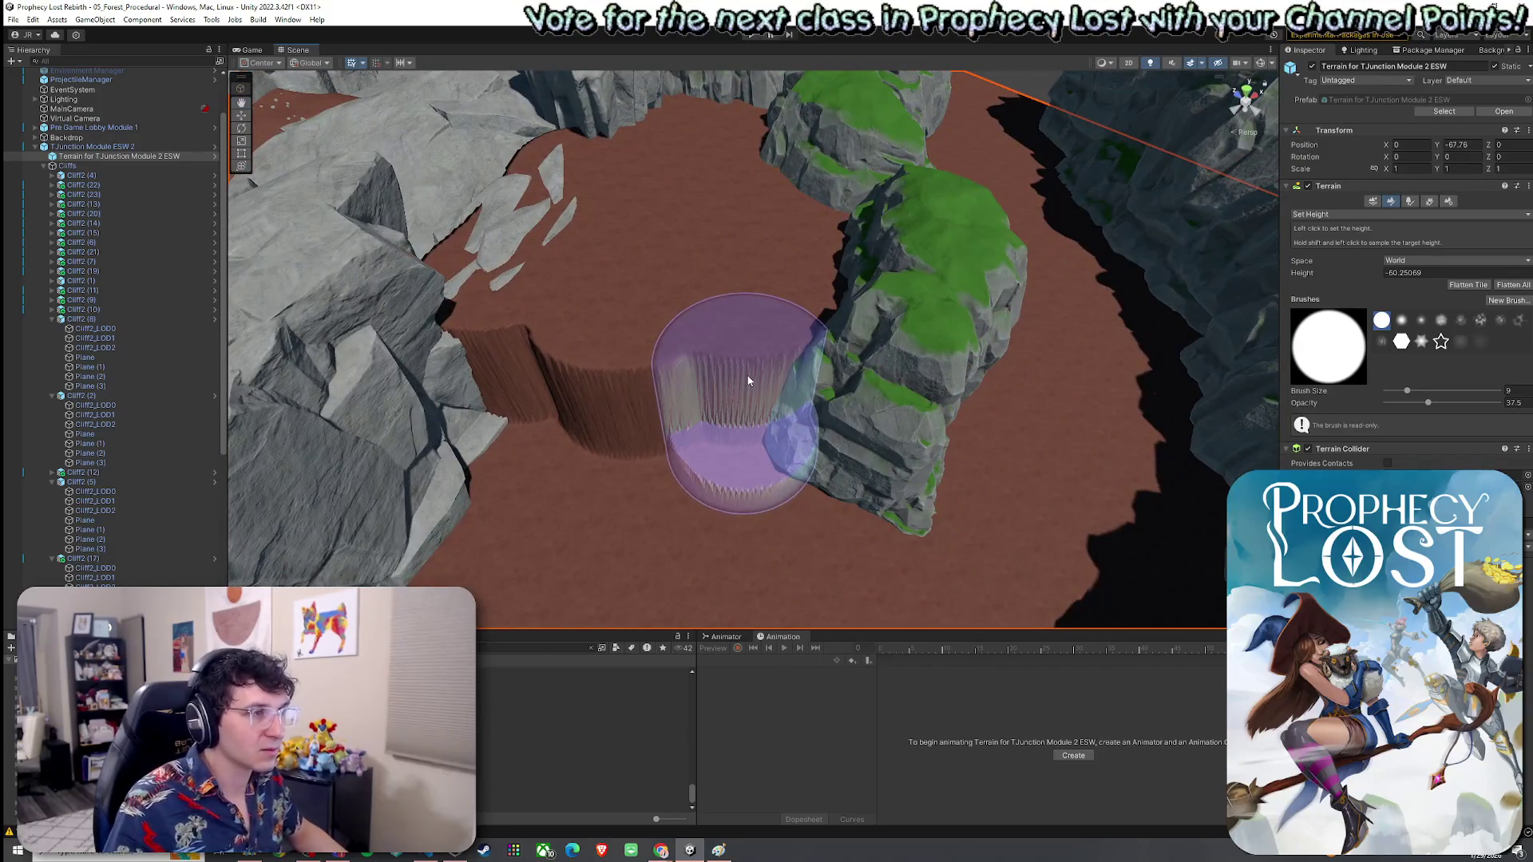
Step: Fill the pit beside the green cliff, then sample a new height and raise a ridge
mouse_move(757, 493)
left_mouse_down()
mouse_move(720, 501)
mouse_move(485, 456)
mouse_move(469, 429)
mouse_move(609, 476)
mouse_move(764, 453)
mouse_move(735, 482)
mouse_move(766, 463)
mouse_move(530, 435)
mouse_move(778, 484)
mouse_move(773, 426)
mouse_move(804, 469)
mouse_move(682, 429)
mouse_move(703, 441)
left_mouse_up()
left_click(798, 499, "shift")
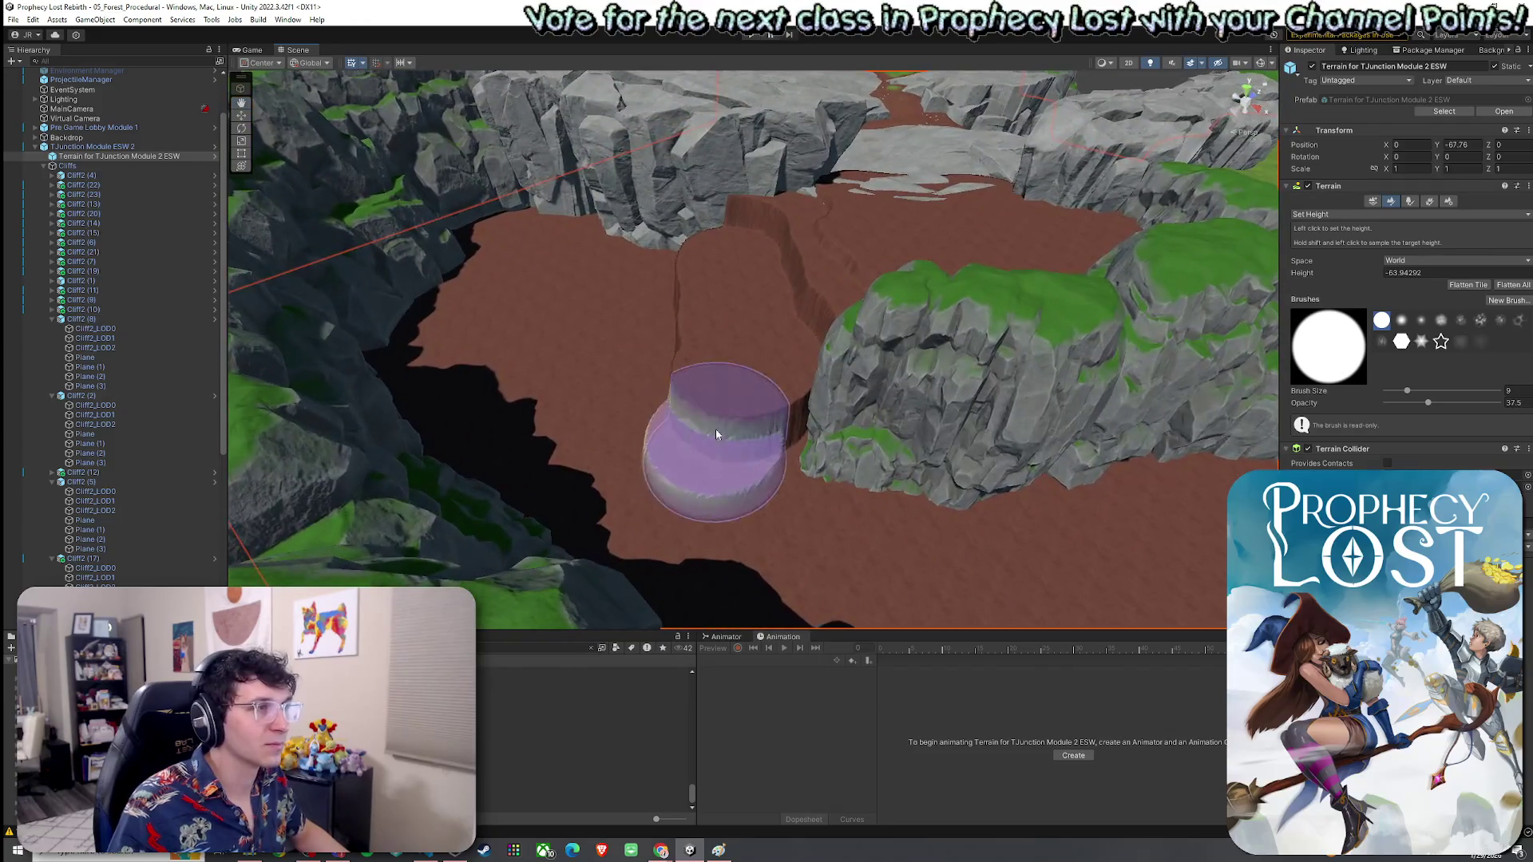
mouse_move(771, 350)
left_mouse_down()
mouse_move(716, 223)
mouse_move(735, 325)
mouse_move(707, 343)
left_mouse_up()
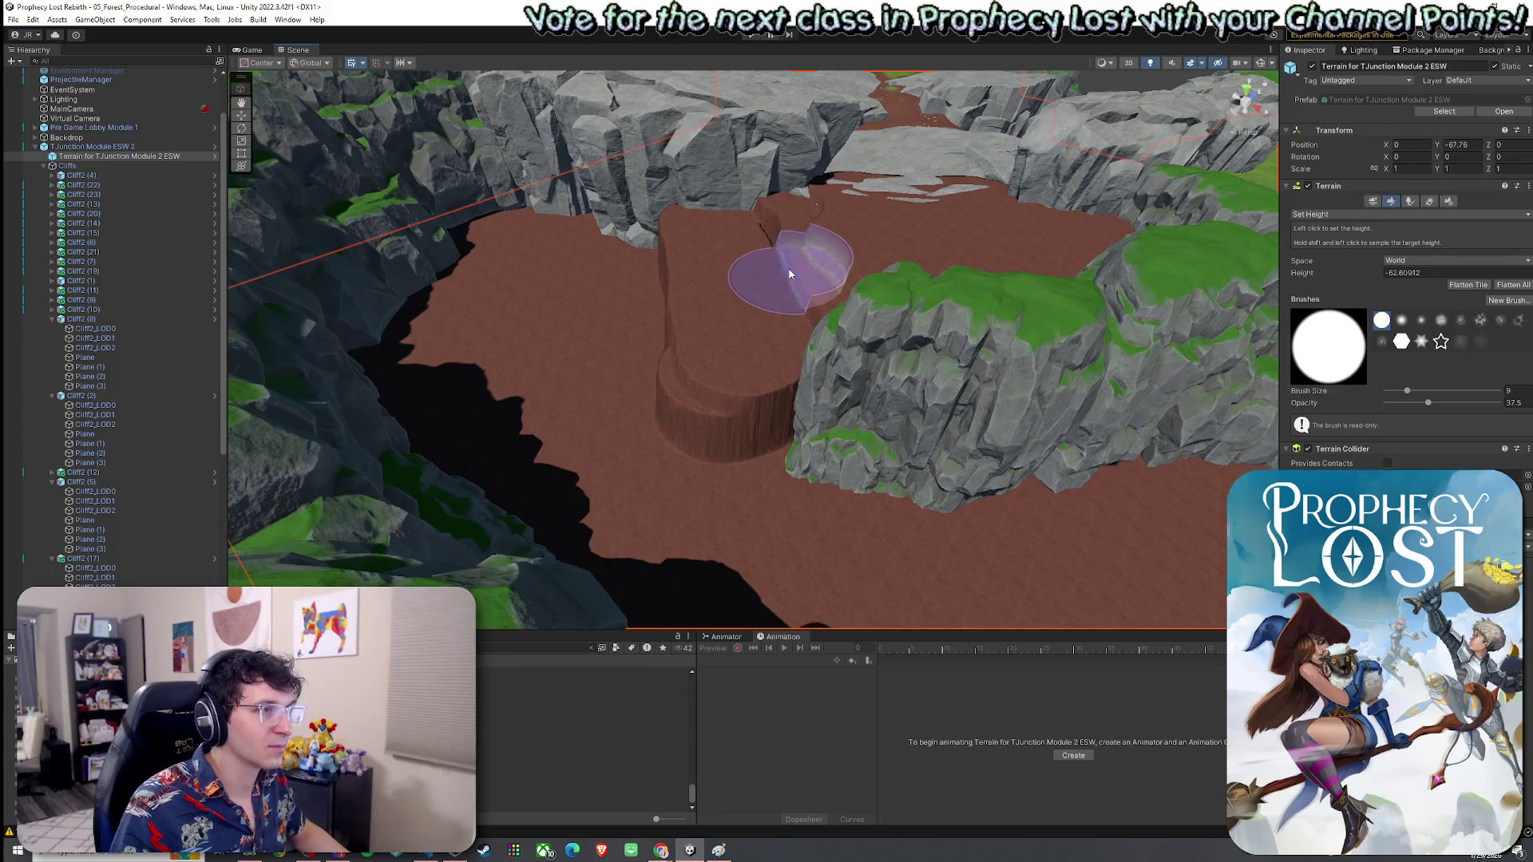
Step: Sample the plateau height to level the stepped column, then raise a lower plateau
left_click(789, 273, "shift")
mouse_move(759, 311)
left_mouse_down()
mouse_move(711, 348)
mouse_move(793, 285)
mouse_move(678, 305)
mouse_move(713, 417)
mouse_move(713, 385)
left_mouse_up()
left_click(717, 401, "shift")
mouse_move(693, 295)
left_mouse_down()
mouse_move(684, 325)
mouse_move(762, 289)
mouse_move(797, 322)
mouse_move(839, 250)
mouse_move(831, 264)
mouse_move(800, 223)
mouse_move(804, 239)
mouse_move(890, 274)
left_mouse_up()
left_click(533, 217, "shift")
mouse_move(533, 217)
left_mouse_down()
mouse_move(625, 217)
mouse_move(873, 264)
mouse_move(875, 214)
mouse_move(726, 289)
mouse_move(634, 274)
left_mouse_up()
left_click(875, 214, "shift")
Step: Sample new heights beside the cliff and on the stepped terrain for further terraces
left_click(631, 271, "shift")
mouse_move(1060, 396)
left_mouse_down()
mouse_move(969, 415)
mouse_move(951, 482)
mouse_move(877, 467)
left_mouse_up()
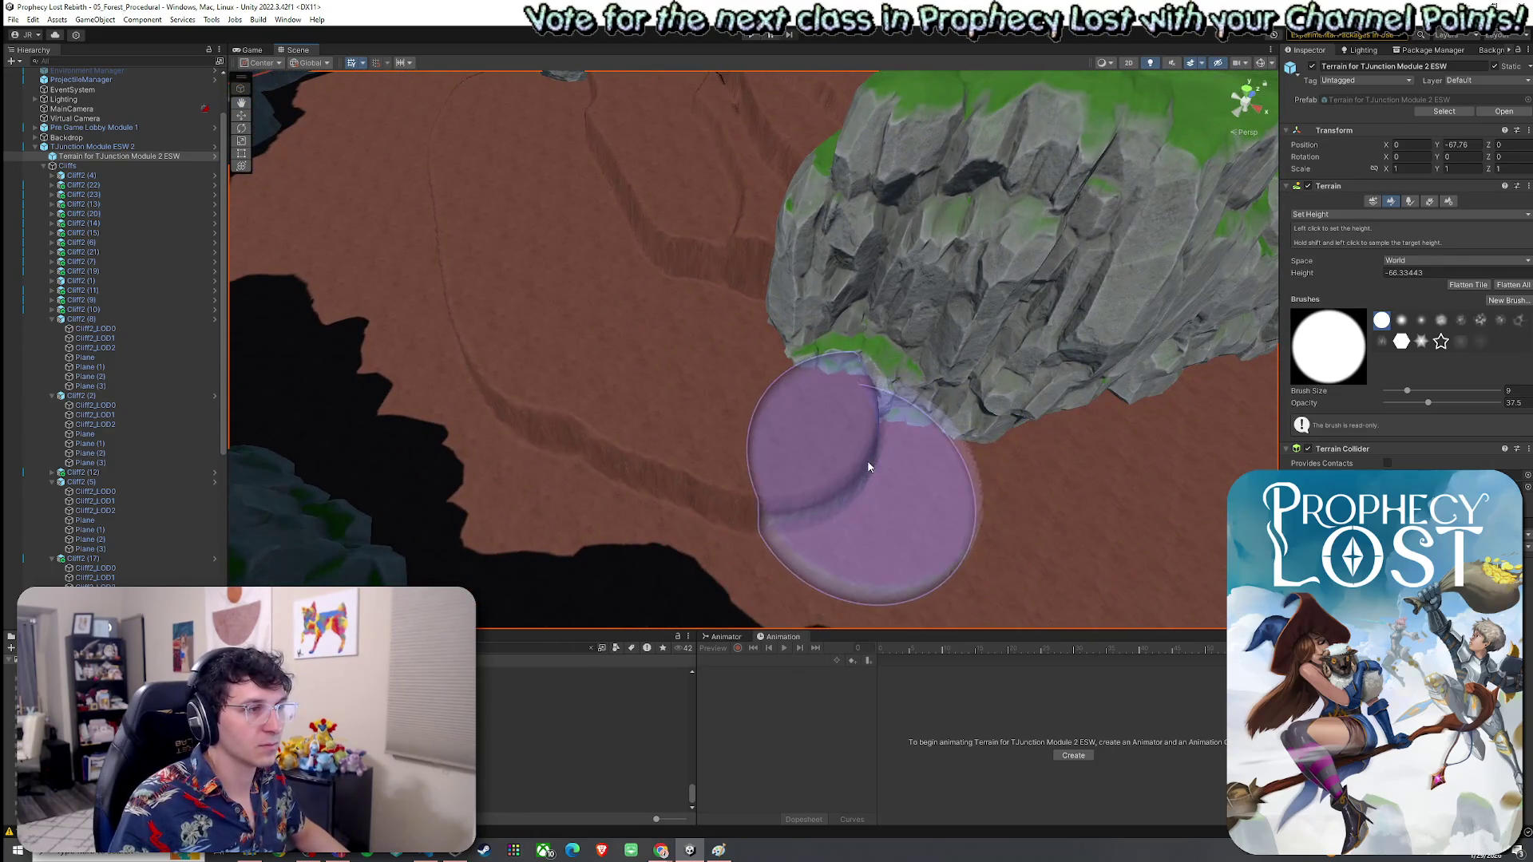
left_click(867, 460, "shift")
mouse_move(765, 465)
left_mouse_down()
mouse_move(673, 467)
mouse_move(859, 510)
mouse_move(530, 352)
left_mouse_up()
left_click(406, 342, "shift")
mouse_move(406, 342)
left_mouse_down()
mouse_move(466, 380)
mouse_move(914, 386)
mouse_move(958, 374)
mouse_move(962, 332)
mouse_move(924, 386)
mouse_move(917, 369)
mouse_move(476, 400)
mouse_move(684, 414)
left_mouse_up()
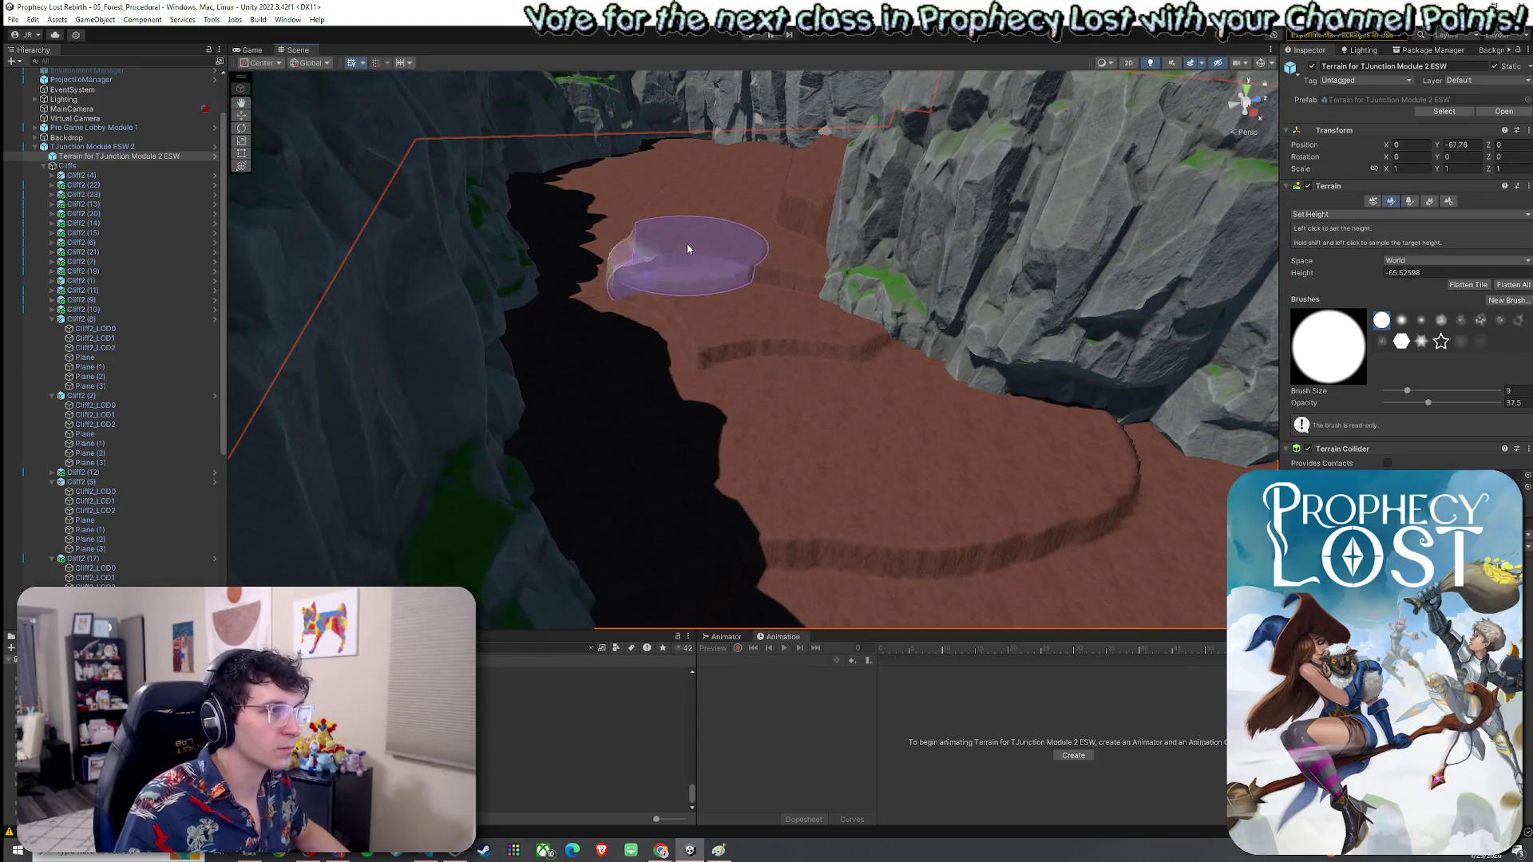
Step: Sample the ledge heights, lay a raised strip and flatten the lower step into a curved edge
left_click(701, 326, "shift")
mouse_move(742, 325)
left_mouse_down()
mouse_move(796, 308)
mouse_move(818, 334)
mouse_move(455, 345)
mouse_move(523, 366)
left_mouse_up()
left_click(649, 289, "shift")
mouse_move(984, 347)
left_mouse_down()
mouse_move(754, 381)
mouse_move(837, 318)
mouse_move(691, 424)
mouse_move(640, 356)
mouse_move(971, 425)
mouse_move(910, 404)
left_mouse_up()
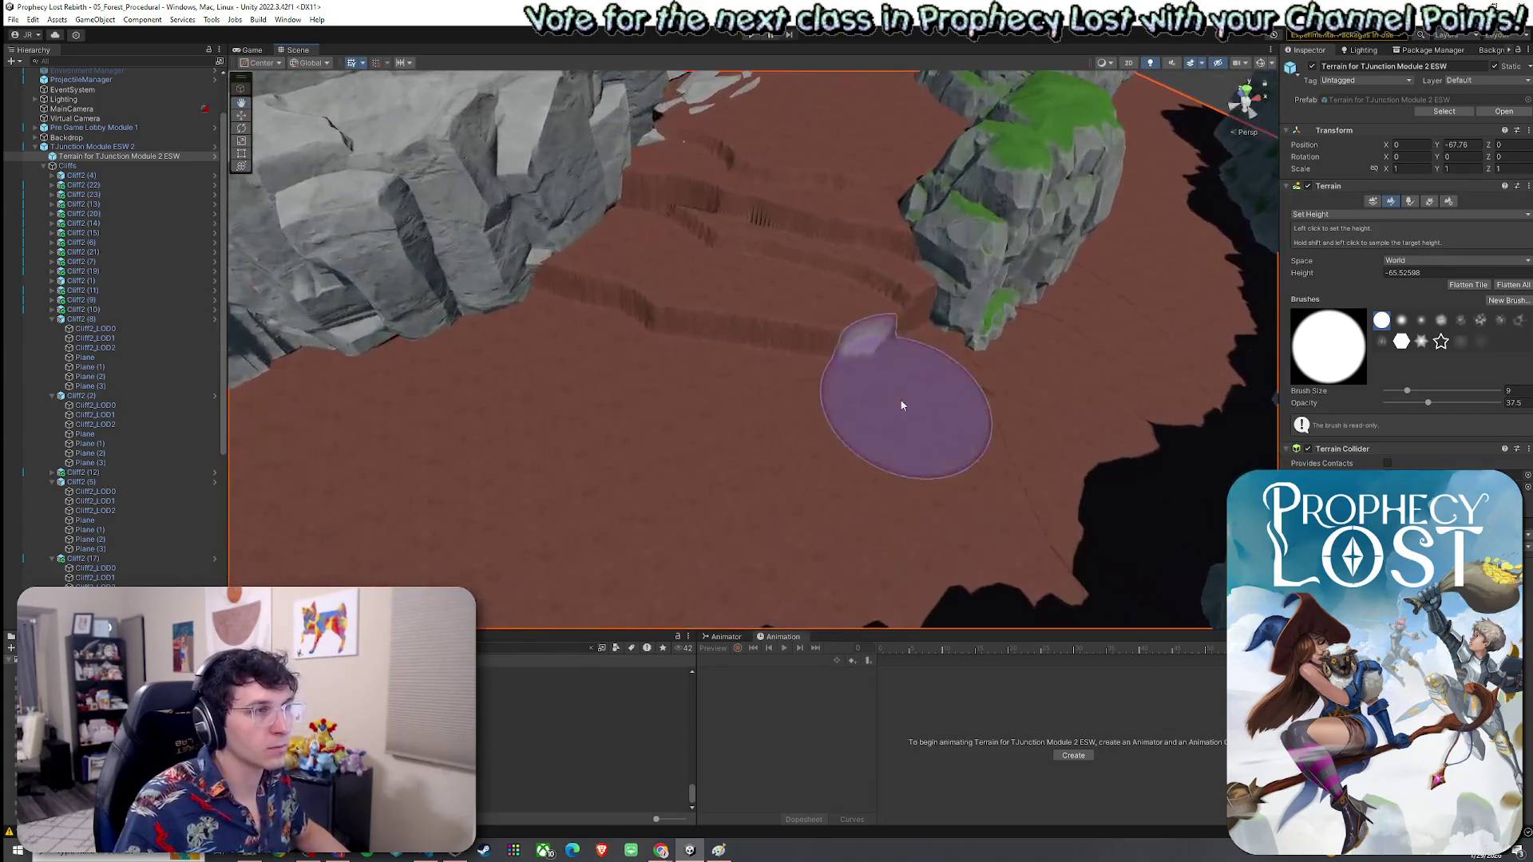
left_click(599, 331, "shift")
left_click_drag(599, 330, 814, 394)
left_click(677, 274, "shift")
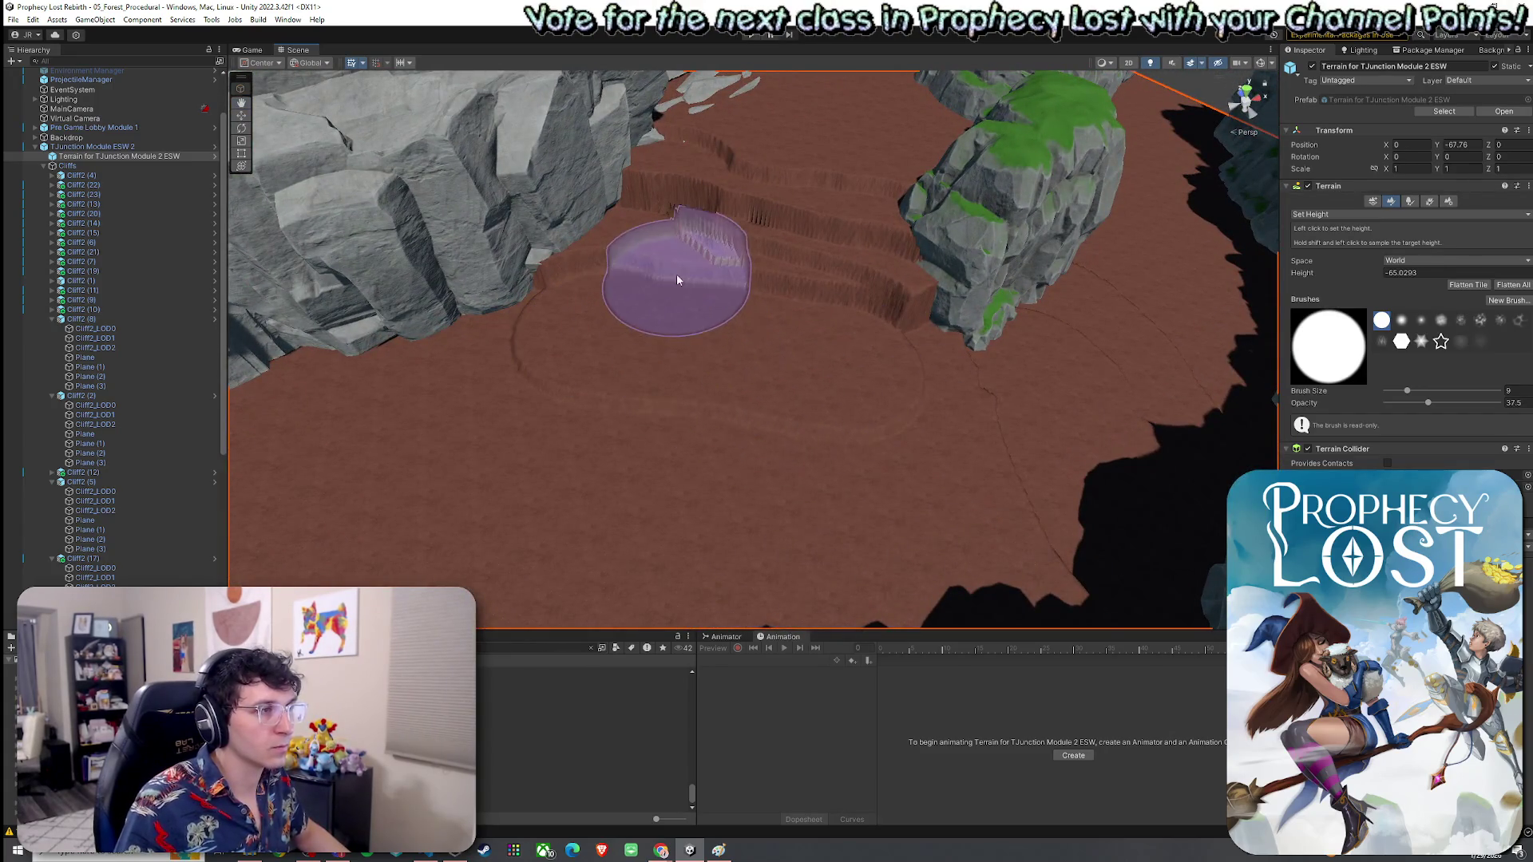
Step: Sample a higher step and re-sample the lower ledge height on the canyon floor
mouse_move(767, 325)
left_mouse_down()
mouse_move(736, 266)
mouse_move(842, 400)
mouse_move(869, 386)
left_mouse_up()
left_click(807, 323, "shift")
mouse_move(703, 428)
left_mouse_down()
mouse_move(896, 472)
mouse_move(865, 386)
mouse_move(825, 448)
left_mouse_up()
left_click(882, 424, "shift")
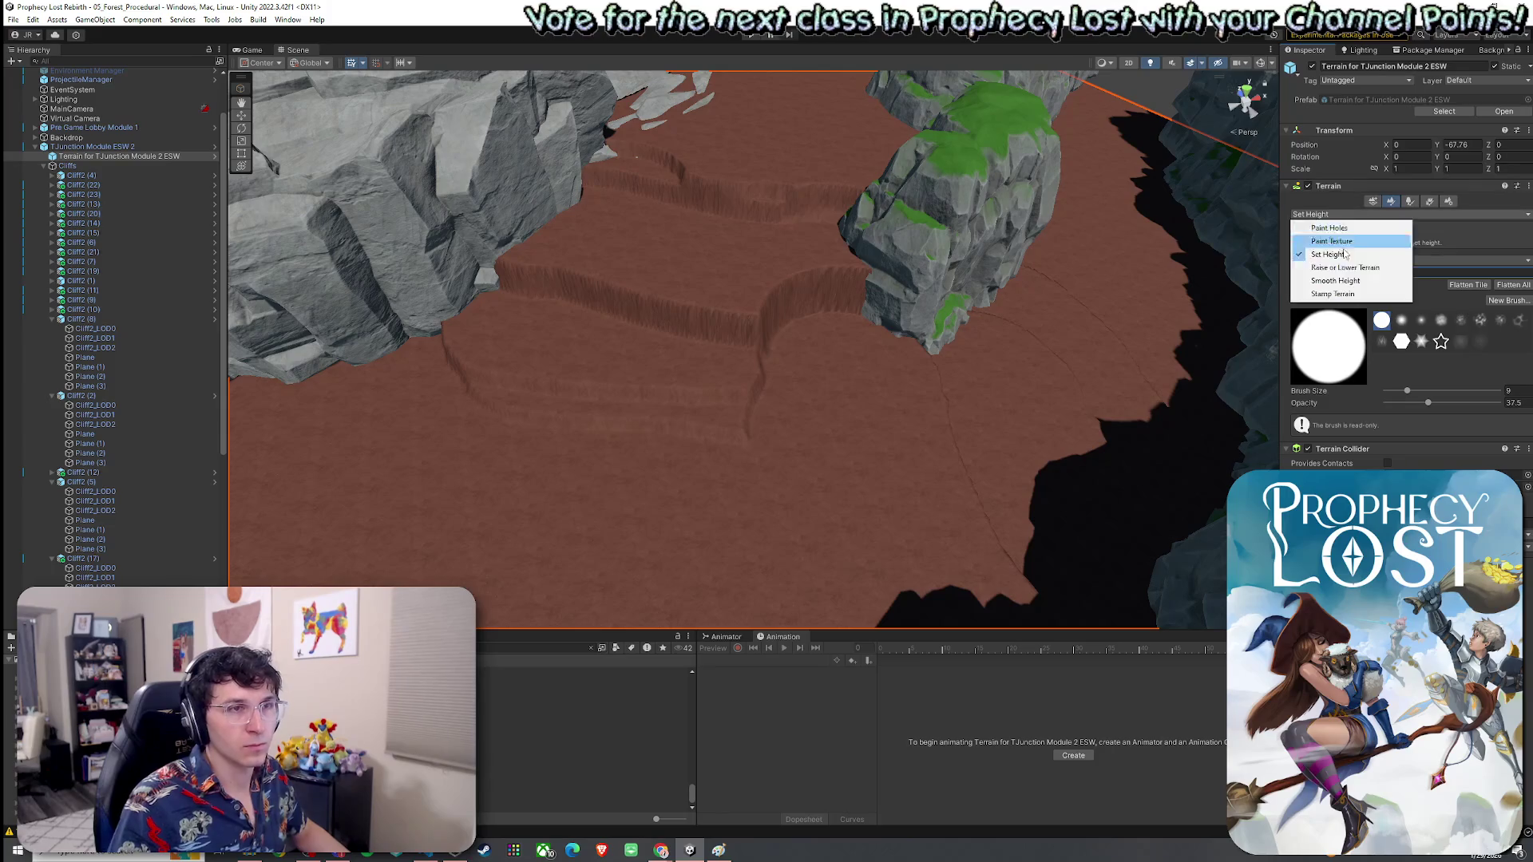
left_click(1350, 281)
Step: Smooth the terraced ledges with a size-20 Smooth Height brush, then inspect cliff prefabs
mouse_move(997, 343)
left_mouse_down()
mouse_move(513, 319)
mouse_move(702, 370)
mouse_move(826, 427)
mouse_move(572, 346)
mouse_move(588, 342)
mouse_move(620, 388)
mouse_move(684, 233)
mouse_move(650, 192)
mouse_move(838, 187)
mouse_move(719, 154)
mouse_move(615, 232)
mouse_move(822, 188)
mouse_move(551, 348)
left_mouse_up()
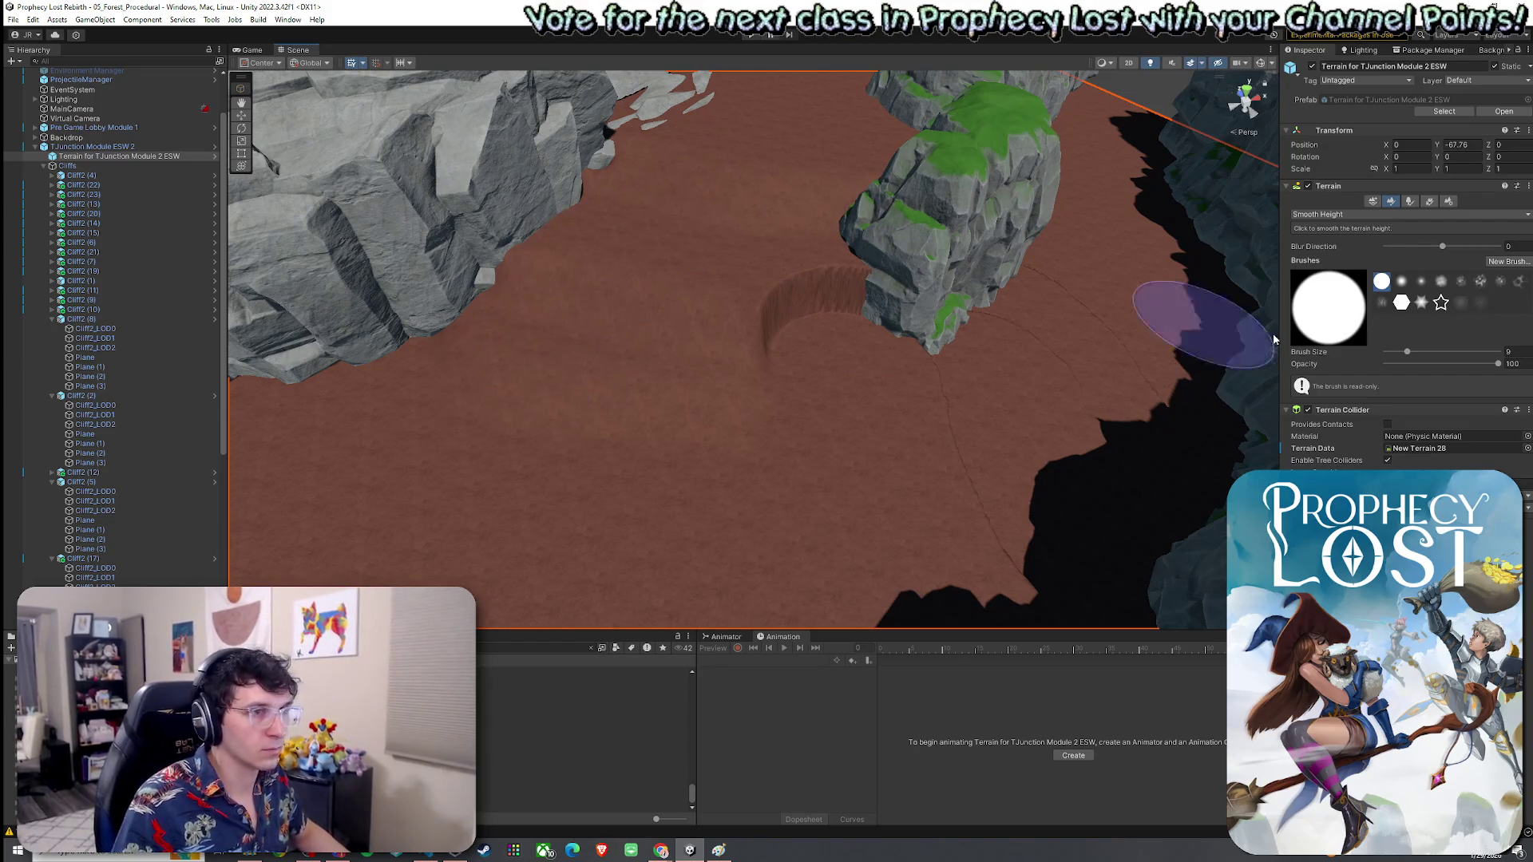
left_click_drag(1395, 356, 1398, 356)
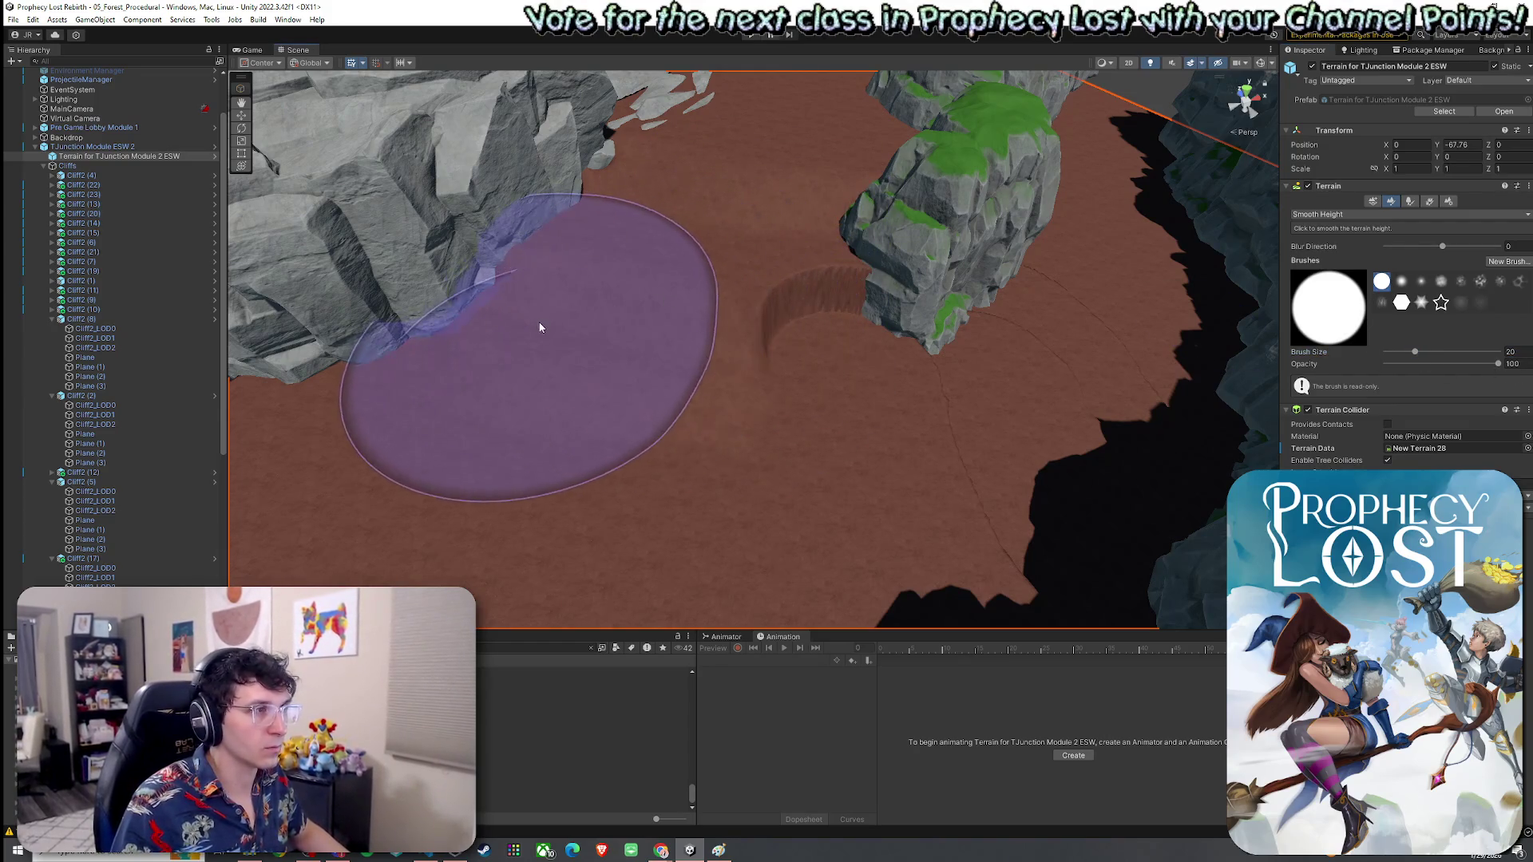
mouse_move(600, 288)
left_mouse_down()
mouse_move(456, 244)
mouse_move(626, 229)
mouse_move(821, 256)
mouse_move(1014, 212)
mouse_move(975, 229)
mouse_move(956, 318)
mouse_move(918, 301)
mouse_move(645, 297)
mouse_move(674, 362)
mouse_move(702, 380)
mouse_move(505, 346)
mouse_move(602, 333)
left_mouse_up()
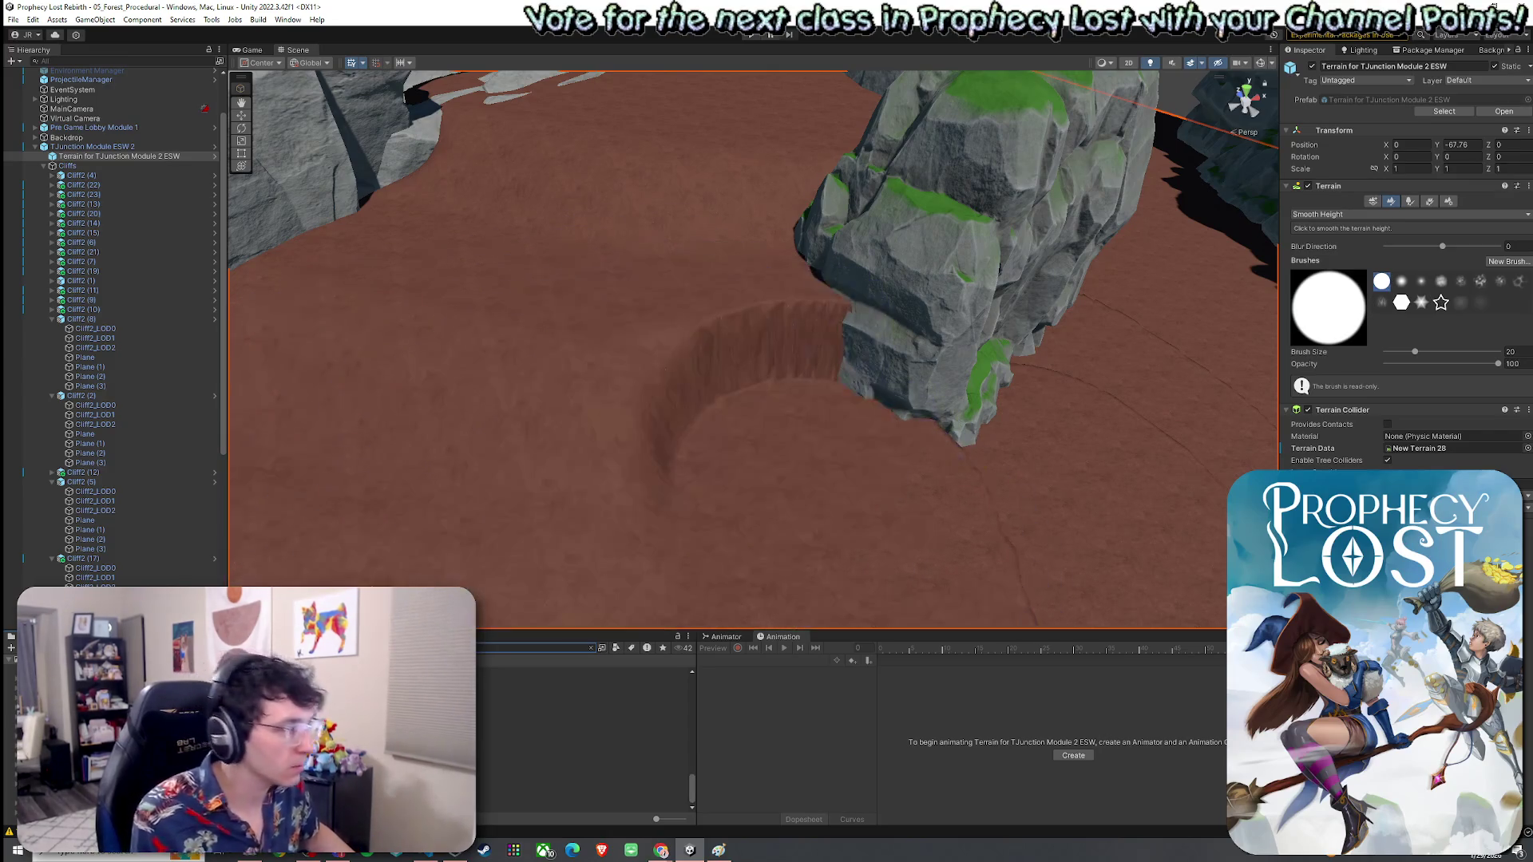
left_click(519, 693)
left_click(559, 759)
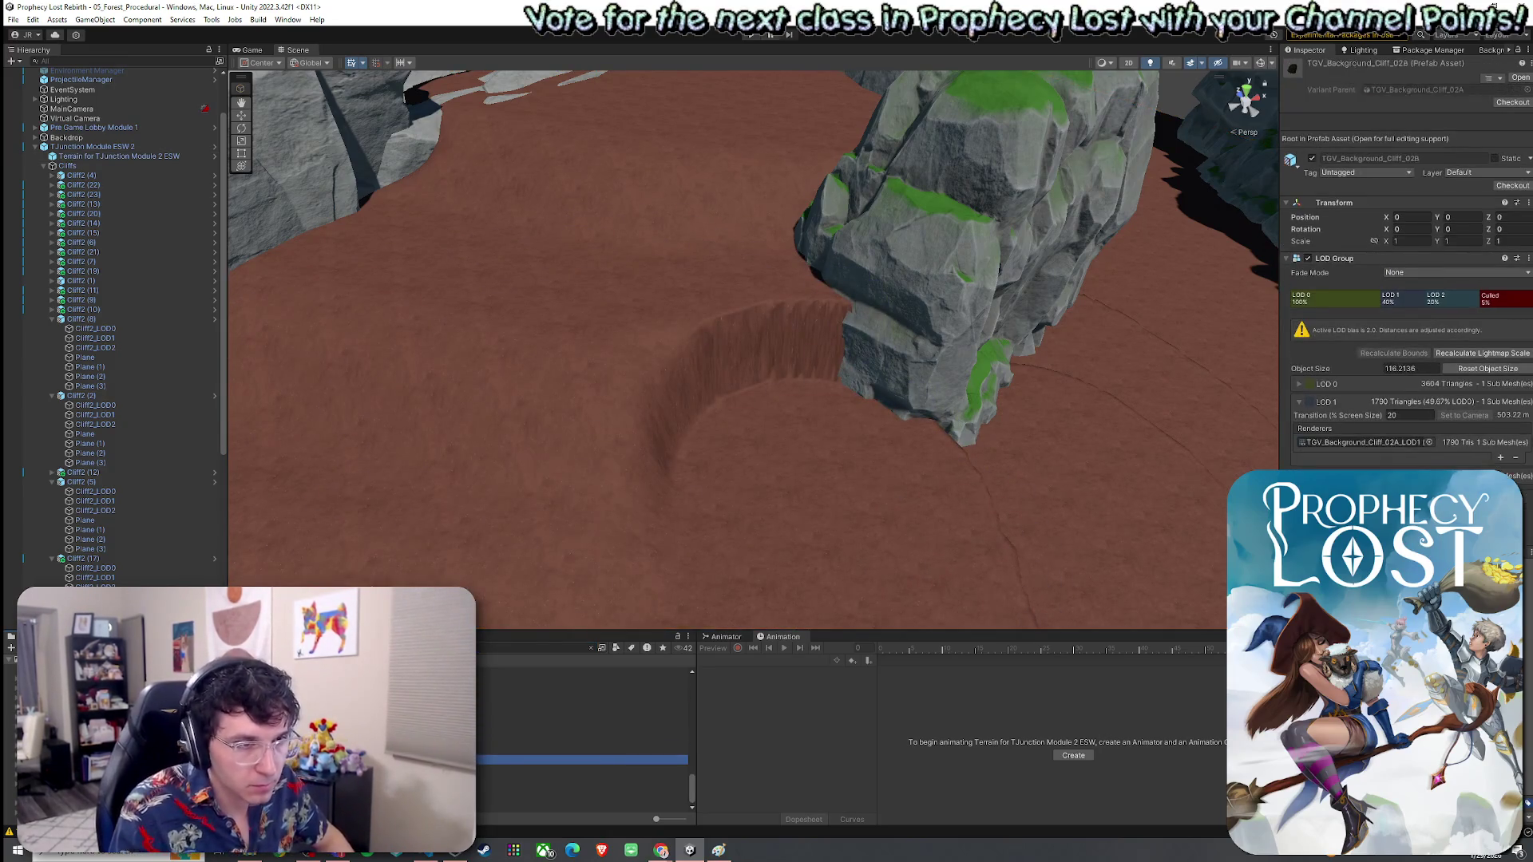
Step: Place the Cliff7 prefab in the canyon and rotate it to about 213 degrees
left_click(559, 807)
key("Down")
key("Down")
key("Down")
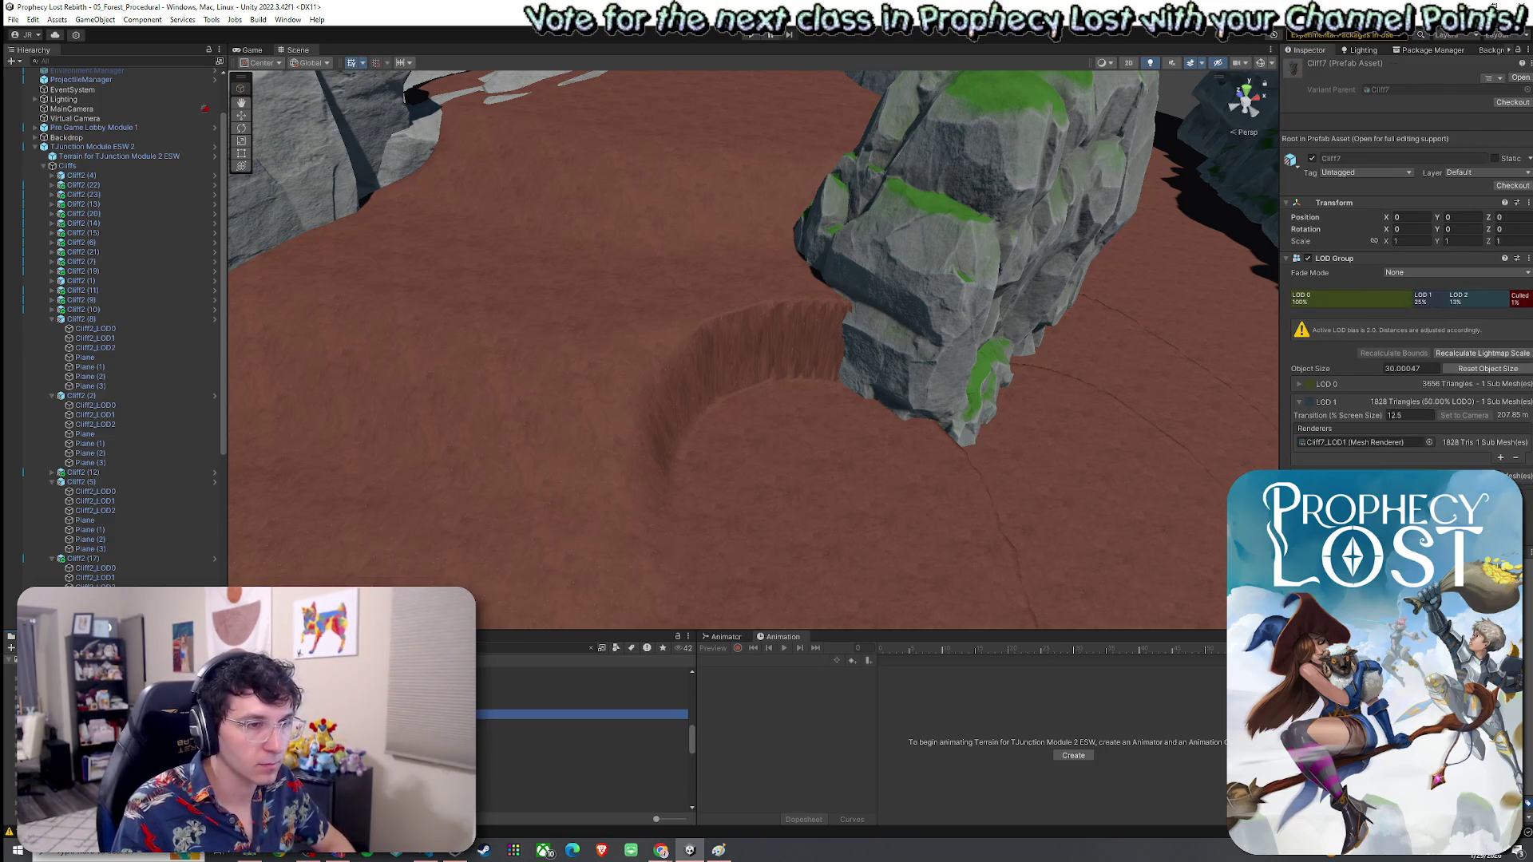
mouse_move(559, 710)
left_mouse_down()
mouse_move(831, 418)
mouse_move(832, 437)
left_mouse_up()
scroll(829, 415, "down", 5)
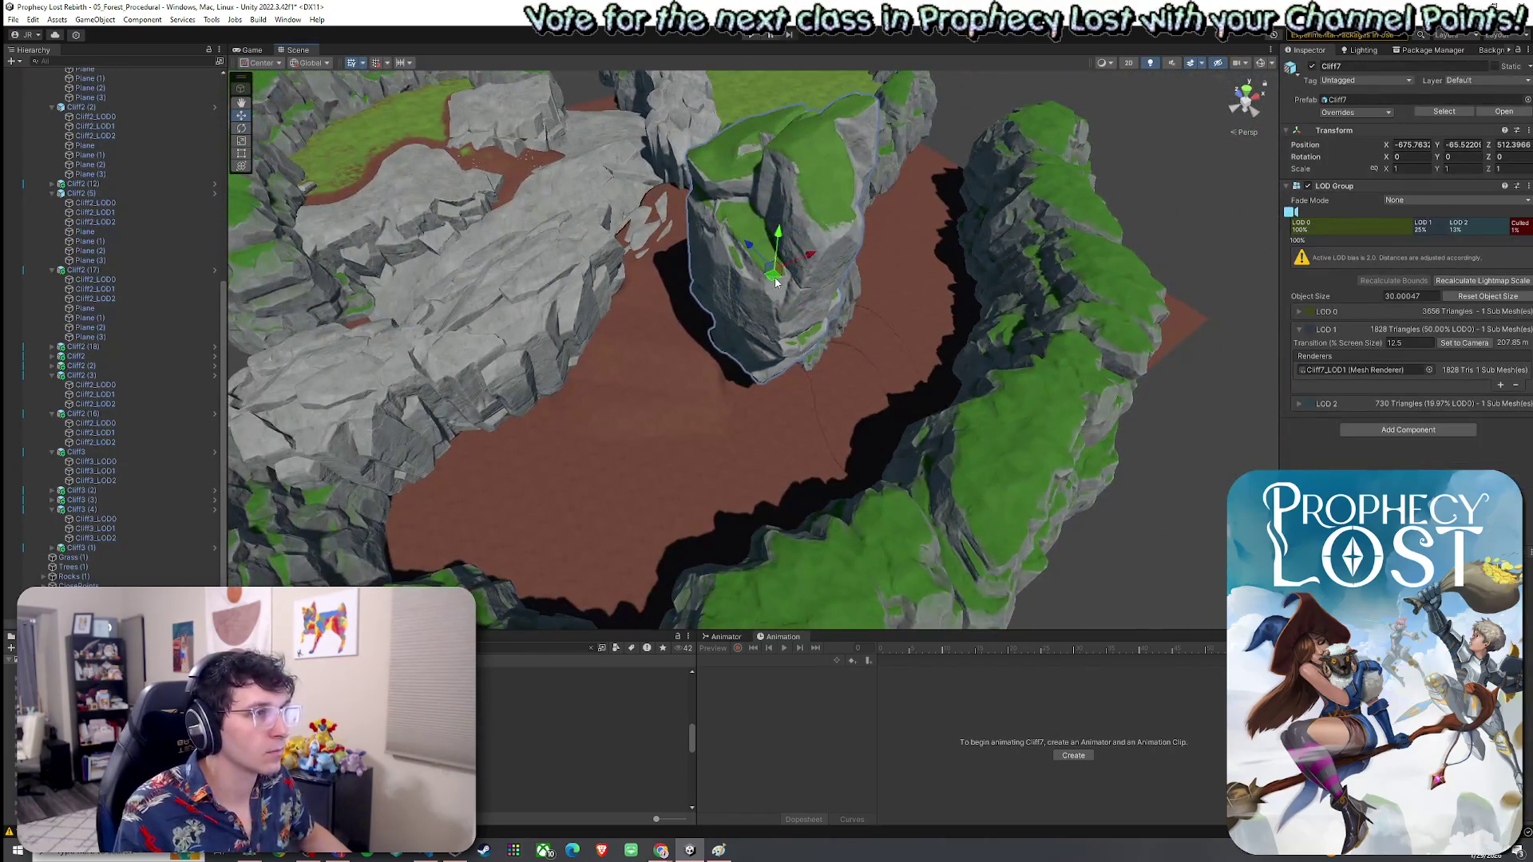
key("e")
mouse_move(755, 326)
left_mouse_down()
mouse_move(741, 252)
mouse_move(770, 319)
left_mouse_up()
Step: Sink Cliff7 into the ground, scale it to about 60 percent, position it, and reselect the Terrain
key("w")
scroll(751, 375, "up", 8)
left_click_drag(719, 375, 631, 362)
mouse_move(612, 489)
left_mouse_down()
mouse_move(600, 498)
mouse_move(651, 509)
mouse_move(719, 499)
left_mouse_up()
key("e")
key("w")
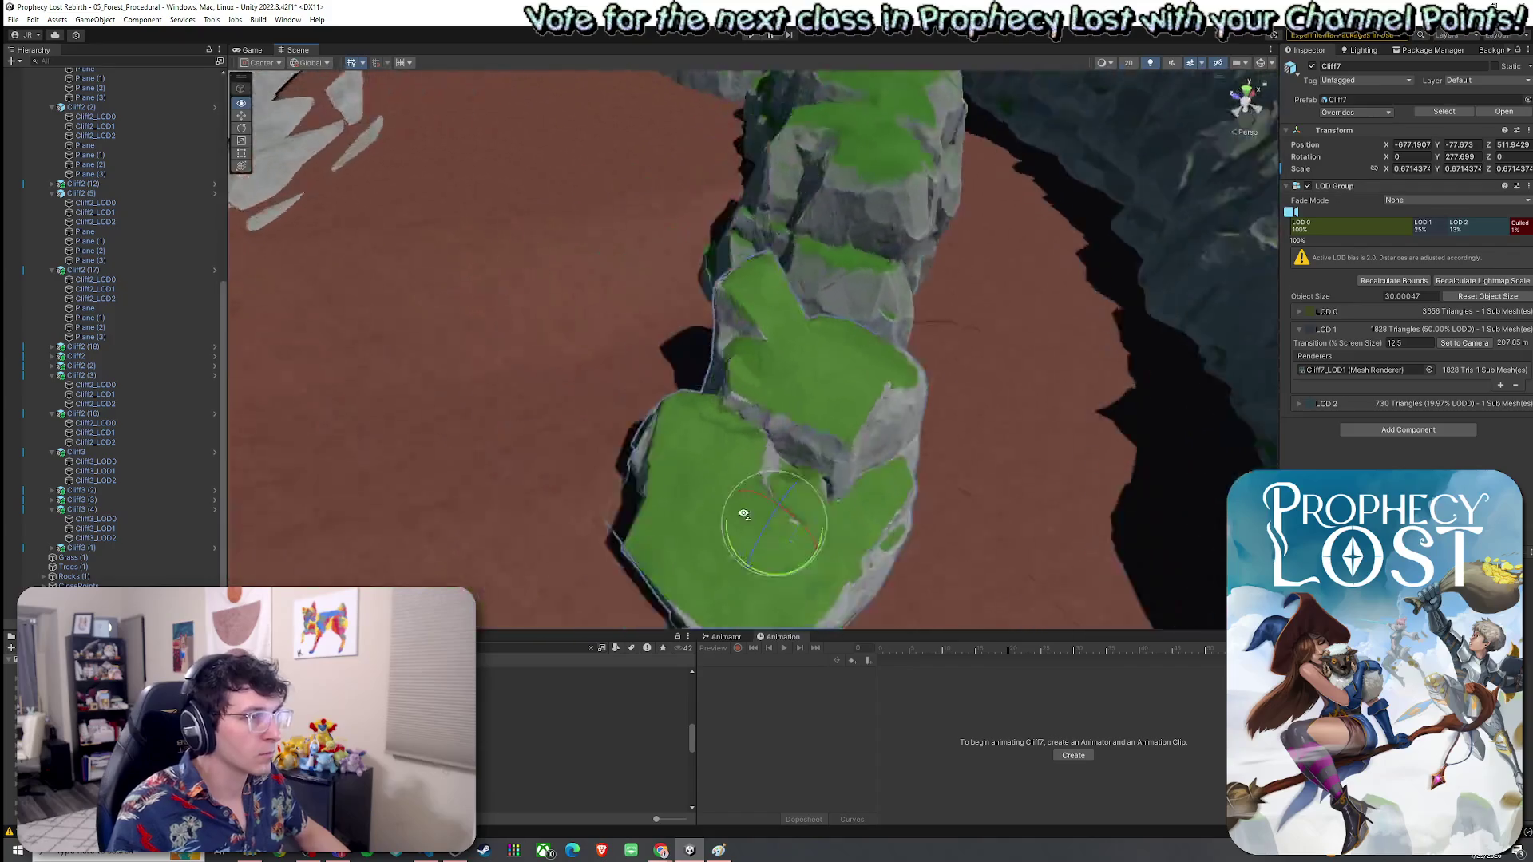
mouse_move(811, 479)
left_mouse_down()
mouse_move(778, 455)
mouse_move(579, 424)
mouse_move(702, 413)
mouse_move(671, 428)
mouse_move(735, 427)
mouse_move(702, 270)
mouse_move(788, 353)
mouse_move(869, 274)
mouse_move(760, 330)
mouse_move(812, 317)
mouse_move(775, 336)
mouse_move(737, 327)
mouse_move(814, 343)
mouse_move(584, 334)
mouse_move(548, 284)
mouse_move(677, 230)
mouse_move(517, 208)
mouse_move(644, 403)
mouse_move(974, 361)
left_mouse_up()
key("w")
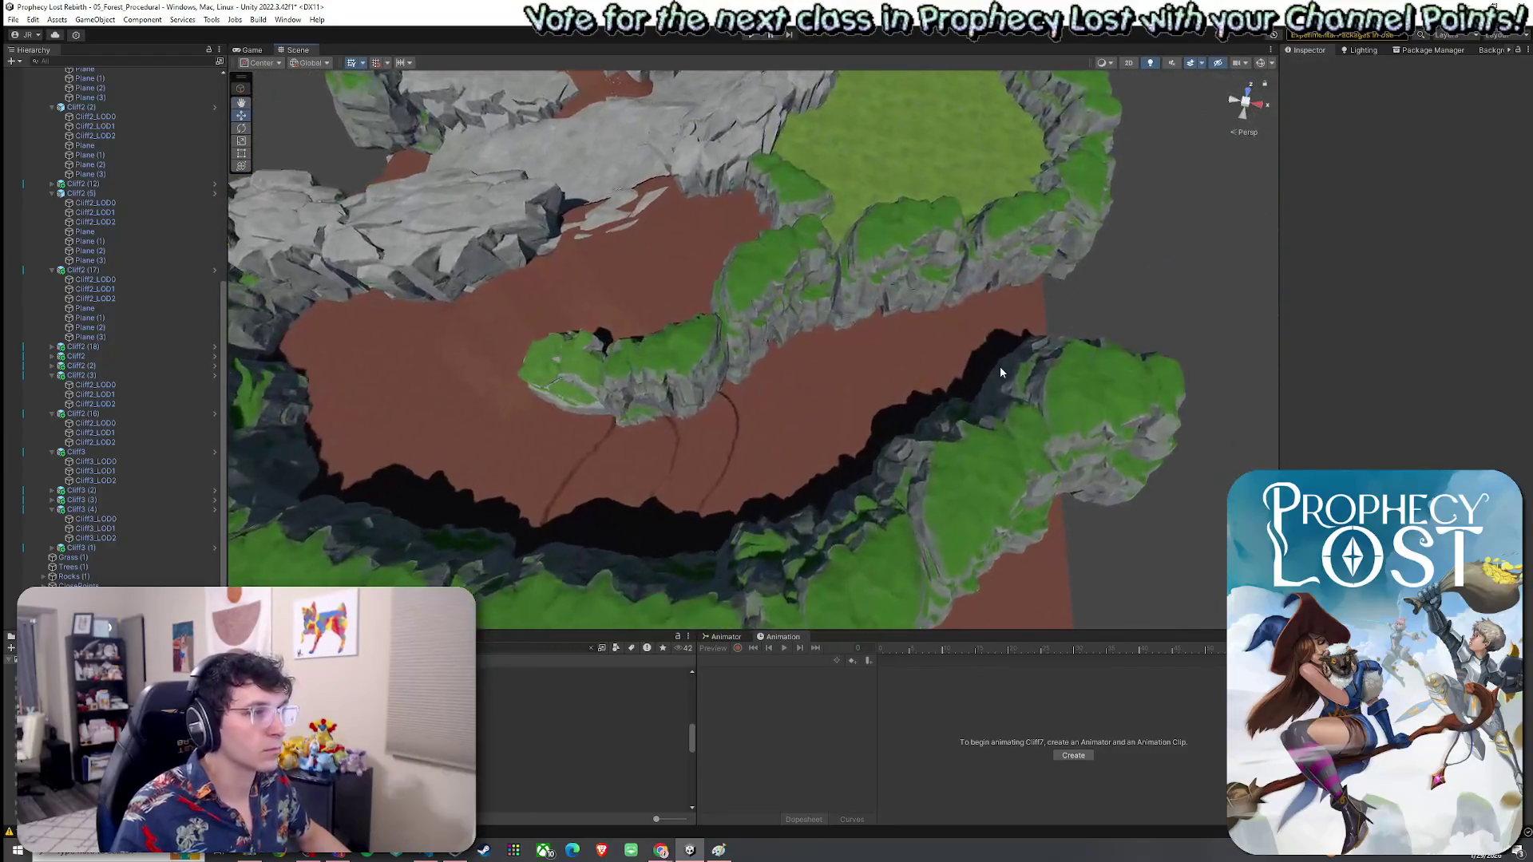
left_click(881, 366)
left_click(1391, 201)
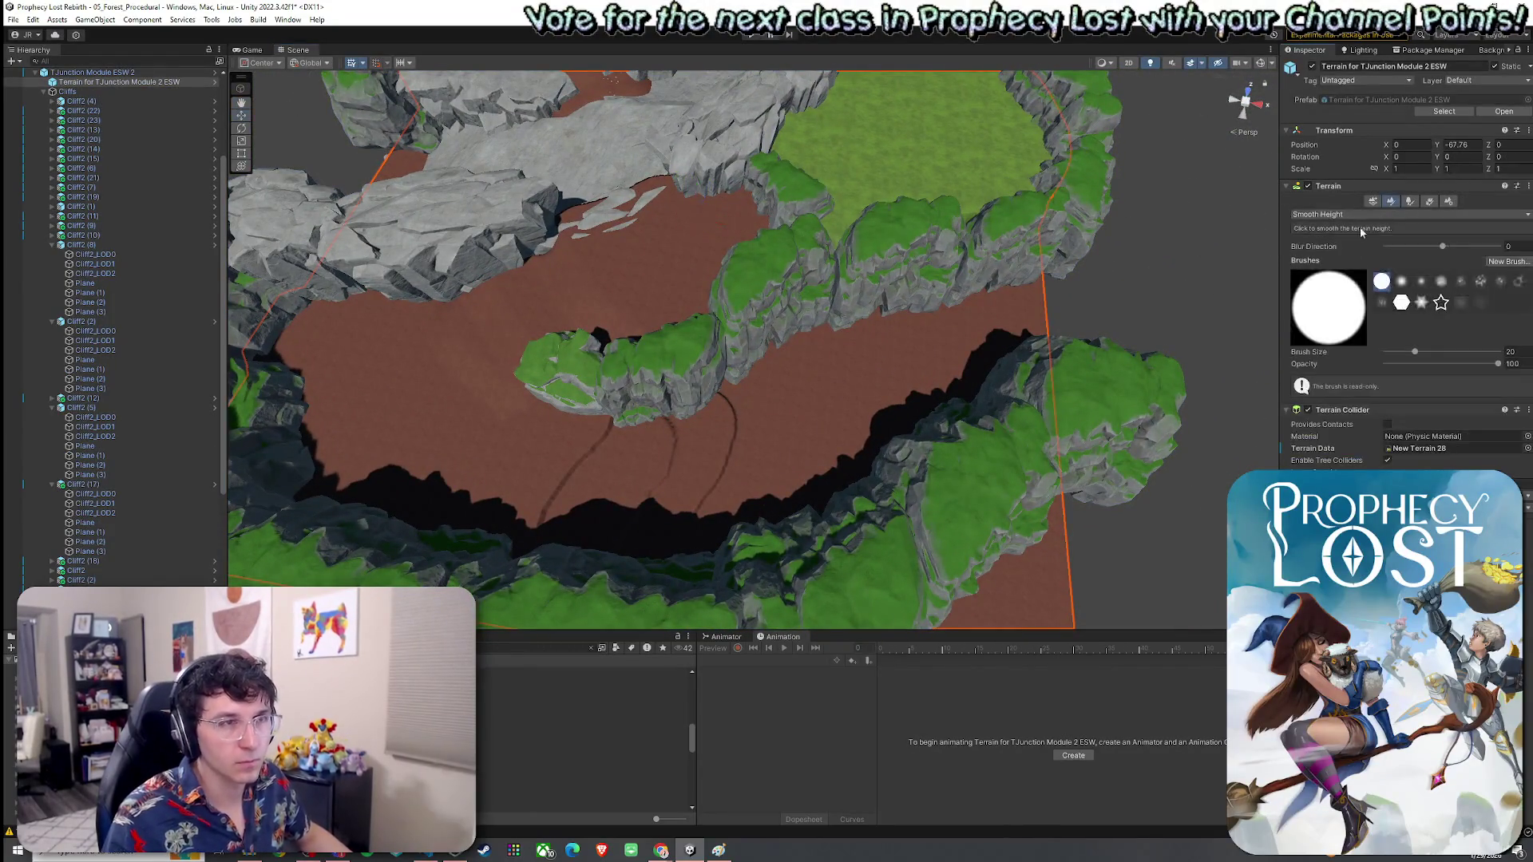
Step: Paint Grass Wheat along the canyon floor beside the cliff island, undoing a stray patch
left_click(1349, 215)
key("Escape")
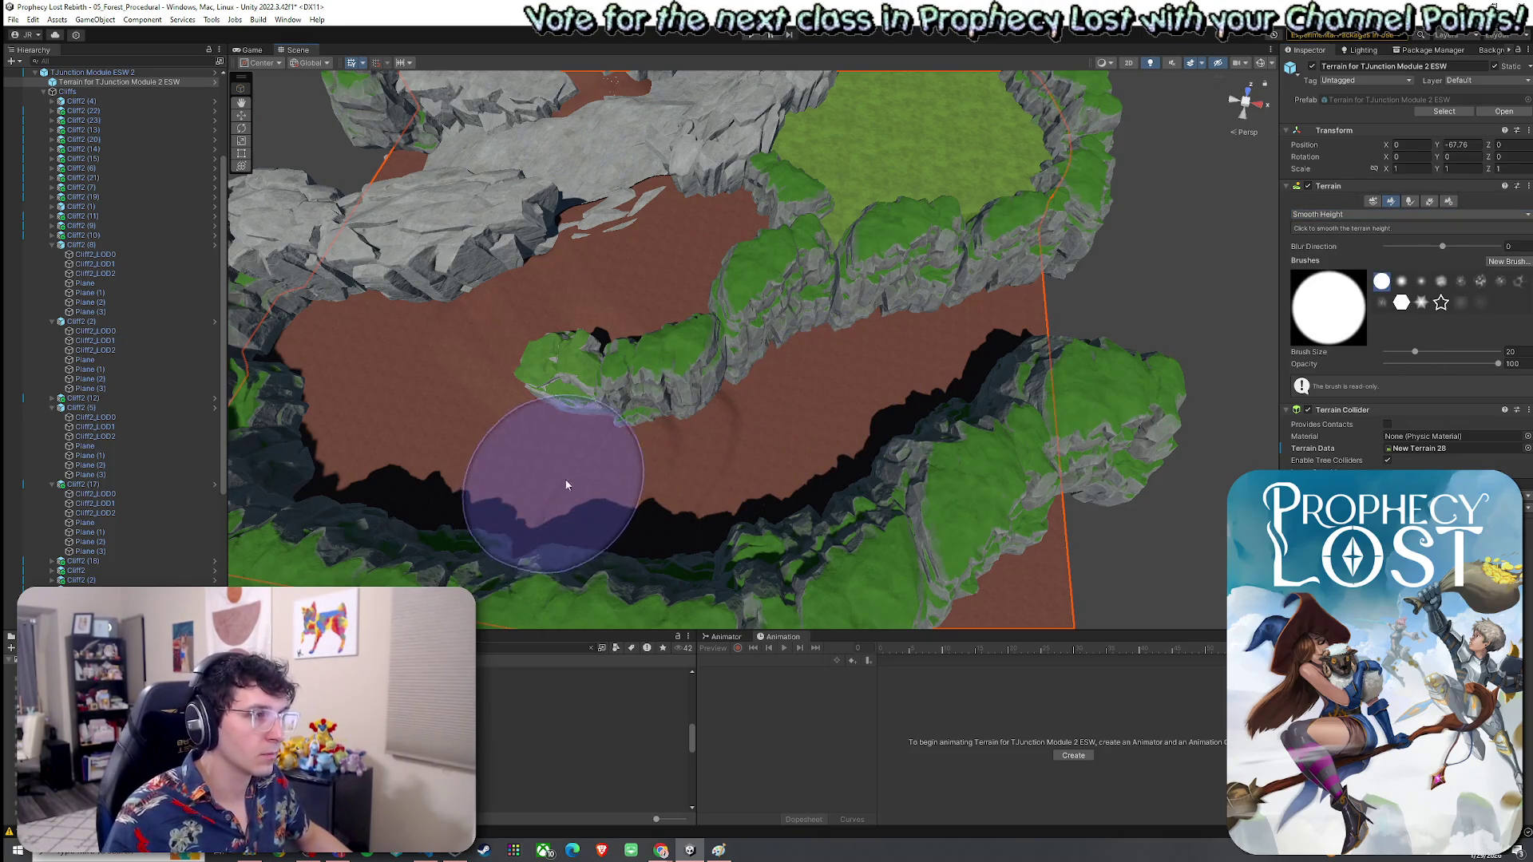
mouse_move(838, 447)
left_mouse_down()
mouse_move(811, 480)
mouse_move(463, 384)
left_mouse_up()
mouse_move(735, 134)
left_mouse_down()
mouse_move(671, 346)
mouse_move(664, 277)
mouse_move(740, 232)
mouse_move(702, 301)
mouse_move(722, 434)
mouse_move(700, 441)
mouse_move(808, 428)
left_mouse_up()
left_click(1345, 214)
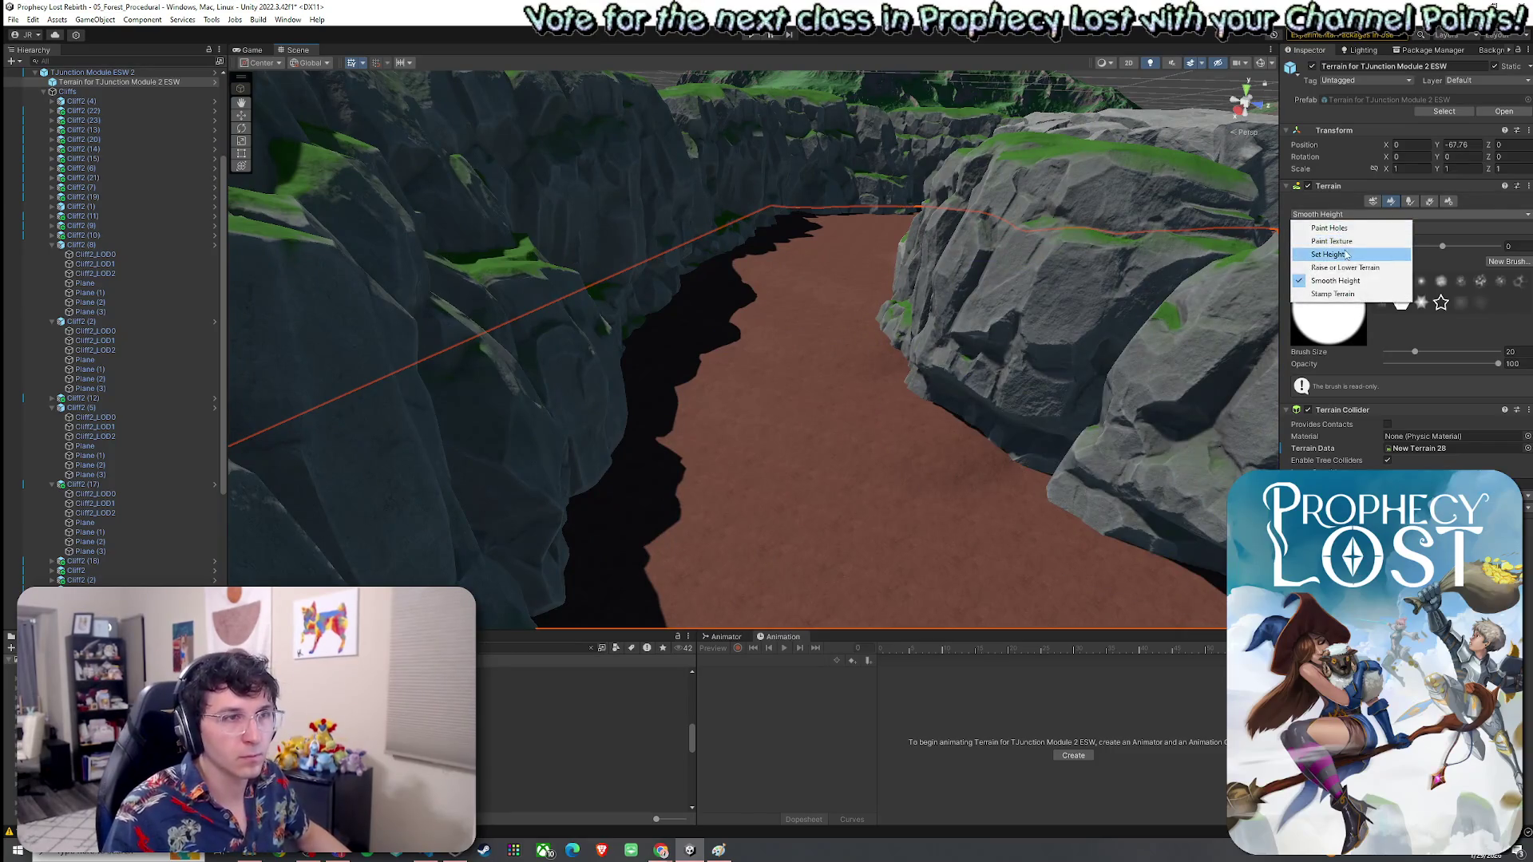
left_click(1332, 241)
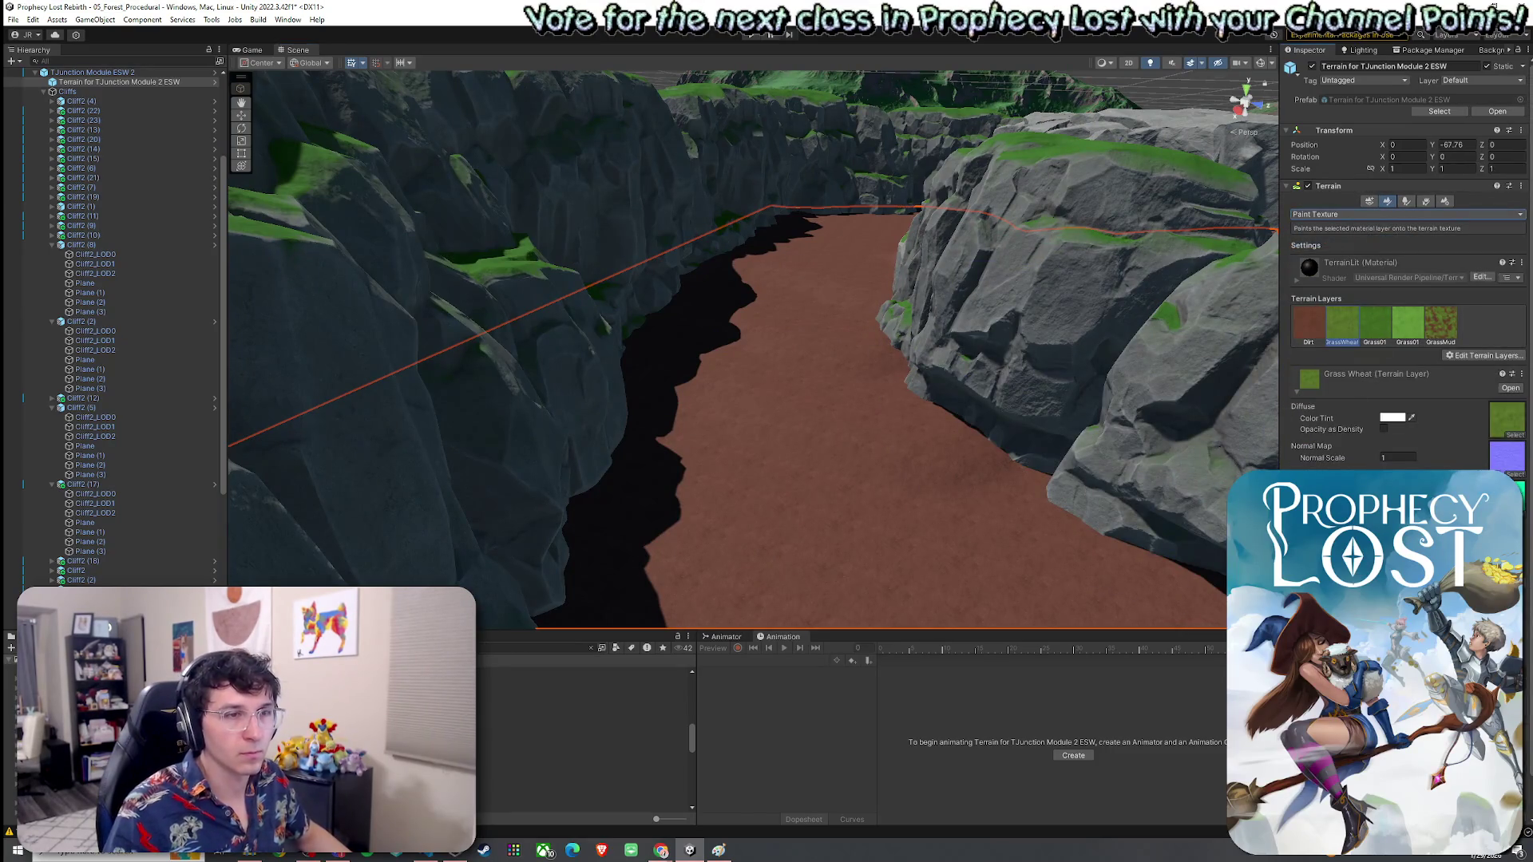
mouse_move(879, 511)
left_mouse_down()
mouse_move(897, 538)
mouse_move(855, 599)
mouse_move(821, 557)
mouse_move(853, 602)
mouse_move(799, 575)
left_mouse_up()
mouse_move(790, 559)
left_mouse_down()
mouse_move(759, 554)
mouse_move(736, 575)
mouse_move(767, 558)
left_mouse_up()
key("ctrl+z")
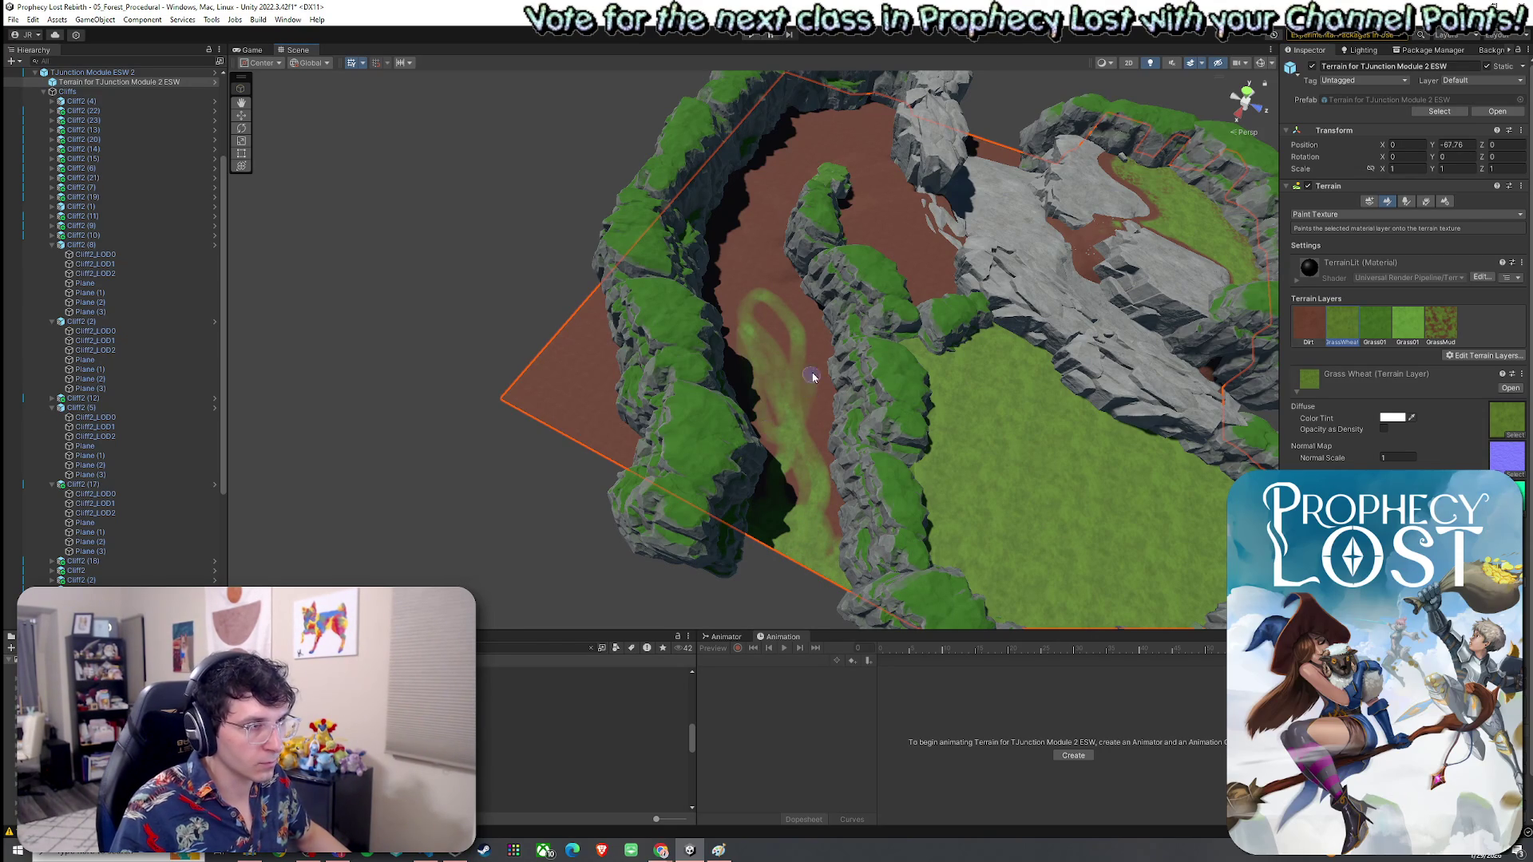
Step: Turn off Scene lighting and bring the view down into the narrow left valley for Grass01
scroll(766, 320, "down", 3)
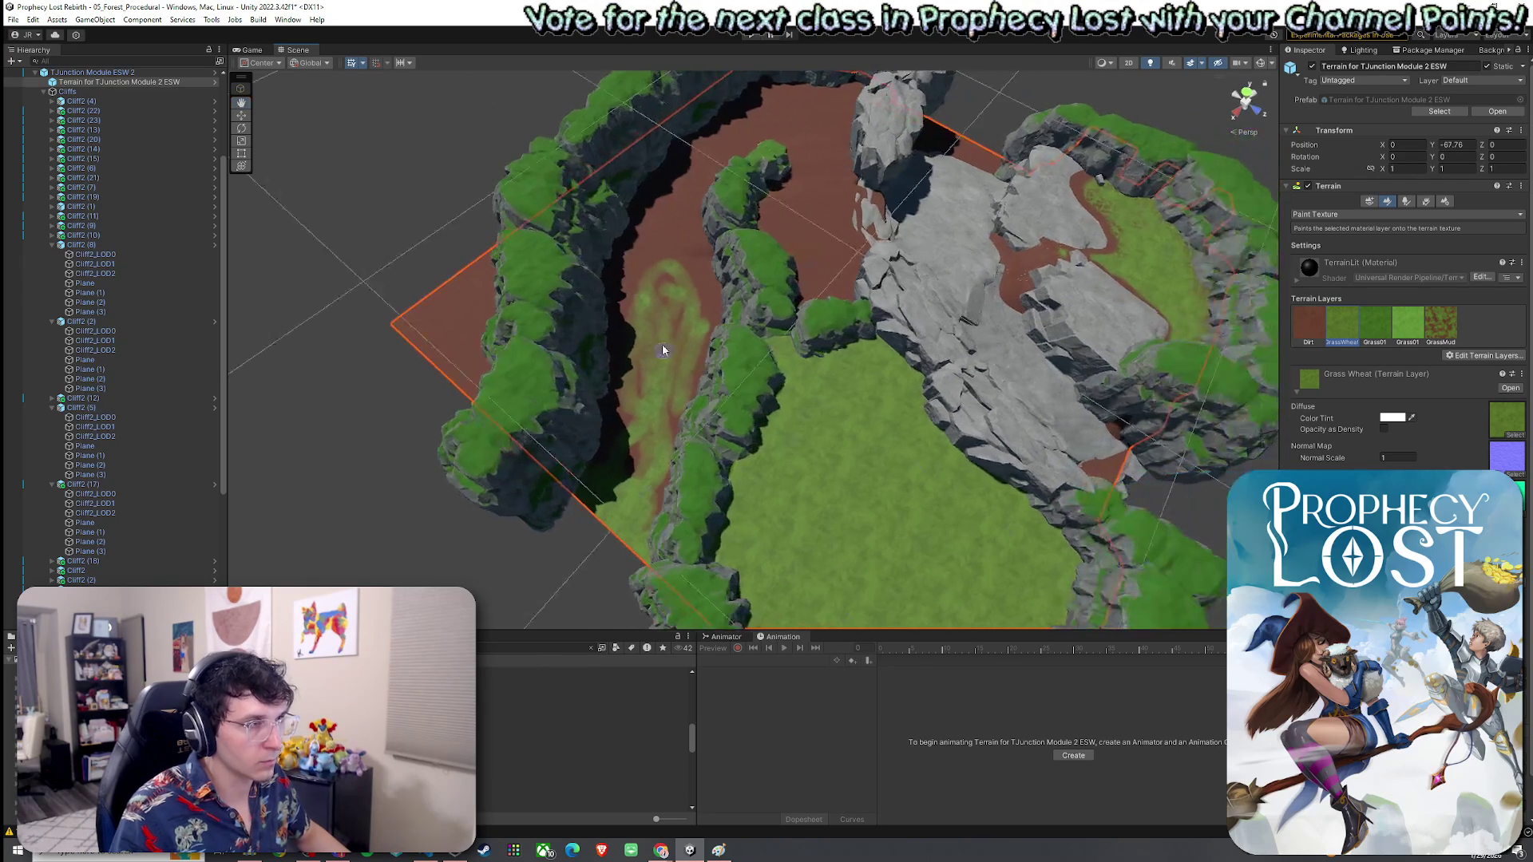
left_click(1151, 63)
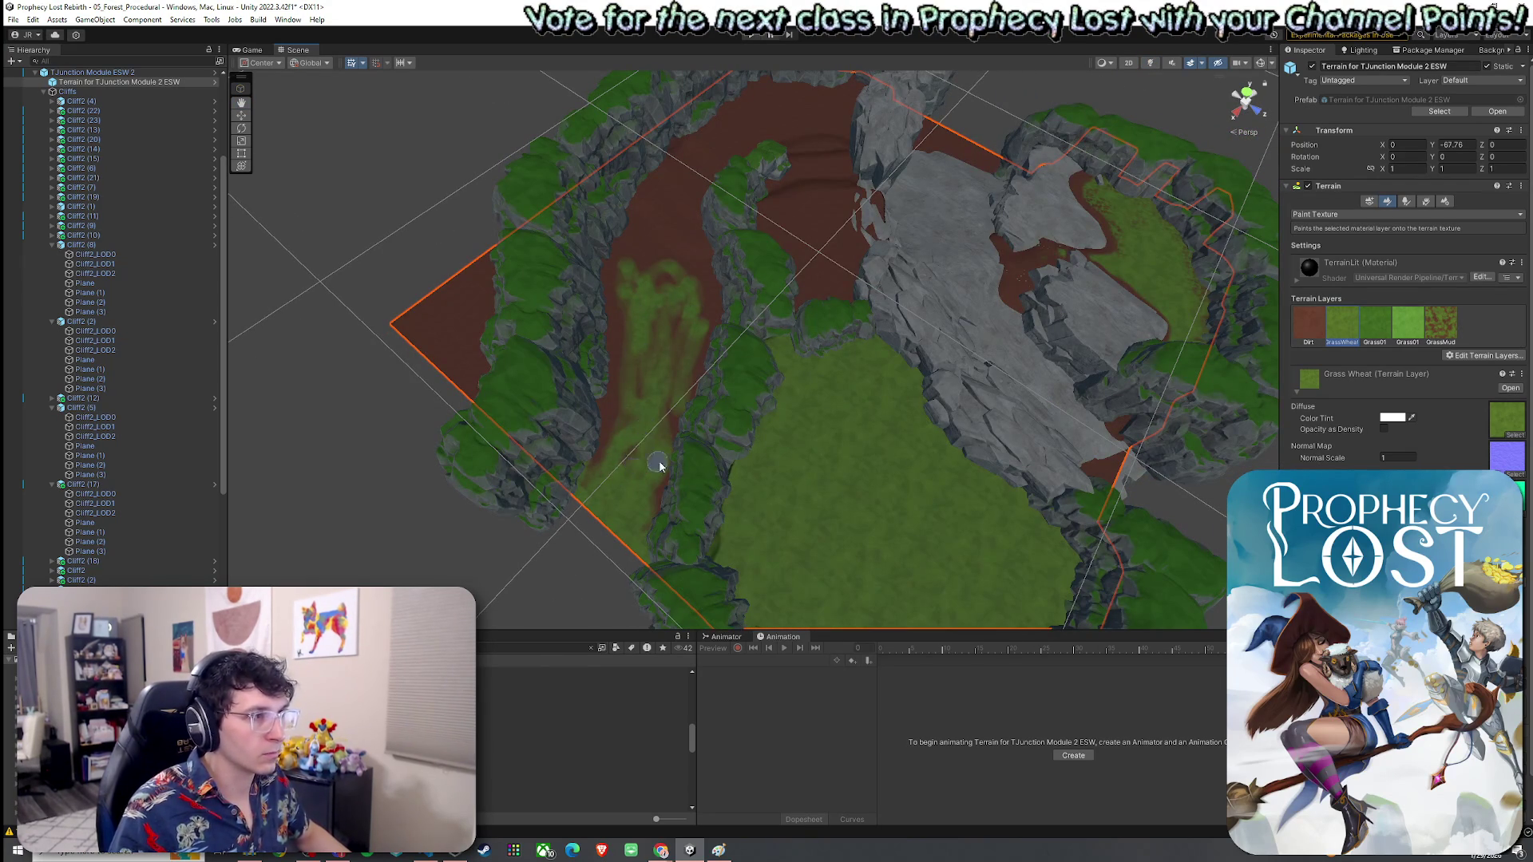
scroll(655, 467, "down", 3)
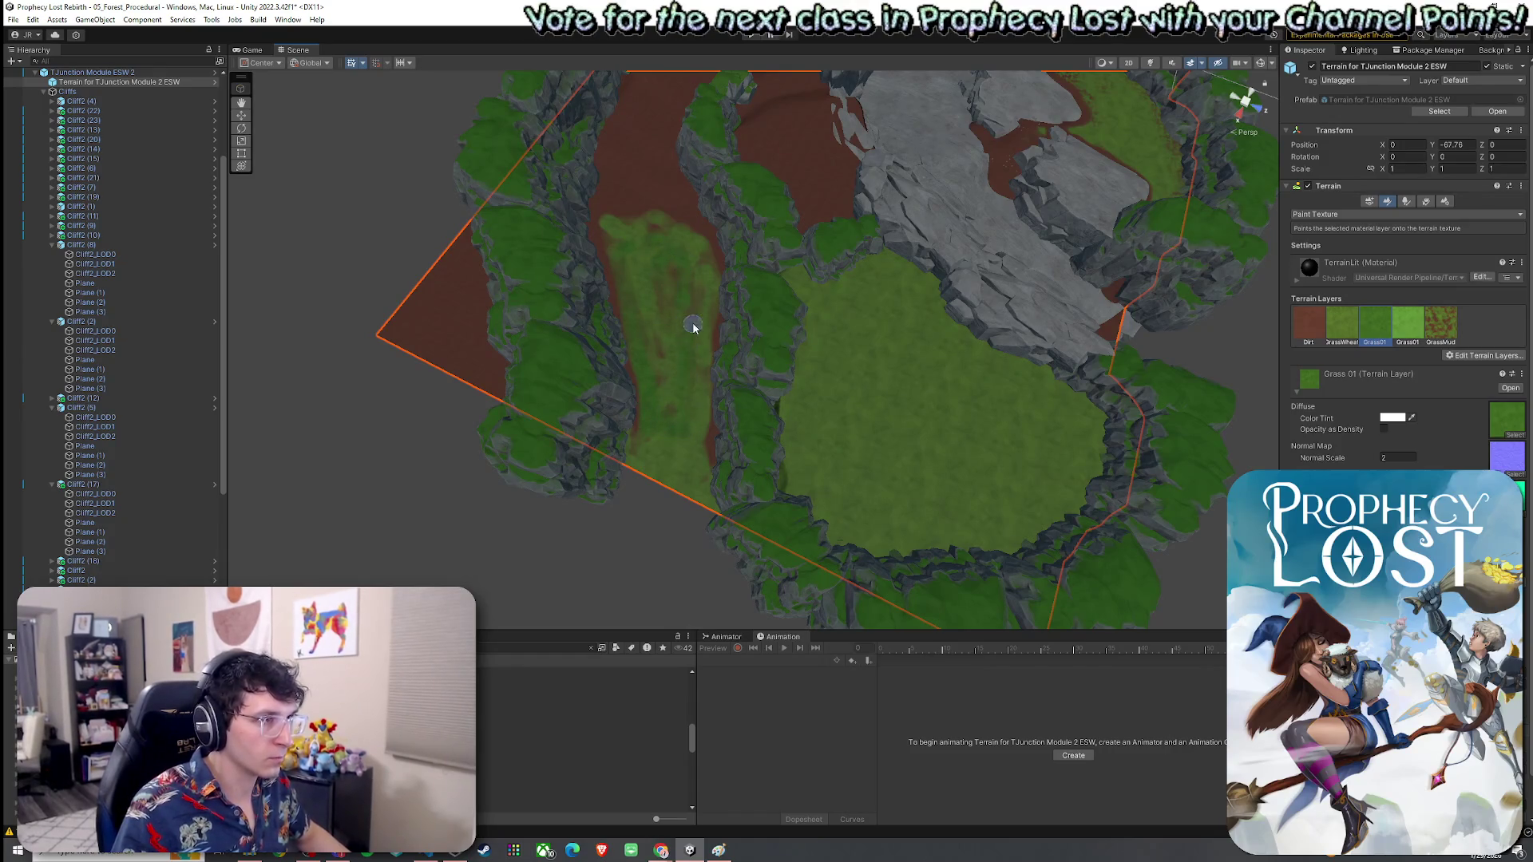
scroll(697, 334, "down", 3)
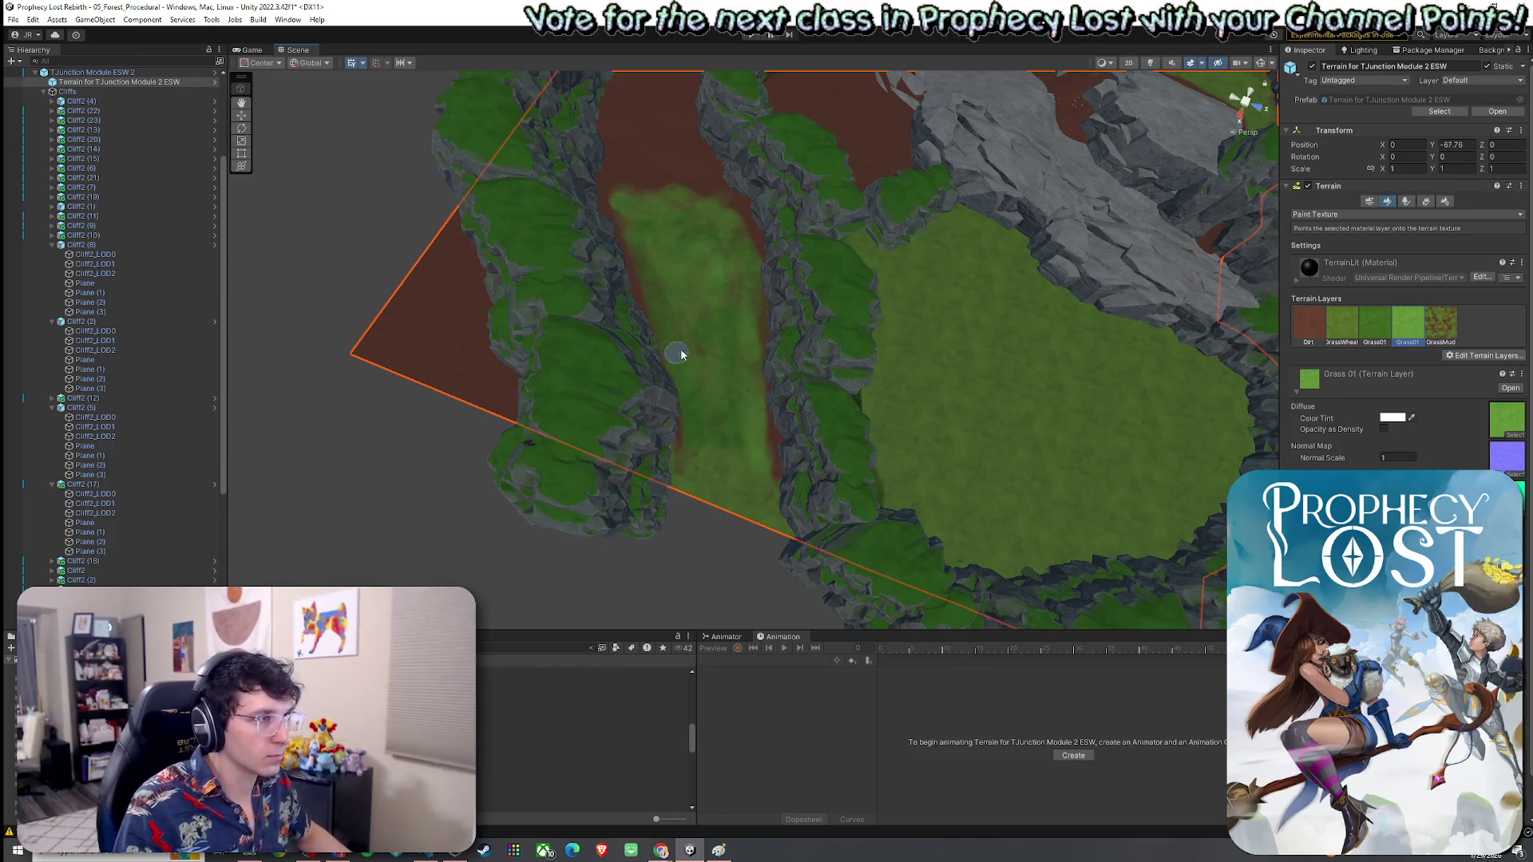
mouse_move(714, 382)
left_mouse_down()
mouse_move(729, 500)
mouse_move(697, 306)
mouse_move(719, 240)
mouse_move(917, 376)
left_mouse_up()
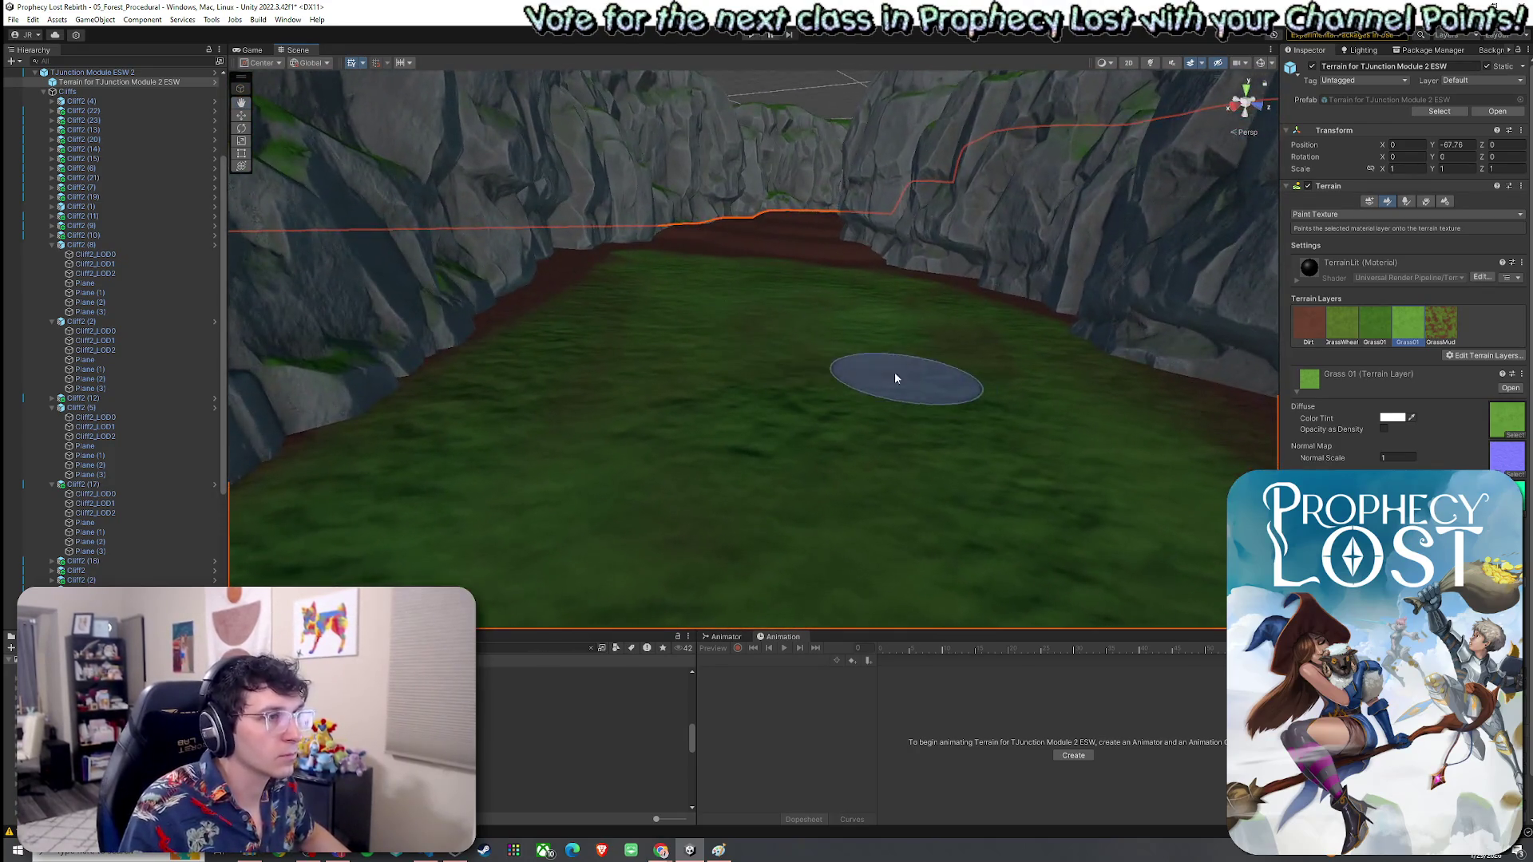
Step: Paint Dirt along the valley path's right and left cliff edges
mouse_move(626, 386)
left_mouse_down()
mouse_move(780, 503)
mouse_move(1147, 378)
left_mouse_up()
left_click(1340, 324)
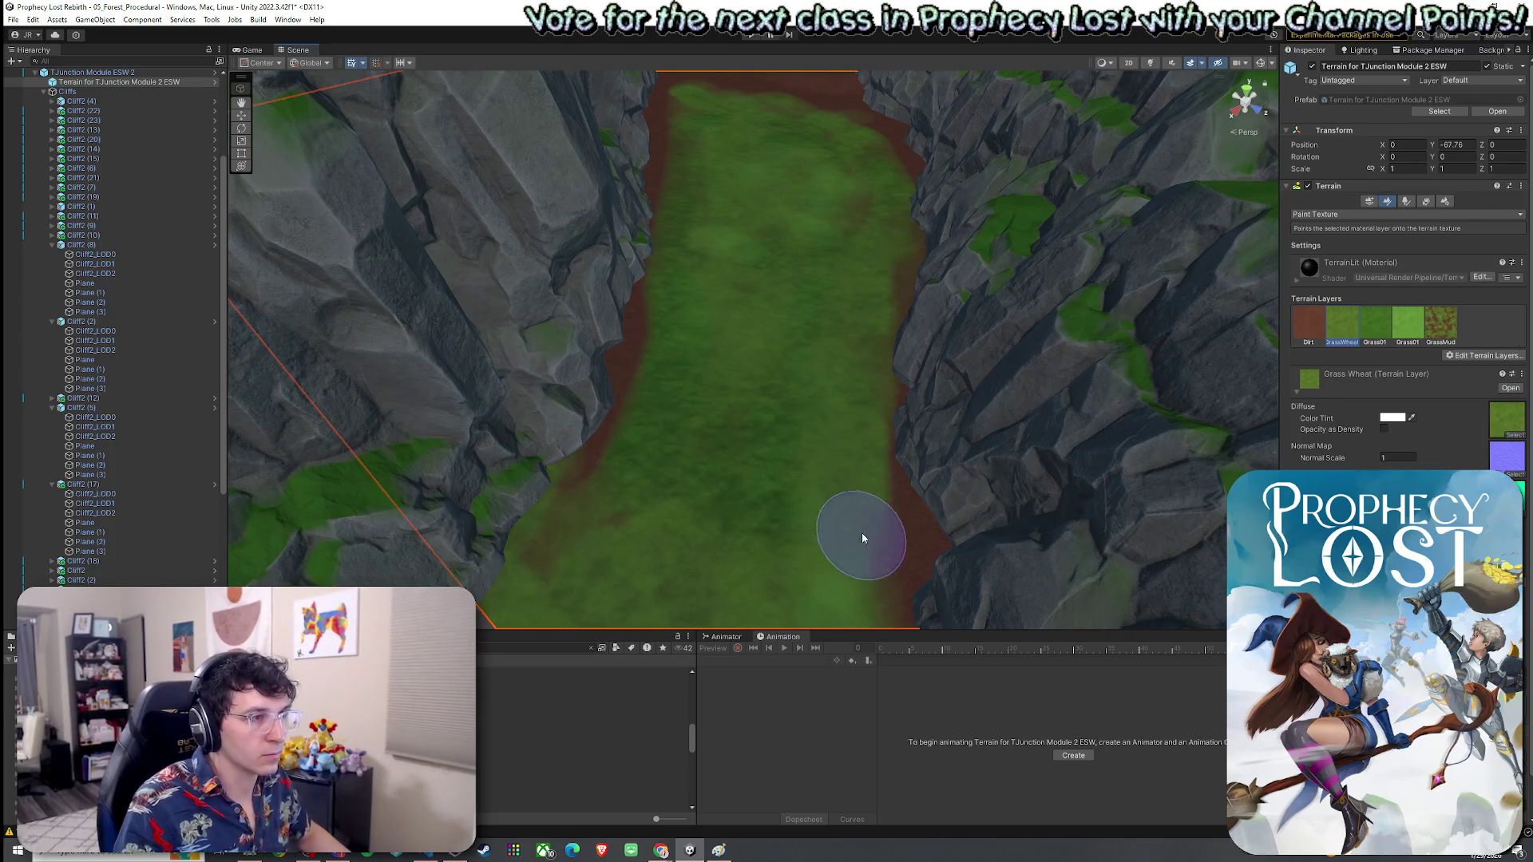
left_click(1313, 335)
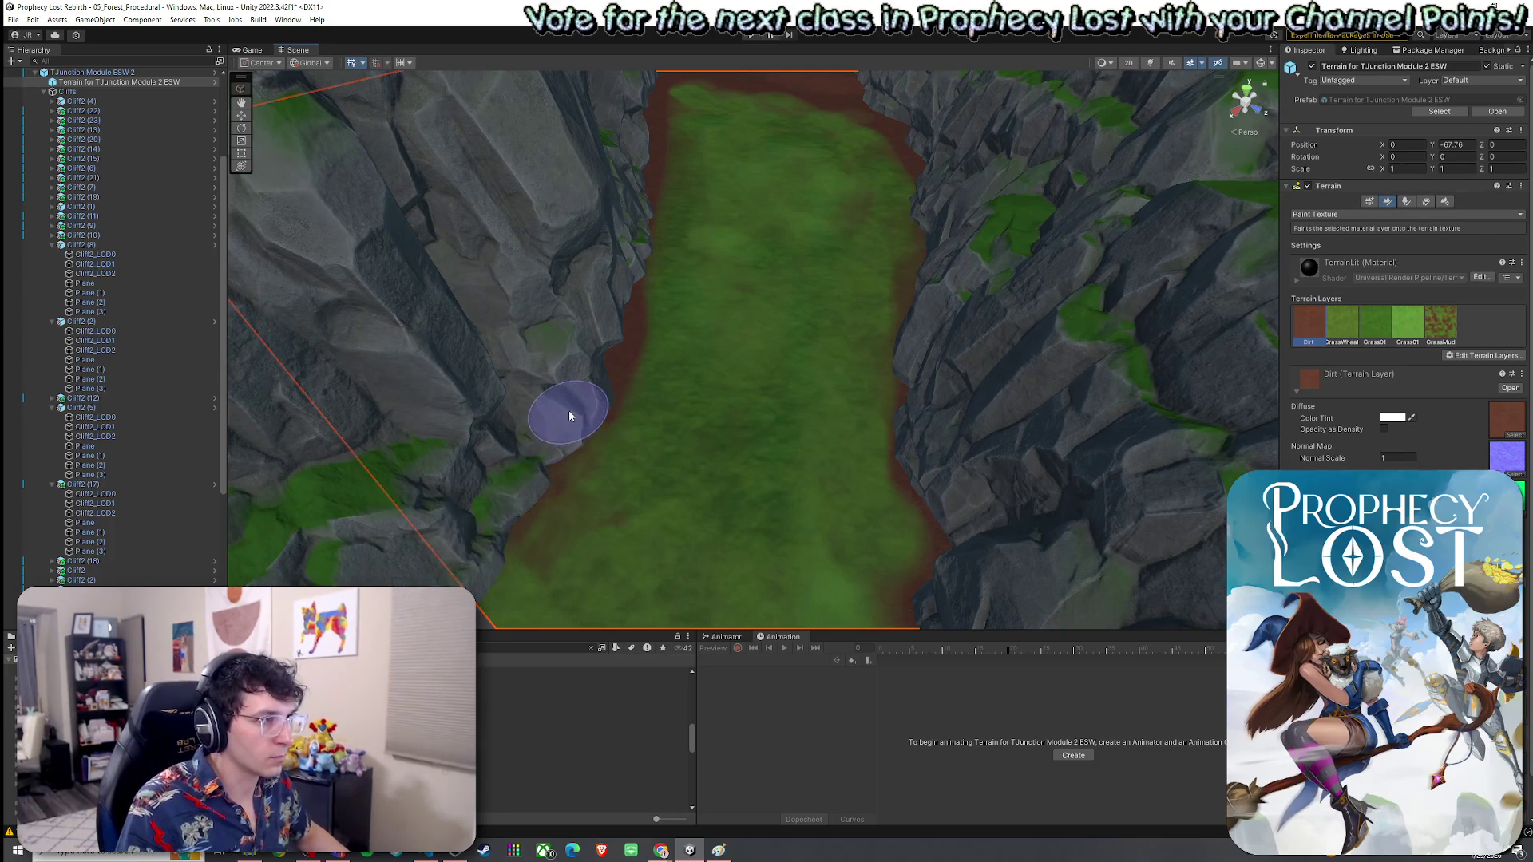
mouse_move(967, 553)
left_mouse_down()
mouse_move(914, 339)
mouse_move(931, 391)
mouse_move(925, 348)
mouse_move(951, 257)
left_mouse_up()
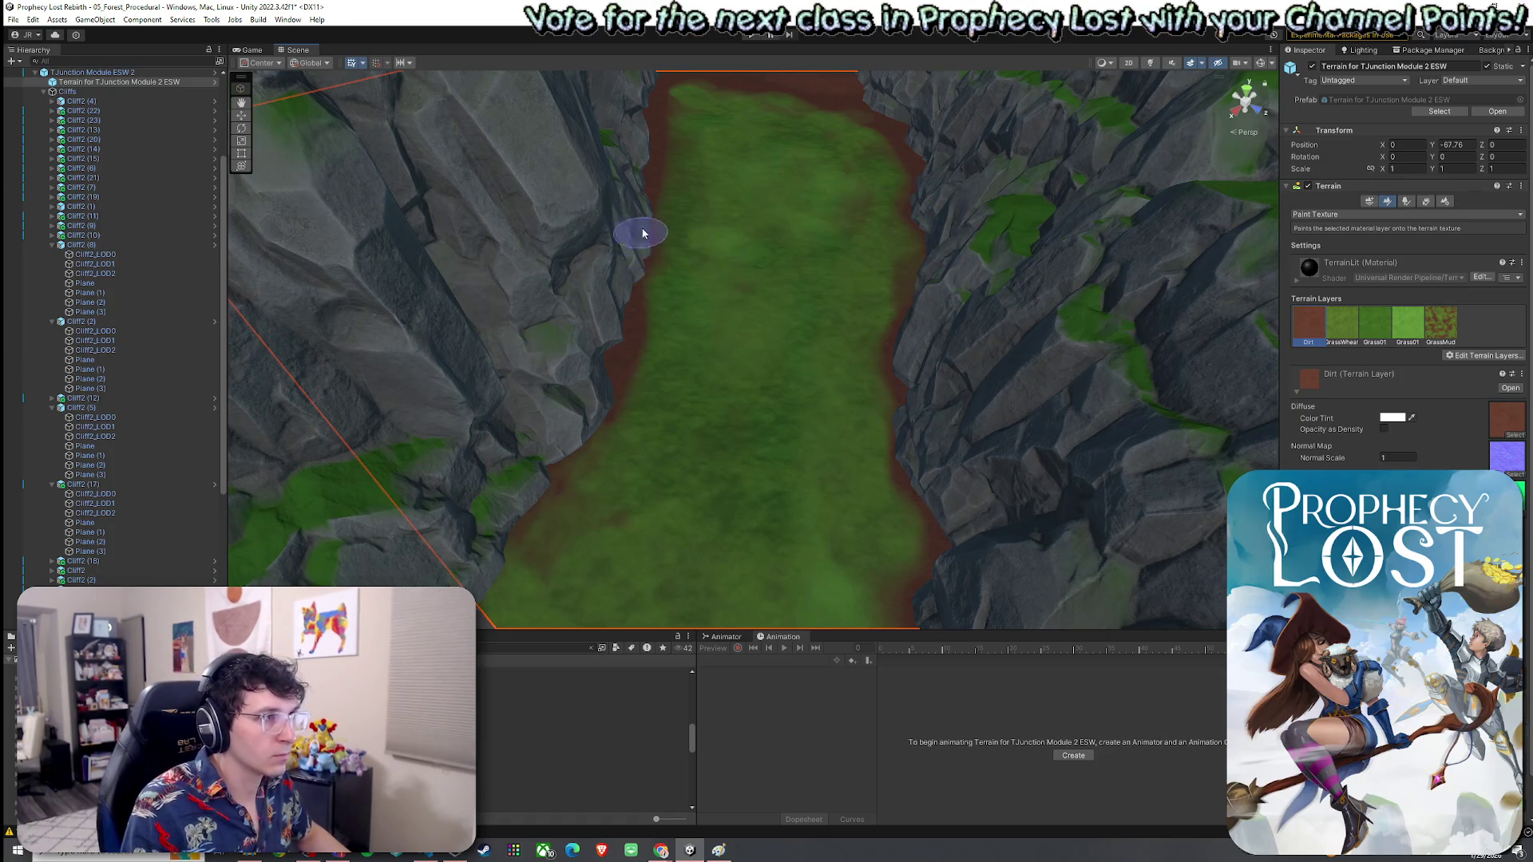
left_click_drag(640, 237, 661, 197)
Step: Switch to GrassWheat and paint a grass strip up over the dirt path
left_click(1341, 329)
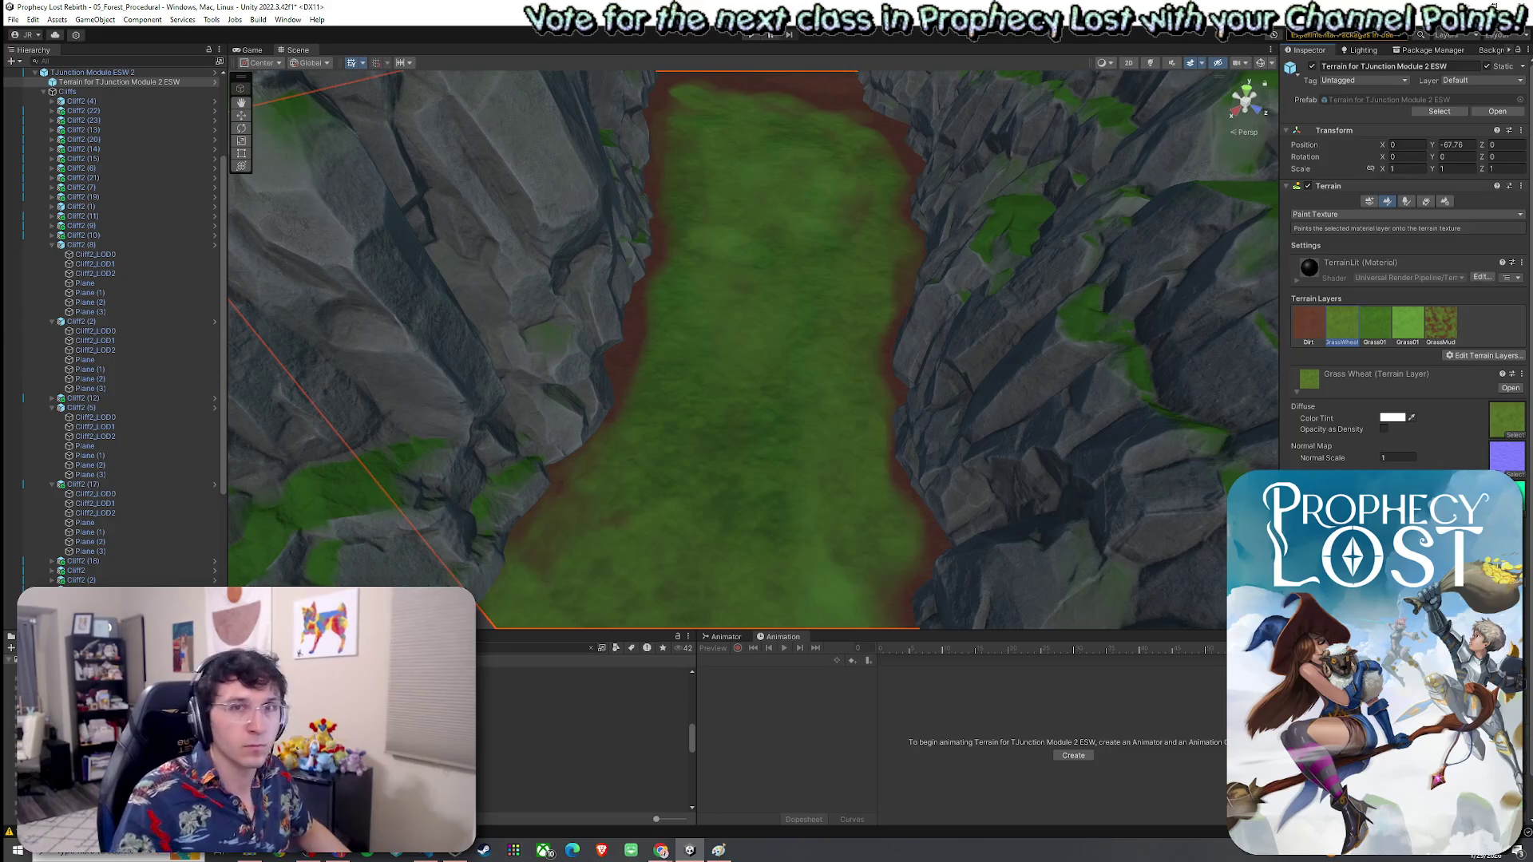
left_click(1128, 62)
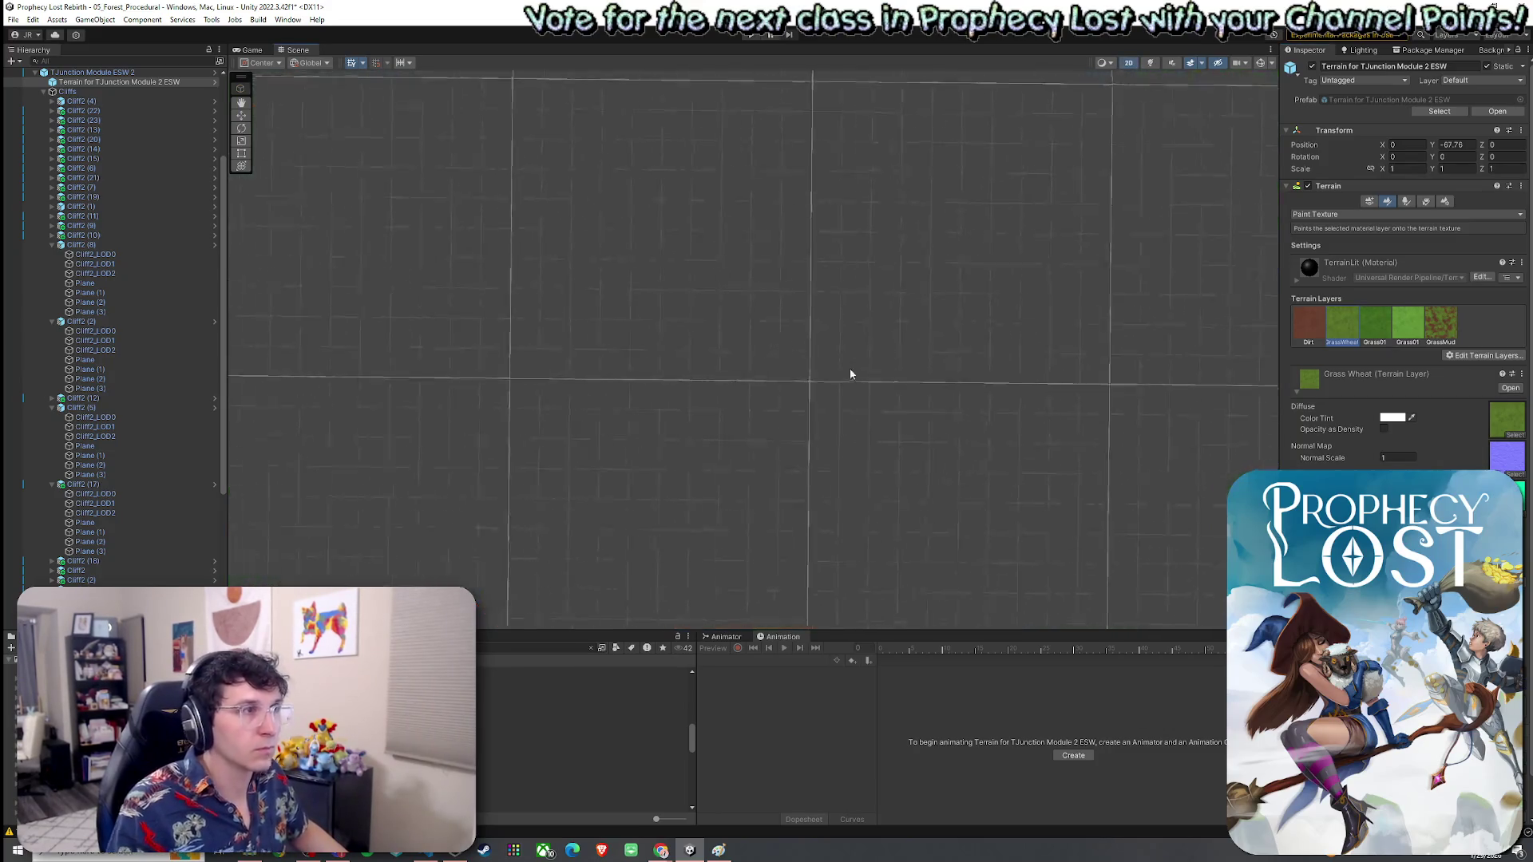
left_click(1142, 64)
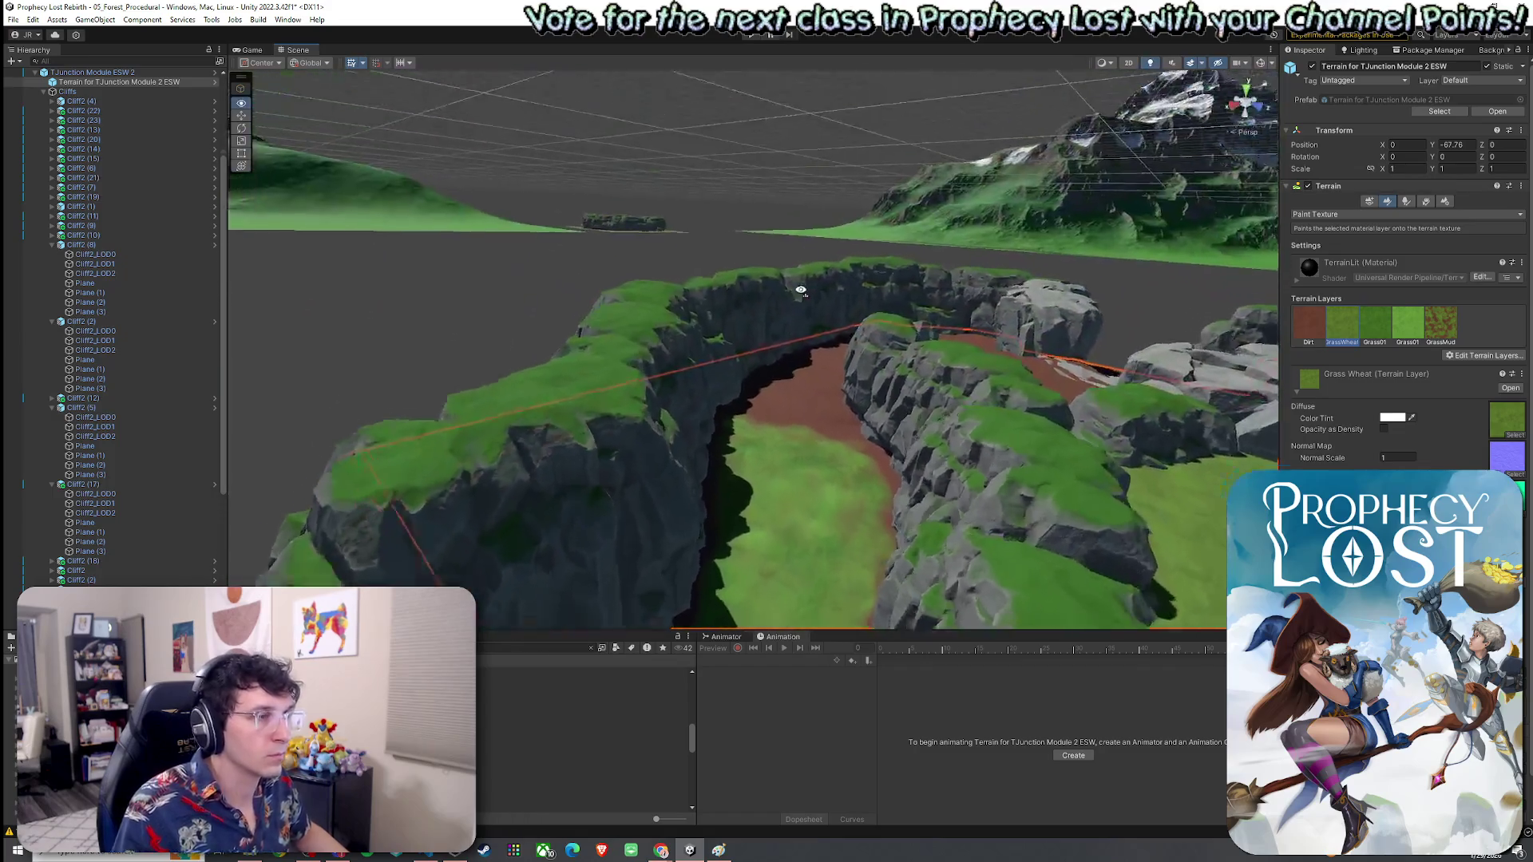
mouse_move(801, 291)
left_mouse_down()
mouse_move(599, 496)
mouse_move(640, 455)
mouse_move(659, 512)
mouse_move(722, 476)
mouse_move(676, 358)
left_mouse_up()
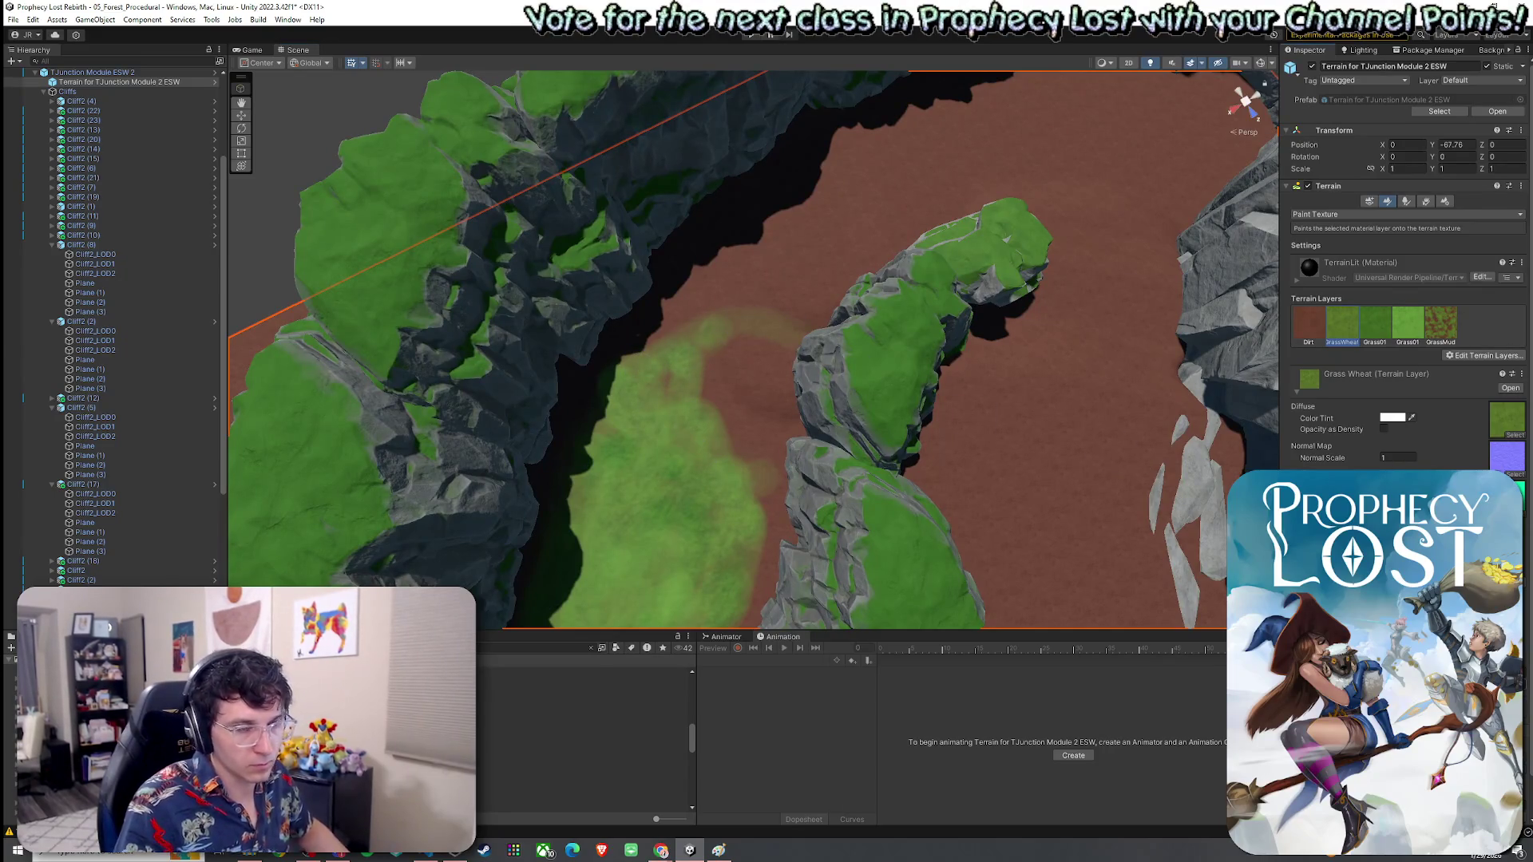
mouse_move(736, 474)
left_mouse_down()
mouse_move(780, 332)
mouse_move(773, 345)
left_mouse_up()
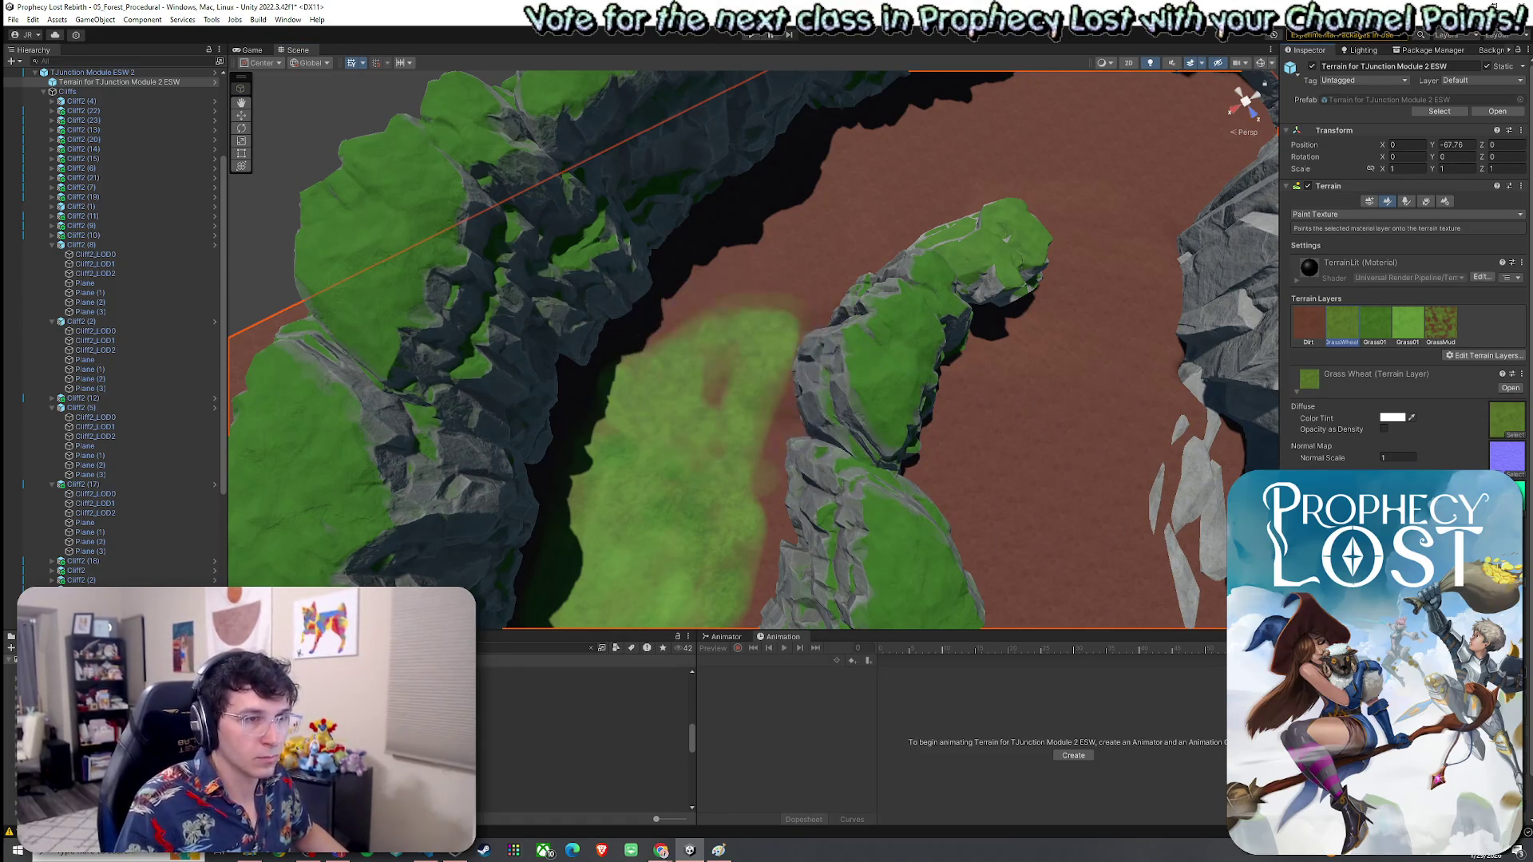
mouse_move(685, 386)
left_mouse_down()
mouse_move(872, 205)
mouse_move(999, 193)
mouse_move(1001, 359)
left_mouse_up()
Step: Cover the remaining dirt patch beside the canyon cliff face with GrassWheat
scroll(918, 207, "up", 2)
scroll(1000, 360, "up", 2)
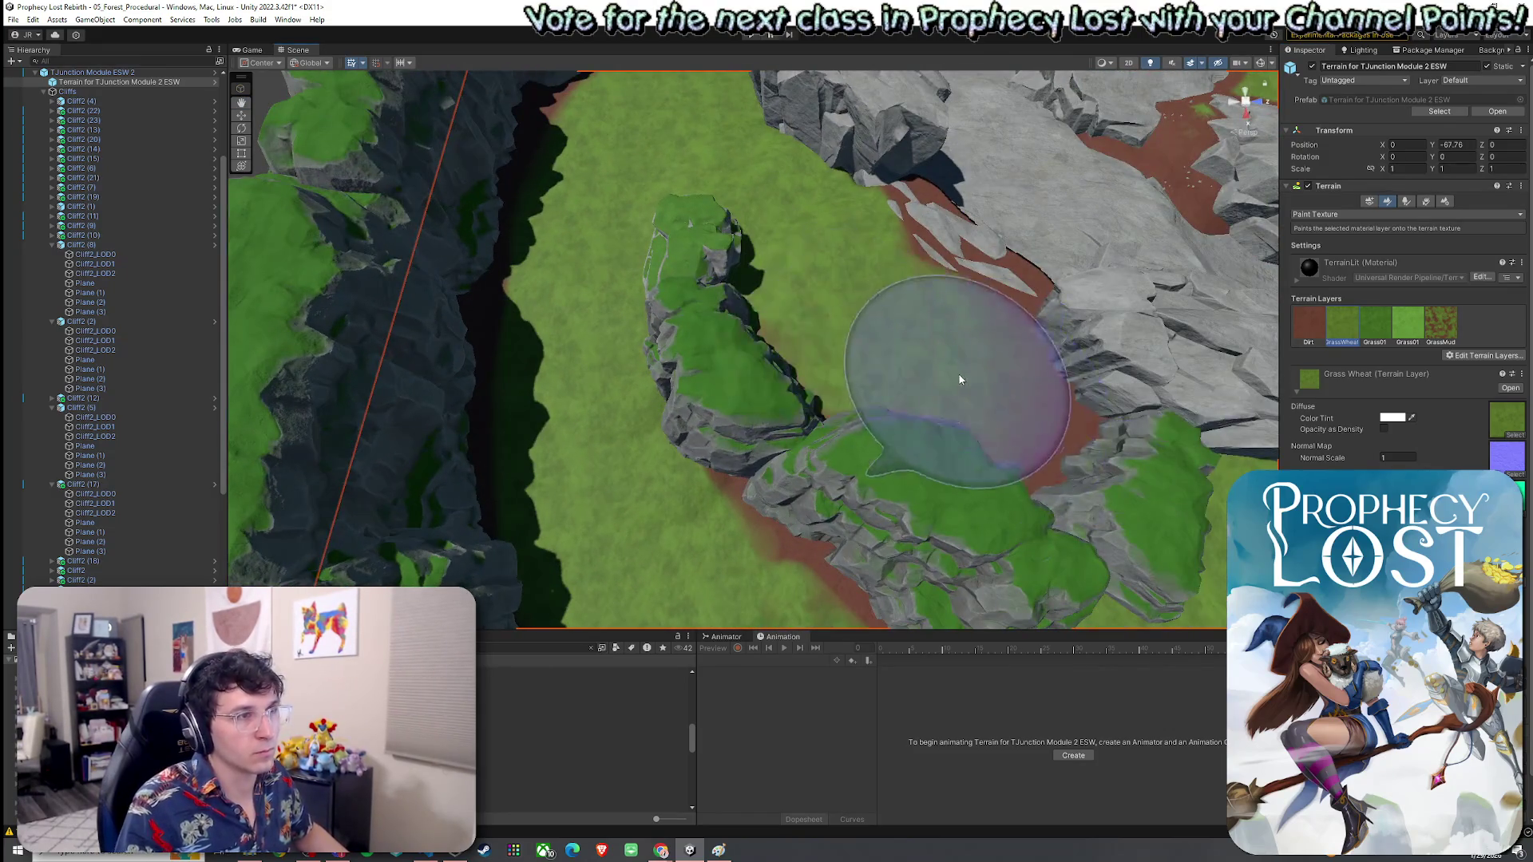
scroll(958, 375, "down", 5)
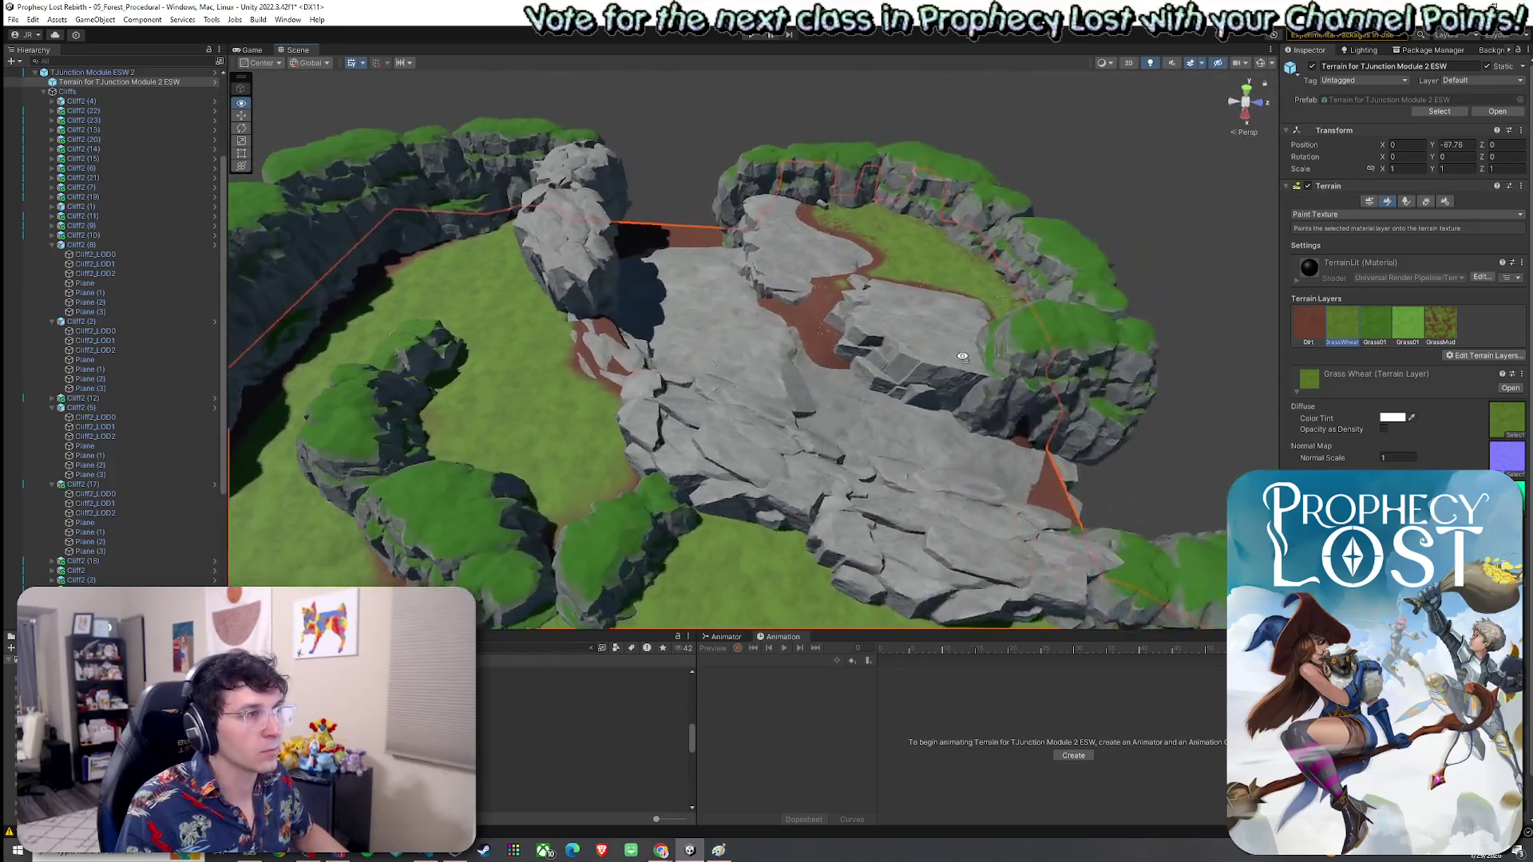
left_click_drag(964, 357, 919, 383)
scroll(878, 399, "up", 6)
mouse_move(830, 418)
left_mouse_down()
mouse_move(640, 332)
mouse_move(589, 489)
mouse_move(538, 448)
mouse_move(545, 390)
mouse_move(615, 344)
mouse_move(903, 360)
left_mouse_up()
mouse_move(659, 375)
left_mouse_down()
mouse_move(781, 369)
mouse_move(789, 389)
mouse_move(757, 368)
mouse_move(865, 372)
left_mouse_up()
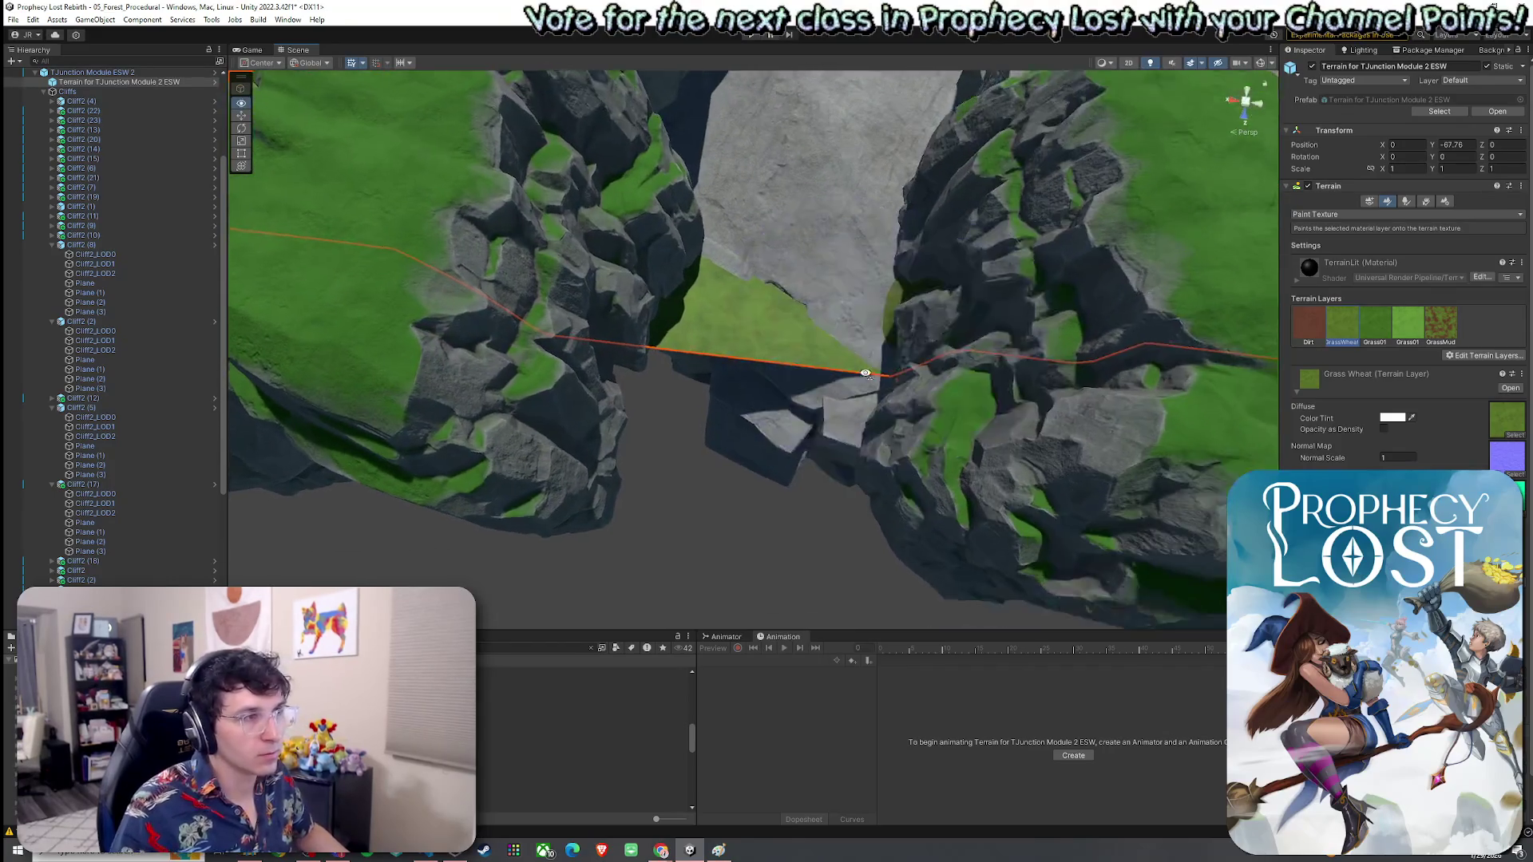
Step: Paint a Dirt band along the strip's upper edge, undo it, and repaint it thinner
scroll(865, 367, "up", 5)
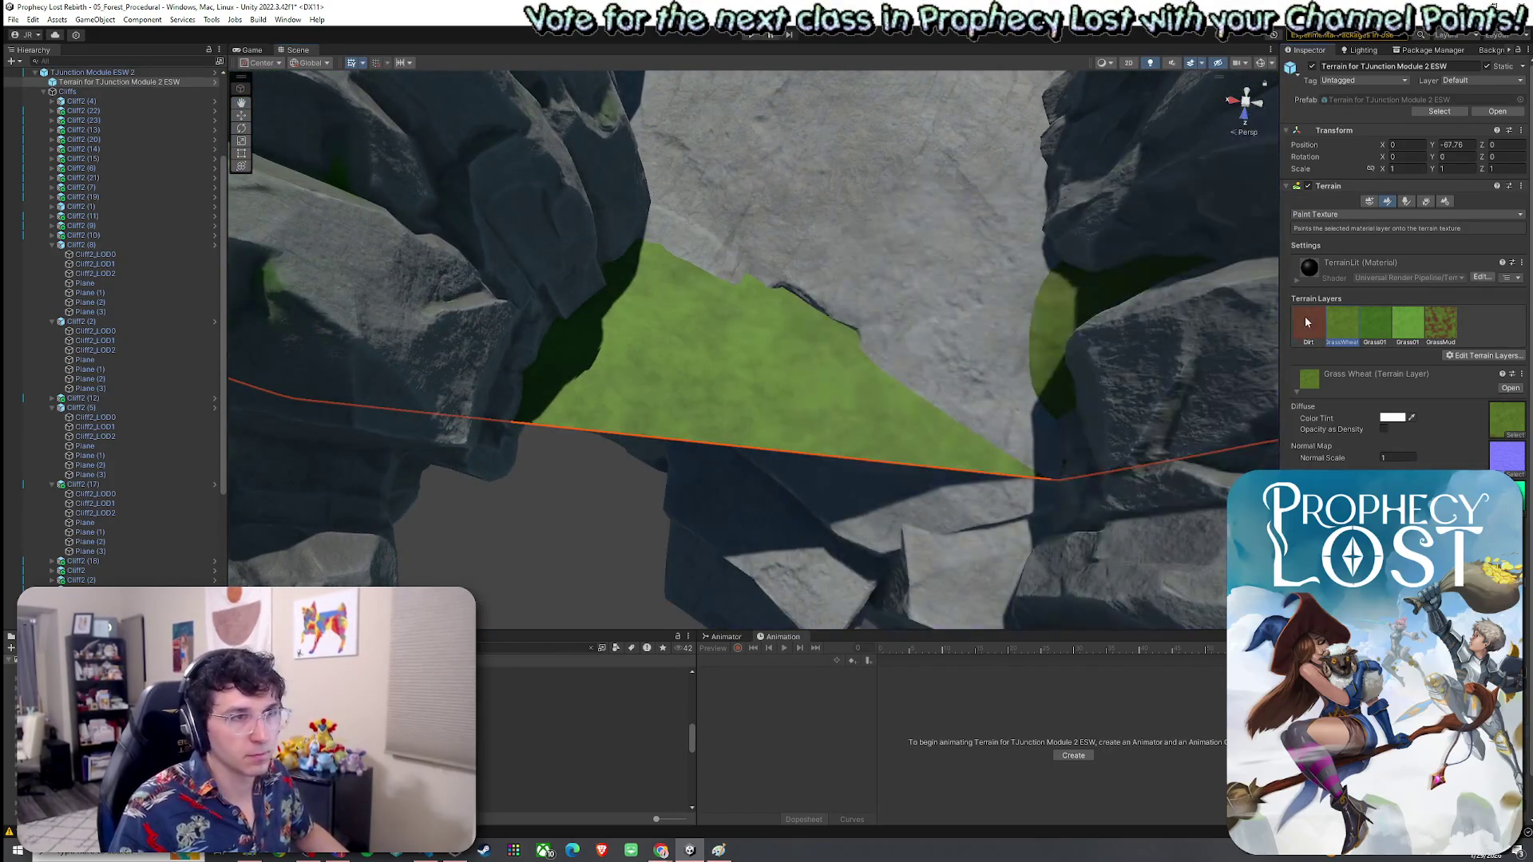
left_click_drag(1062, 305, 1084, 304)
mouse_move(1084, 373)
left_mouse_down()
mouse_move(938, 271)
mouse_move(863, 366)
mouse_move(737, 405)
left_mouse_up()
mouse_move(701, 311)
left_mouse_down()
mouse_move(876, 387)
mouse_move(1122, 526)
left_mouse_up()
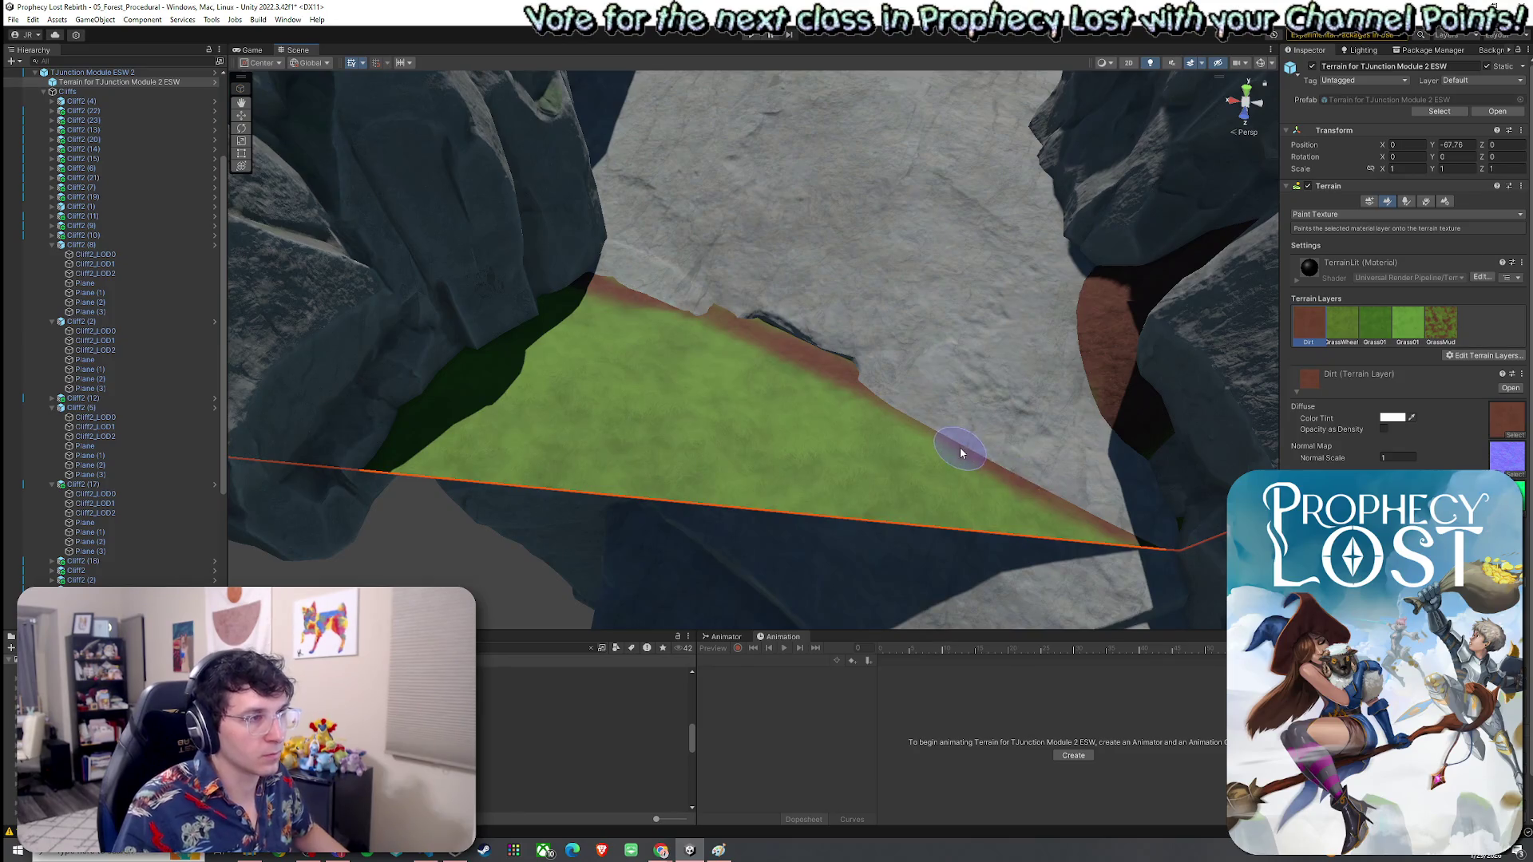
key("ctrl+z")
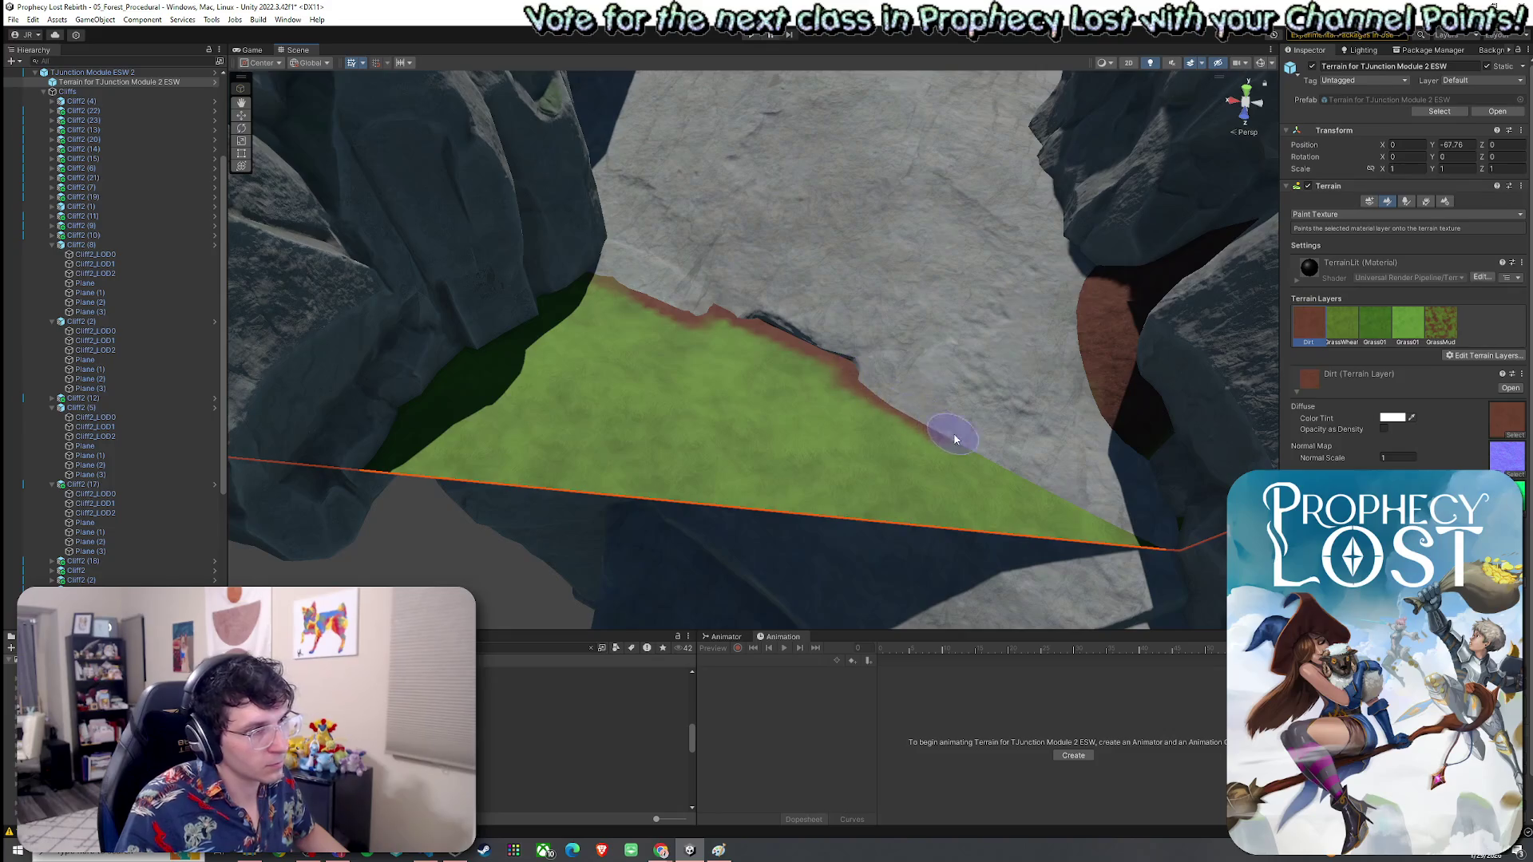
left_click_drag(1072, 501, 1104, 511)
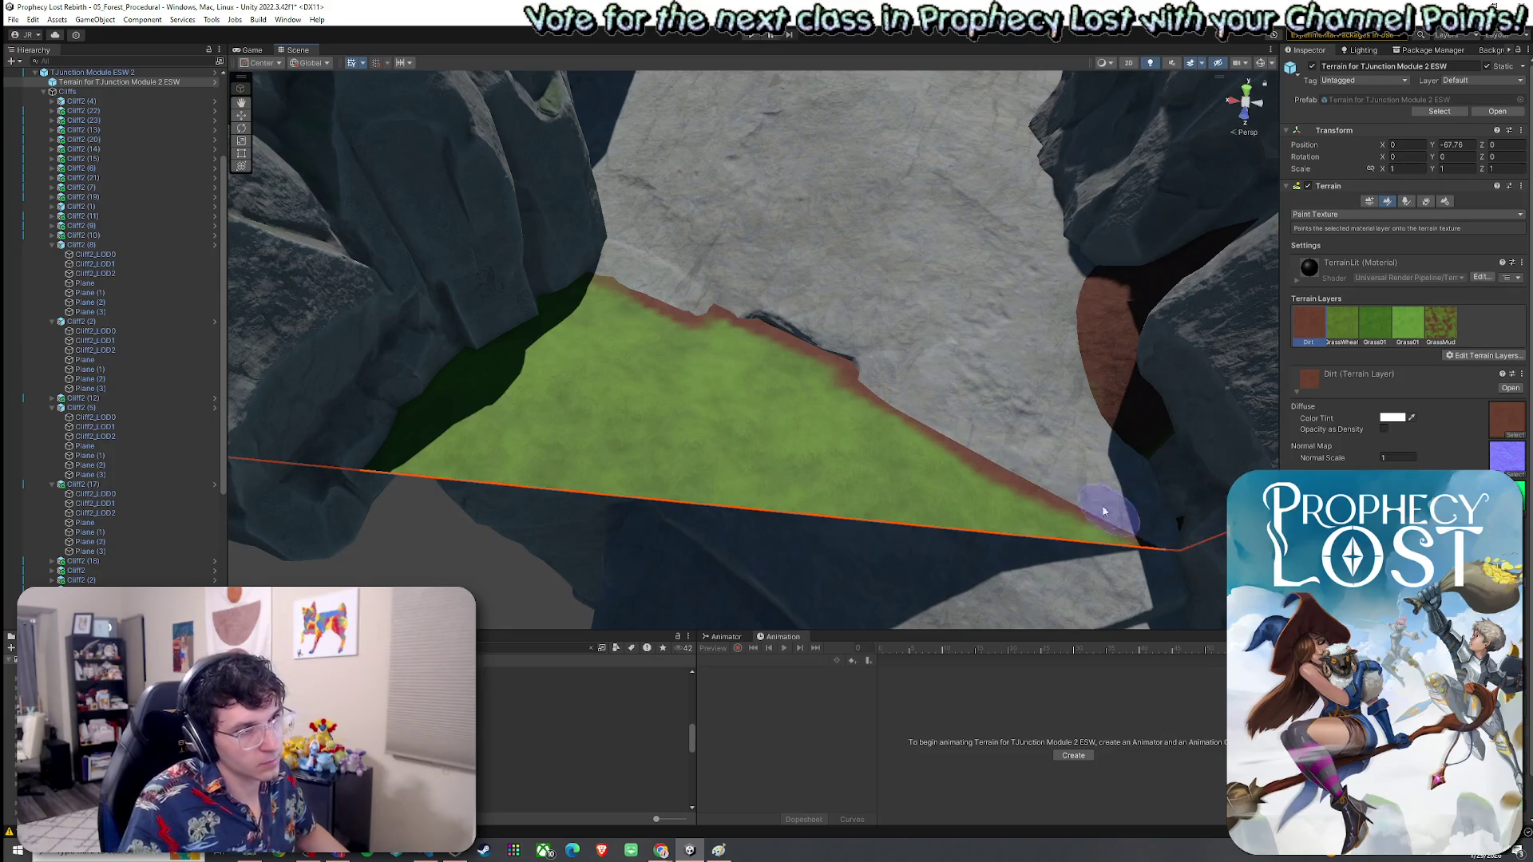
Step: Fill the grass strip's tip and the dirt at the cliff base with GrassWheat
left_click(1342, 327)
scroll(958, 342, "up", 3)
left_click(1020, 475)
scroll(853, 424, "up", 3)
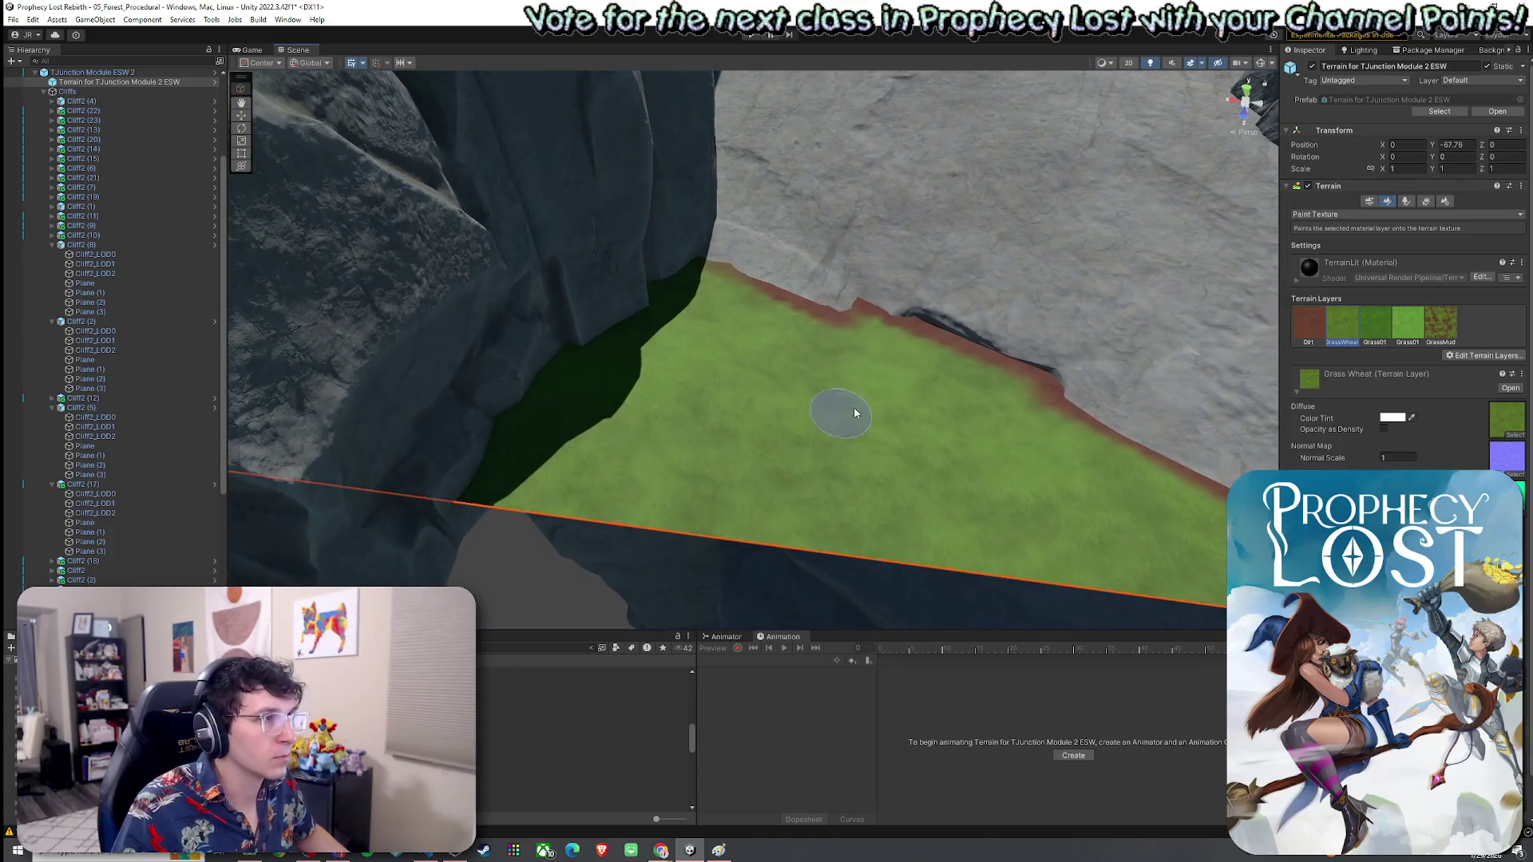
left_click(1302, 321)
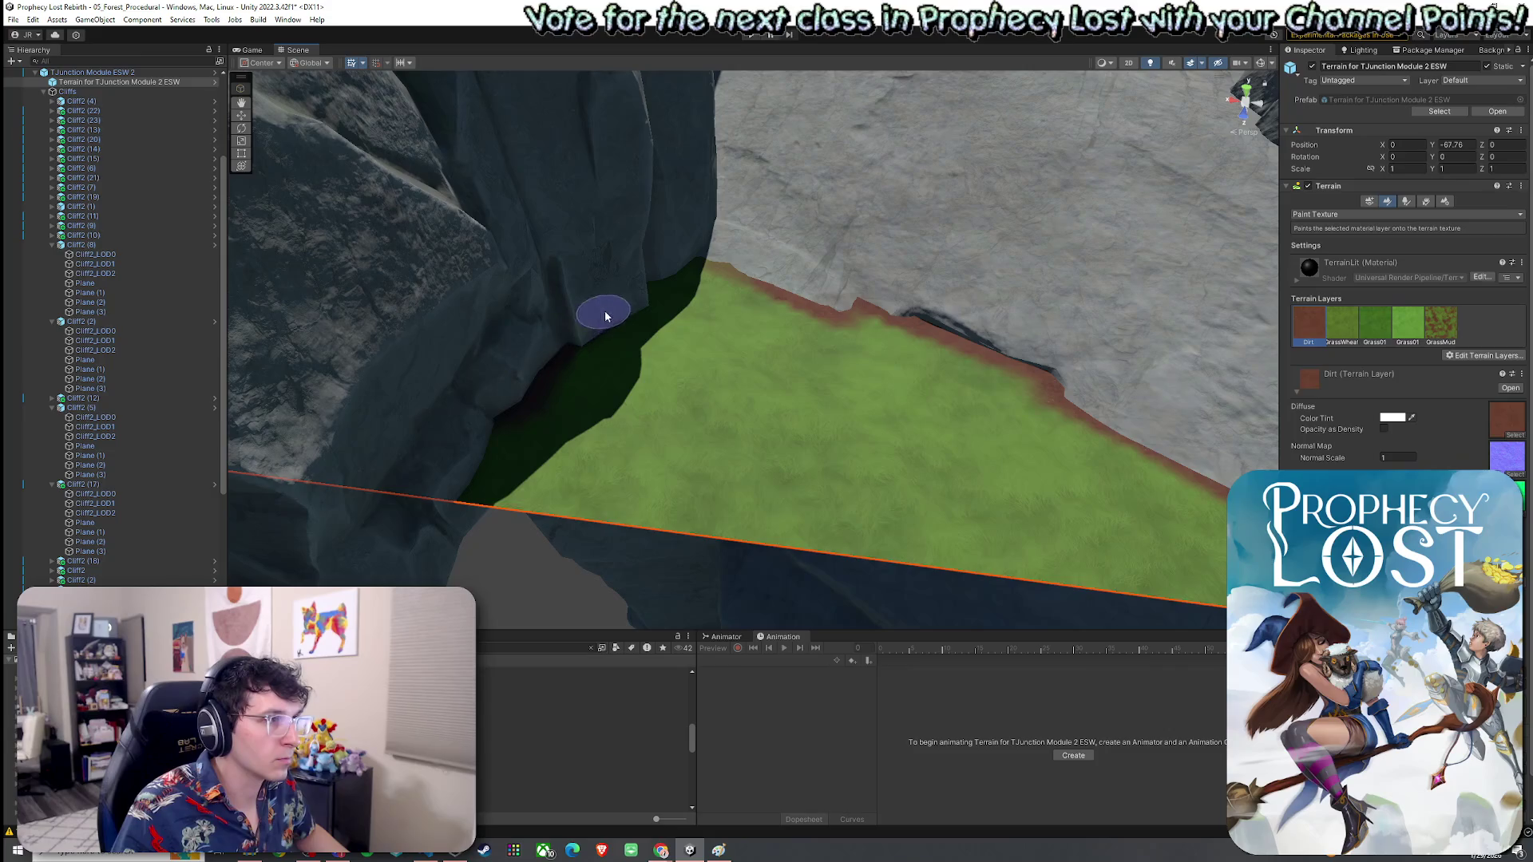
mouse_move(673, 275)
left_mouse_down()
mouse_move(742, 339)
mouse_move(891, 294)
mouse_move(897, 266)
left_mouse_up()
key("ctrl+z")
mouse_move(984, 318)
left_mouse_down()
mouse_move(855, 280)
mouse_move(945, 329)
mouse_move(897, 346)
mouse_move(1037, 370)
mouse_move(992, 382)
left_mouse_up()
Step: Select the Dirt layer and reframe the view over the cliff edge and terrain
left_click(1299, 327)
mouse_move(870, 342)
left_mouse_down()
mouse_move(840, 339)
mouse_move(924, 407)
mouse_move(1104, 443)
left_mouse_up()
key("f")
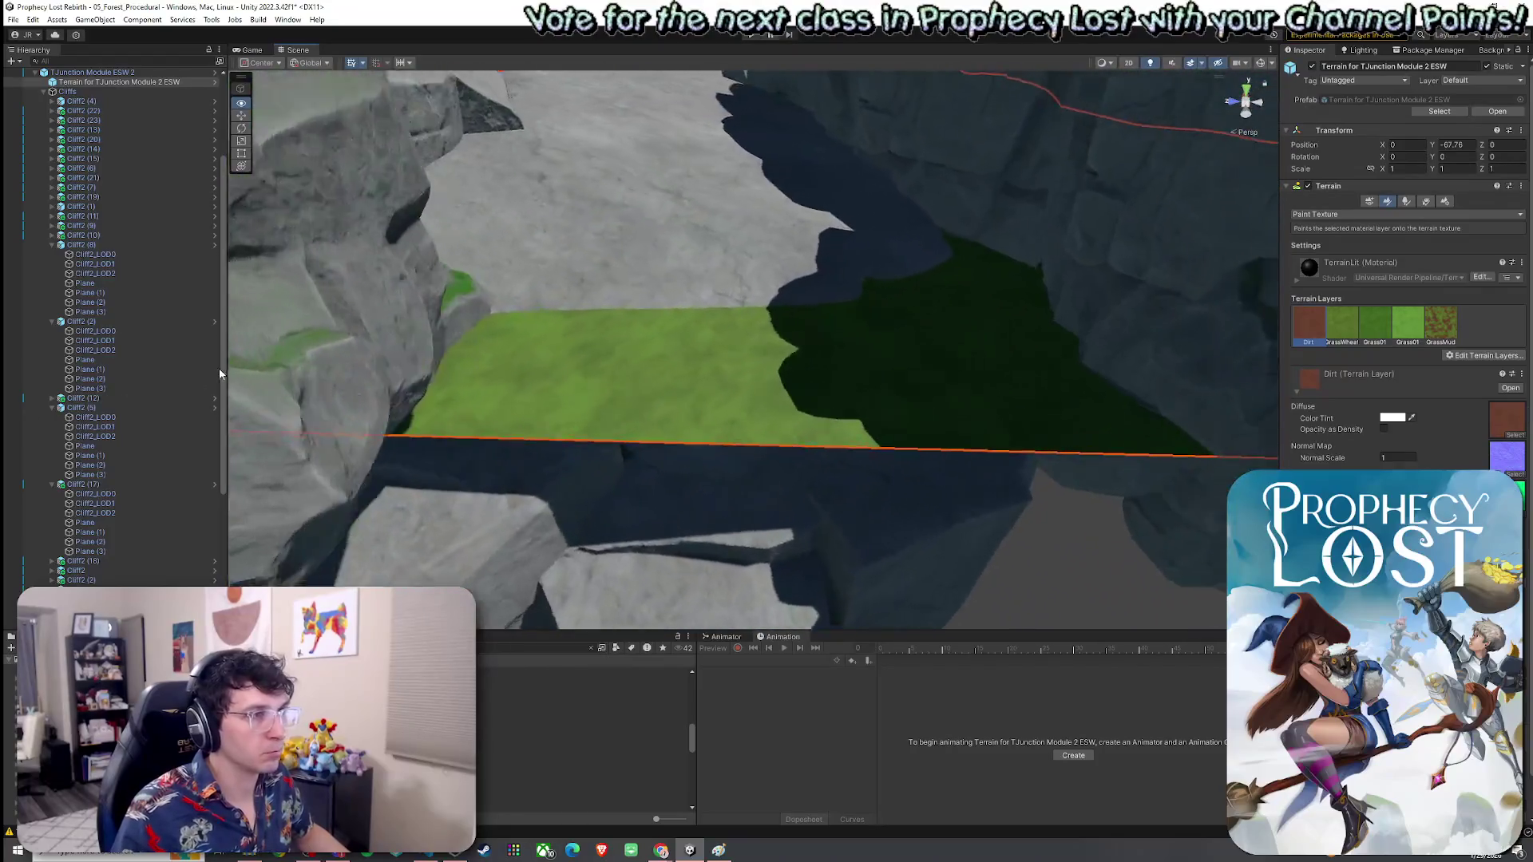
mouse_move(221, 374)
left_mouse_down()
mouse_move(445, 404)
mouse_move(460, 291)
left_mouse_up()
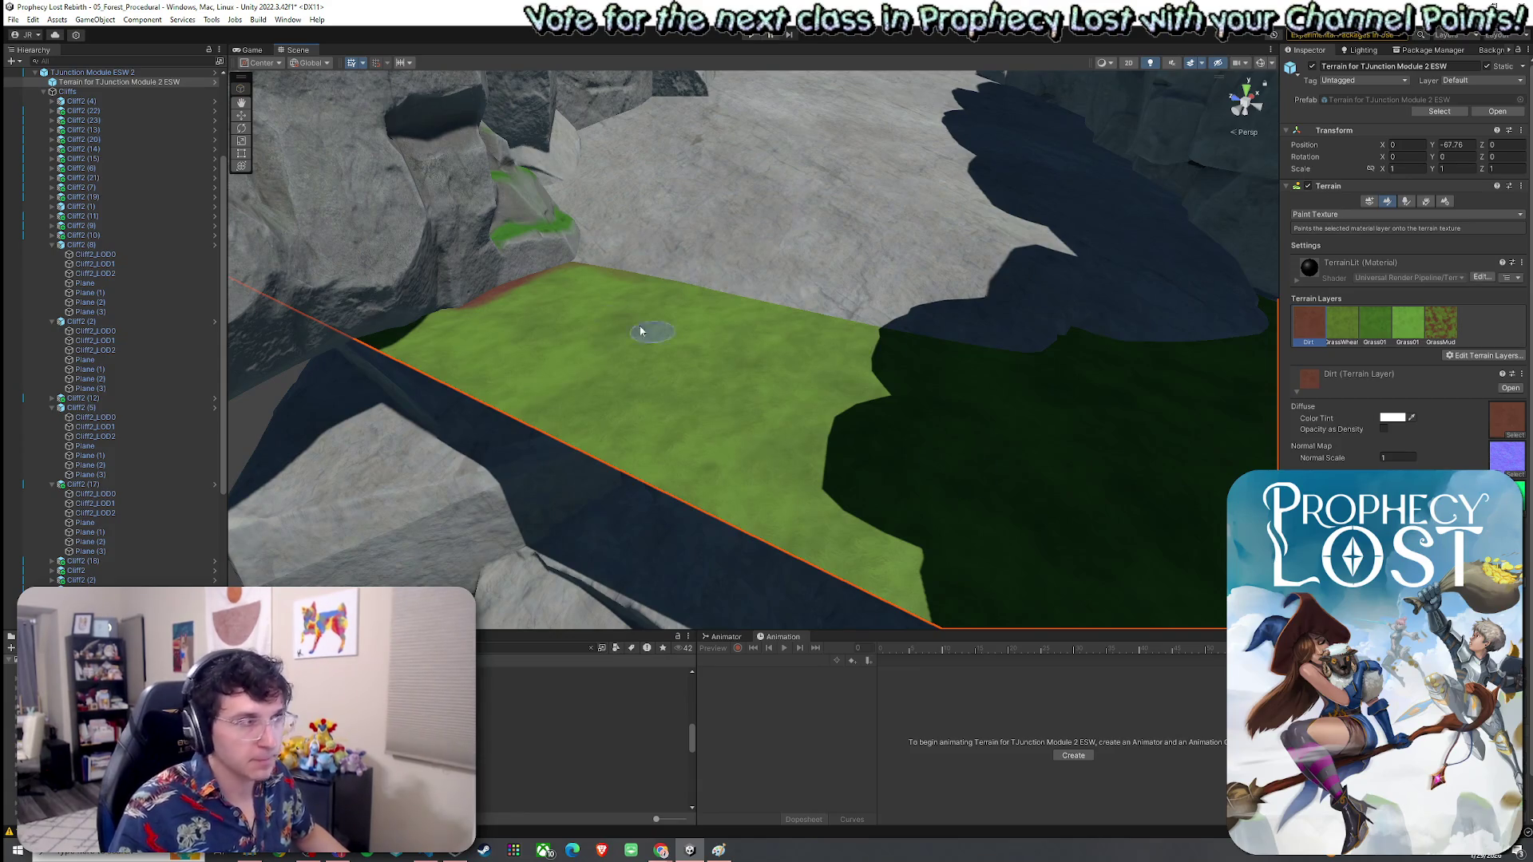
mouse_move(682, 290)
left_mouse_down()
mouse_move(897, 309)
mouse_move(941, 342)
mouse_move(573, 281)
left_mouse_up()
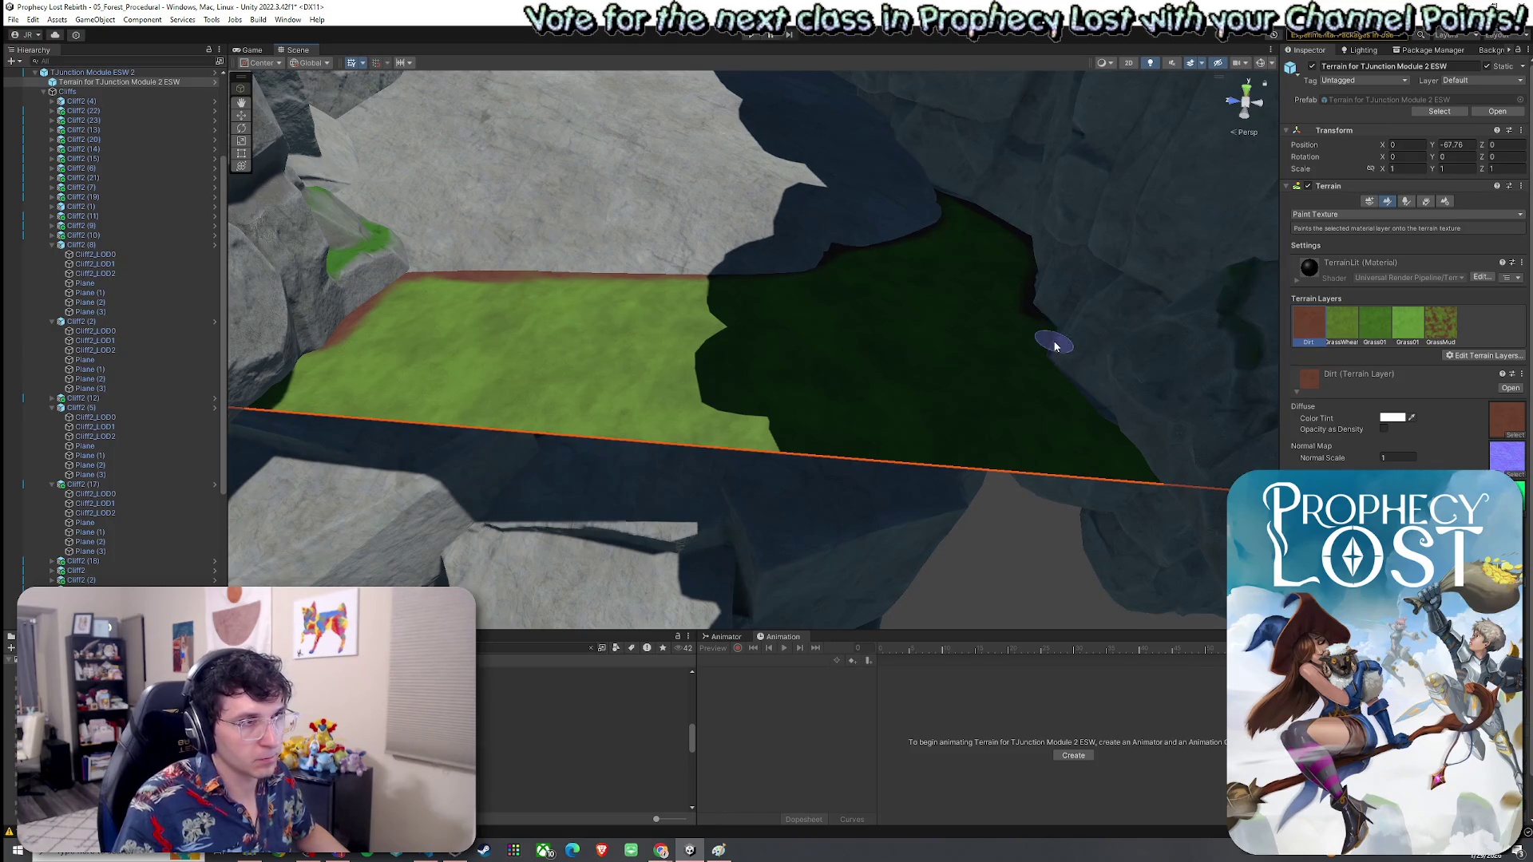
left_click_drag(787, 333, 760, 298)
left_click(1424, 203)
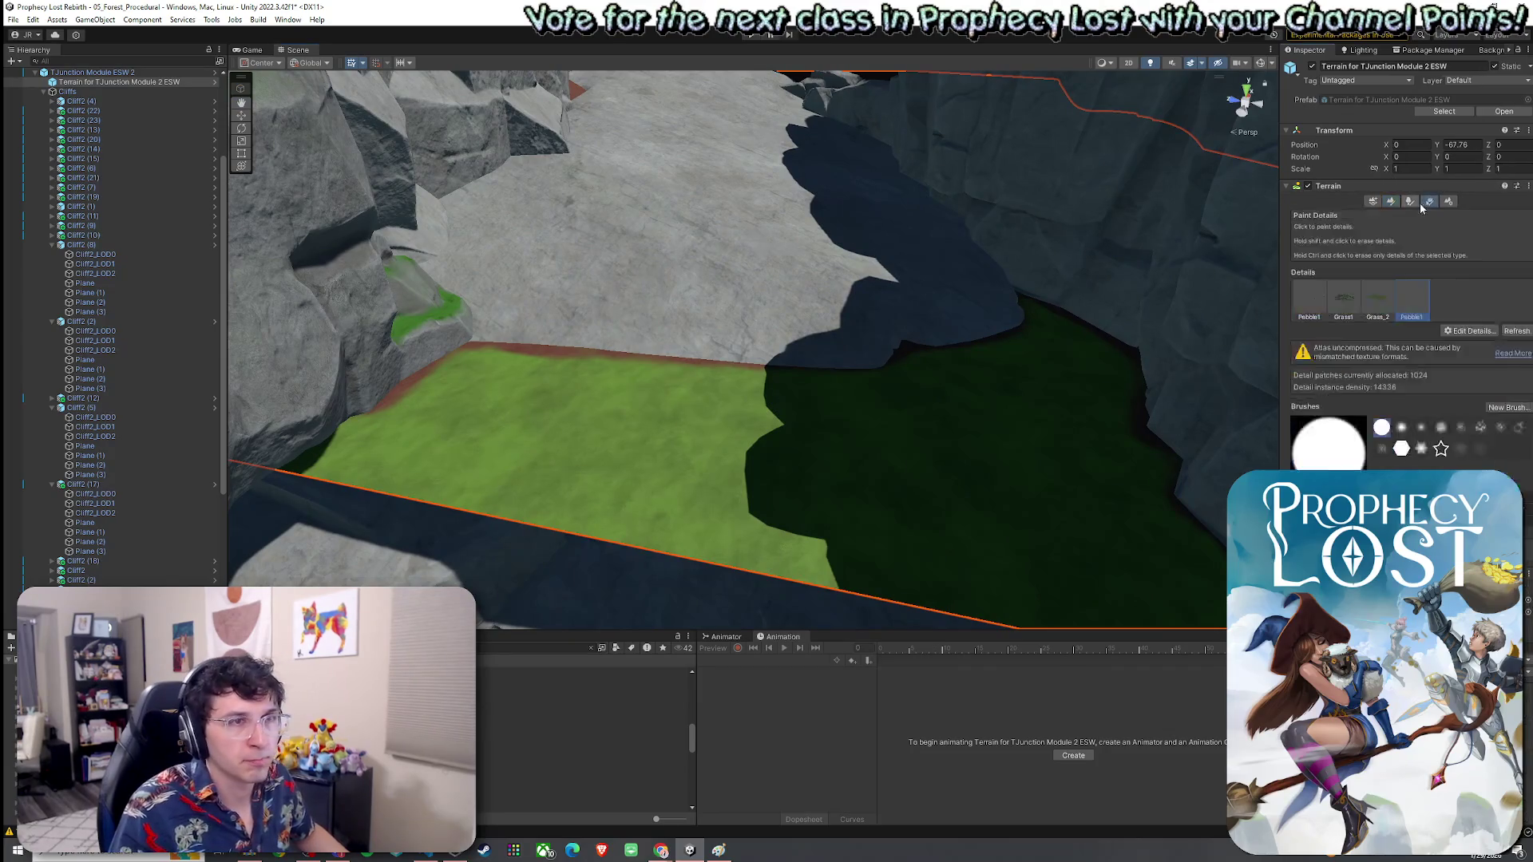
Step: Paint Grass1 grass clumps across the green strip
left_click(1357, 304)
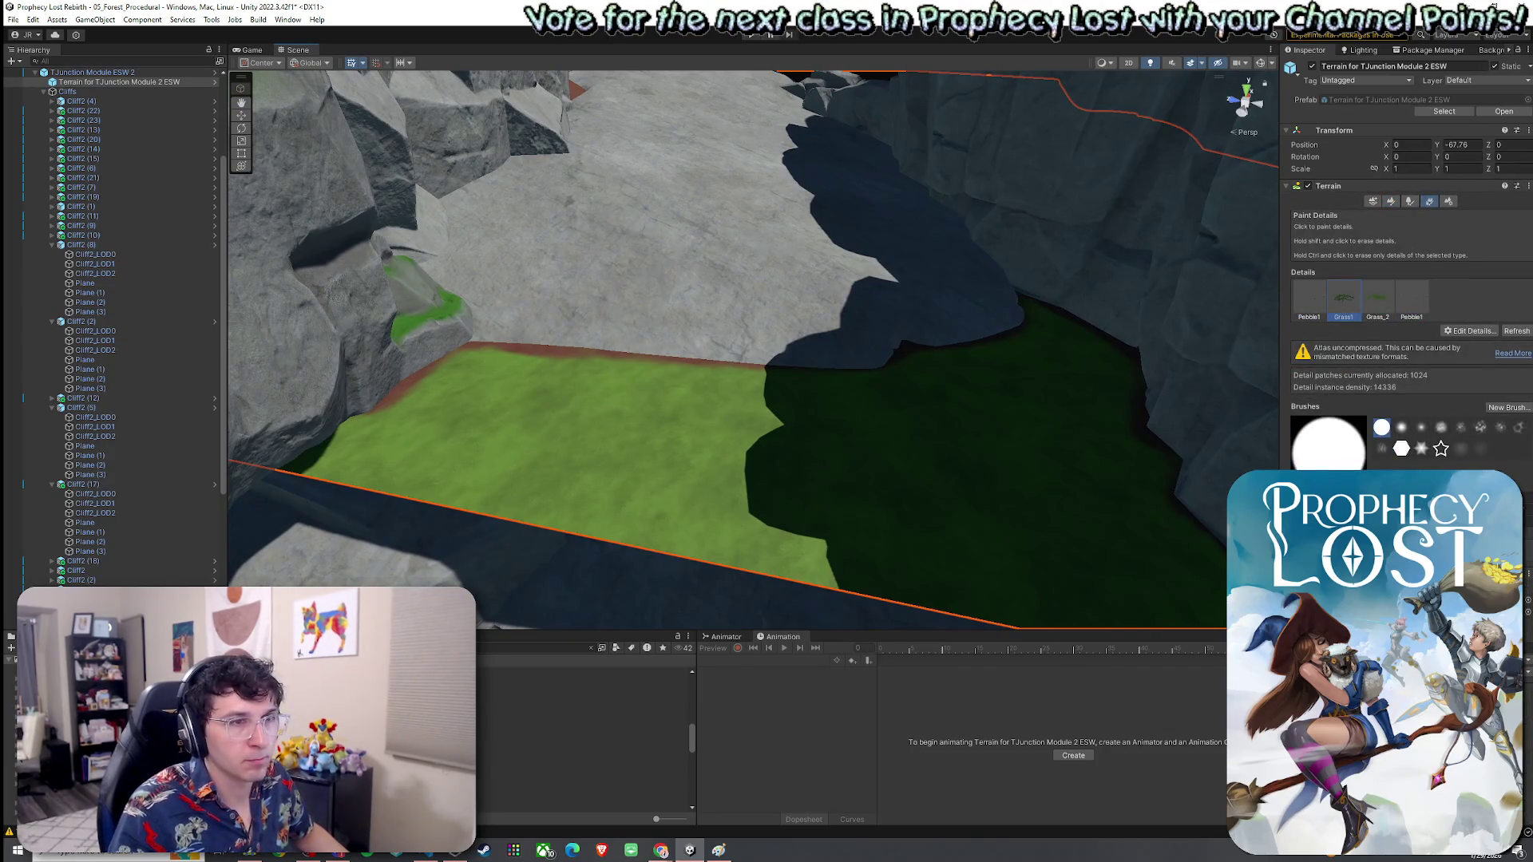
left_click_drag(806, 551, 719, 487)
left_click(511, 439)
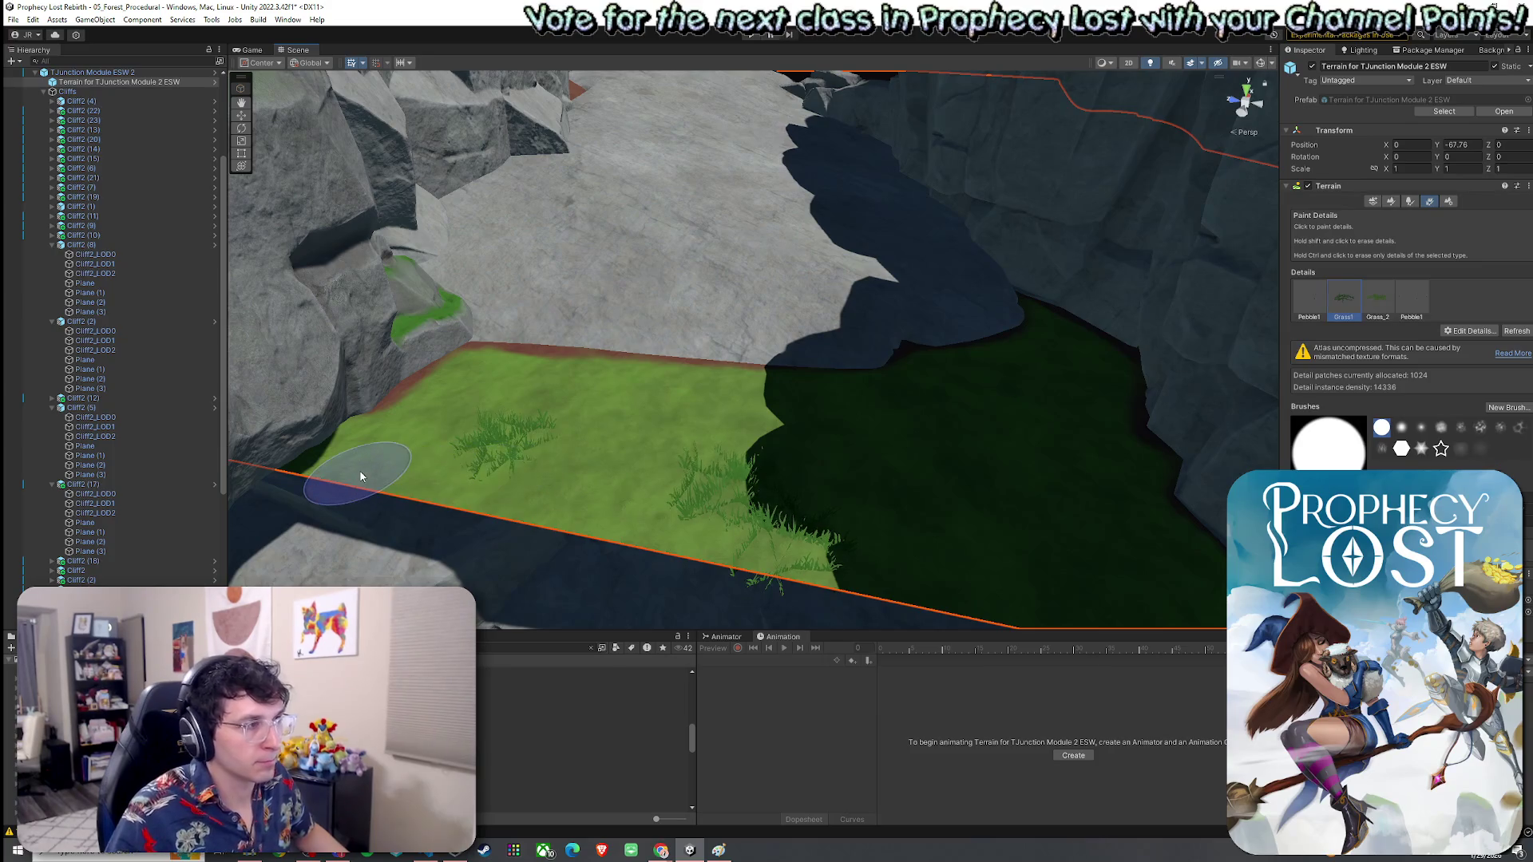
scroll(938, 531, "down", 5)
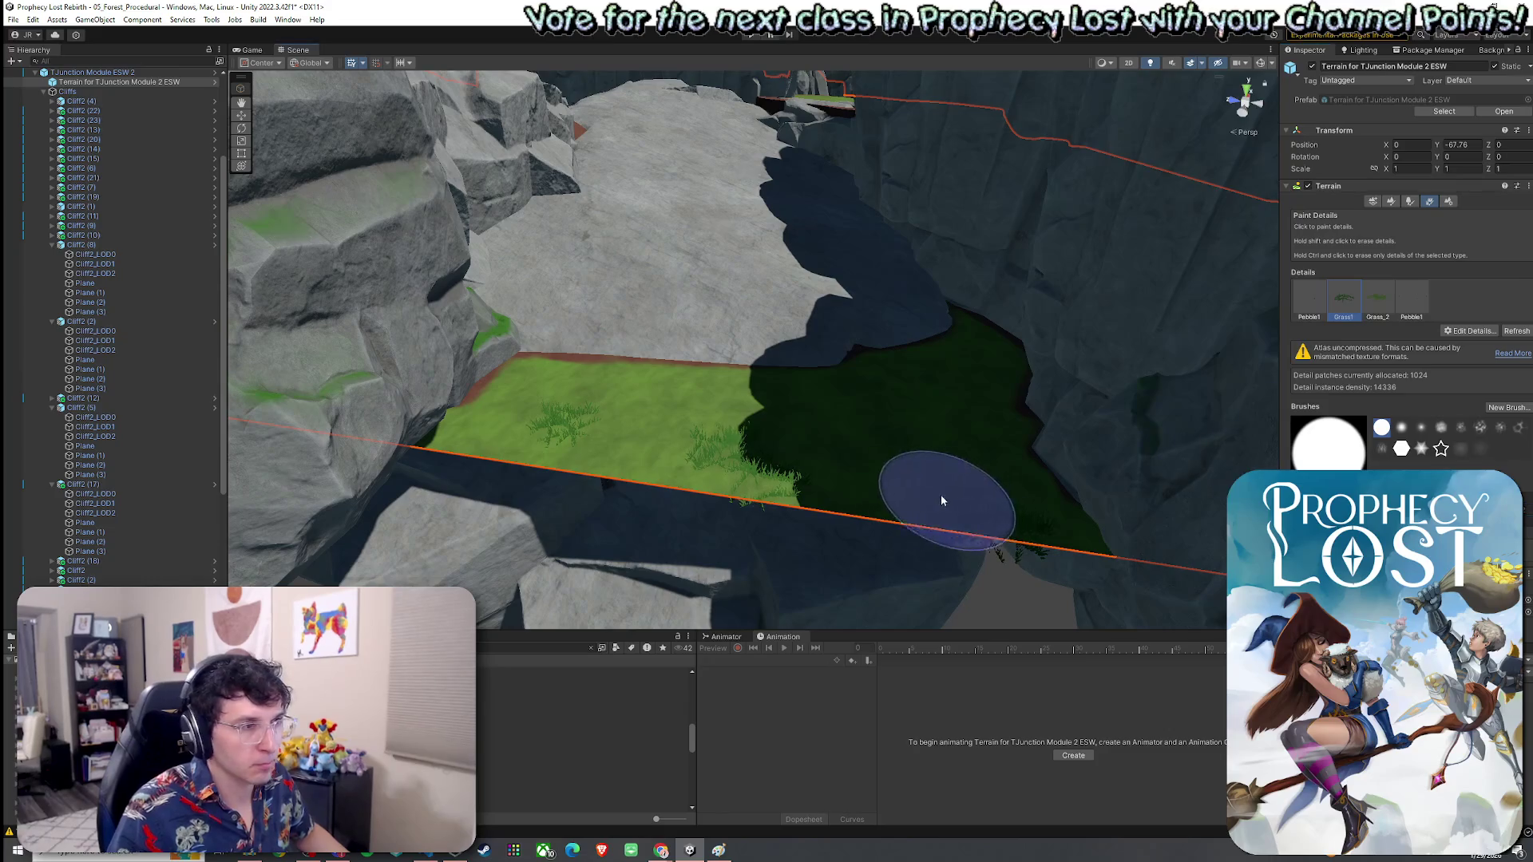
Step: Scatter Grass_2 clumps over the wider grass field and check them from low and high angles
left_click(1377, 299)
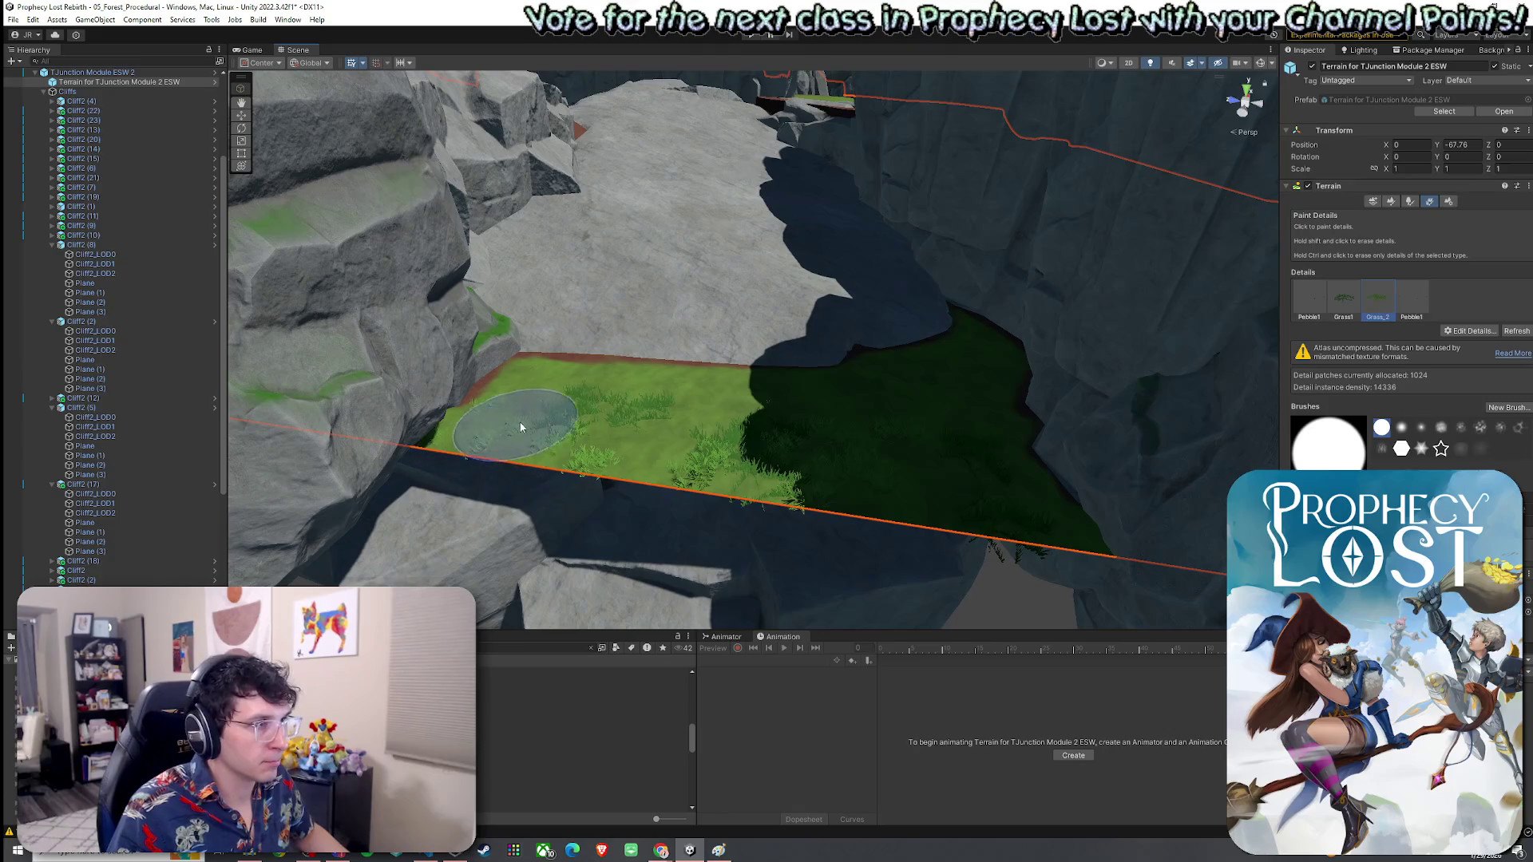
mouse_move(993, 503)
left_mouse_down()
mouse_move(918, 486)
mouse_move(902, 511)
mouse_move(961, 445)
left_mouse_up()
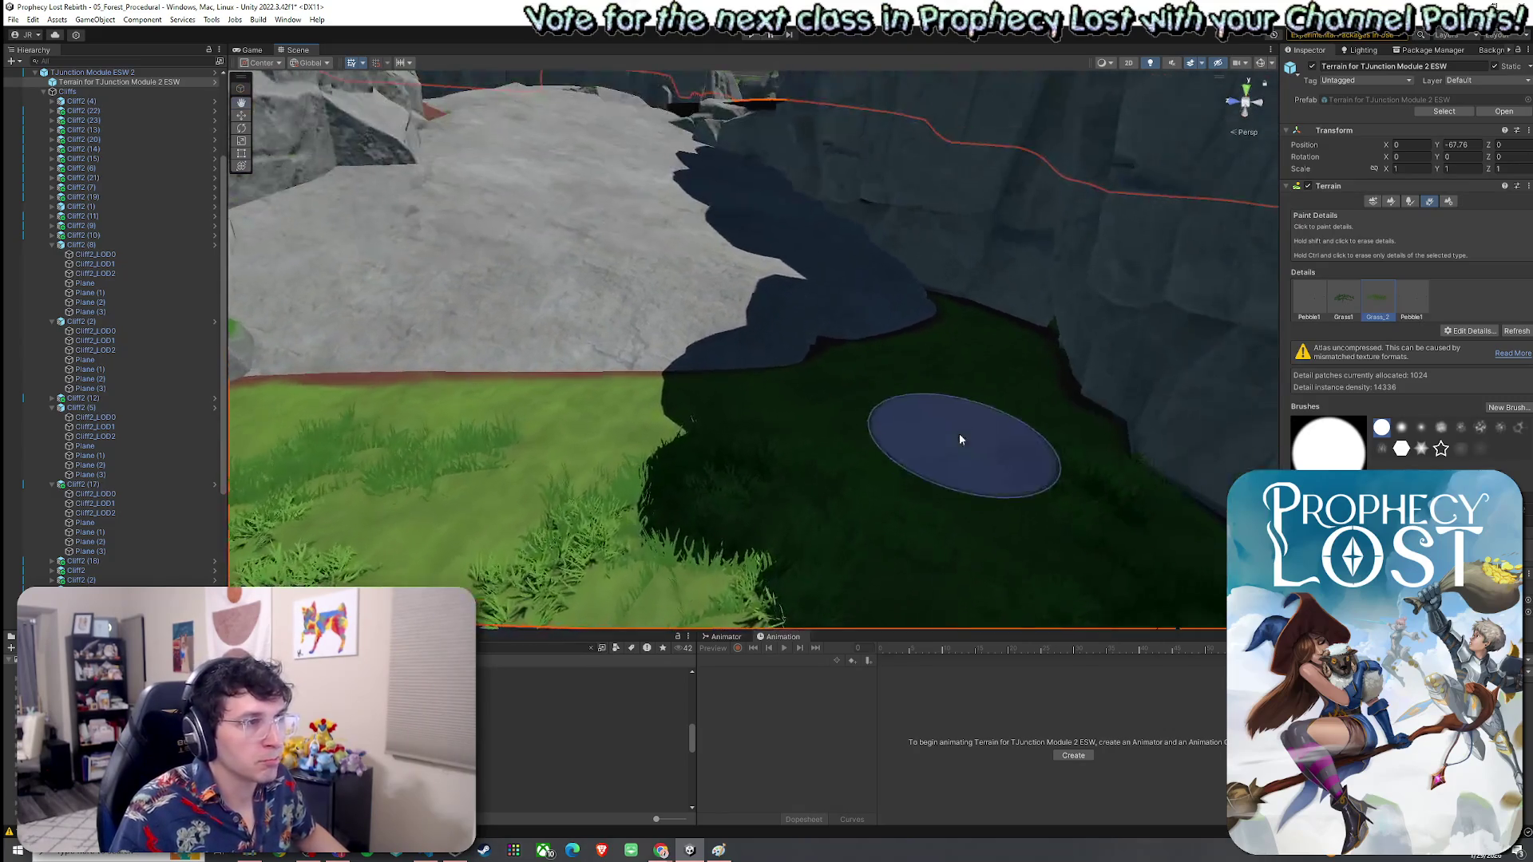
mouse_move(807, 479)
left_mouse_down()
mouse_move(682, 335)
mouse_move(639, 399)
mouse_move(548, 479)
left_mouse_up()
mouse_move(655, 352)
left_mouse_down()
mouse_move(671, 394)
mouse_move(479, 390)
mouse_move(511, 423)
mouse_move(575, 447)
left_mouse_up()
left_click(1344, 299)
mouse_move(716, 337)
left_mouse_down()
mouse_move(708, 369)
mouse_move(702, 295)
mouse_move(724, 361)
mouse_move(755, 257)
left_mouse_up()
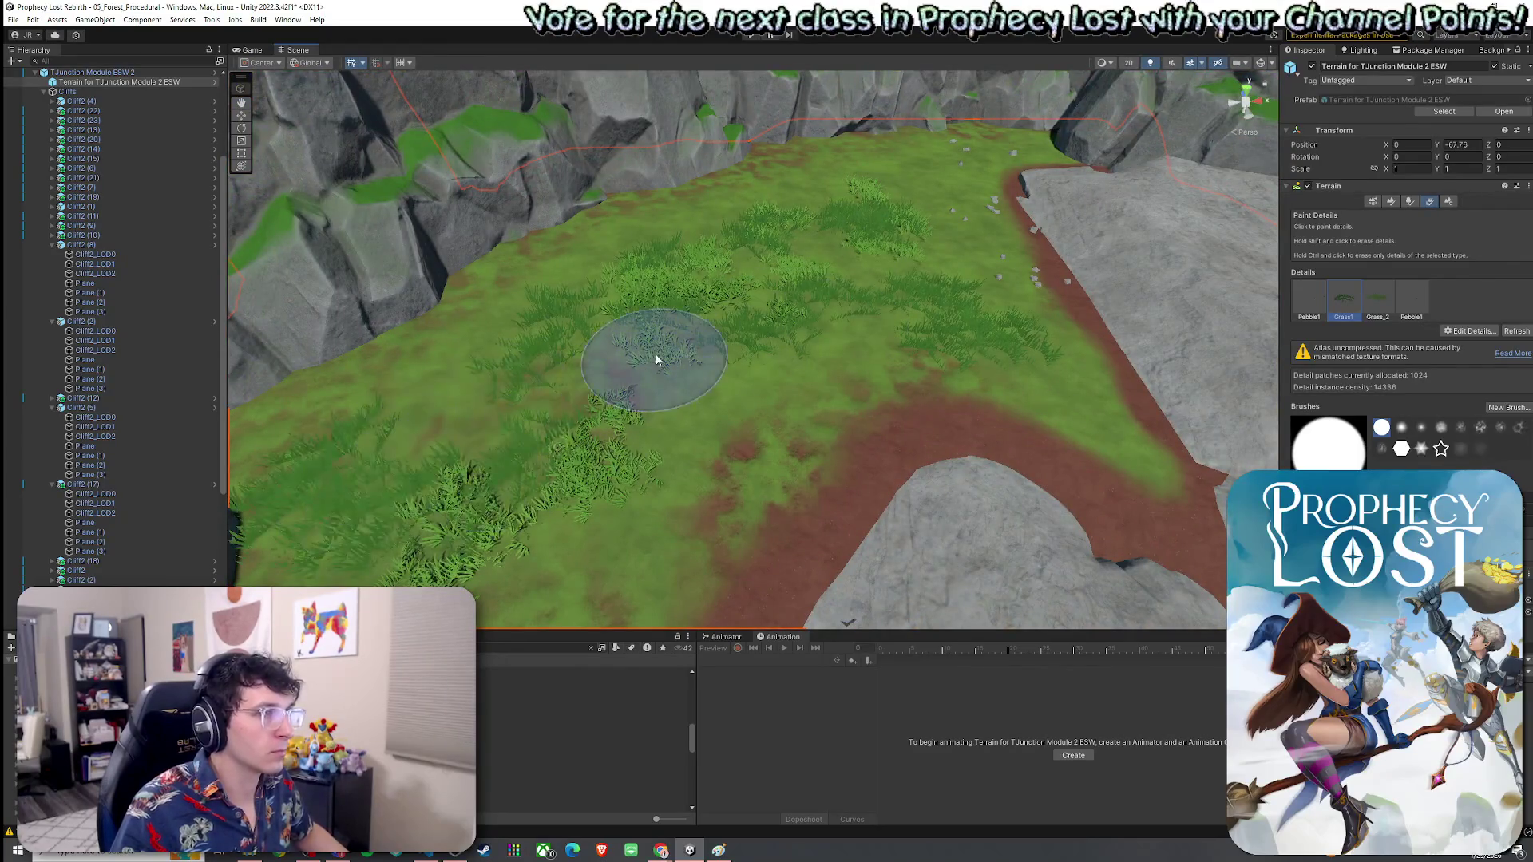
left_click_drag(737, 313, 826, 319)
left_click(1388, 202)
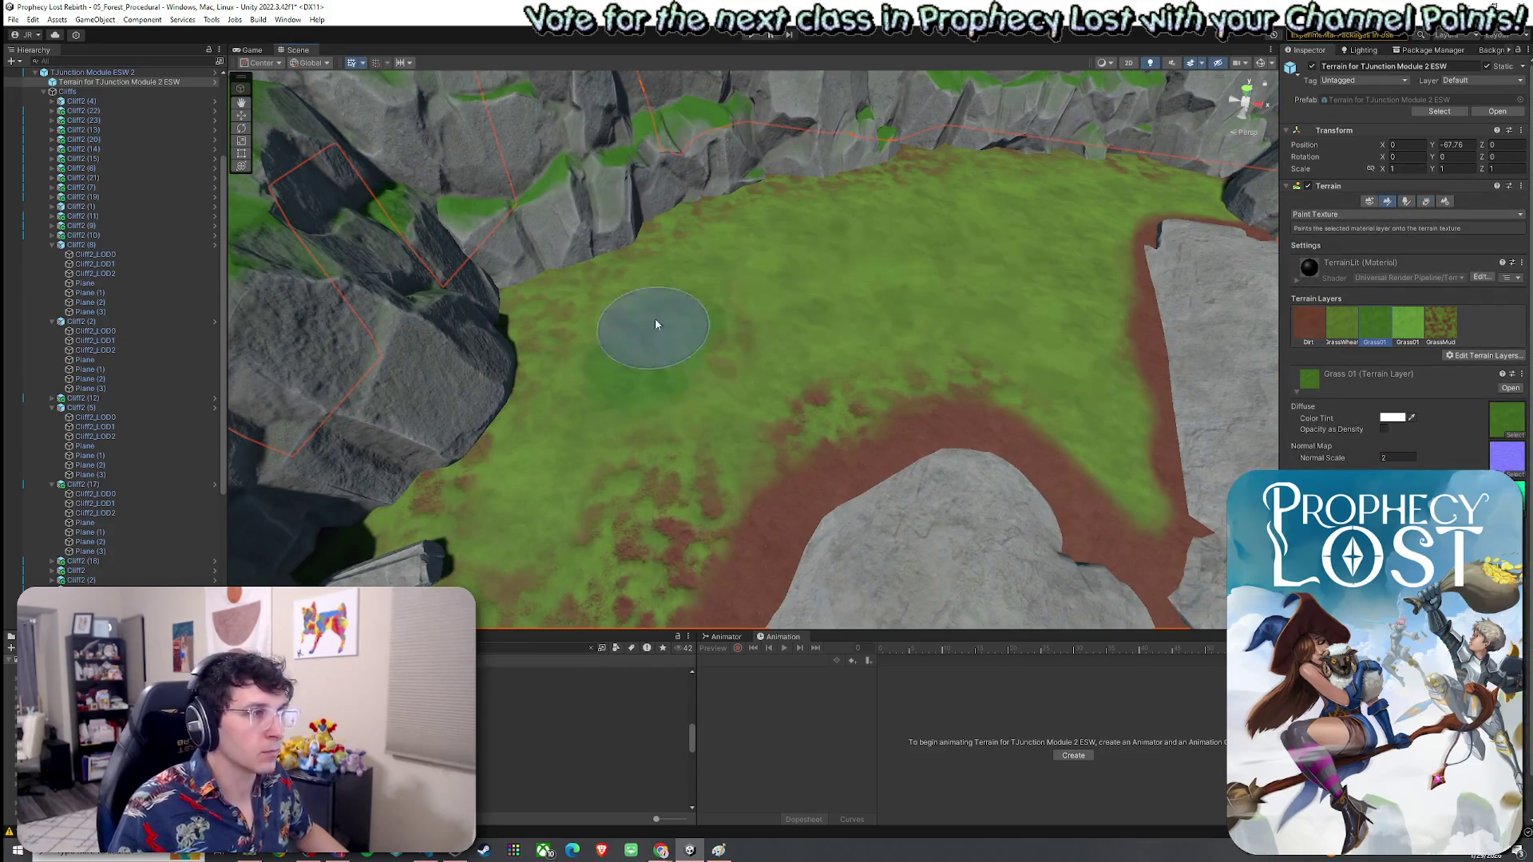
Step: Select the Grass Wheat layer and frame the path and cliffs from above
left_click(1343, 323)
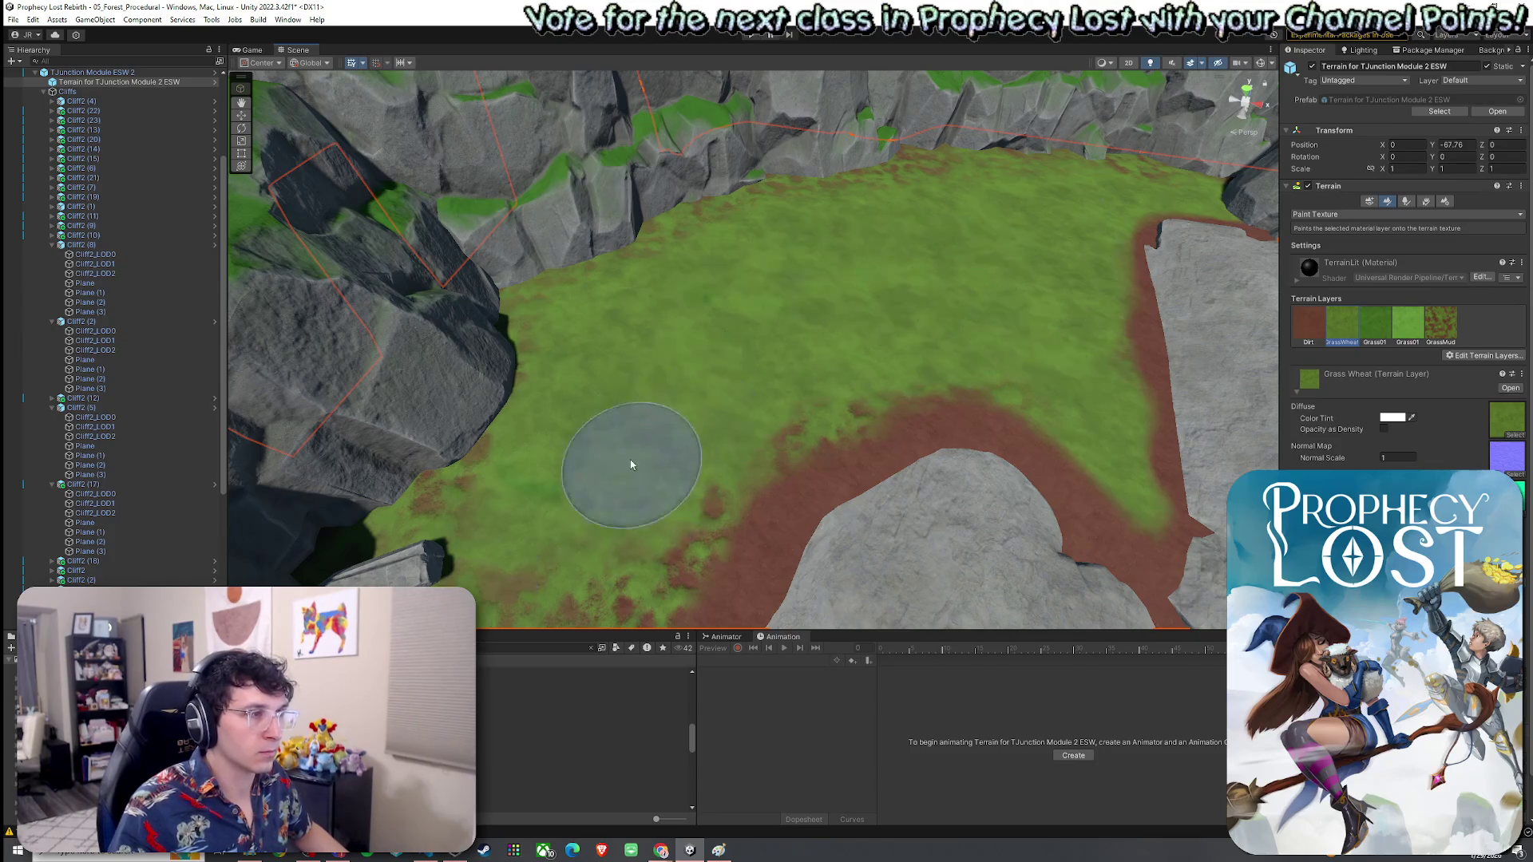
mouse_move(726, 394)
left_mouse_down()
mouse_move(896, 316)
mouse_move(702, 239)
left_mouse_up()
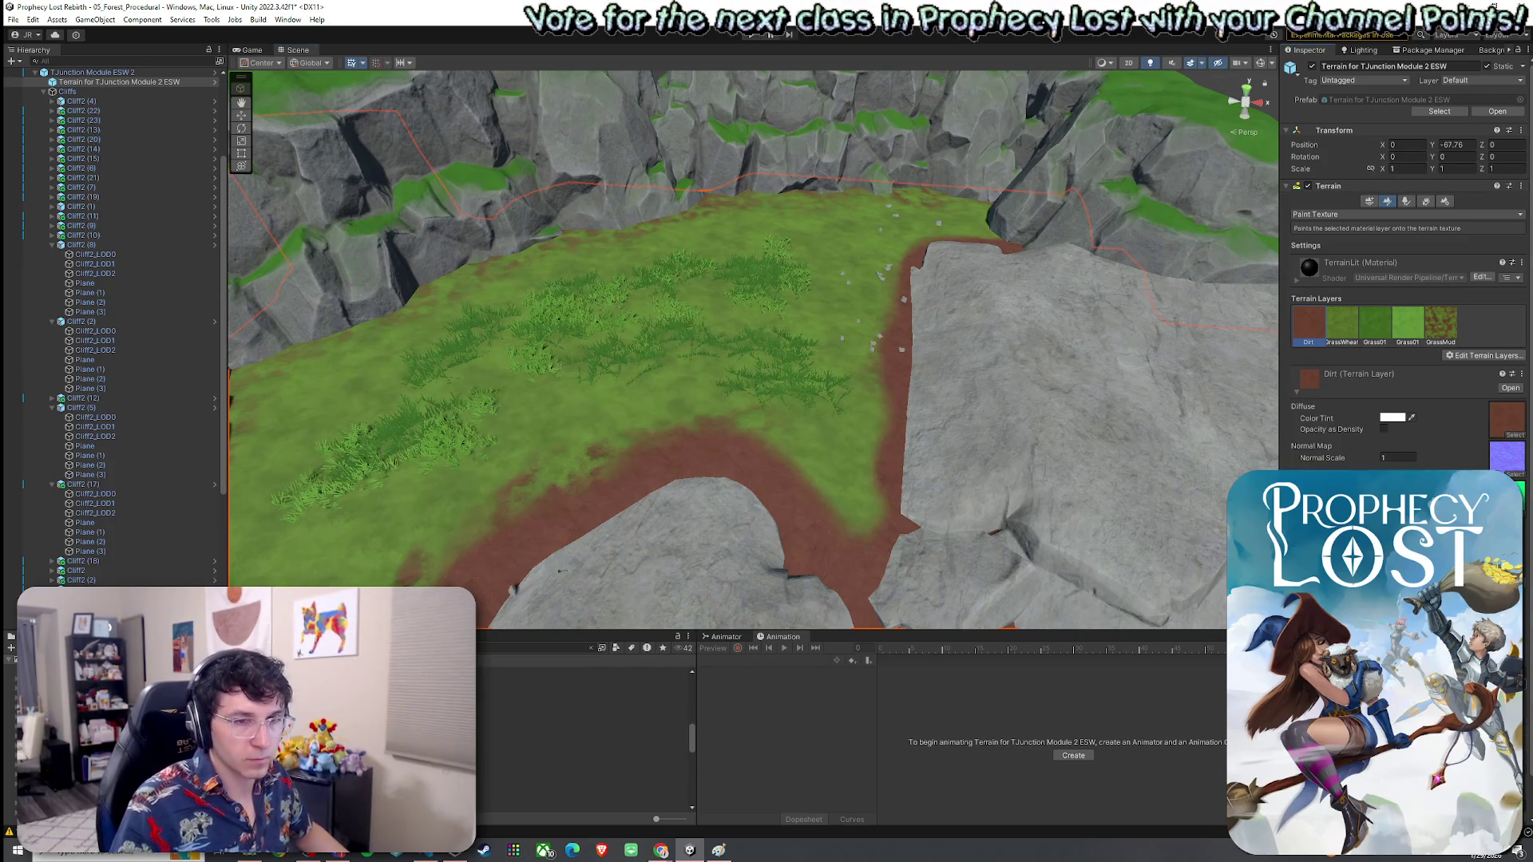
mouse_move(559, 571)
left_mouse_down()
mouse_move(831, 219)
mouse_move(1027, 250)
mouse_move(715, 257)
left_mouse_up()
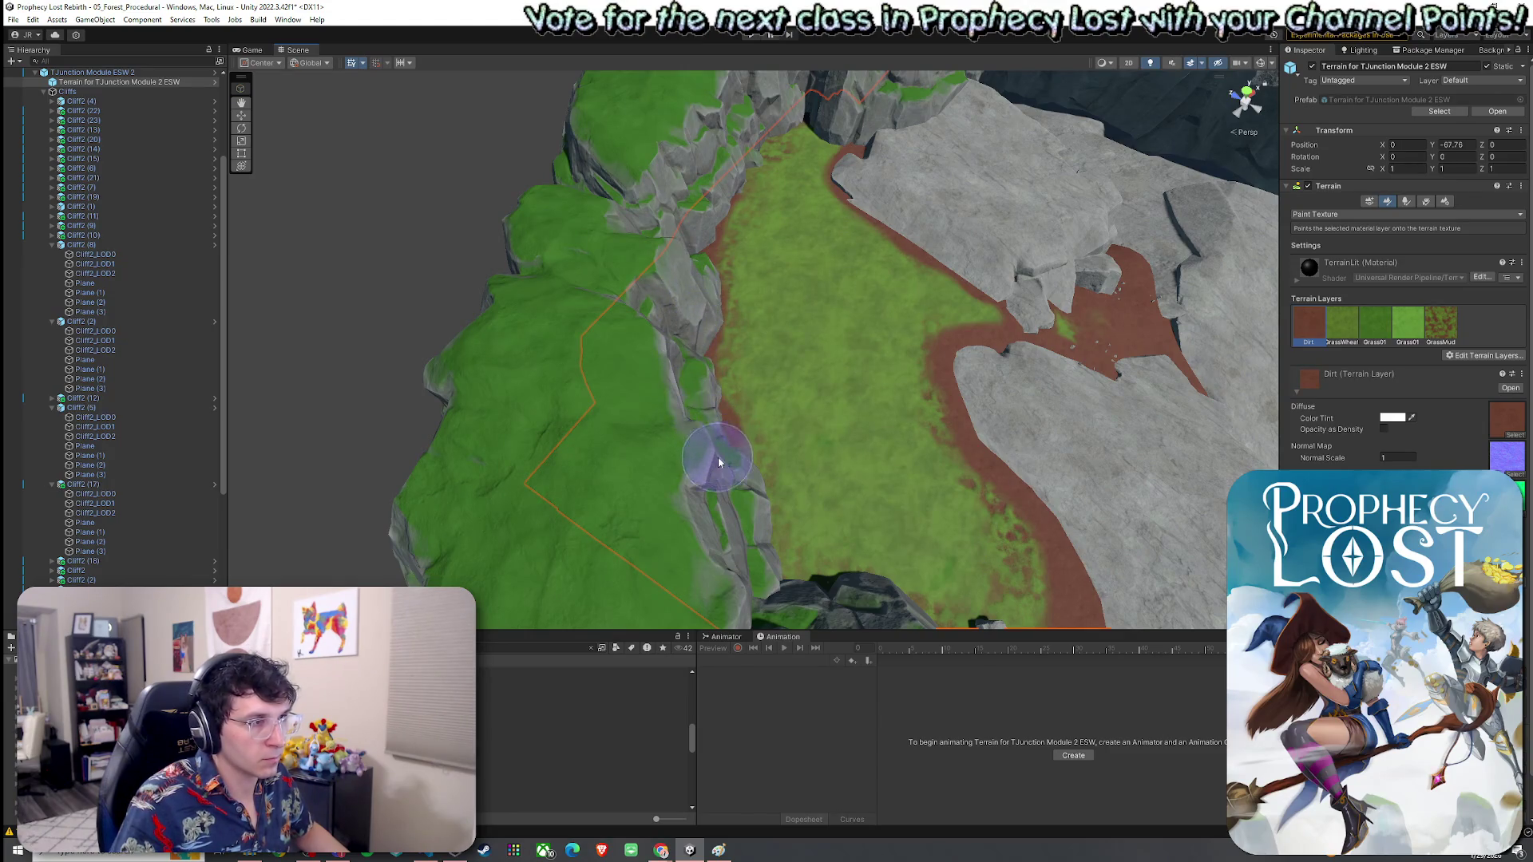
left_click_drag(786, 587, 781, 522)
mouse_move(729, 462)
left_mouse_down()
mouse_move(815, 506)
mouse_move(765, 456)
mouse_move(445, 389)
mouse_move(733, 297)
left_mouse_up()
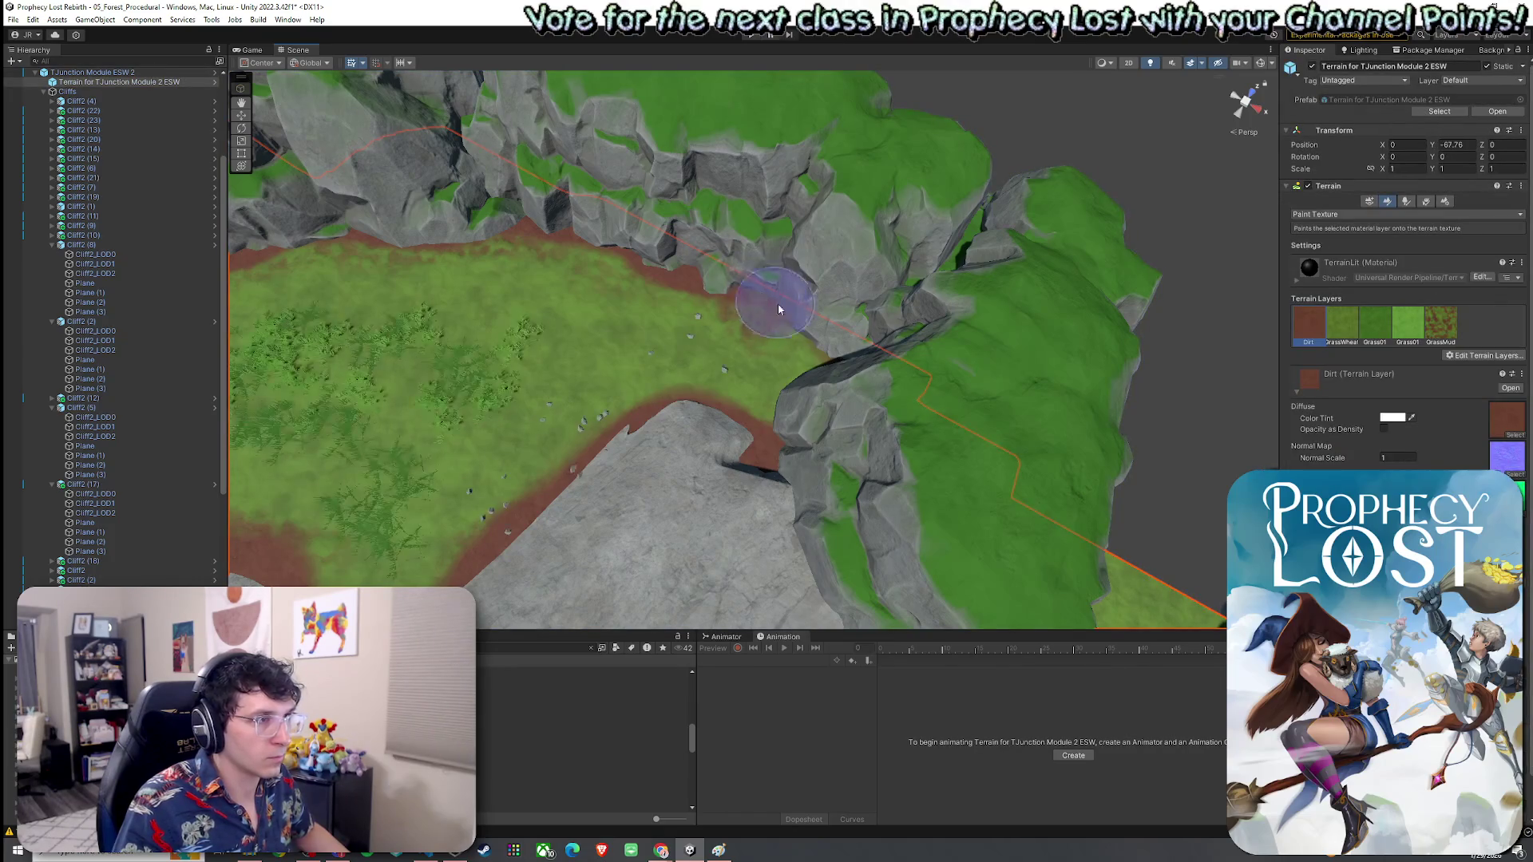
Step: Brush dirt onto the grass edge by the cliffs, cycling the Grass Wheat, Dirt and Grass 01 layers
left_click_drag(773, 299, 807, 345)
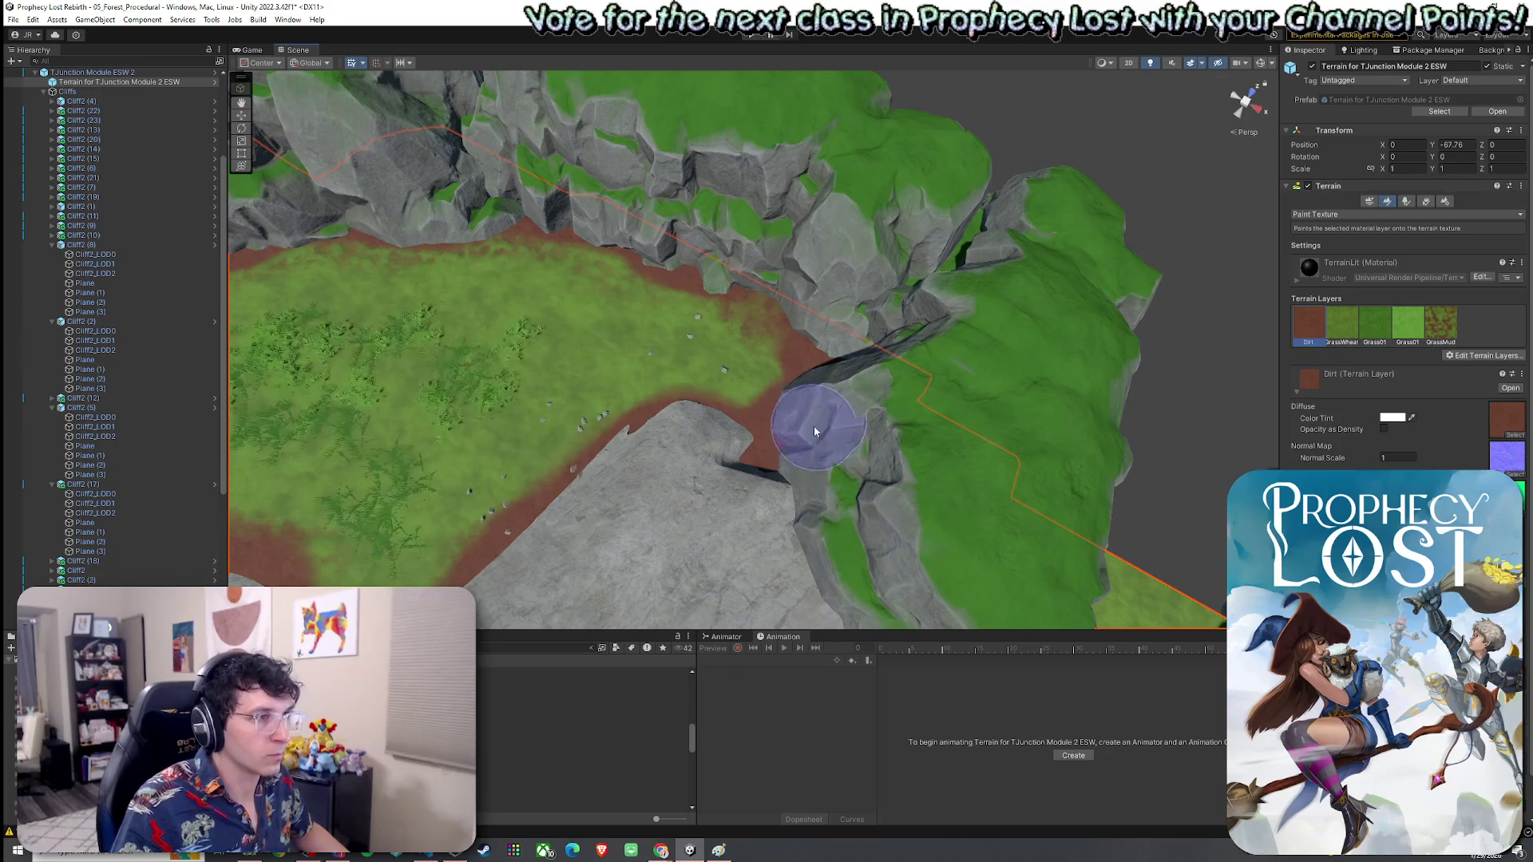
left_click(1340, 331)
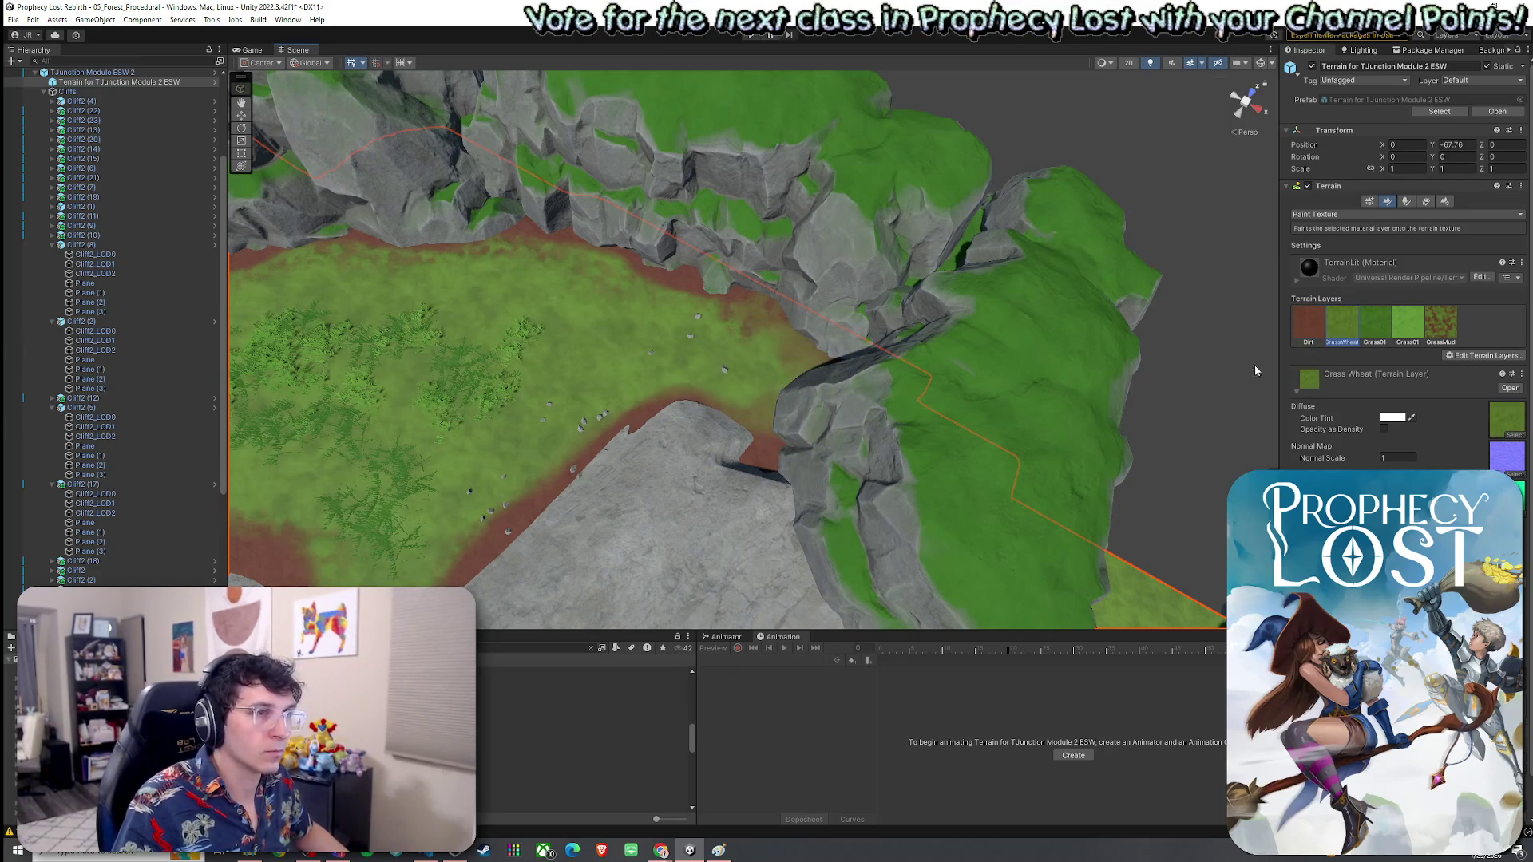
left_click(1319, 327)
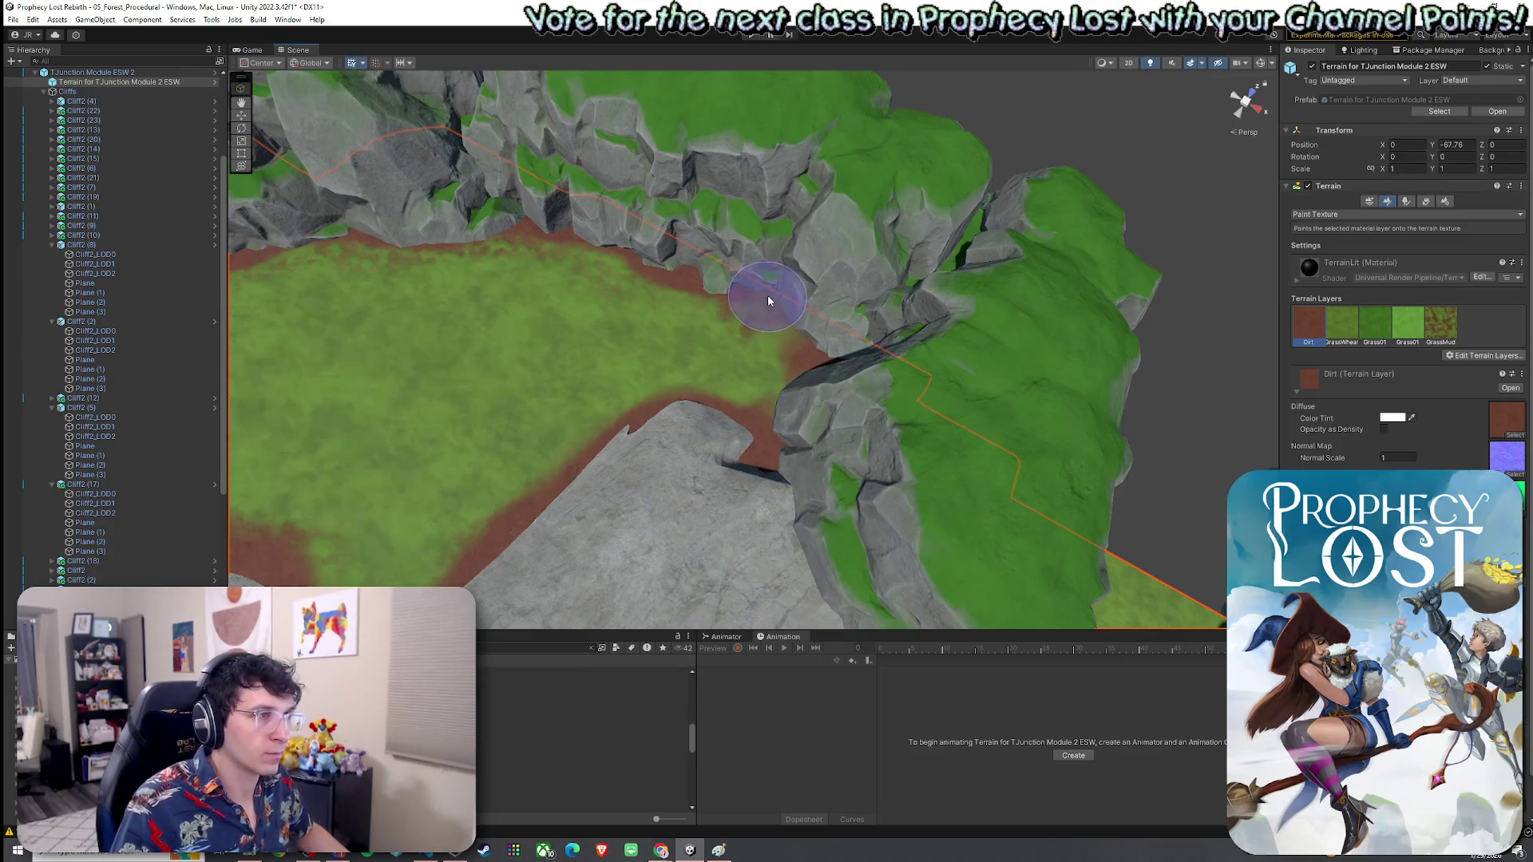
mouse_move(768, 295)
left_mouse_down()
mouse_move(776, 394)
mouse_move(684, 352)
mouse_move(917, 293)
left_mouse_up()
left_click(1370, 330)
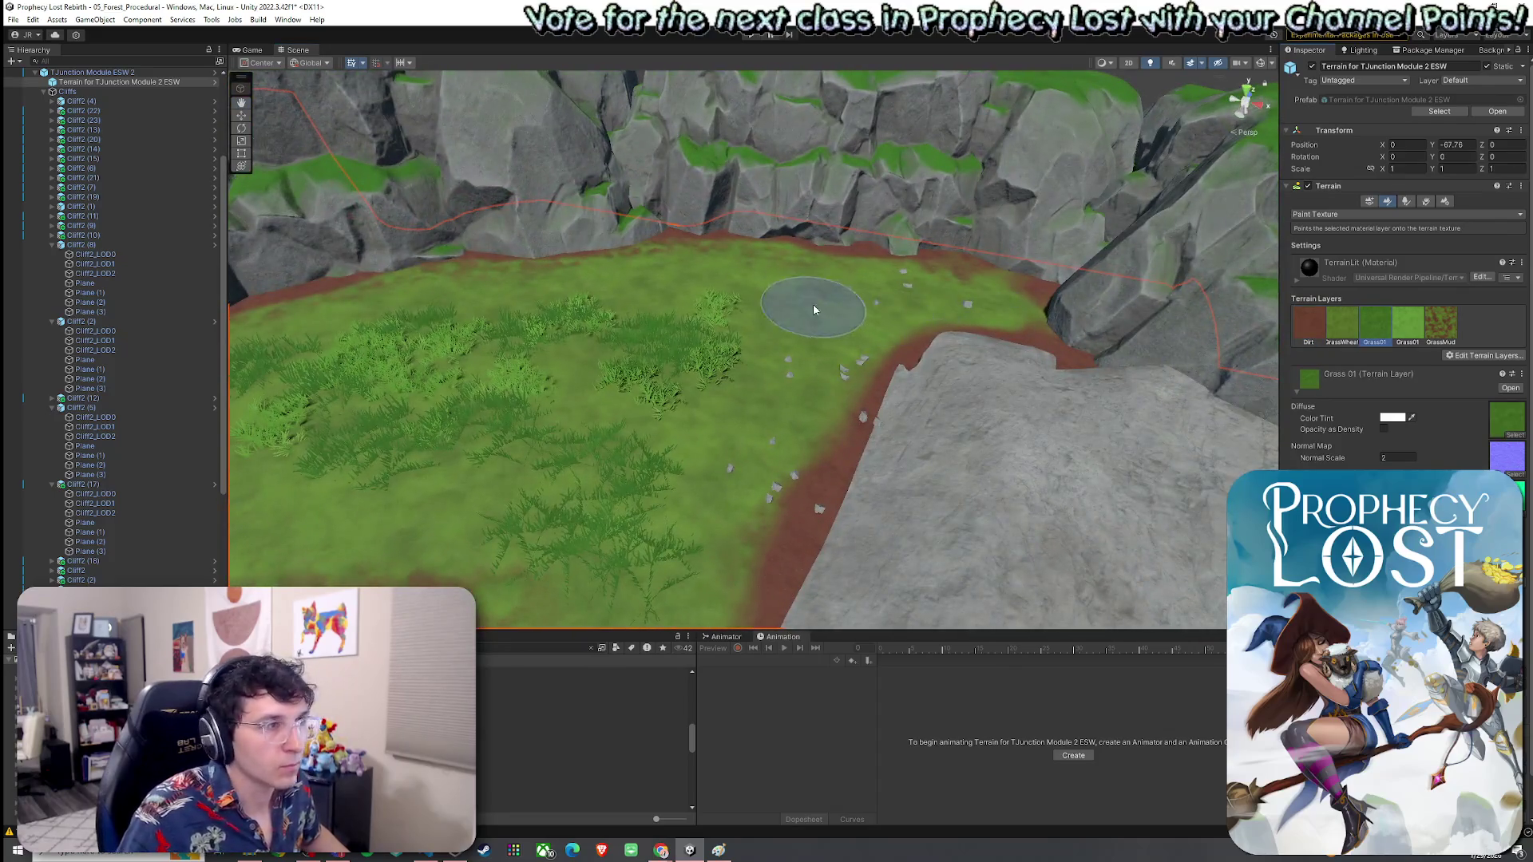
Step: Place a large tree at the back edge of the grass field
left_click(1406, 203)
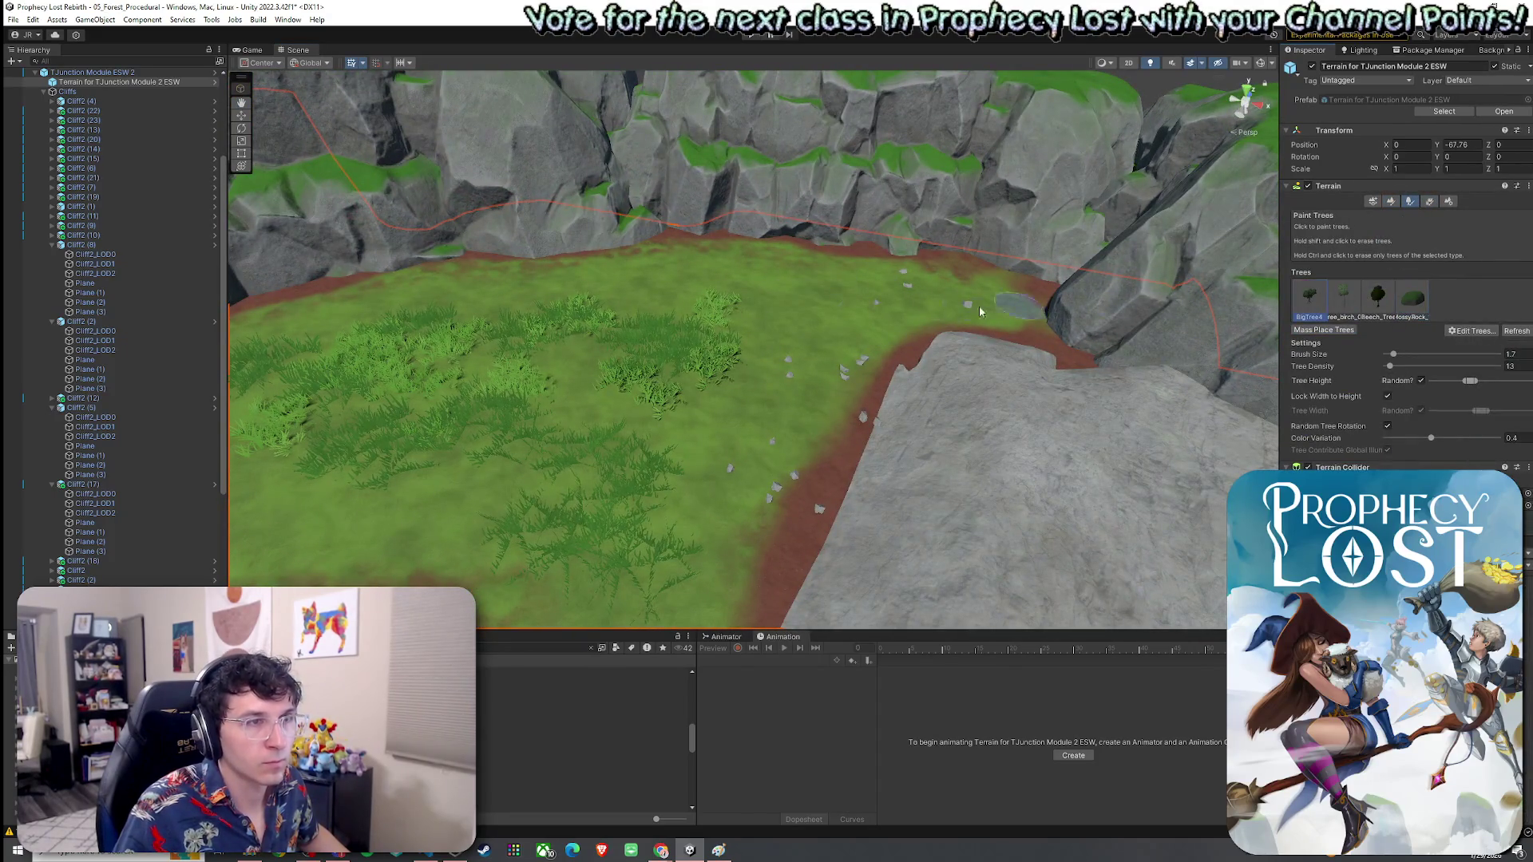
left_click(808, 317)
left_click_drag(808, 318, 777, 322)
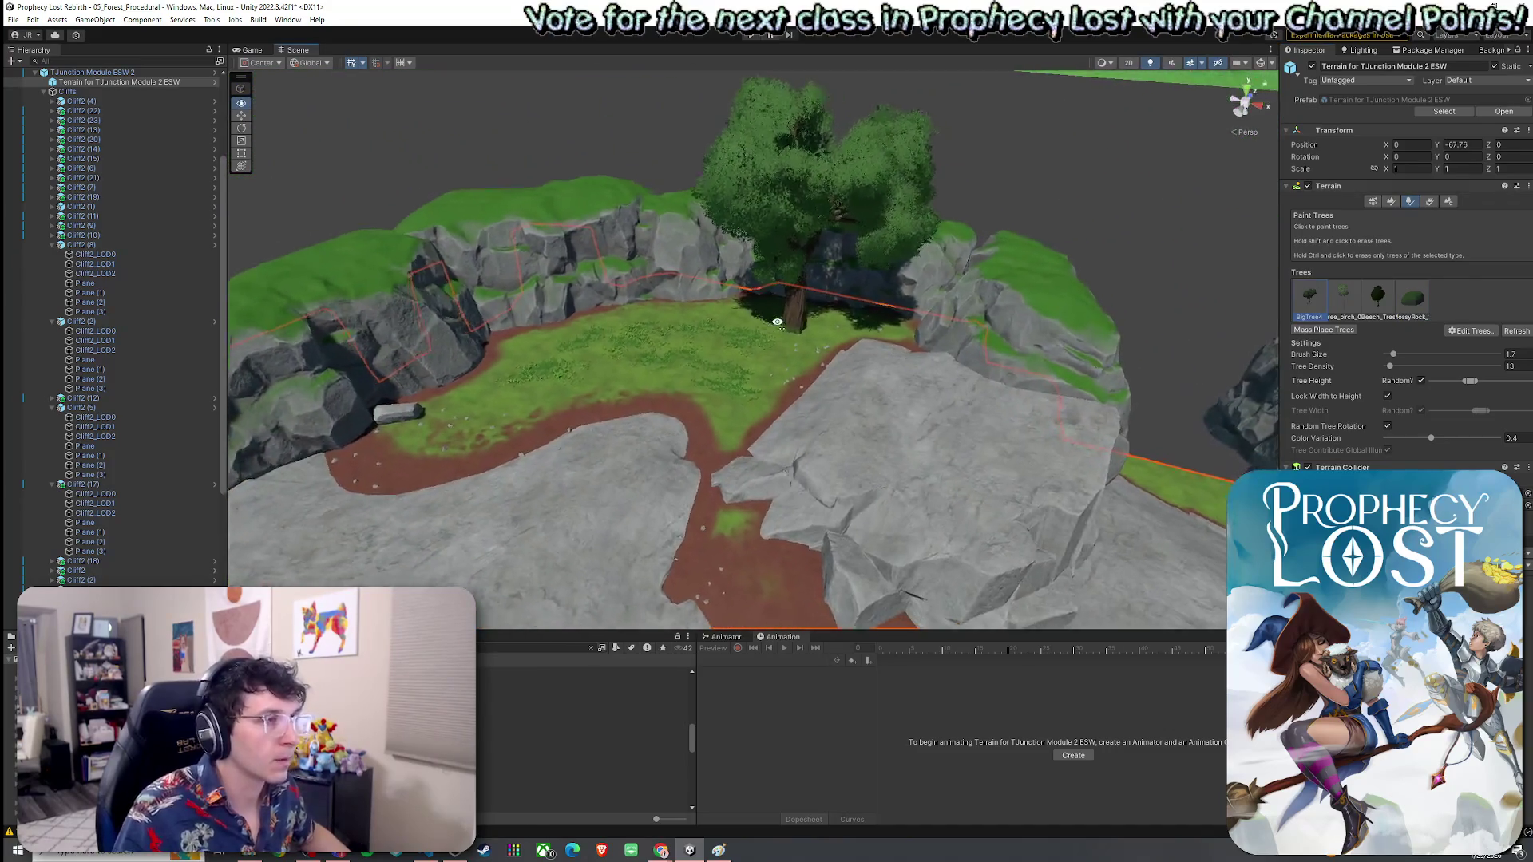
scroll(777, 322, "up", 5)
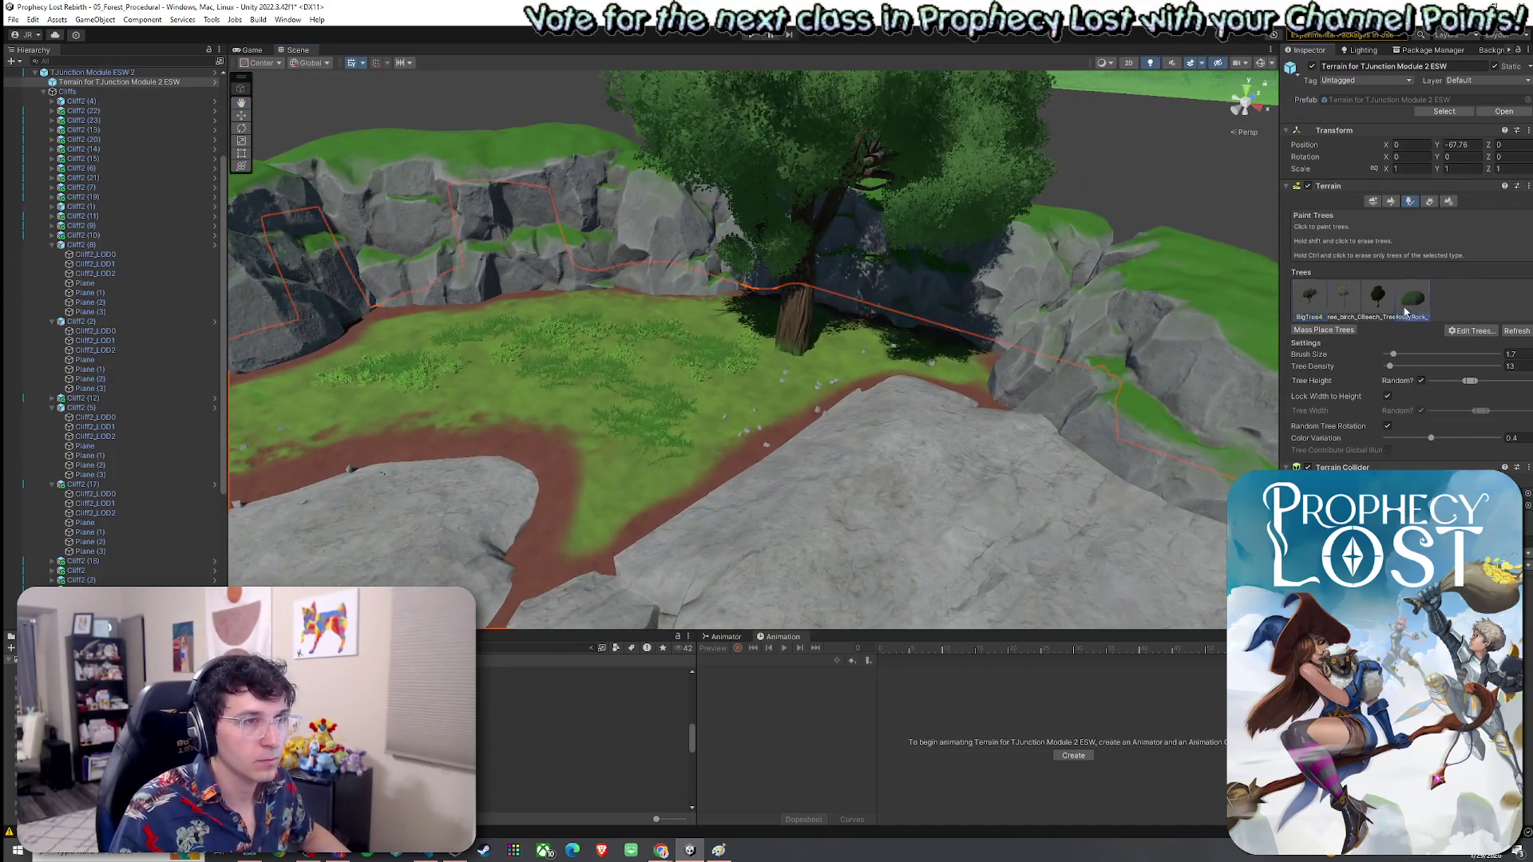
scroll(826, 421, "down", 5)
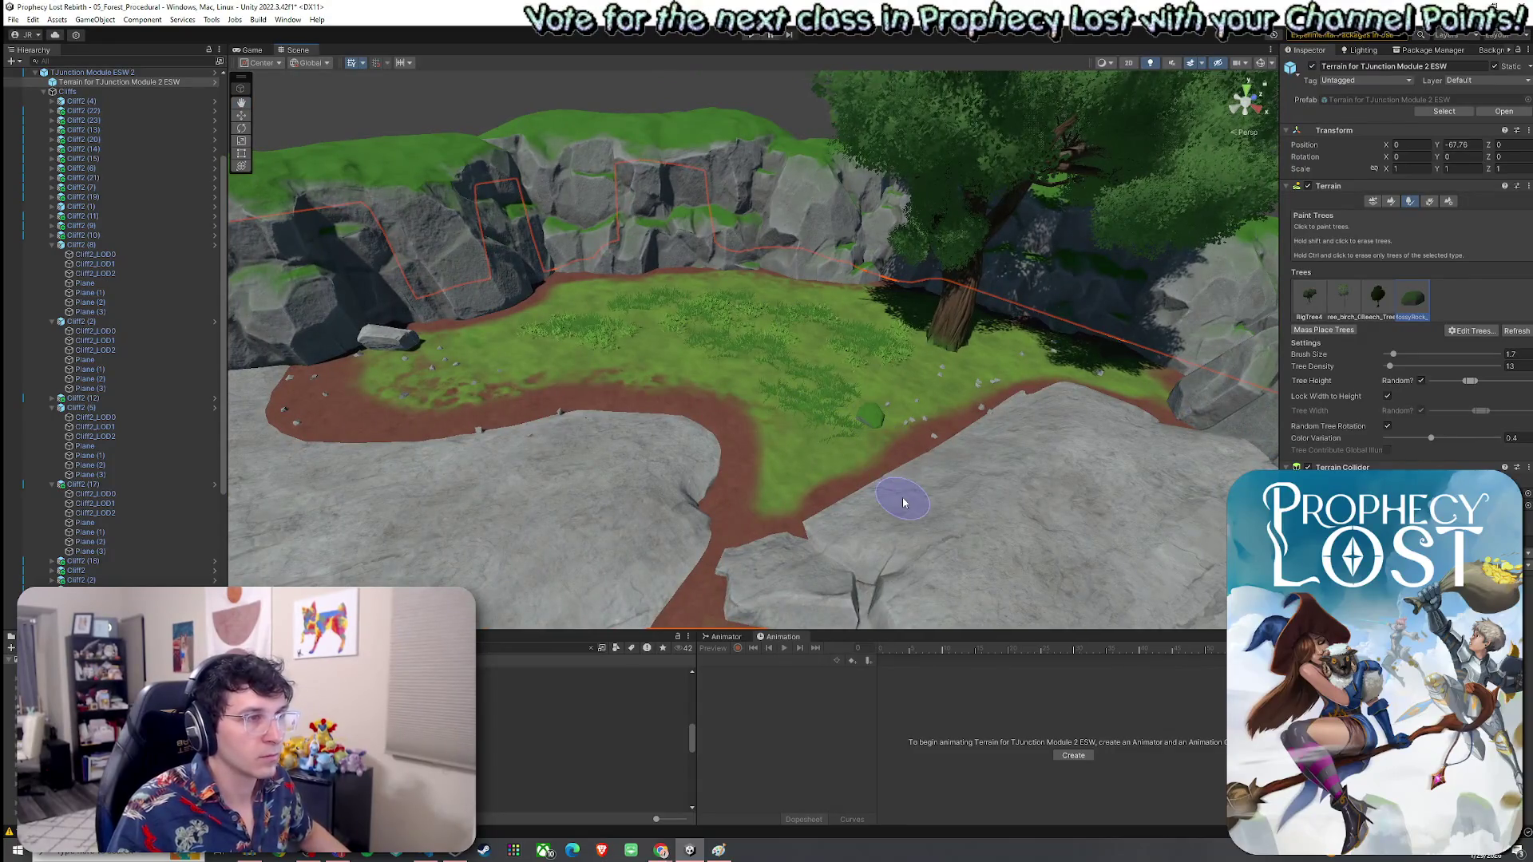
scroll(903, 502, "up", 5)
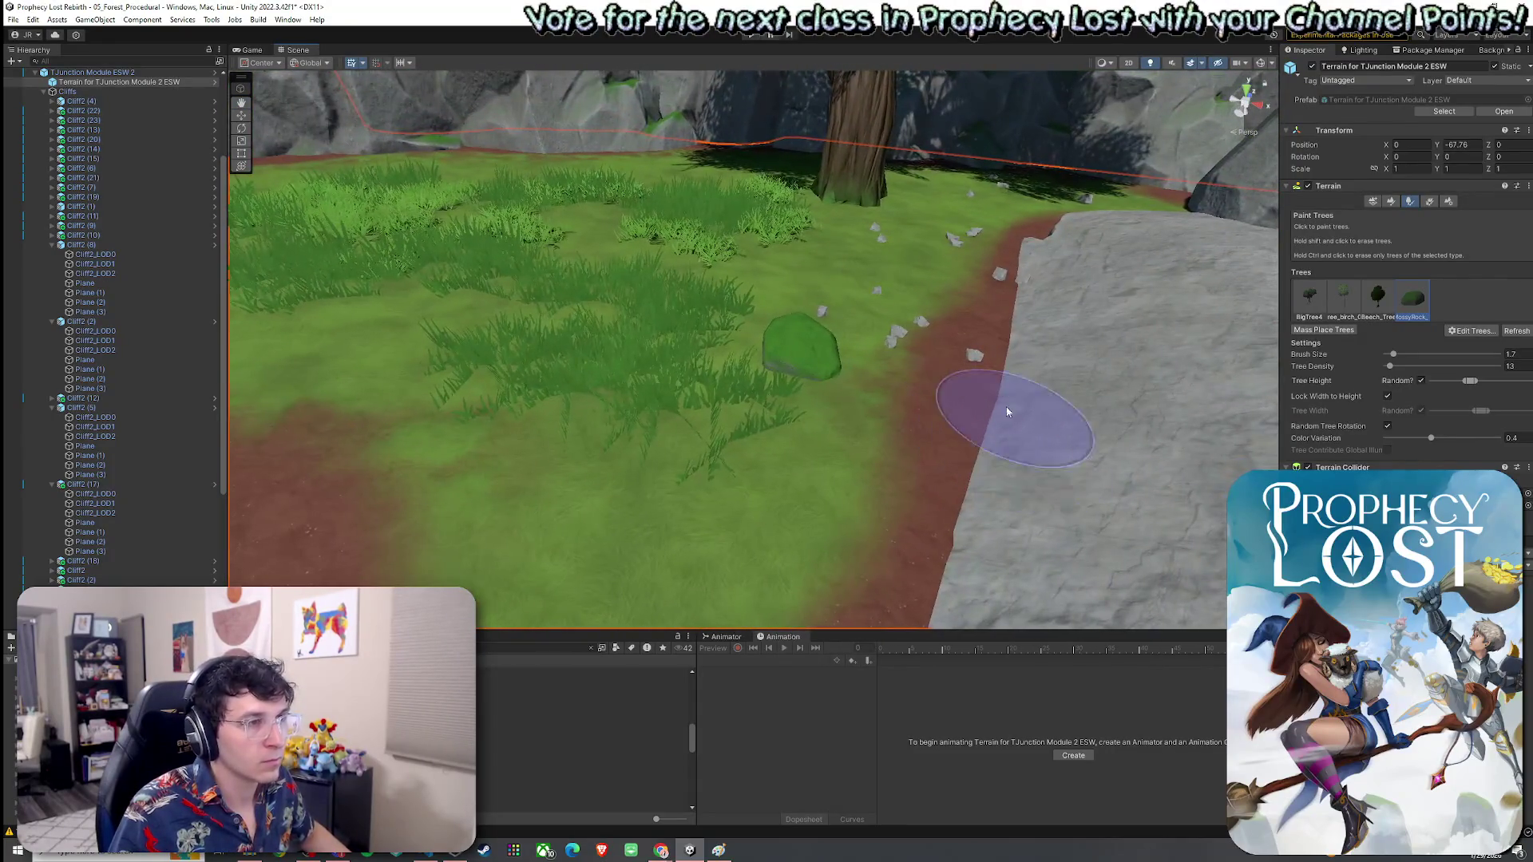
Step: Place a mossy rock at the edge of the path
left_click(801, 352, "shift")
left_click(1030, 307)
scroll(950, 336, "down", 2)
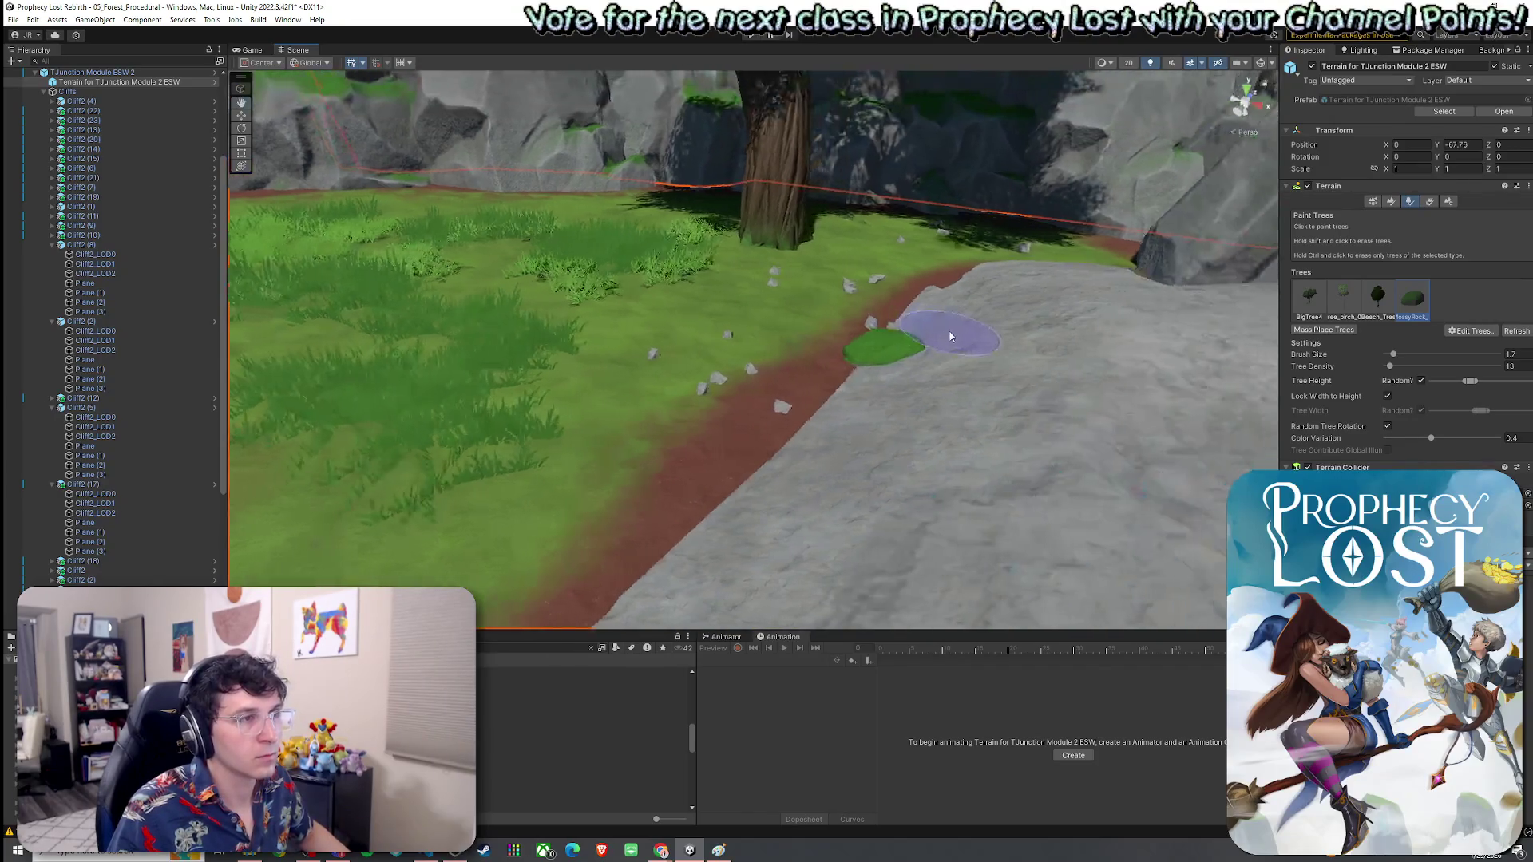
scroll(950, 337, "down", 3)
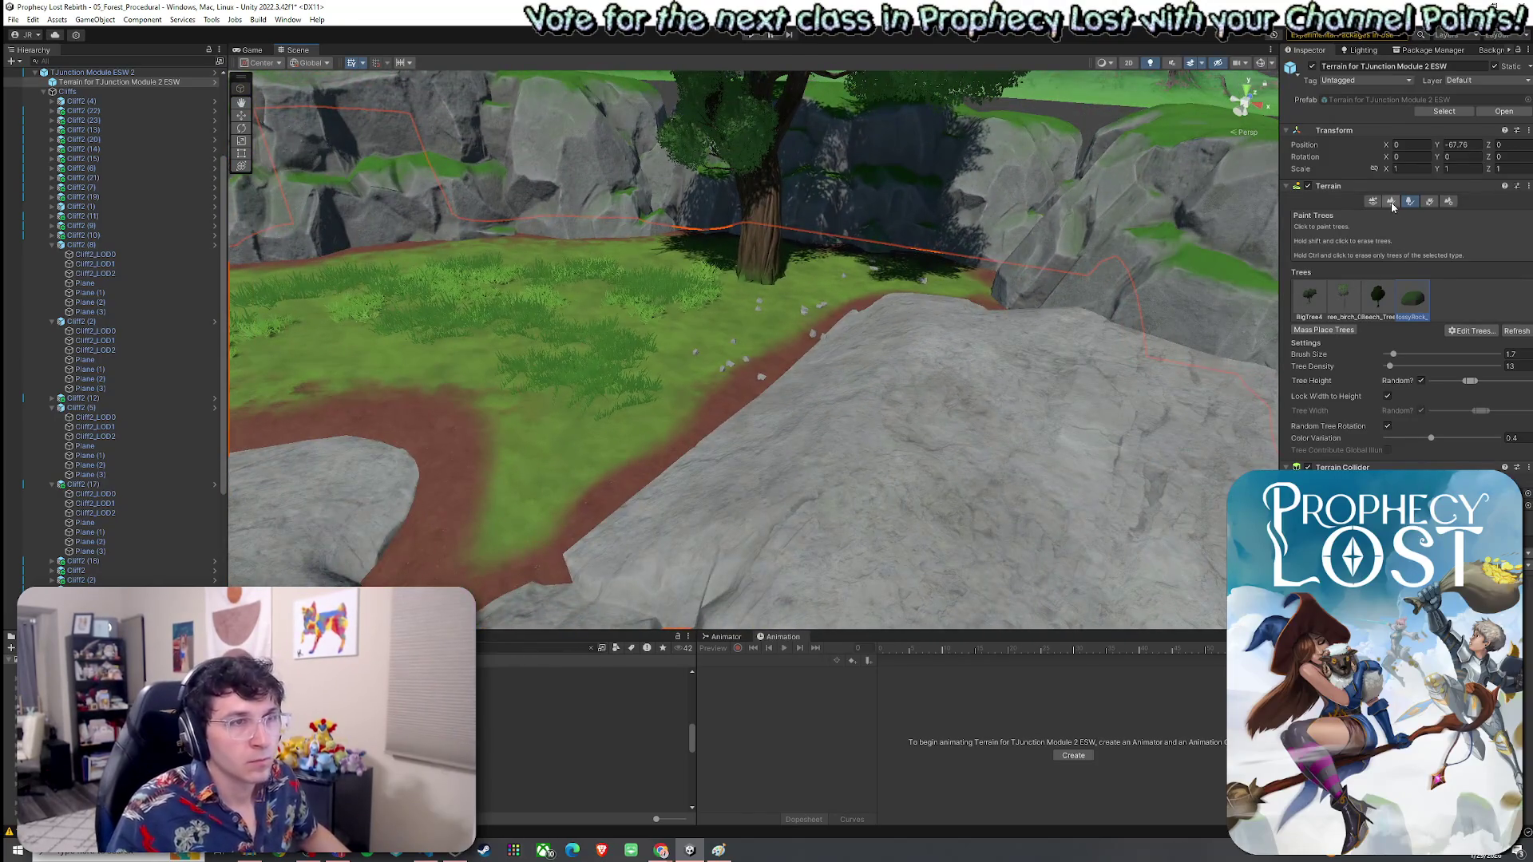
left_click(1429, 201)
Step: Try adding P_fwOF_Rock_04B as a detail mesh, then cancel without adding it
left_click(1472, 330)
left_click(1486, 349)
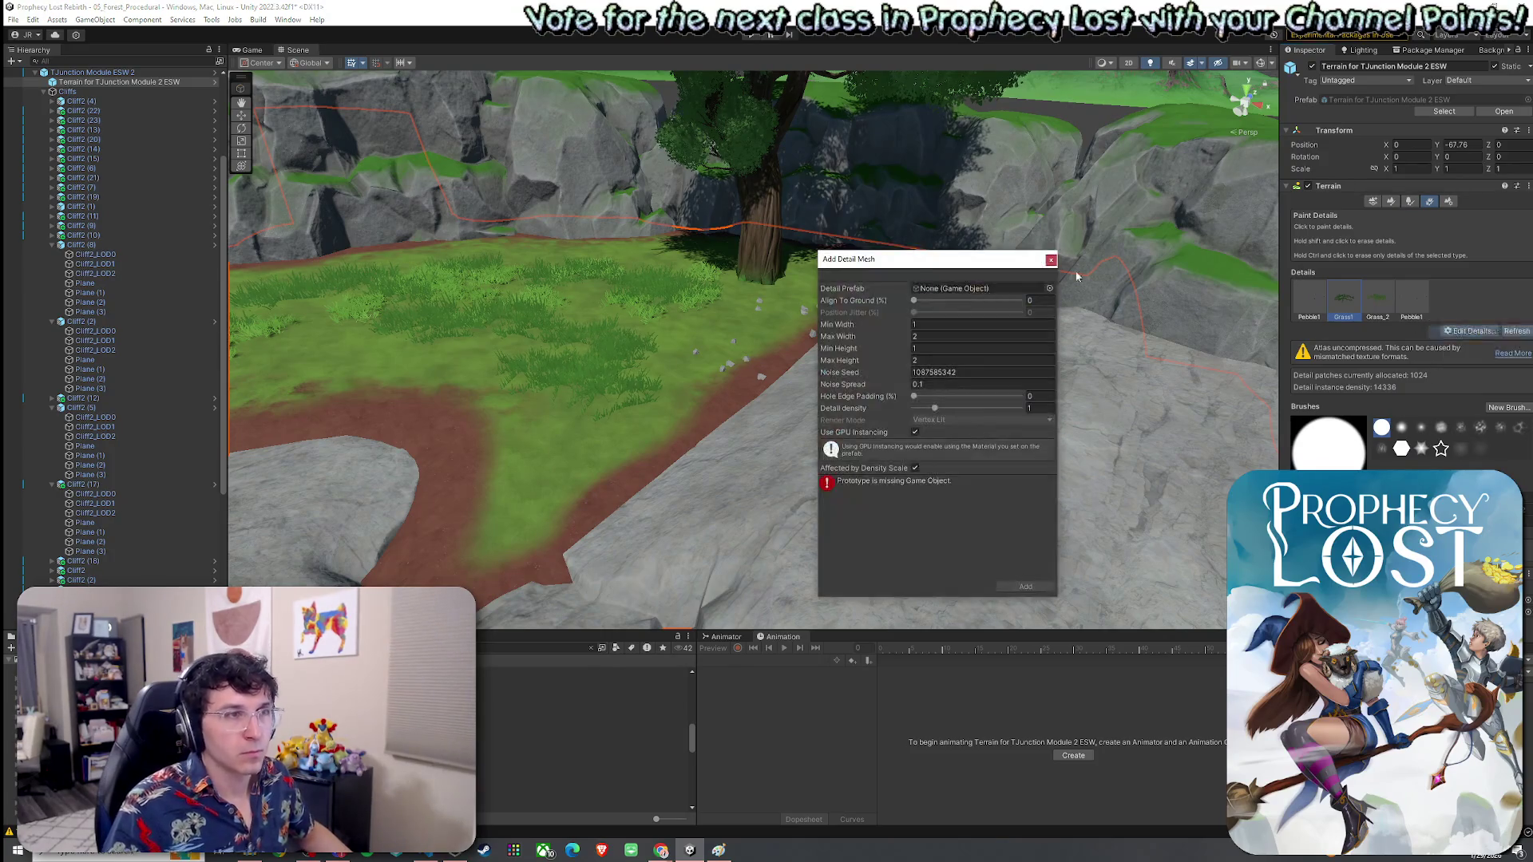
left_click(1050, 288)
type("rock")
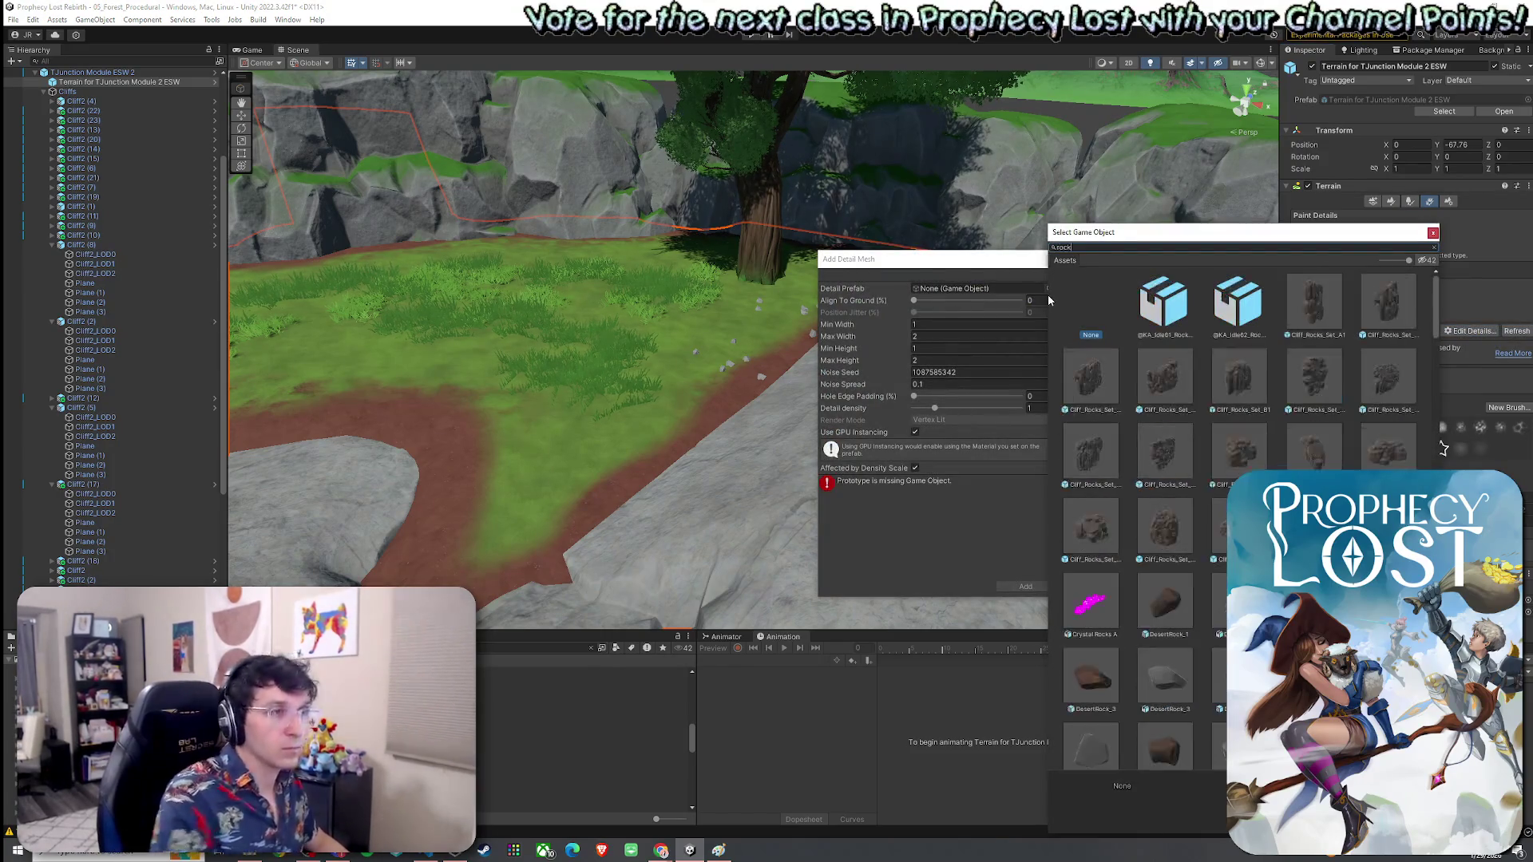
scroll(1274, 424, "down", 10)
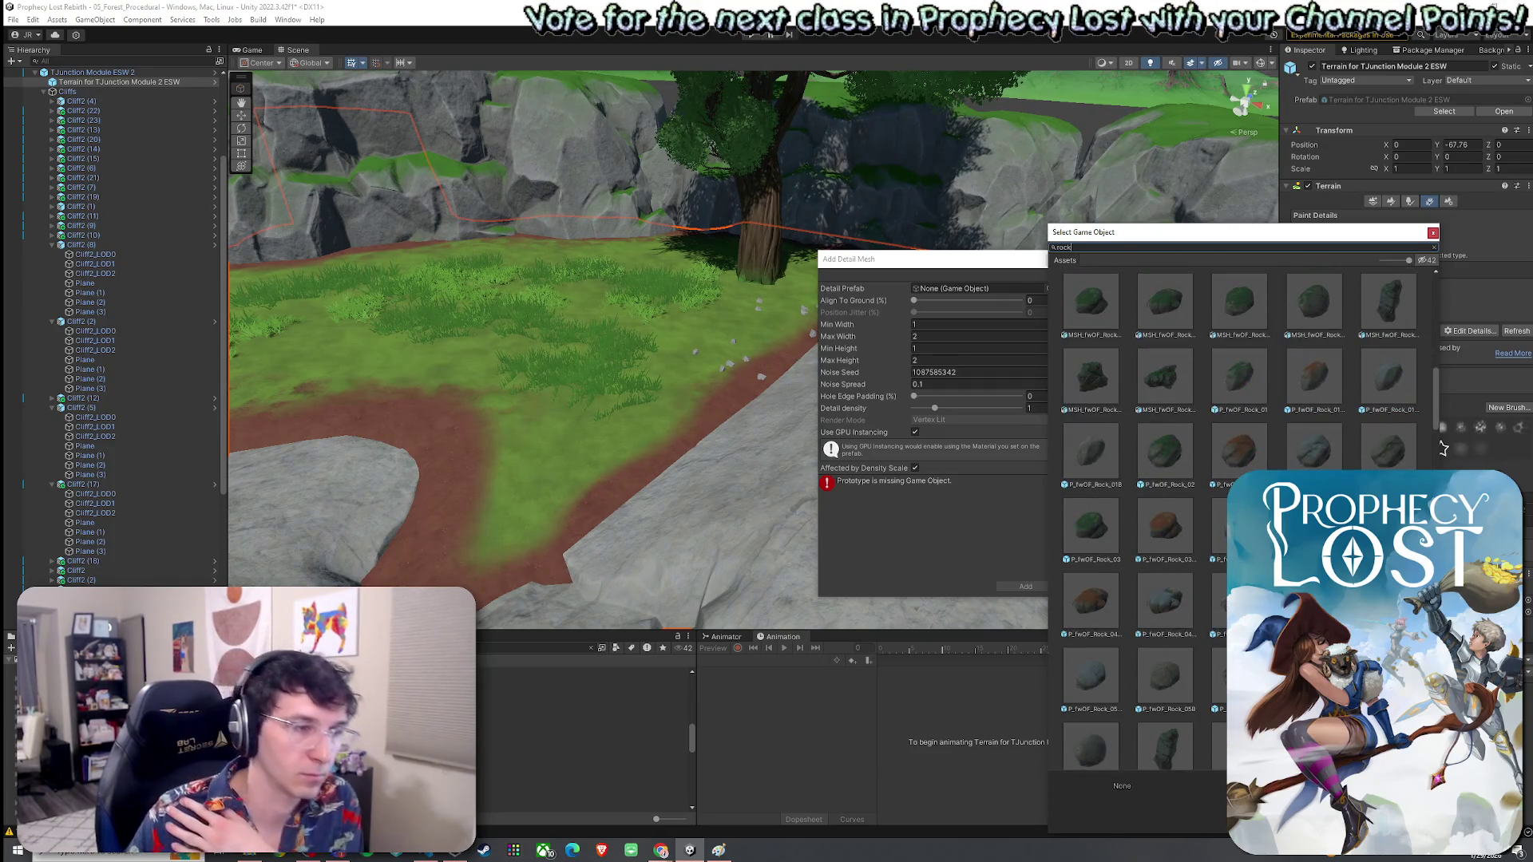
scroll(1246, 455, "down", 3)
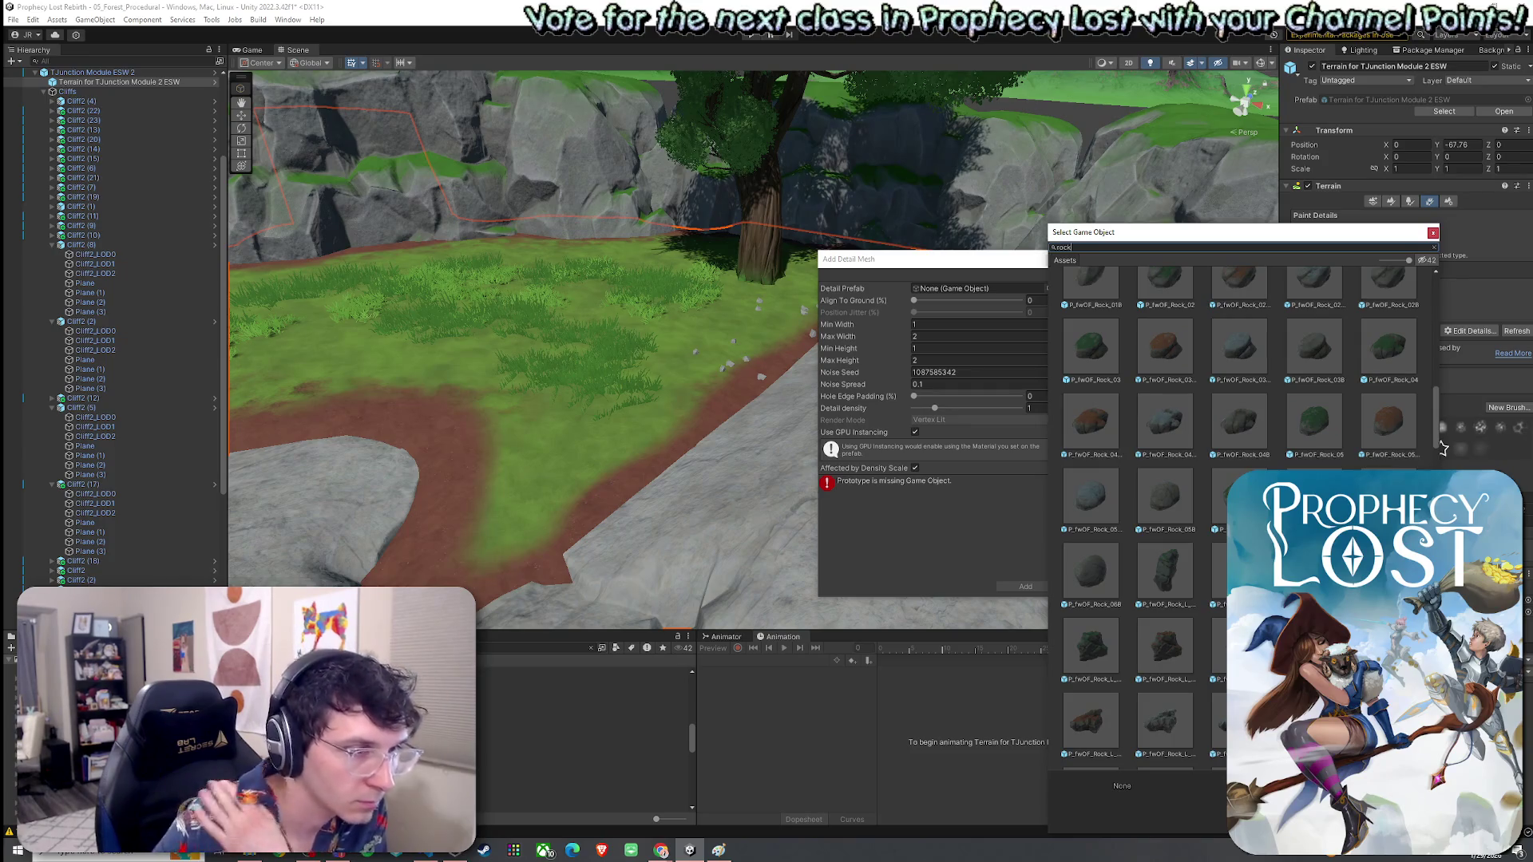
double_click(1228, 426)
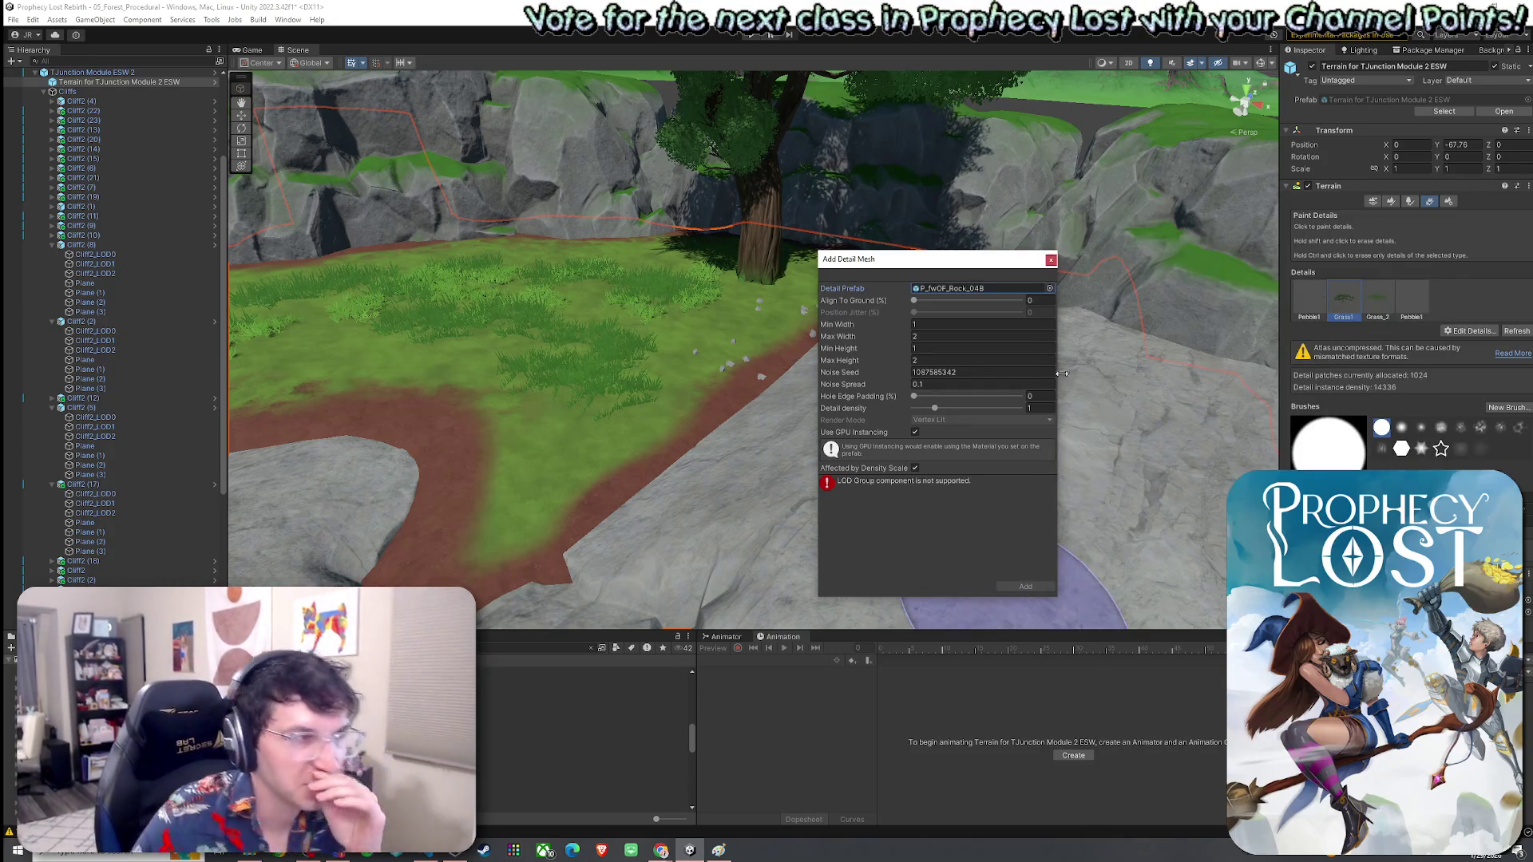
left_click(1051, 260)
Step: Add P_fwOF_Rock_03B, found by searching 'rock', as a new tree prototype
left_click(1410, 203)
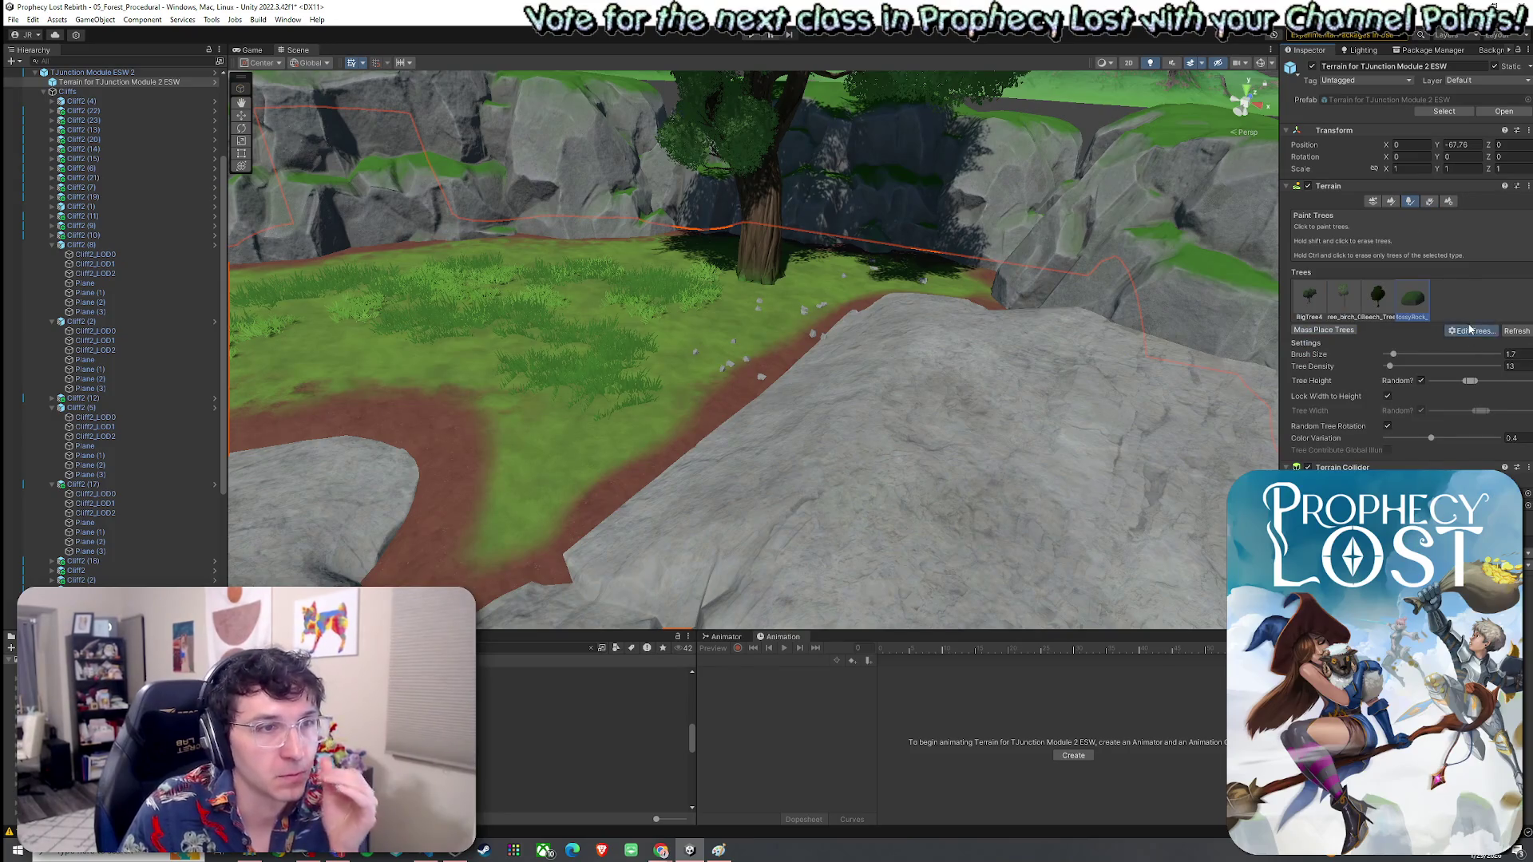
left_click(1472, 330)
left_click(1474, 342)
left_click(861, 258)
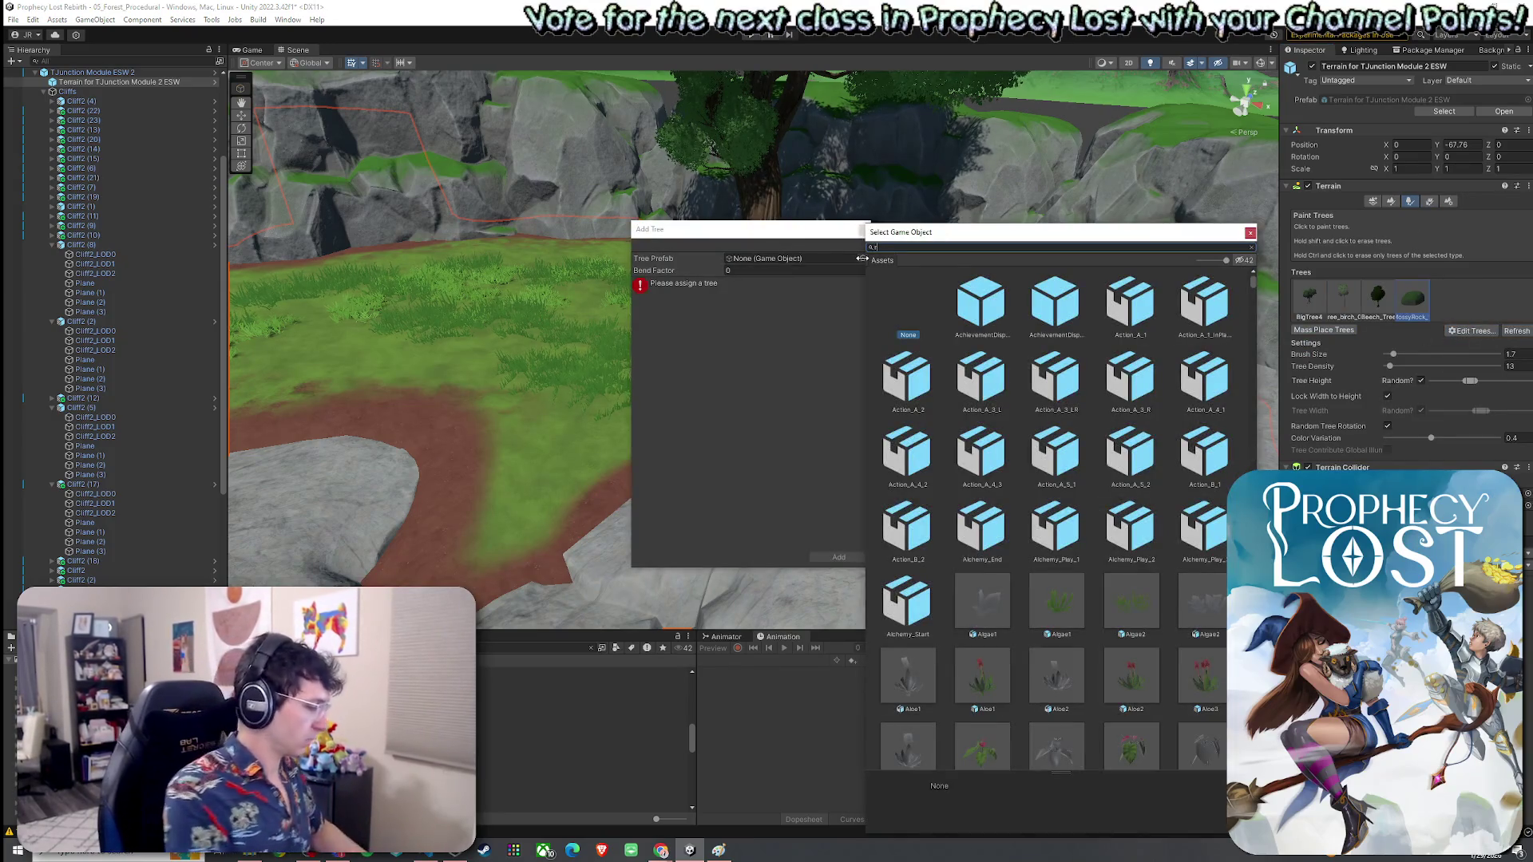
type("ock")
scroll(1118, 457, "down", 6)
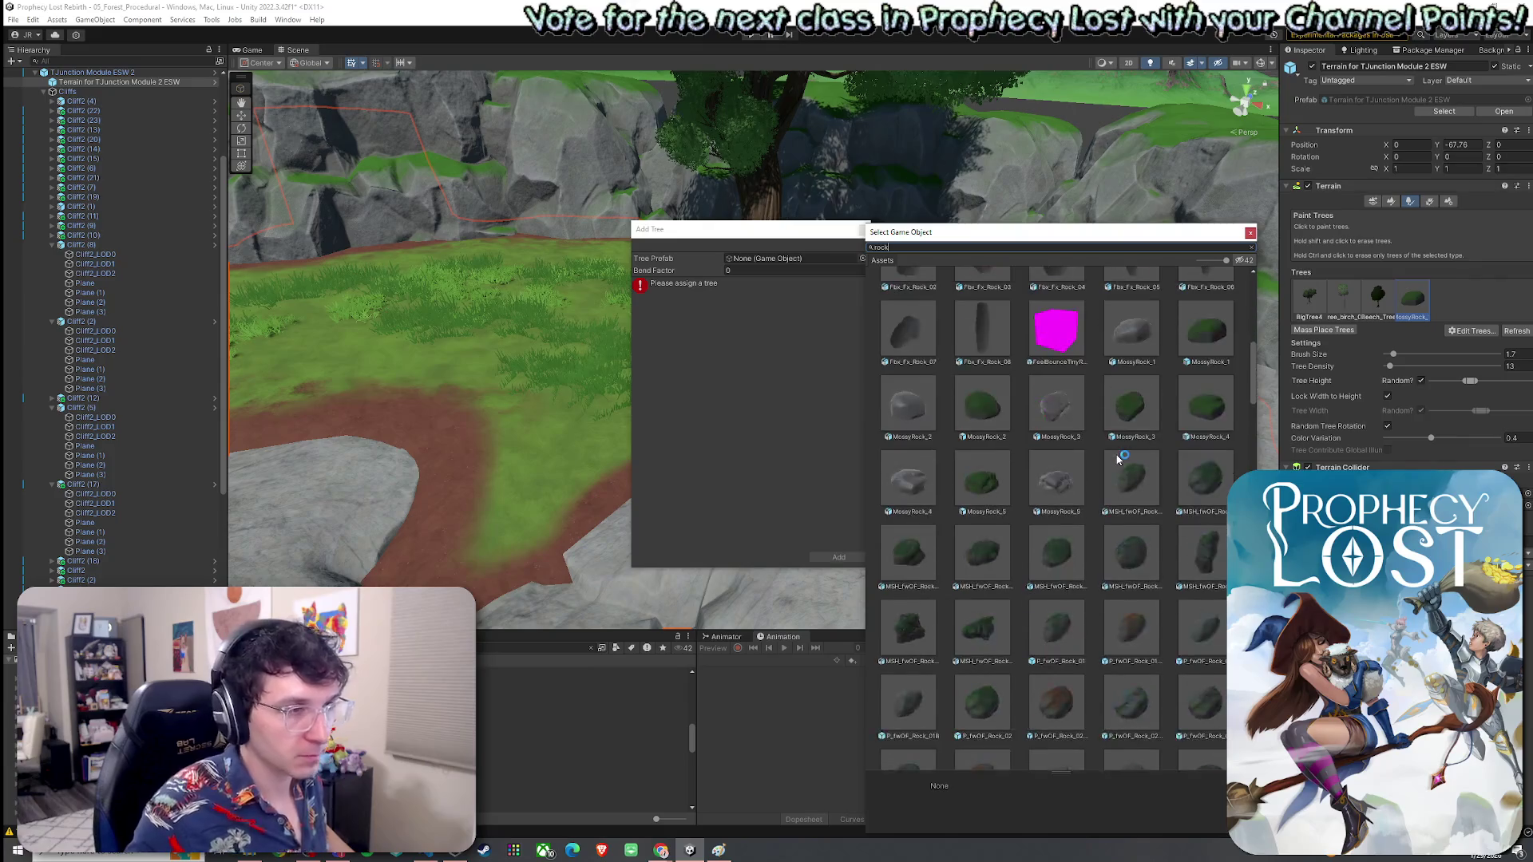
left_click(1140, 490)
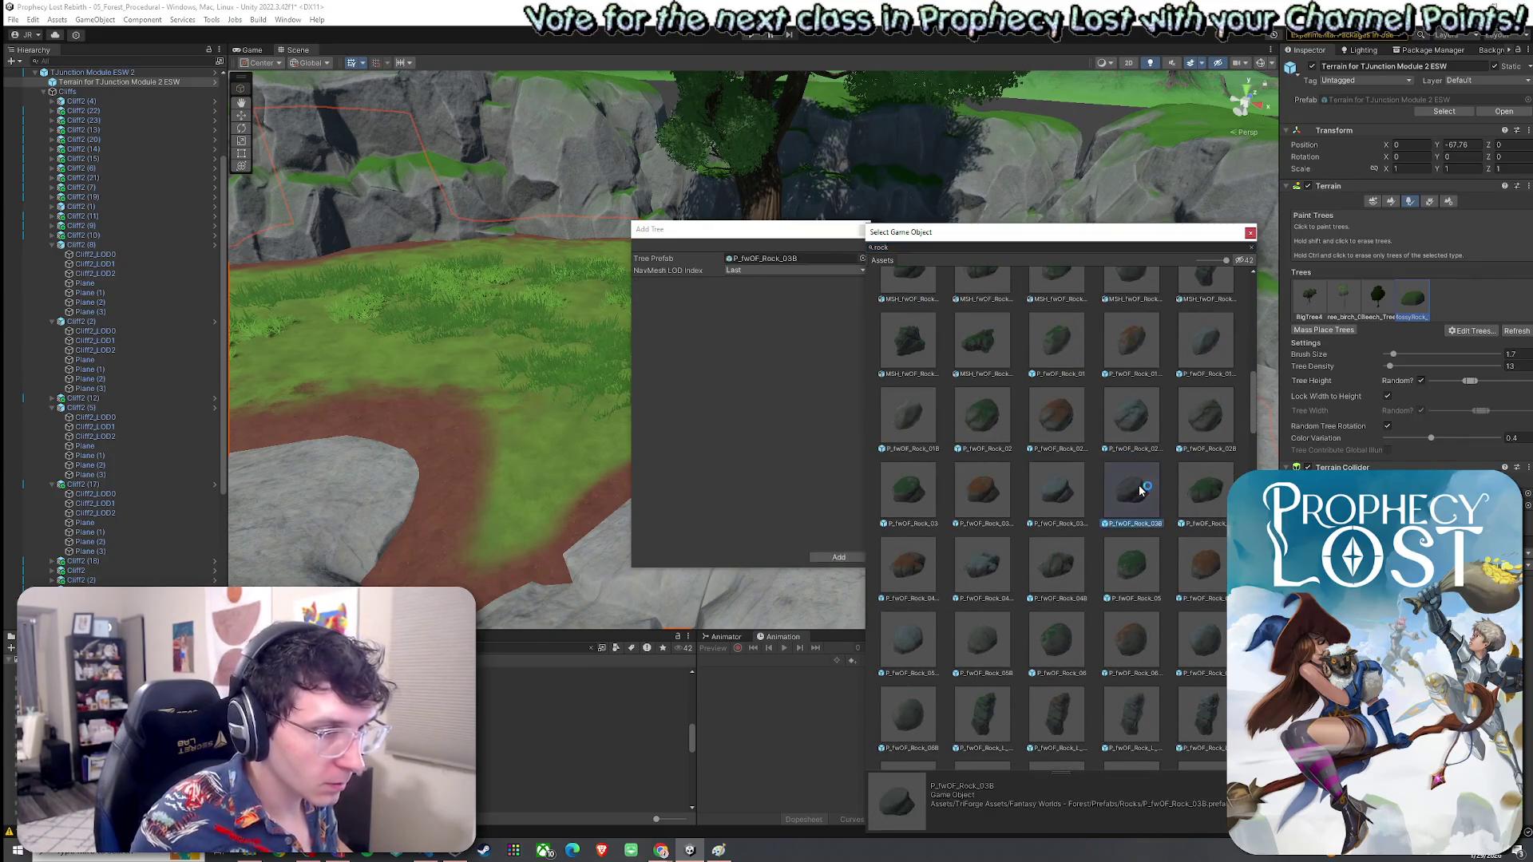
double_click(1121, 495)
left_click(838, 557)
scroll(779, 368, "up", 3)
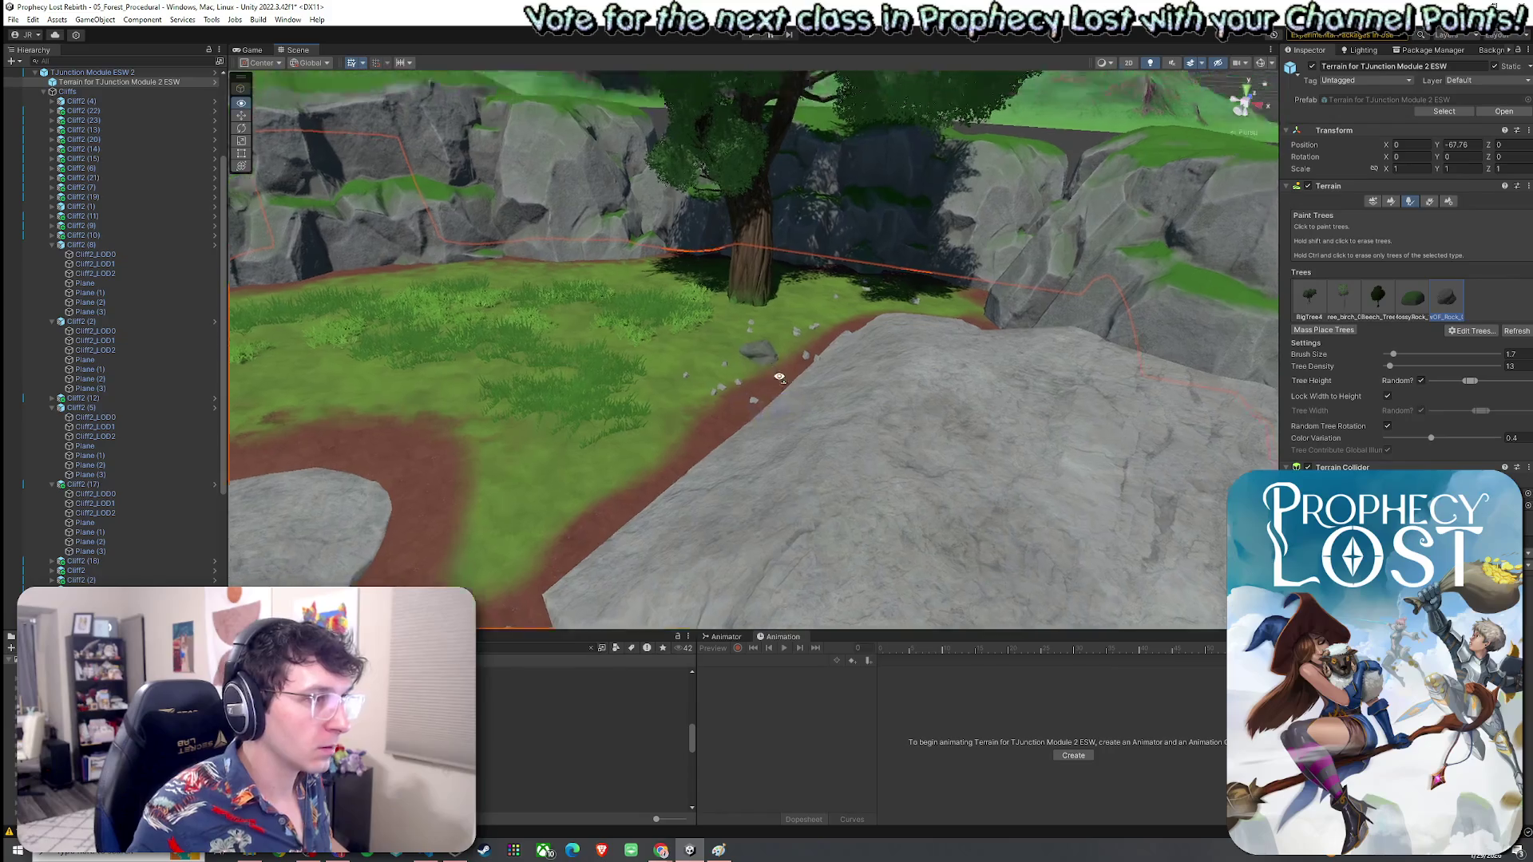
Step: Paint the P_fwOF_Rock_03B rock onto the path edge beside the slab, repainting it once
left_click(783, 391, "shift")
left_click(782, 391)
scroll(908, 505, "up", 2)
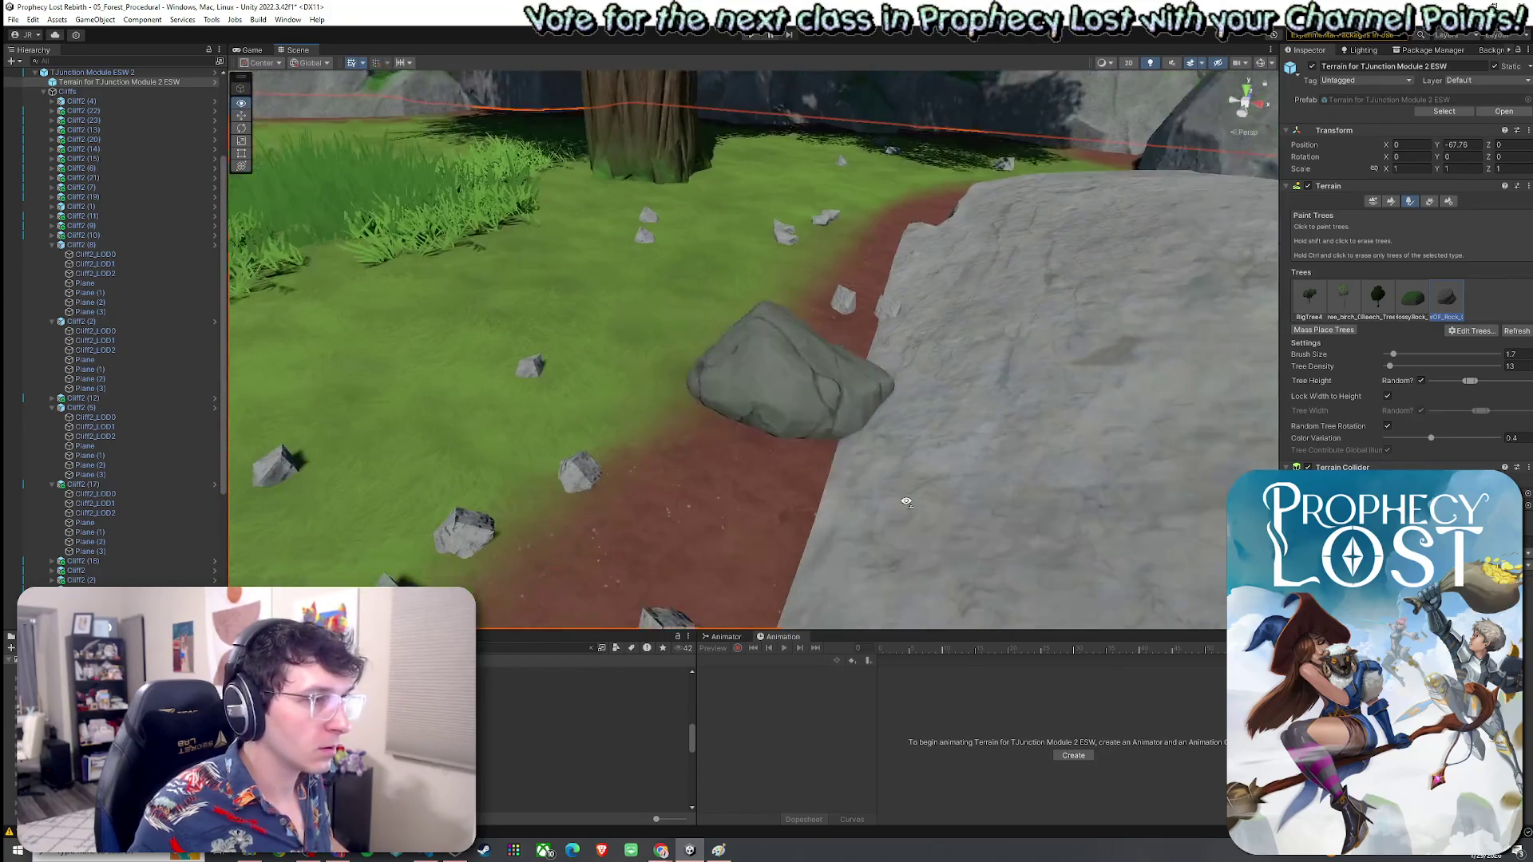
scroll(908, 505, "down", 2)
left_click_drag(780, 501, 781, 504)
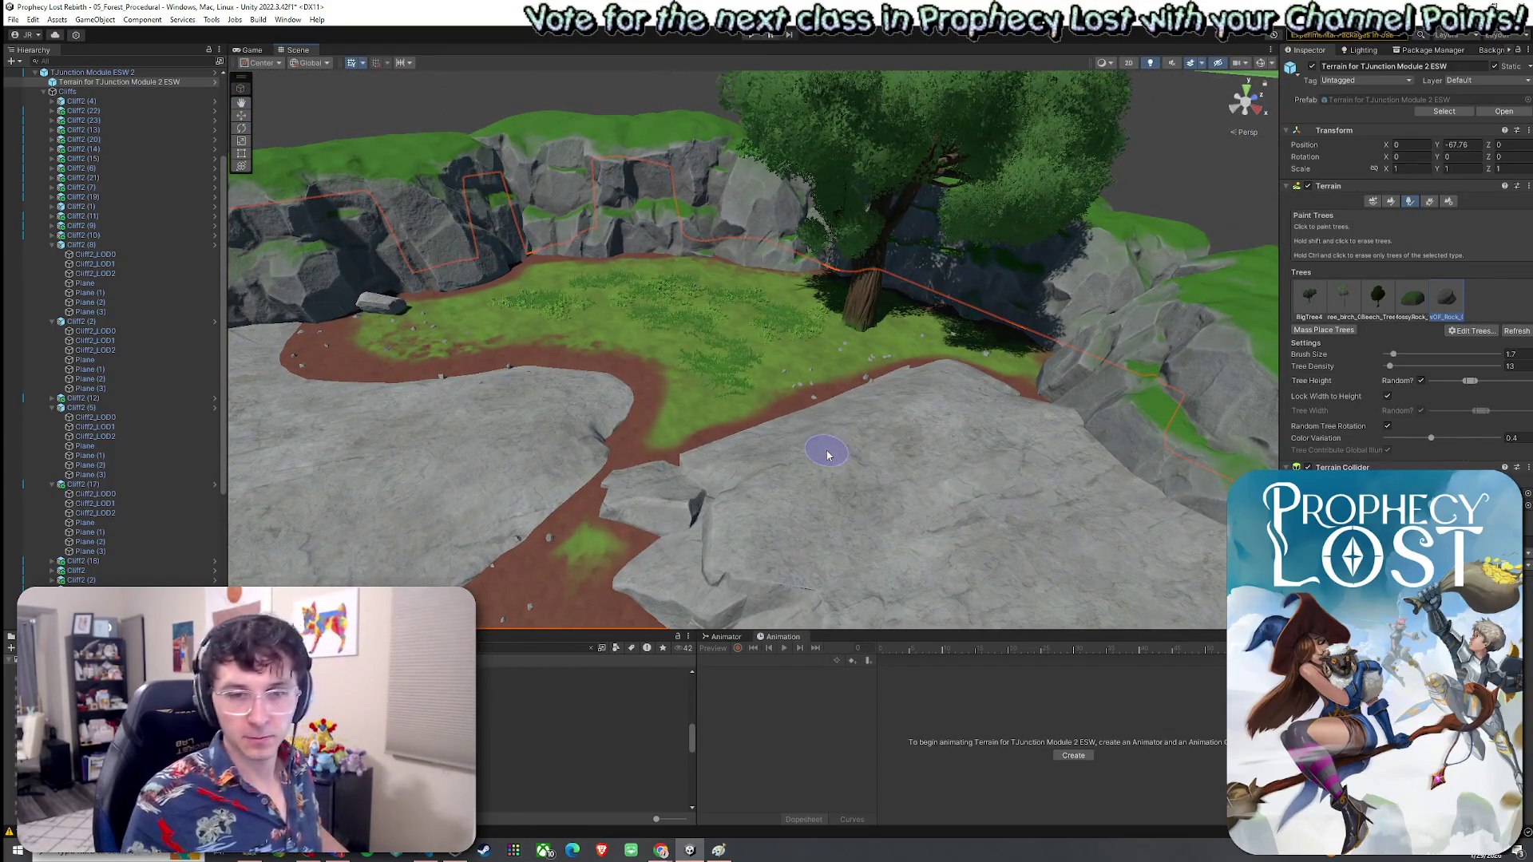
left_click(378, 311)
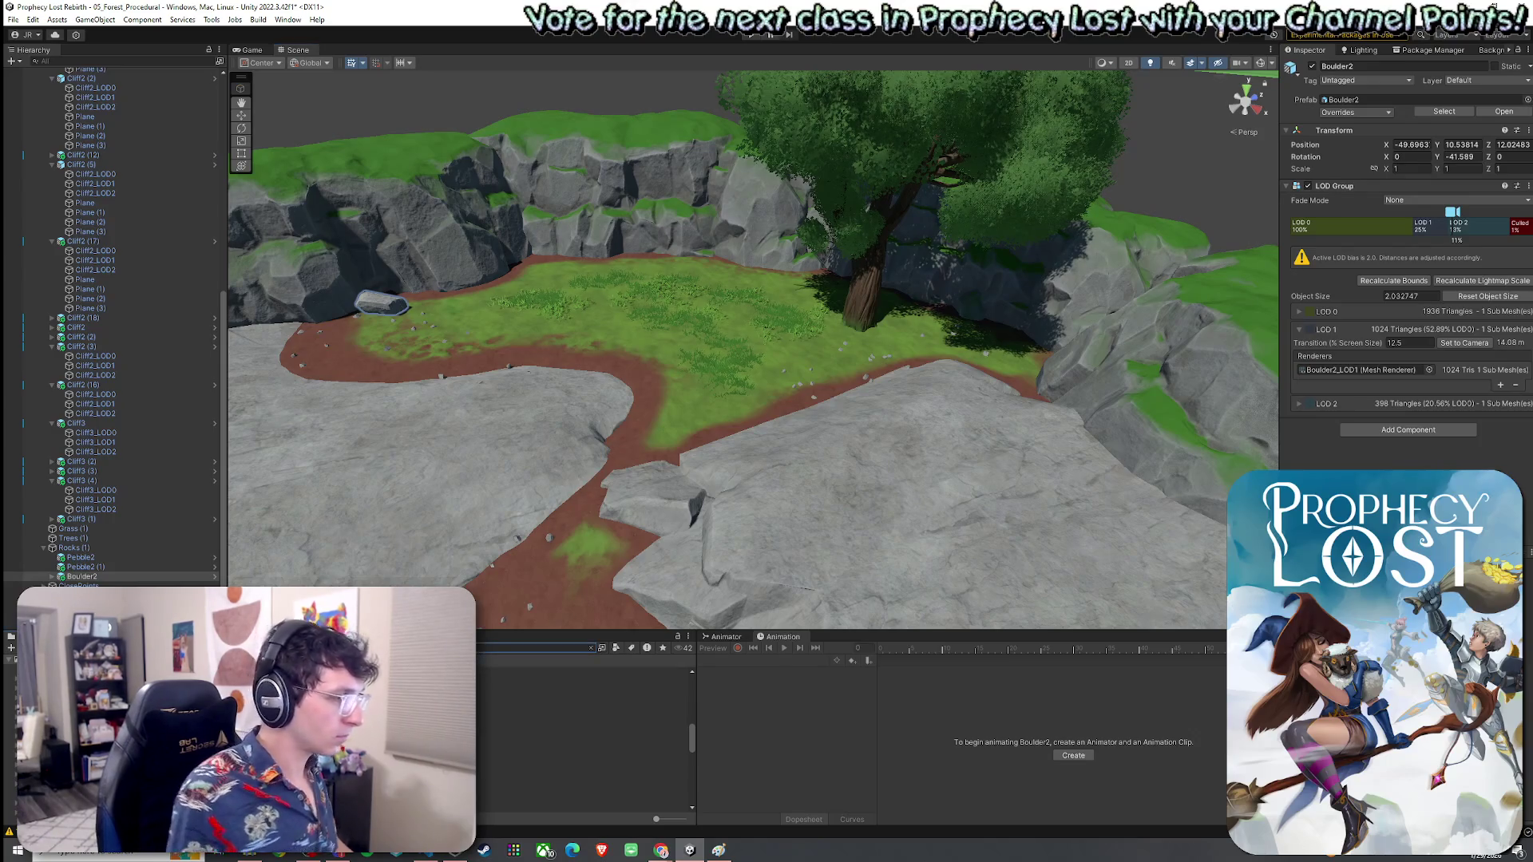
Step: Locate the boulder's prefab folder and drag a Stone1b rock onto the grass near the tree
right_click(84, 577)
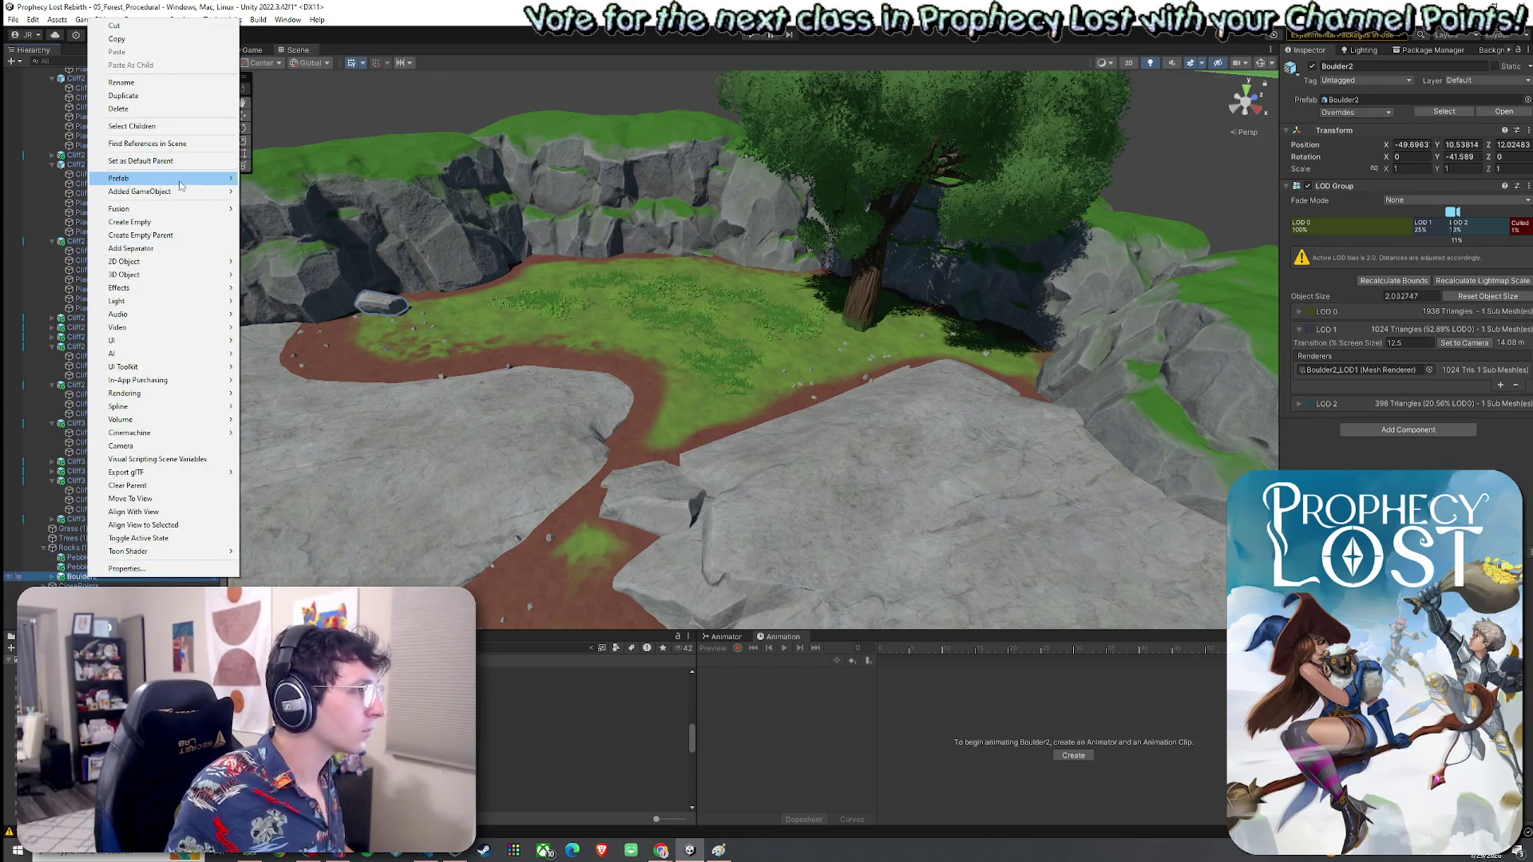
left_click(271, 191)
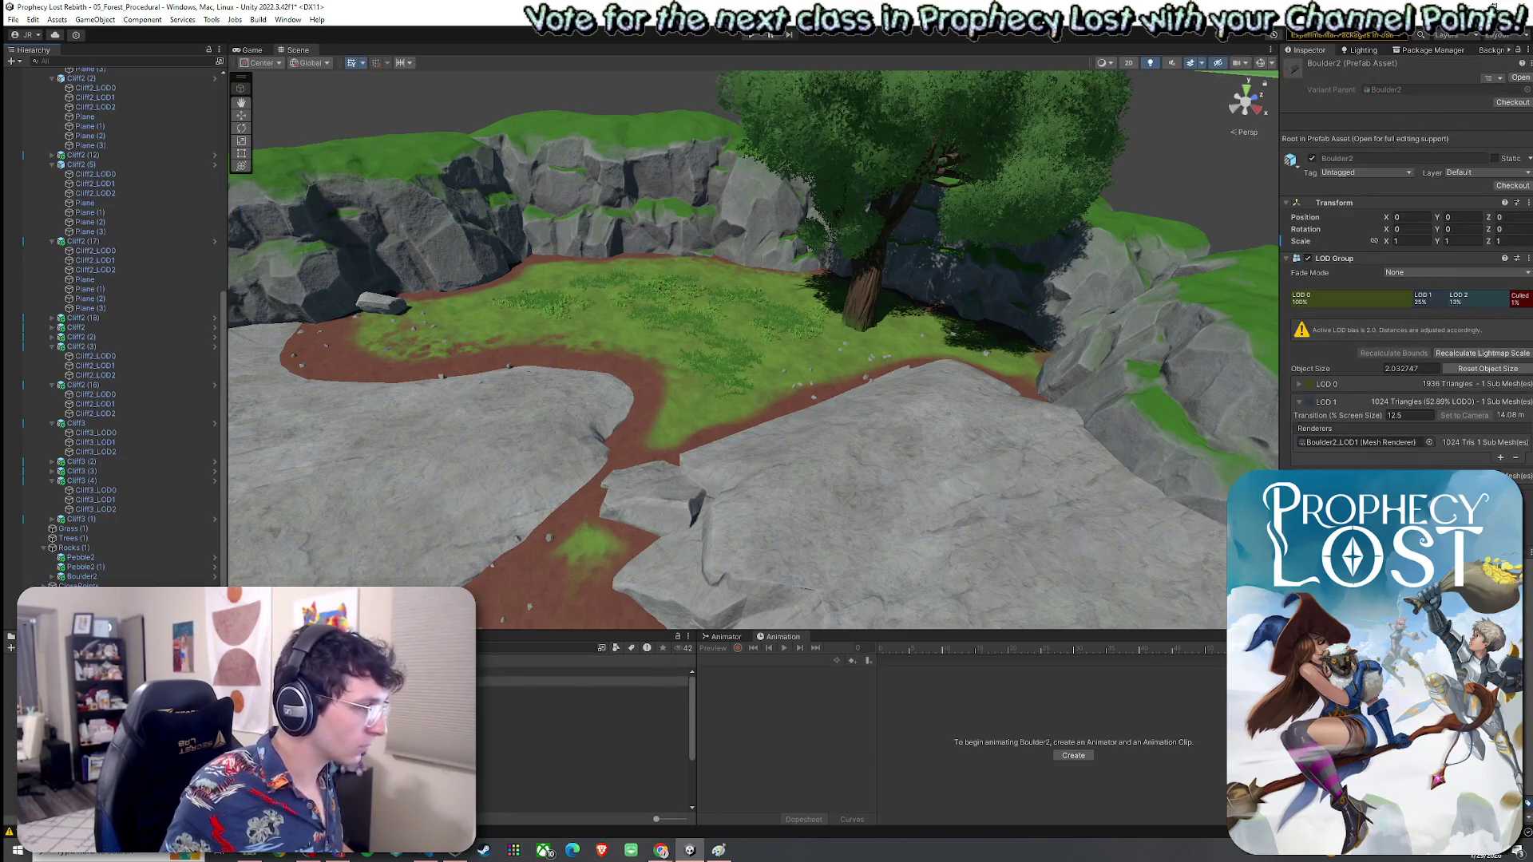
left_click(583, 724)
key("Down")
key("Down")
key("Down")
mouse_move(583, 752)
left_mouse_down()
mouse_move(794, 431)
mouse_move(939, 349)
left_mouse_up()
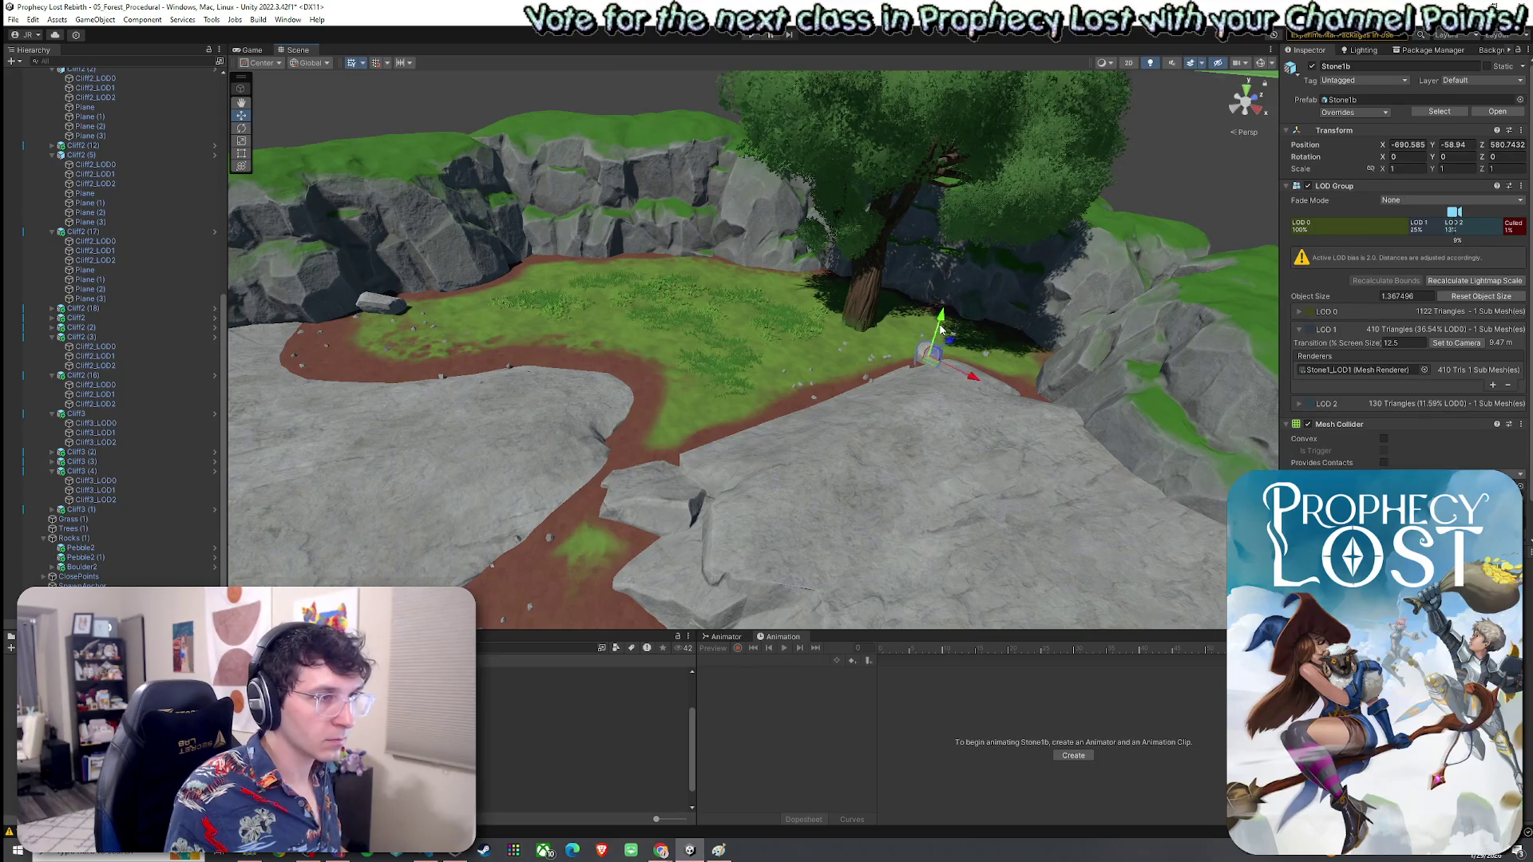
Step: Select the Stone3b prefab asset in the Project window
left_click(583, 792)
key("Down")
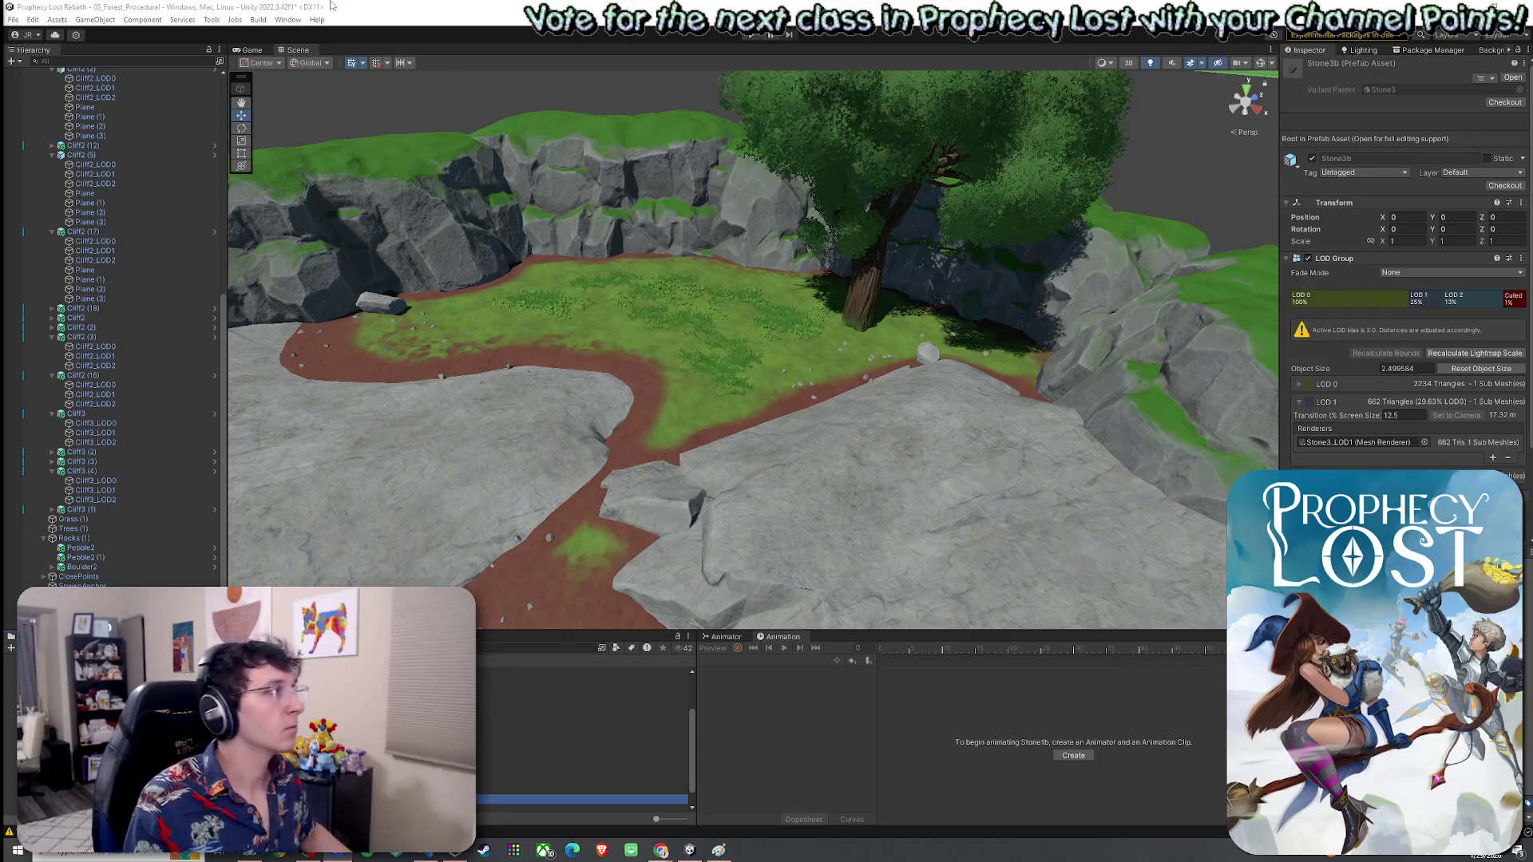
left_click(13, 19)
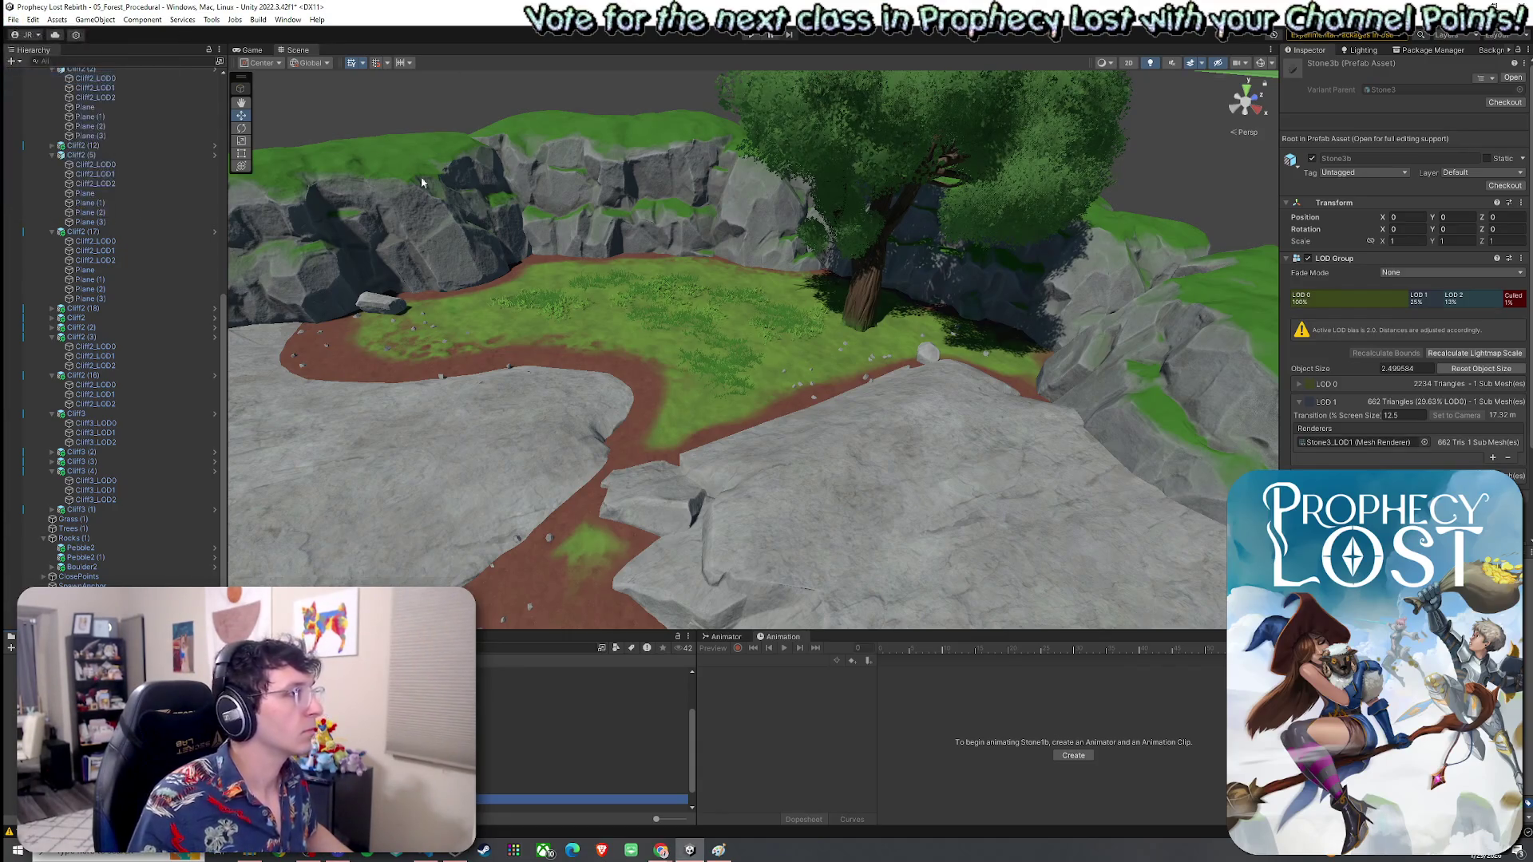
left_click_drag(222, 309, 222, 88)
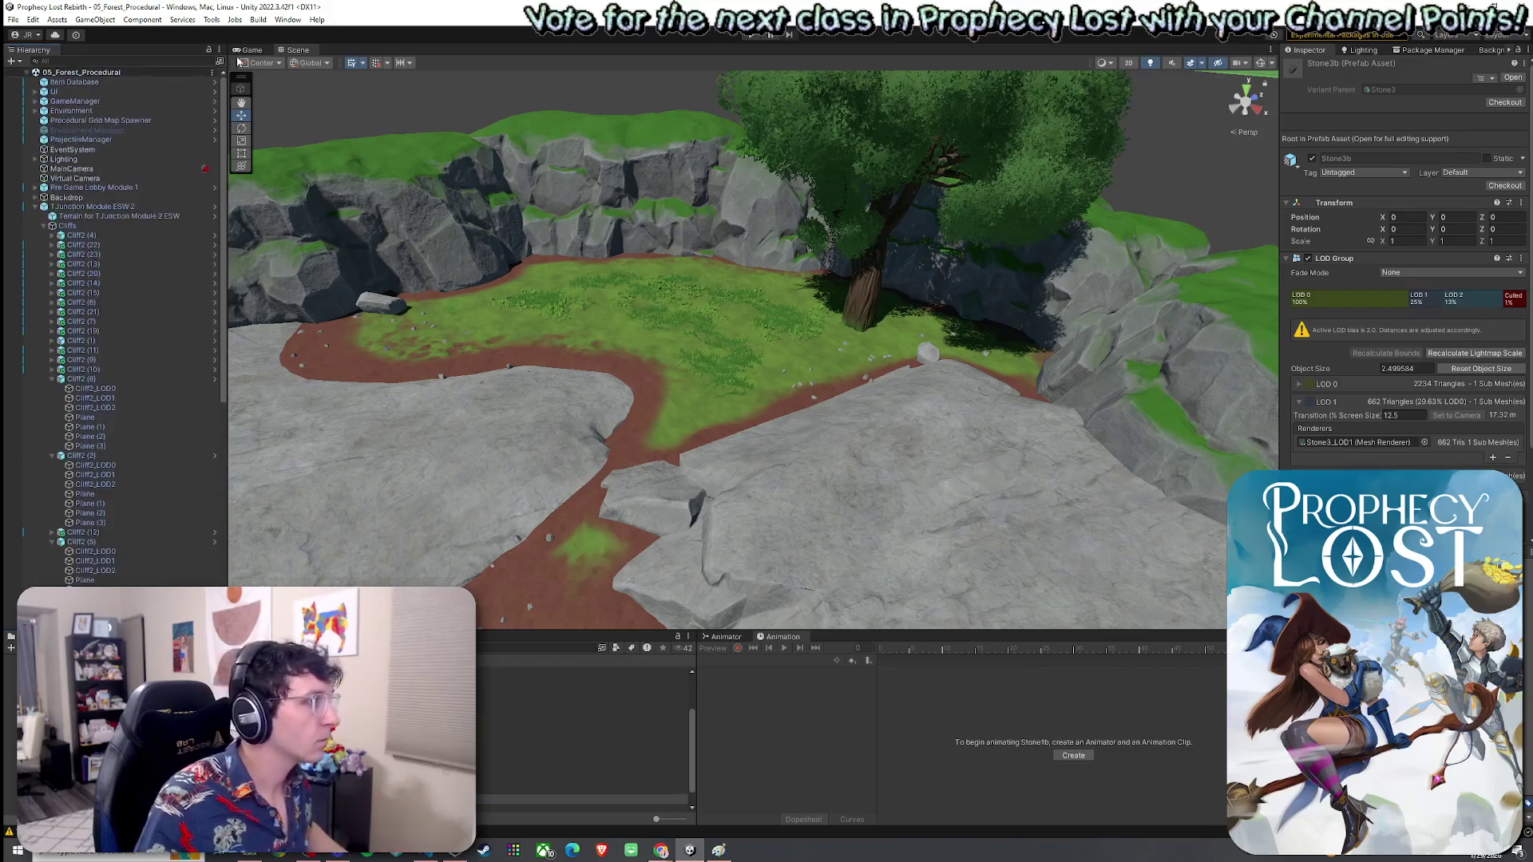
Step: Move the loose Cliff7 and Stone1b under TJunction Module ESW 2 in the Hierarchy
left_click(36, 210)
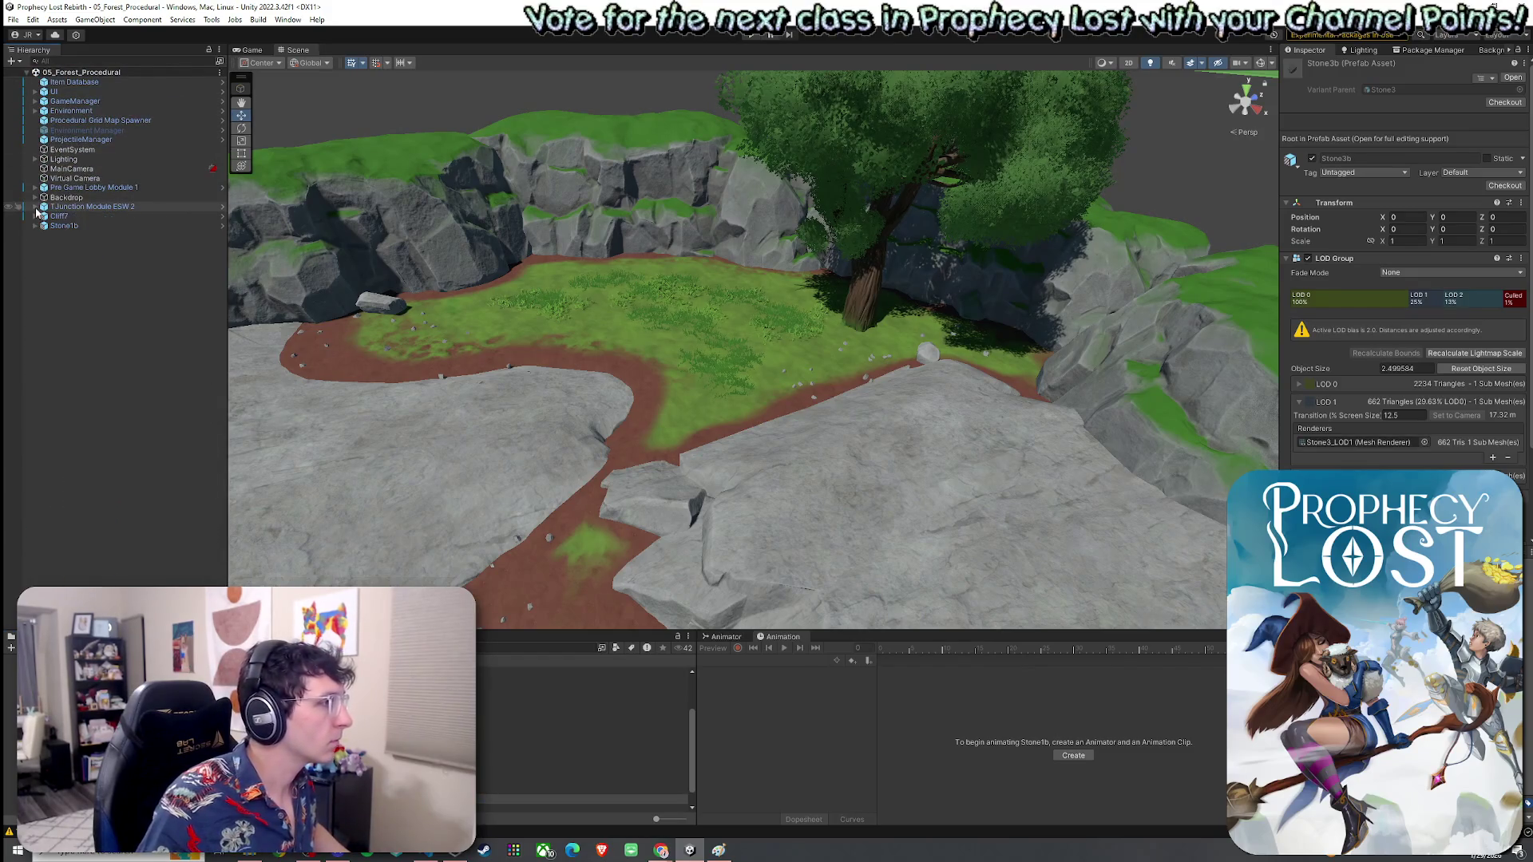
left_click(35, 207)
left_click(44, 227)
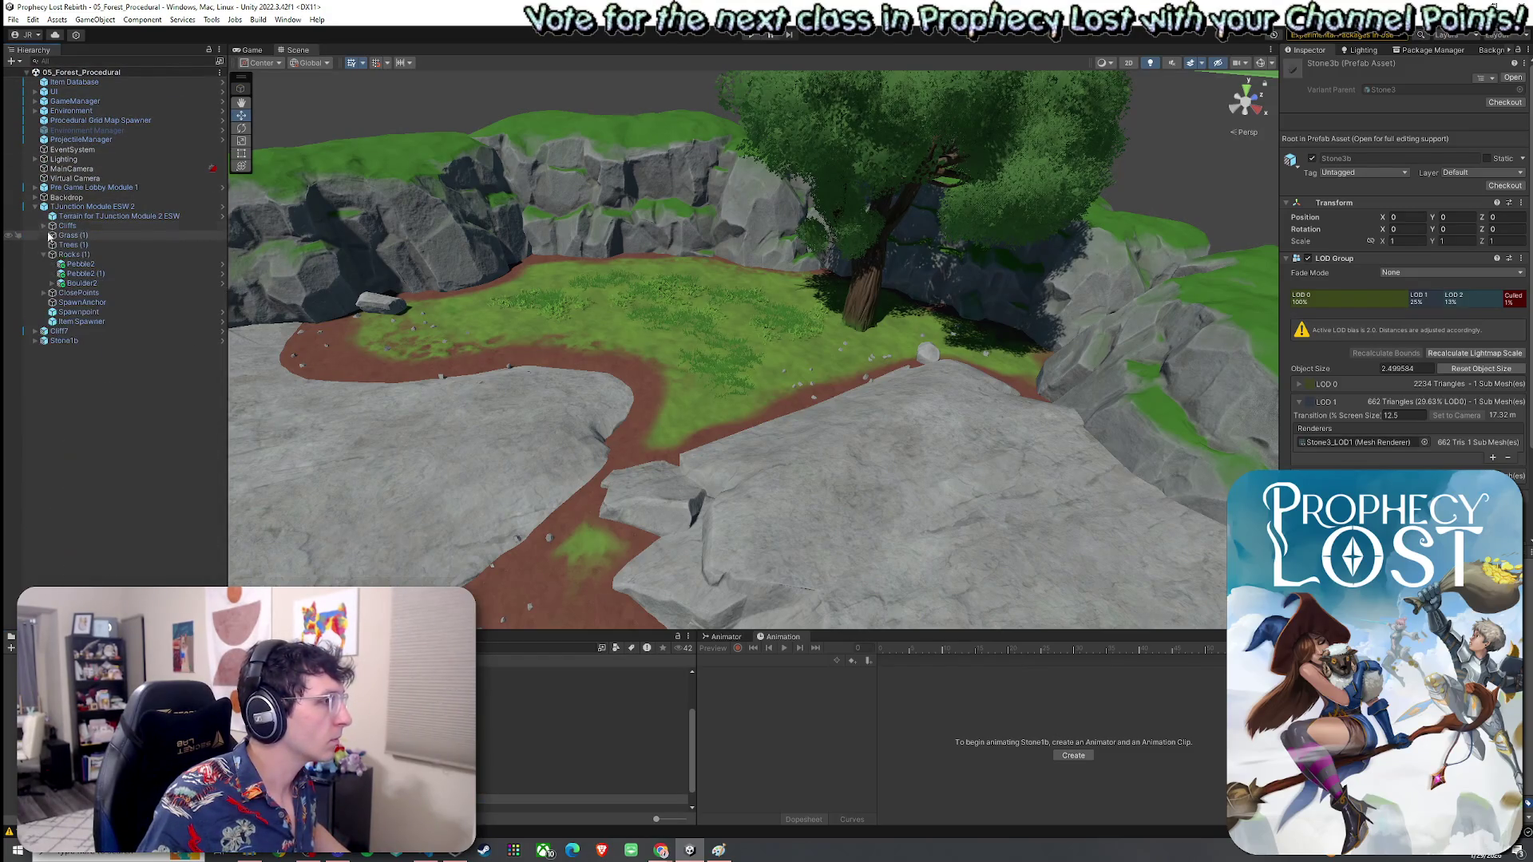
left_click(58, 302)
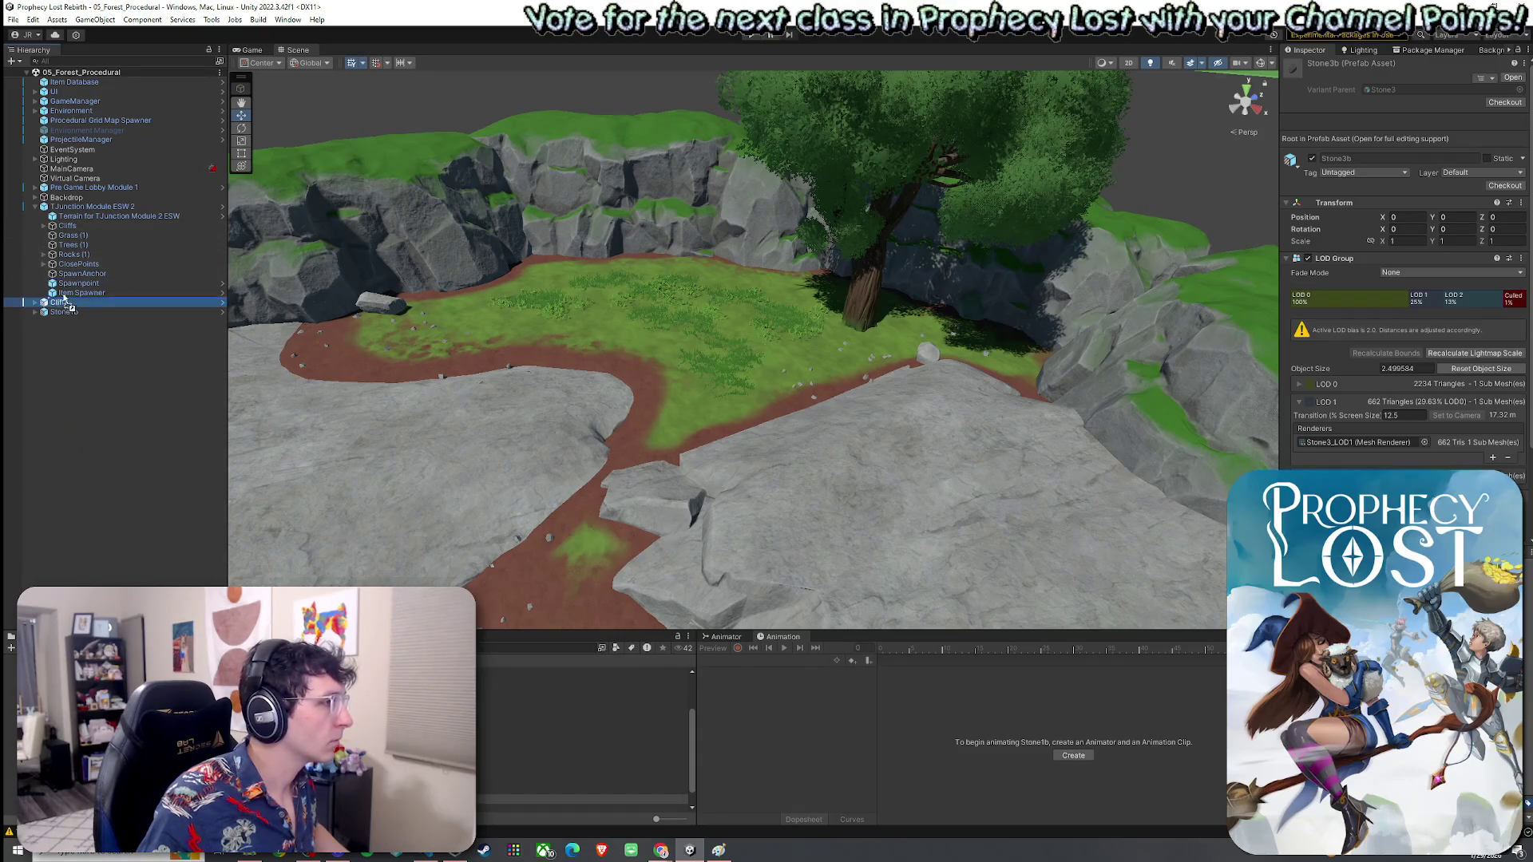
left_click(44, 227)
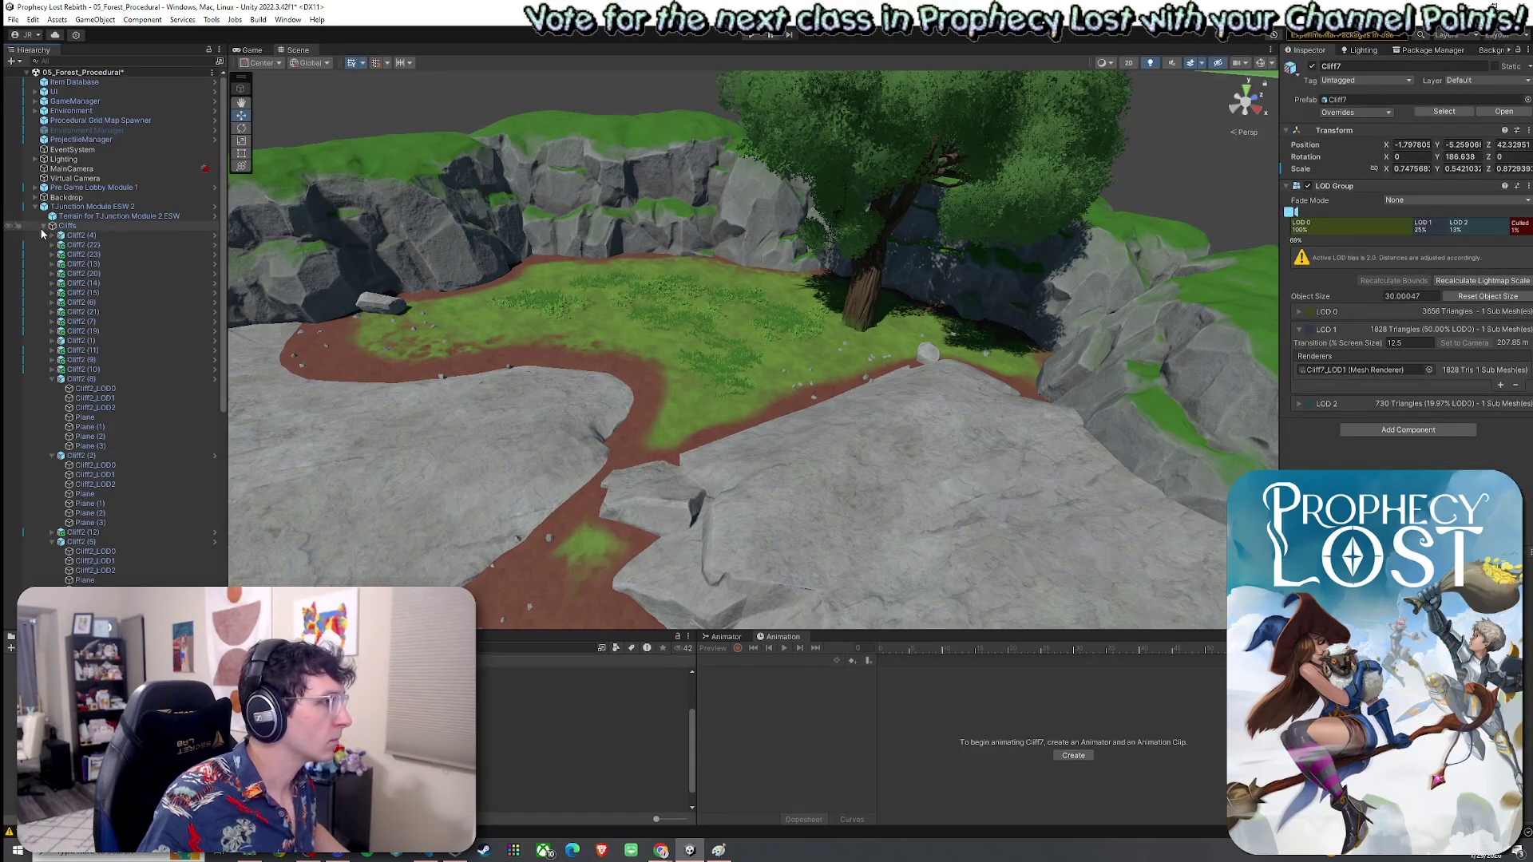
left_click(44, 226)
left_click_drag(56, 302, 73, 255)
Step: Review the module root's prefab overrides and orbit to an overhead view of the module
left_click(92, 206)
left_click(1355, 112)
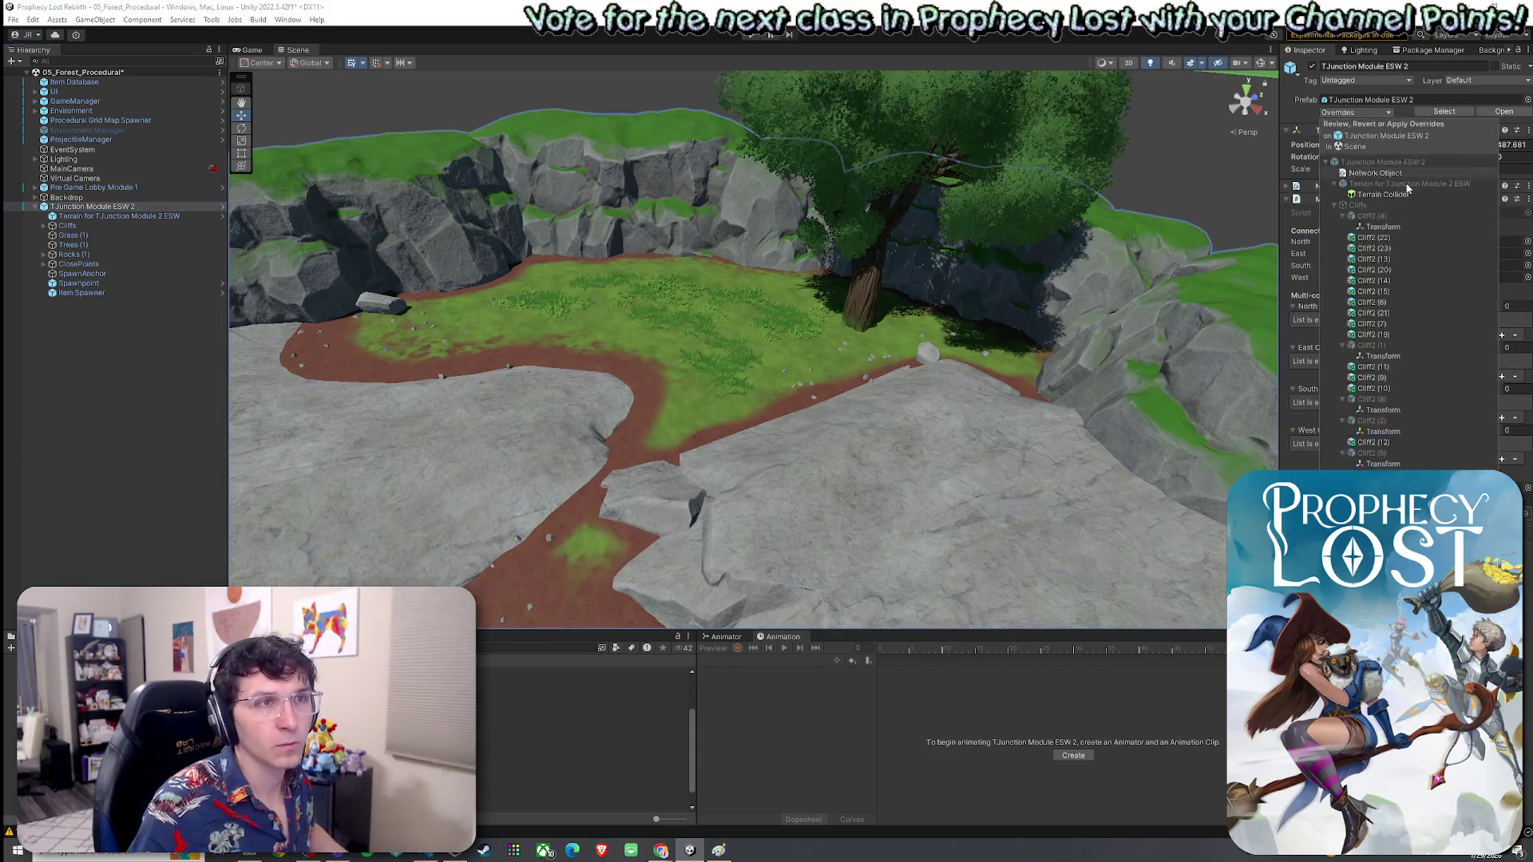
left_click_drag(847, 352, 859, 405)
mouse_move(990, 426)
left_mouse_down()
mouse_move(1016, 506)
mouse_move(857, 384)
mouse_move(697, 404)
mouse_move(808, 356)
mouse_move(552, 345)
mouse_move(466, 267)
mouse_move(963, 464)
mouse_move(986, 452)
left_mouse_up()
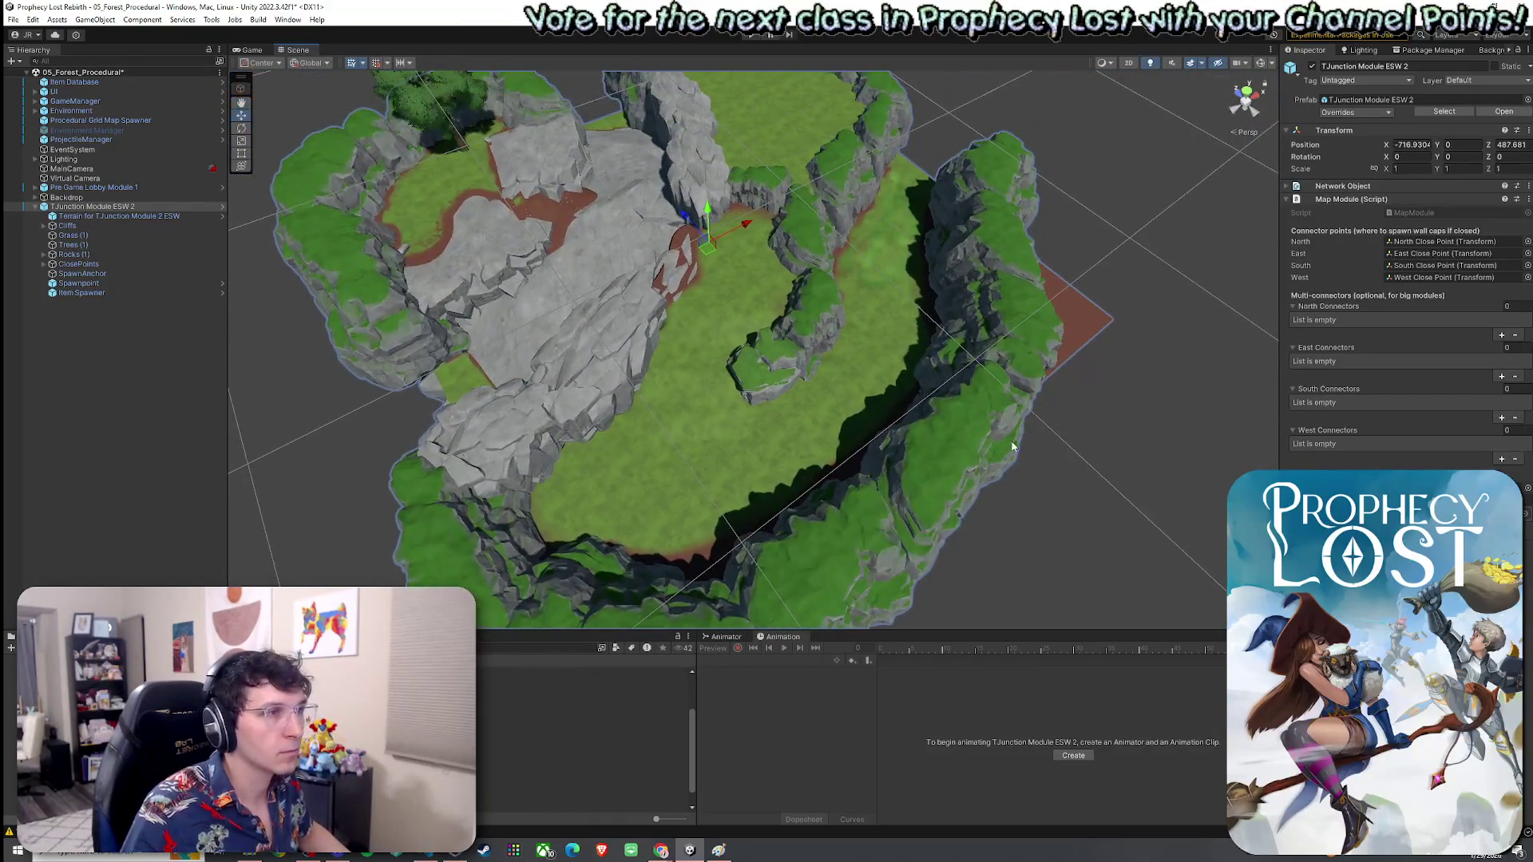
Step: Select the terrain, pick the Dirt layer in Paint Texture, and switch to a top-down orthographic view
left_click(884, 354)
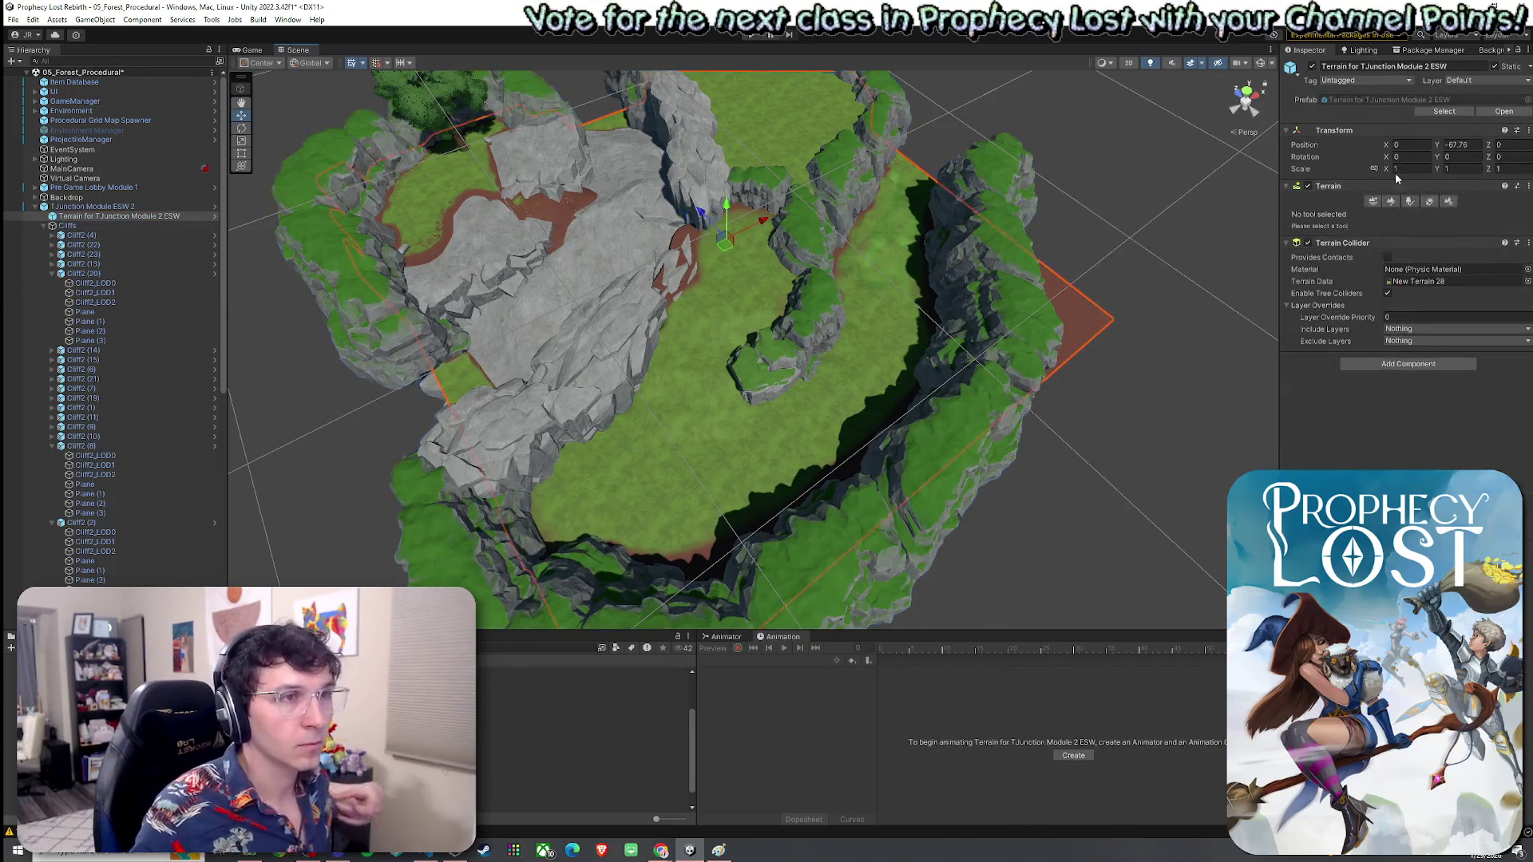
left_click(1389, 202)
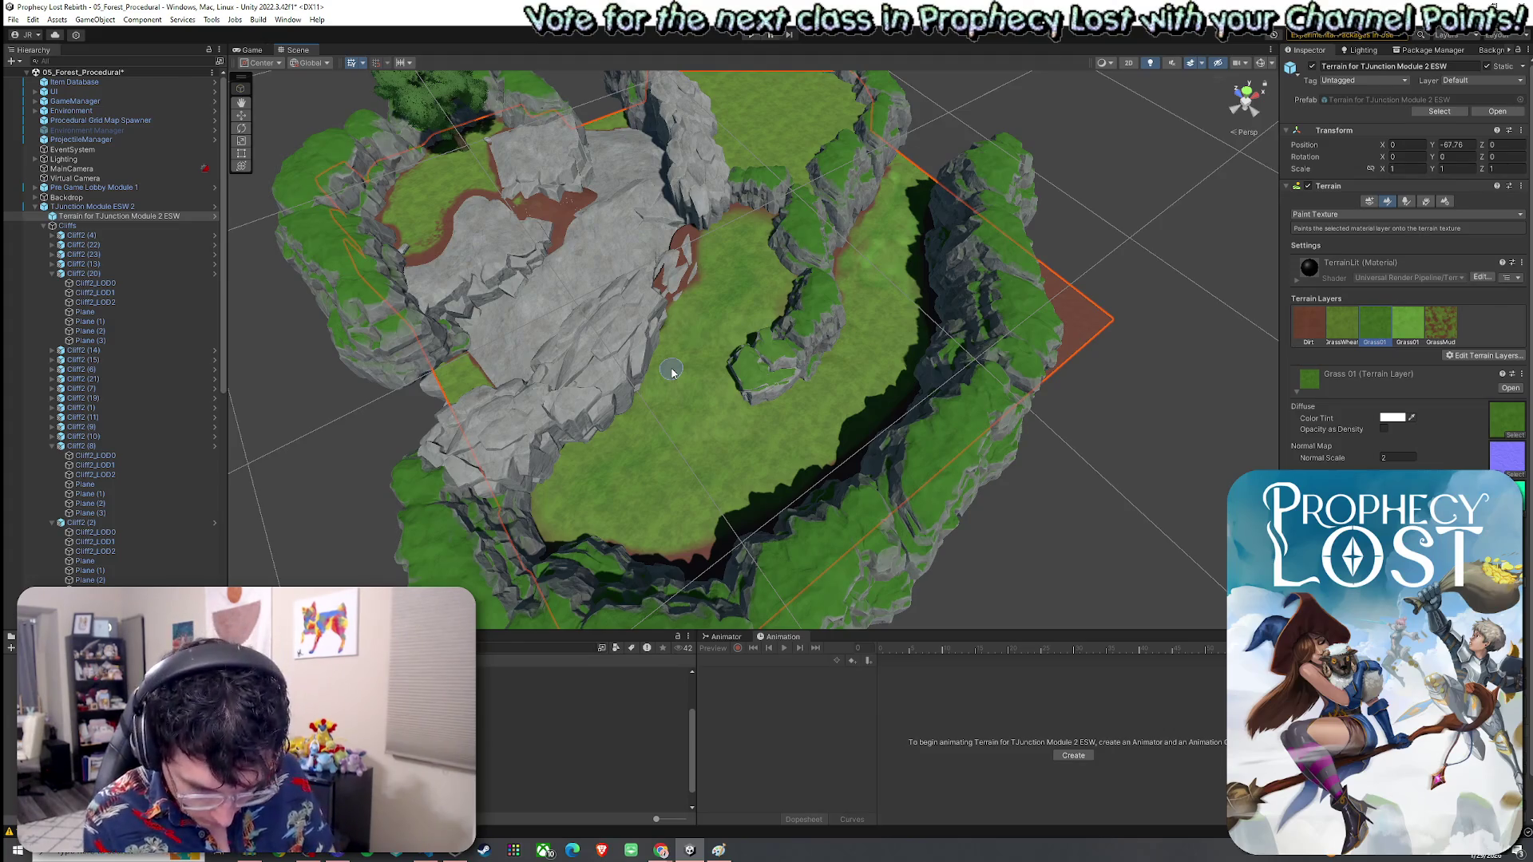
key("comma")
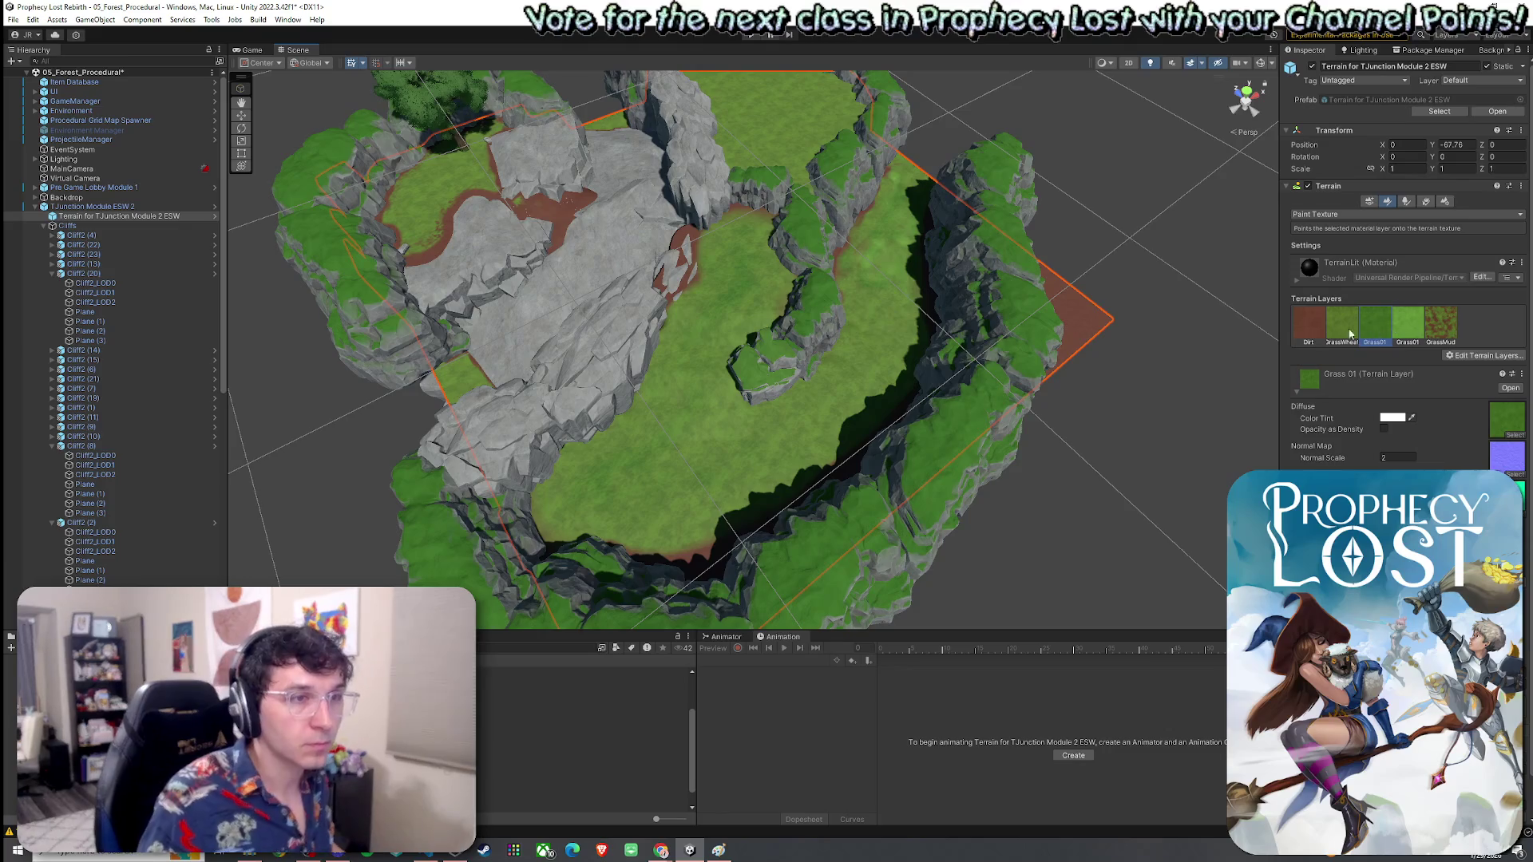
key("period")
key("period")
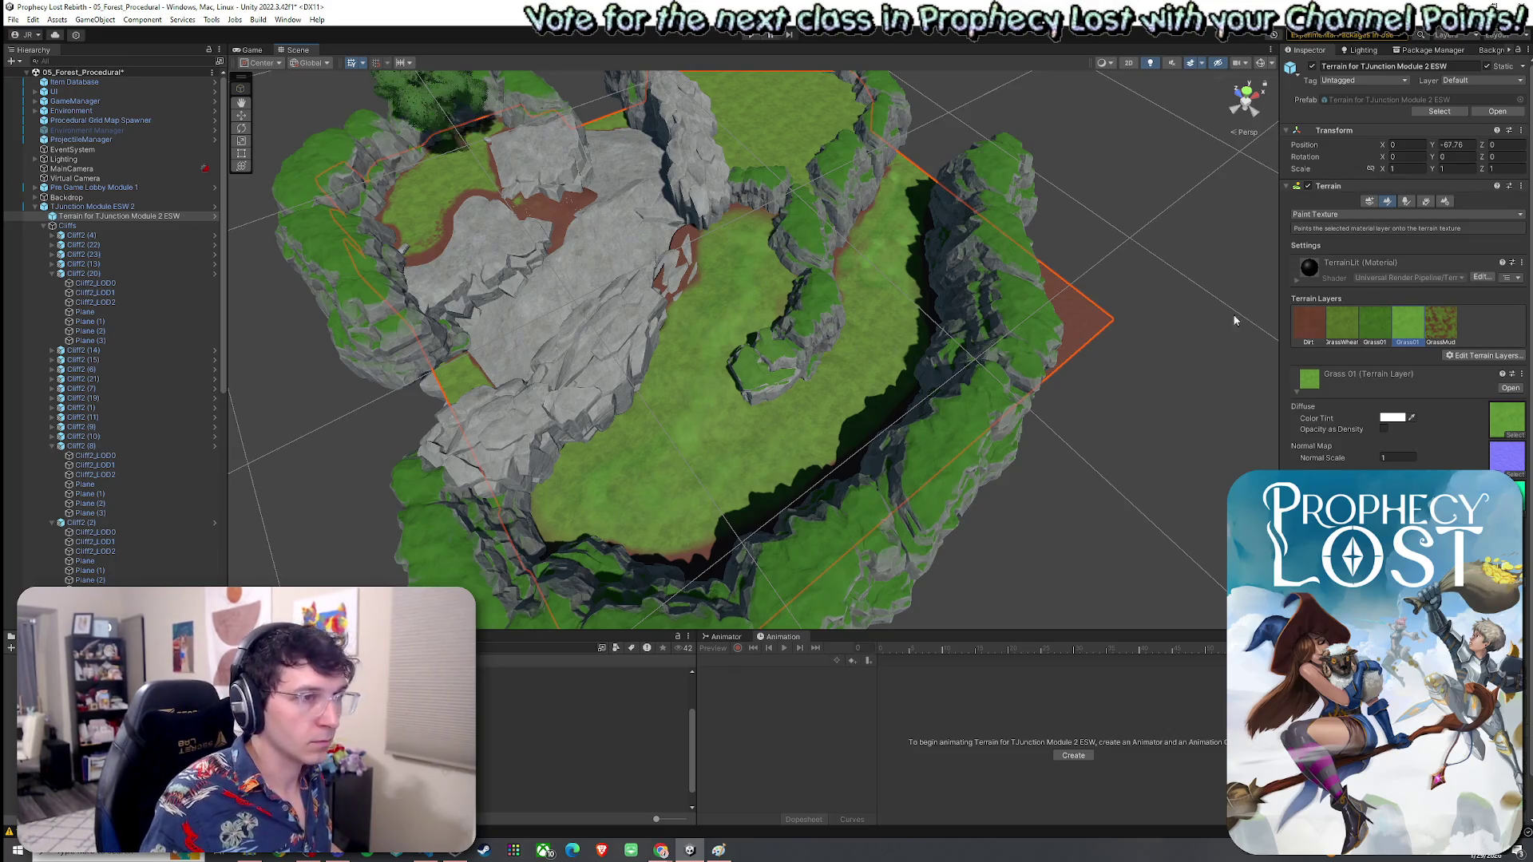
left_click(1365, 331)
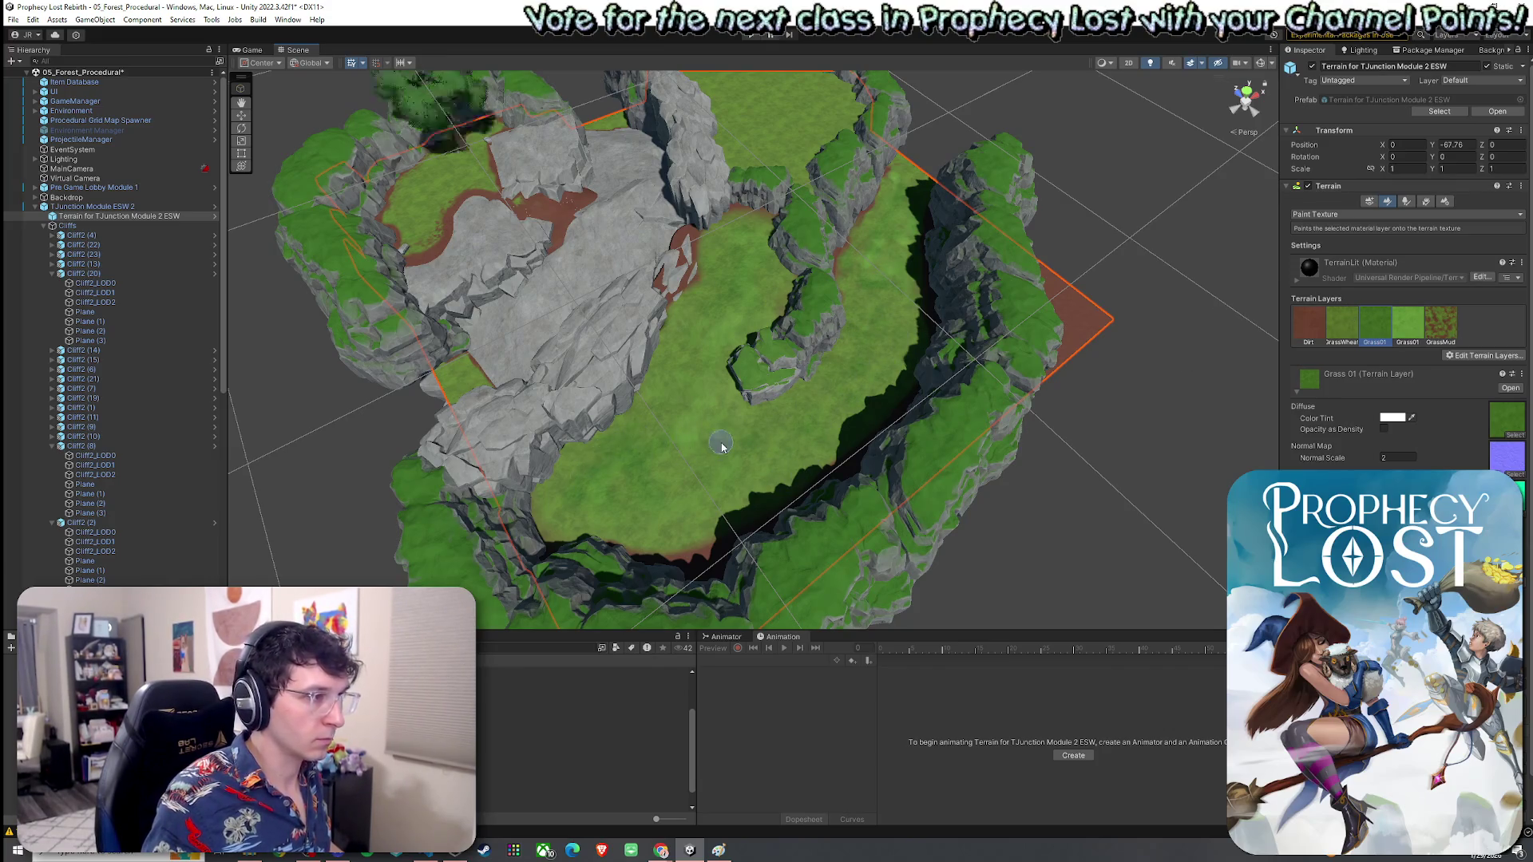
left_click(1304, 324)
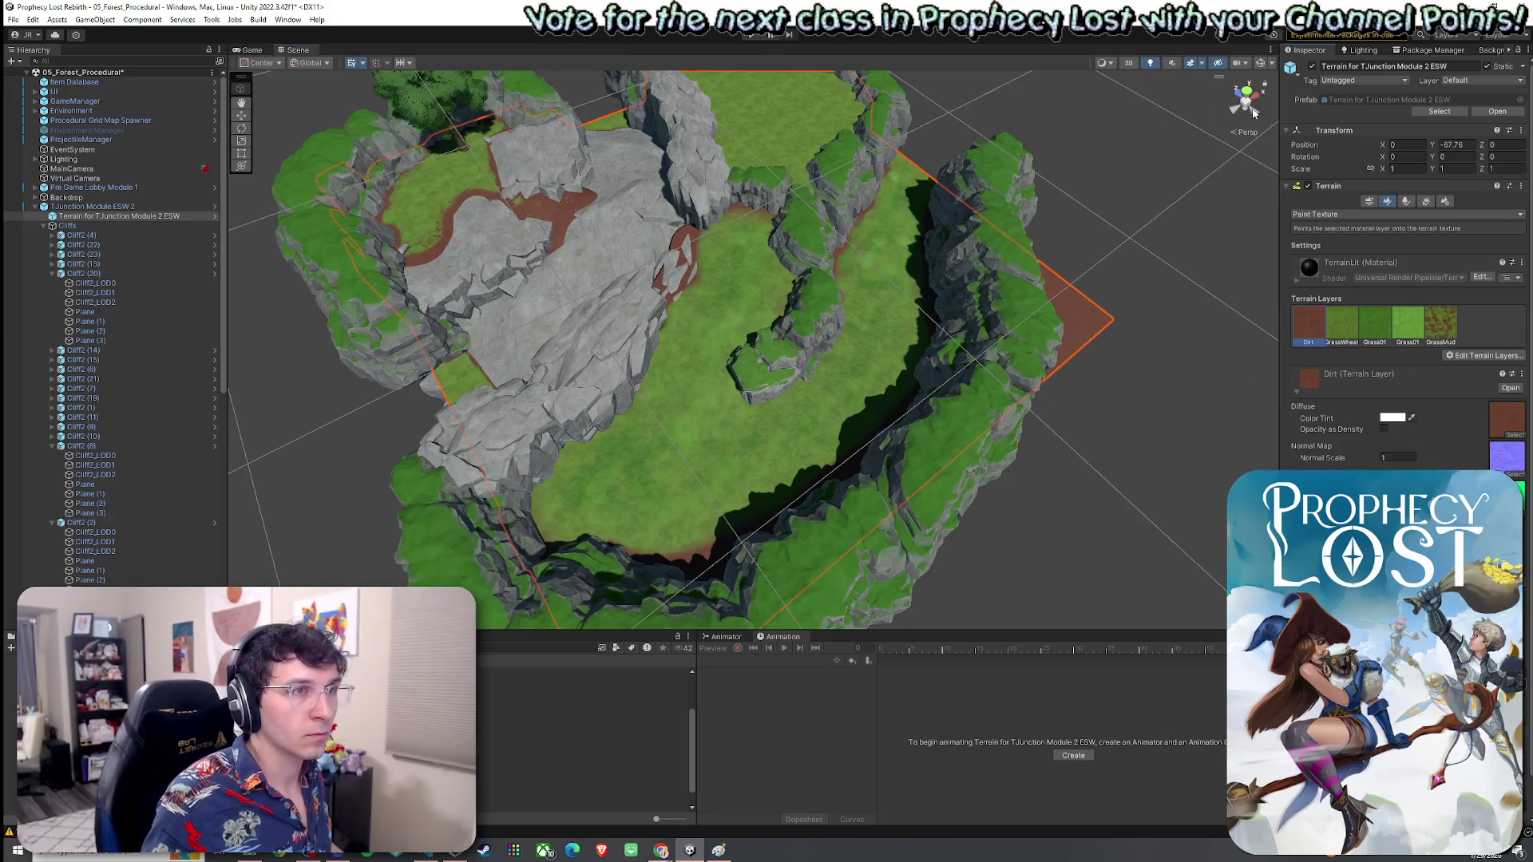
left_click(1254, 113)
left_click(1251, 104)
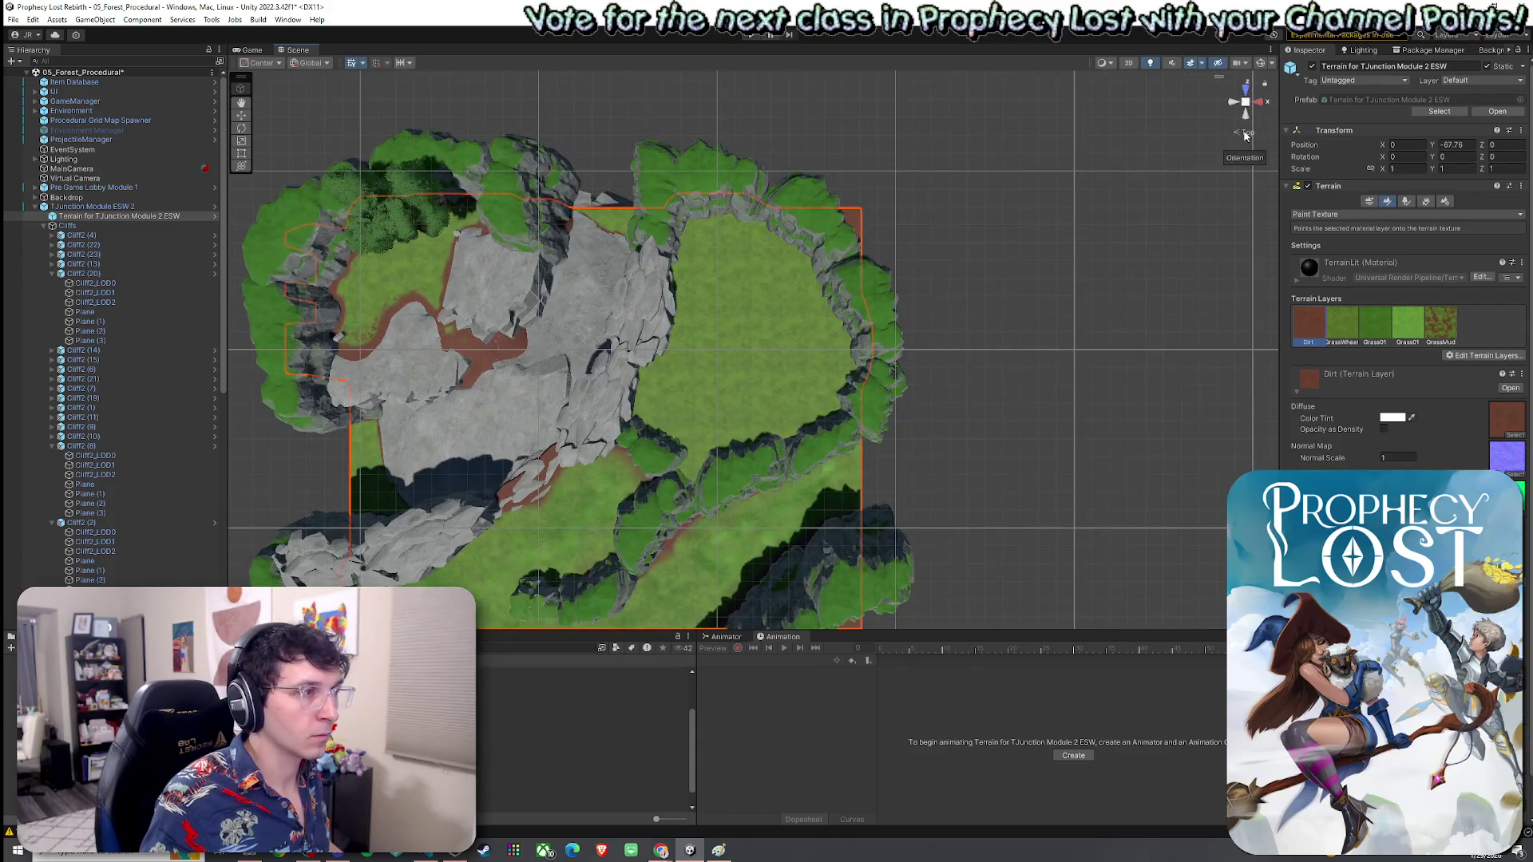
Step: Centre the top-down view on the terrain and select the Dirt layer
mouse_move(656, 455)
left_mouse_down()
mouse_move(974, 282)
mouse_move(818, 246)
left_mouse_up()
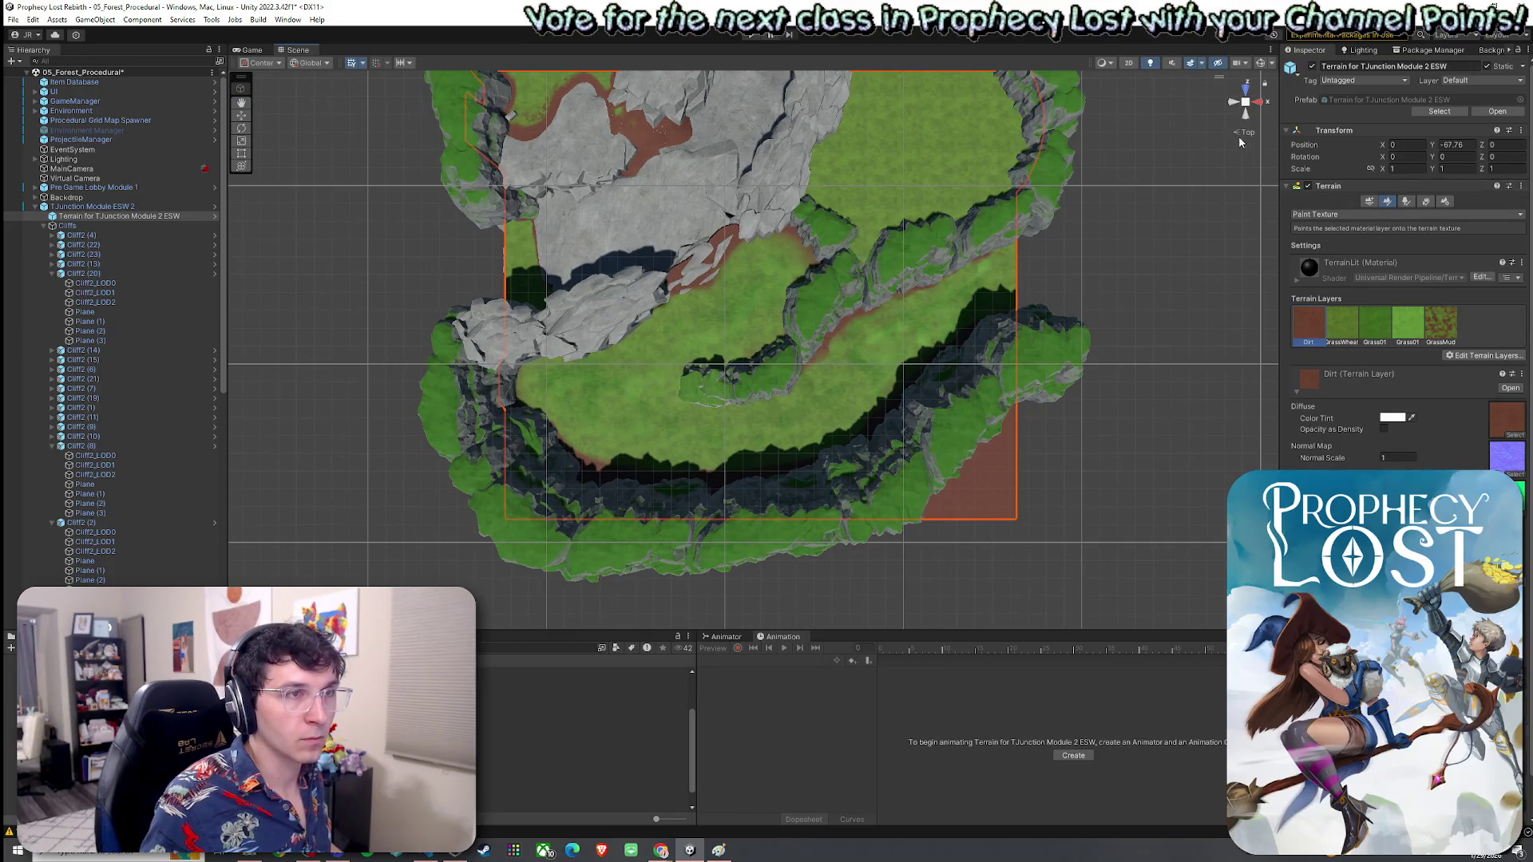
scroll(1198, 167, "down", 3)
scroll(719, 355, "up", 10)
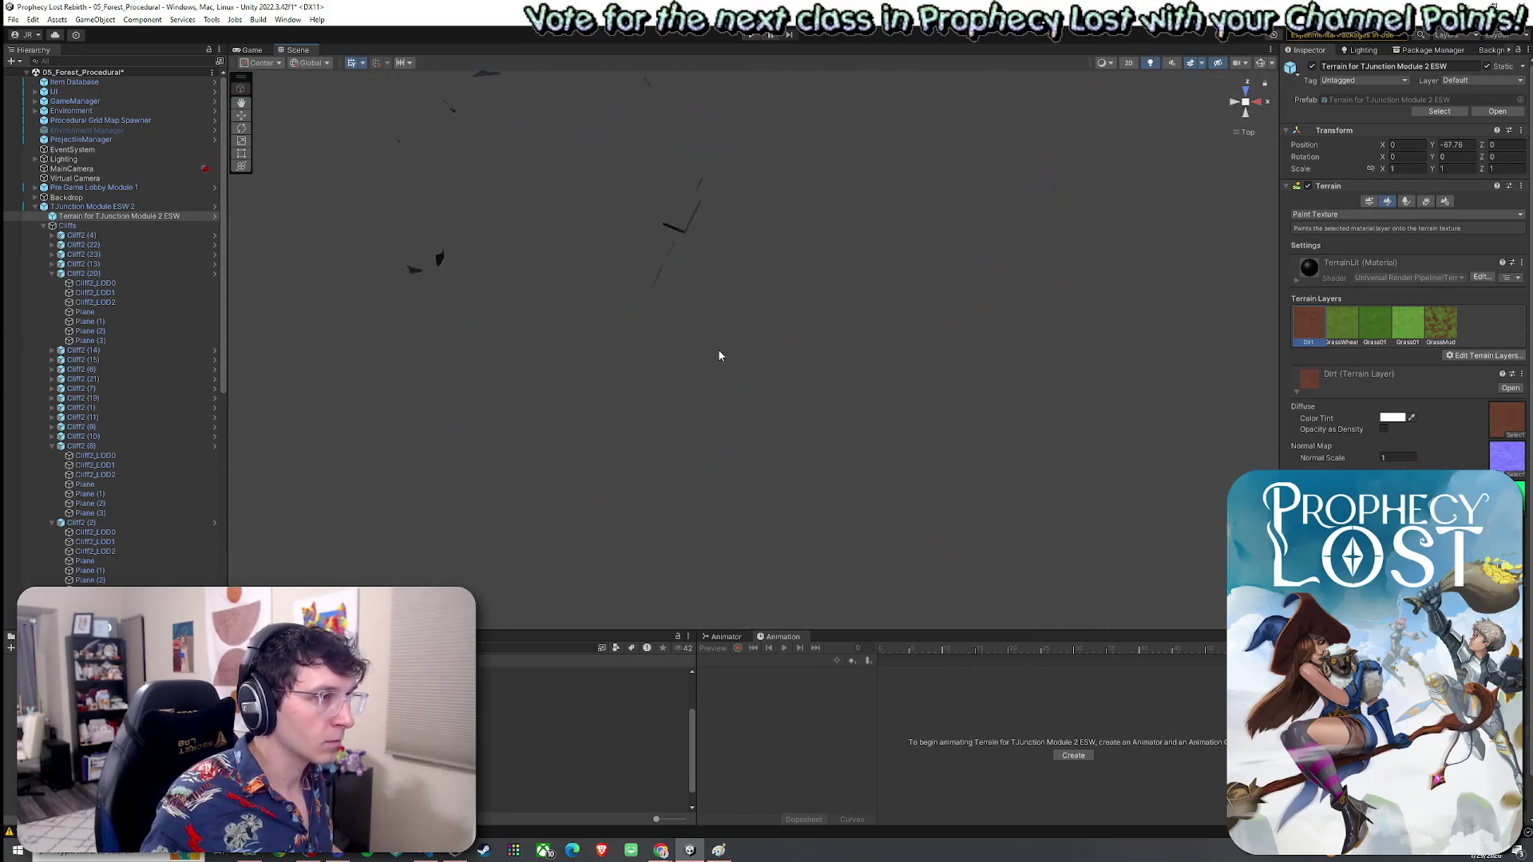
scroll(720, 355, "down", 5)
left_click_drag(725, 351, 759, 320)
scroll(758, 320, "up", 2)
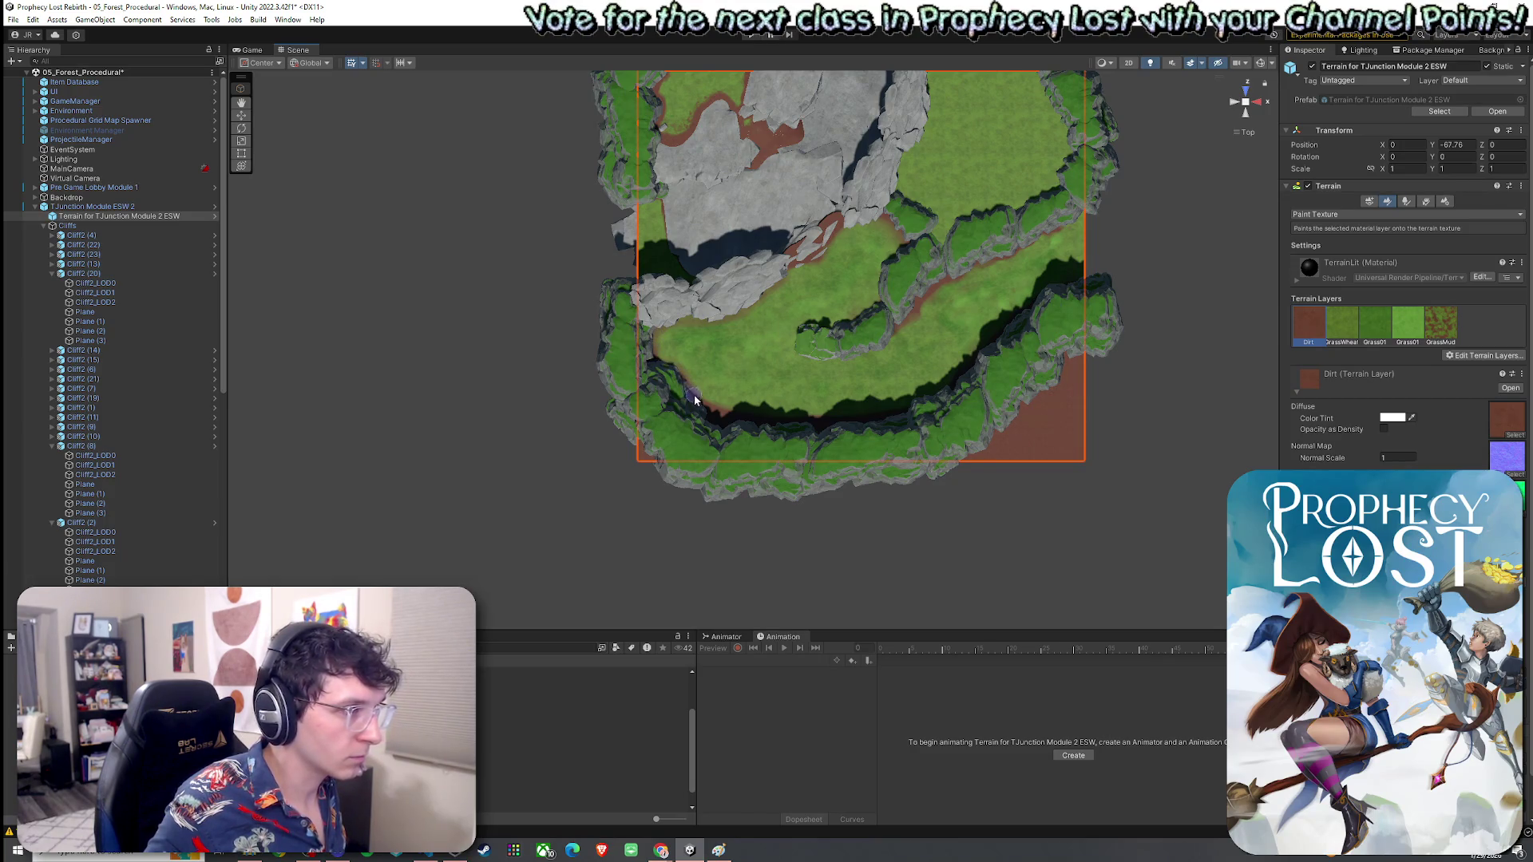
left_click(1327, 333)
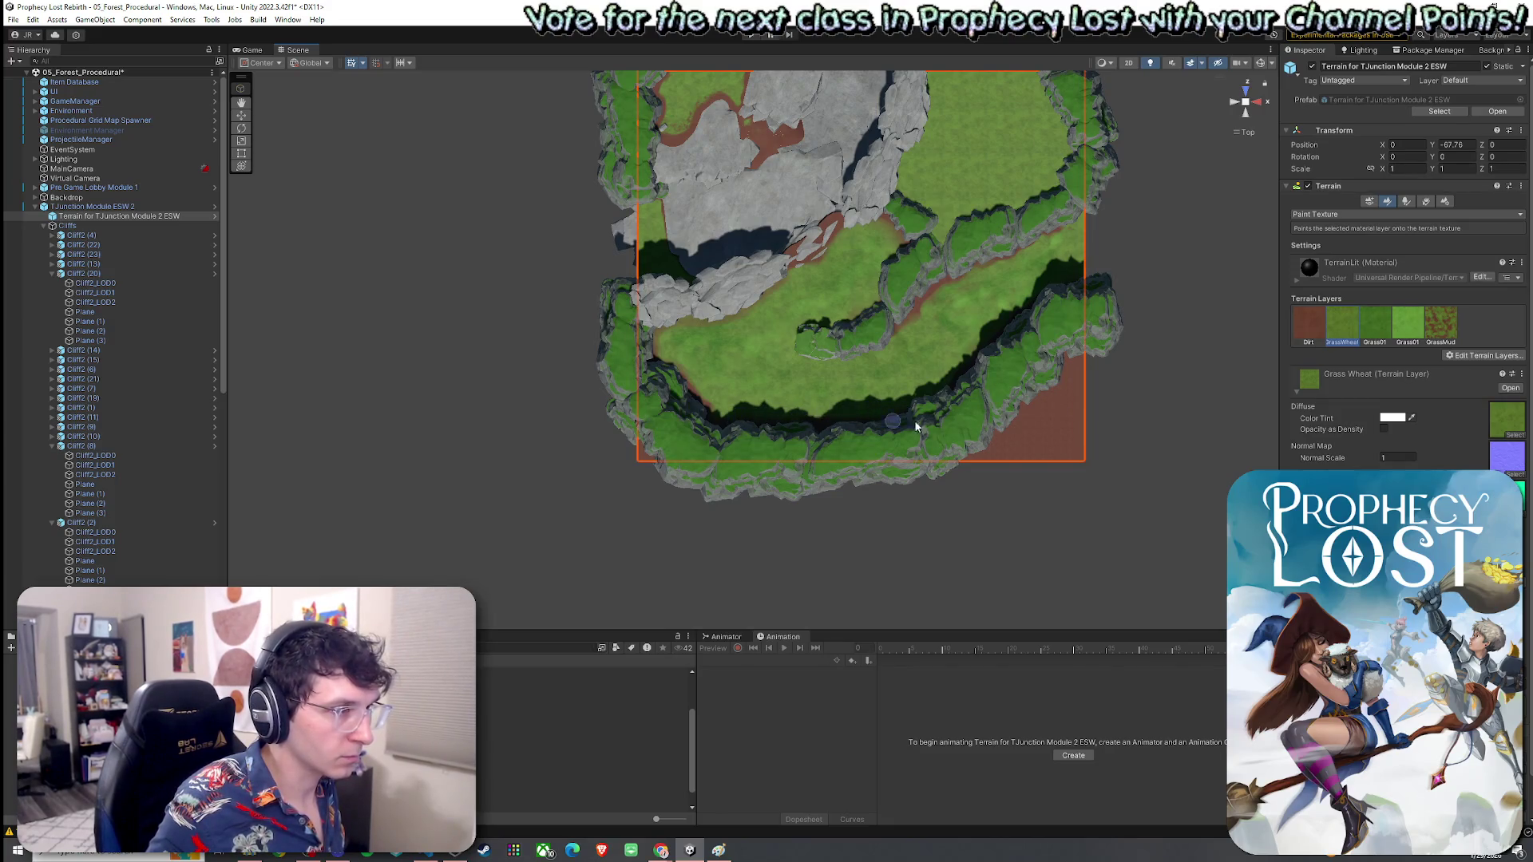
left_click(1304, 330)
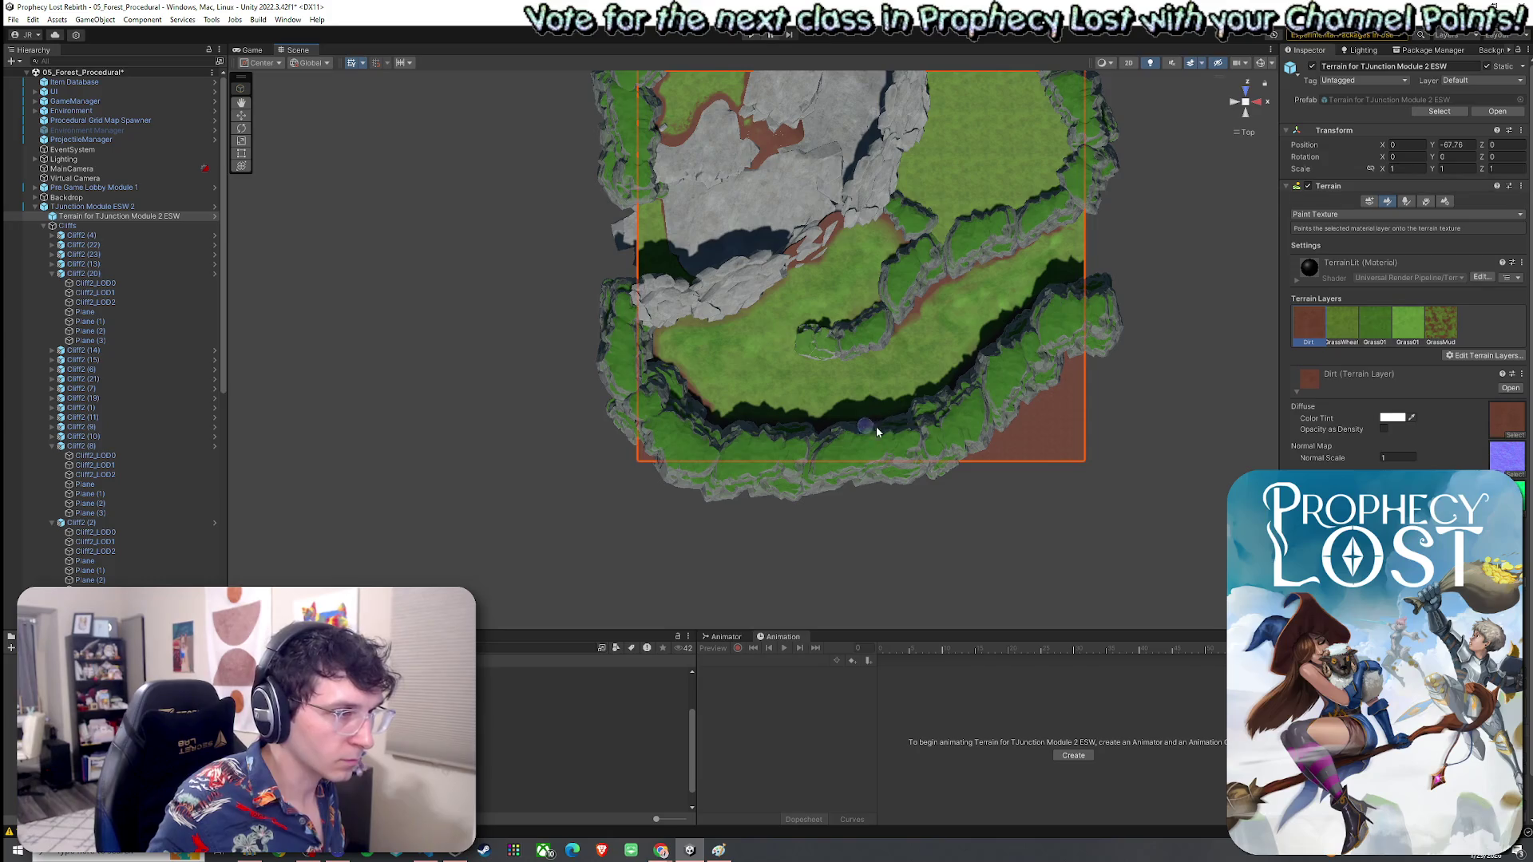
Step: With scene lighting off, paint Dirt along the cliff bases, then return to a lit perspective view
left_click(1151, 64)
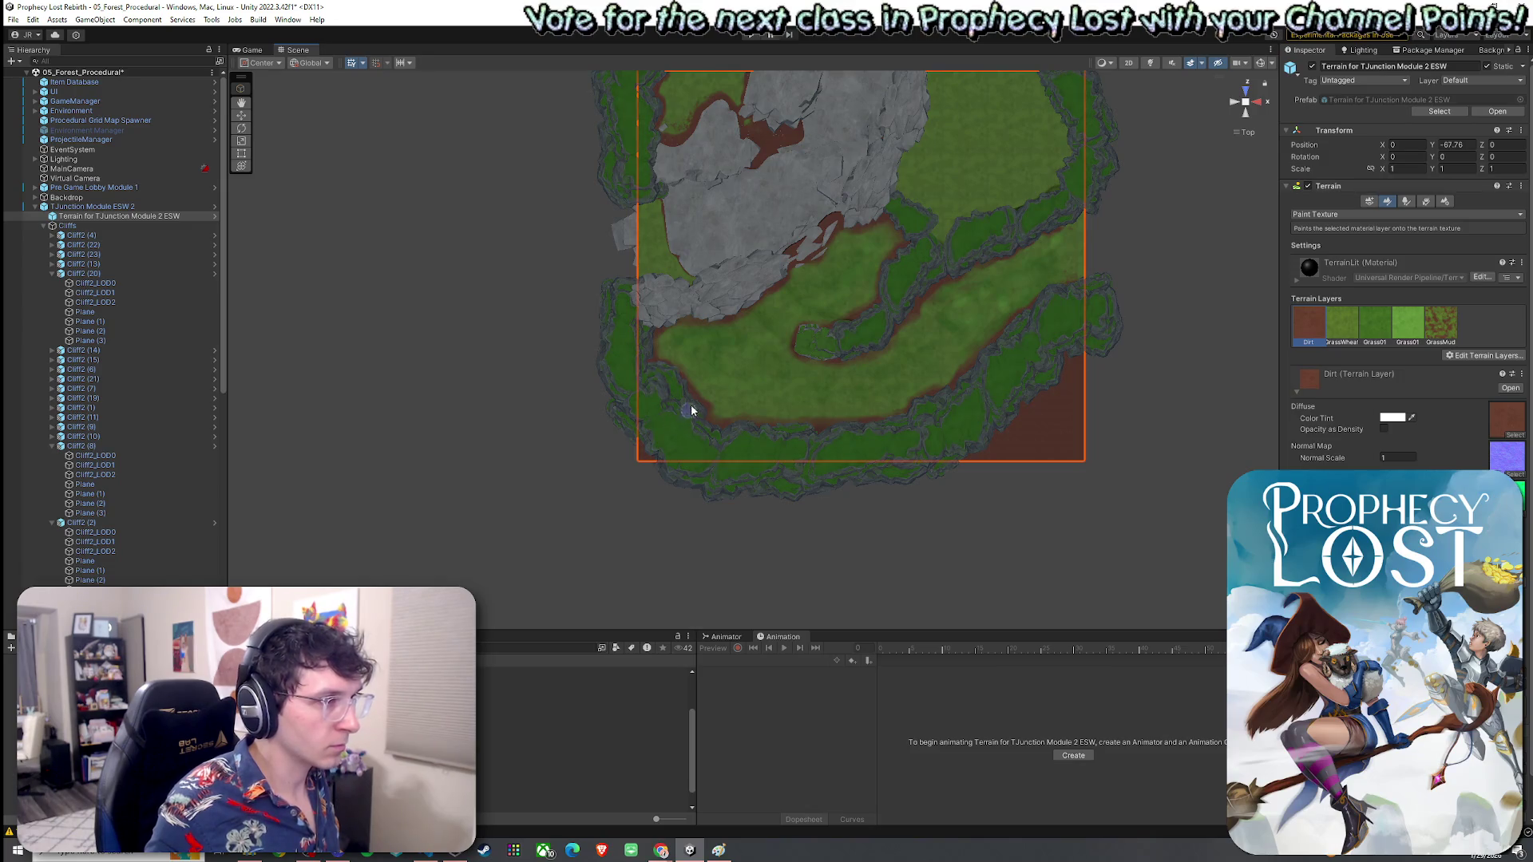
left_click(1150, 63)
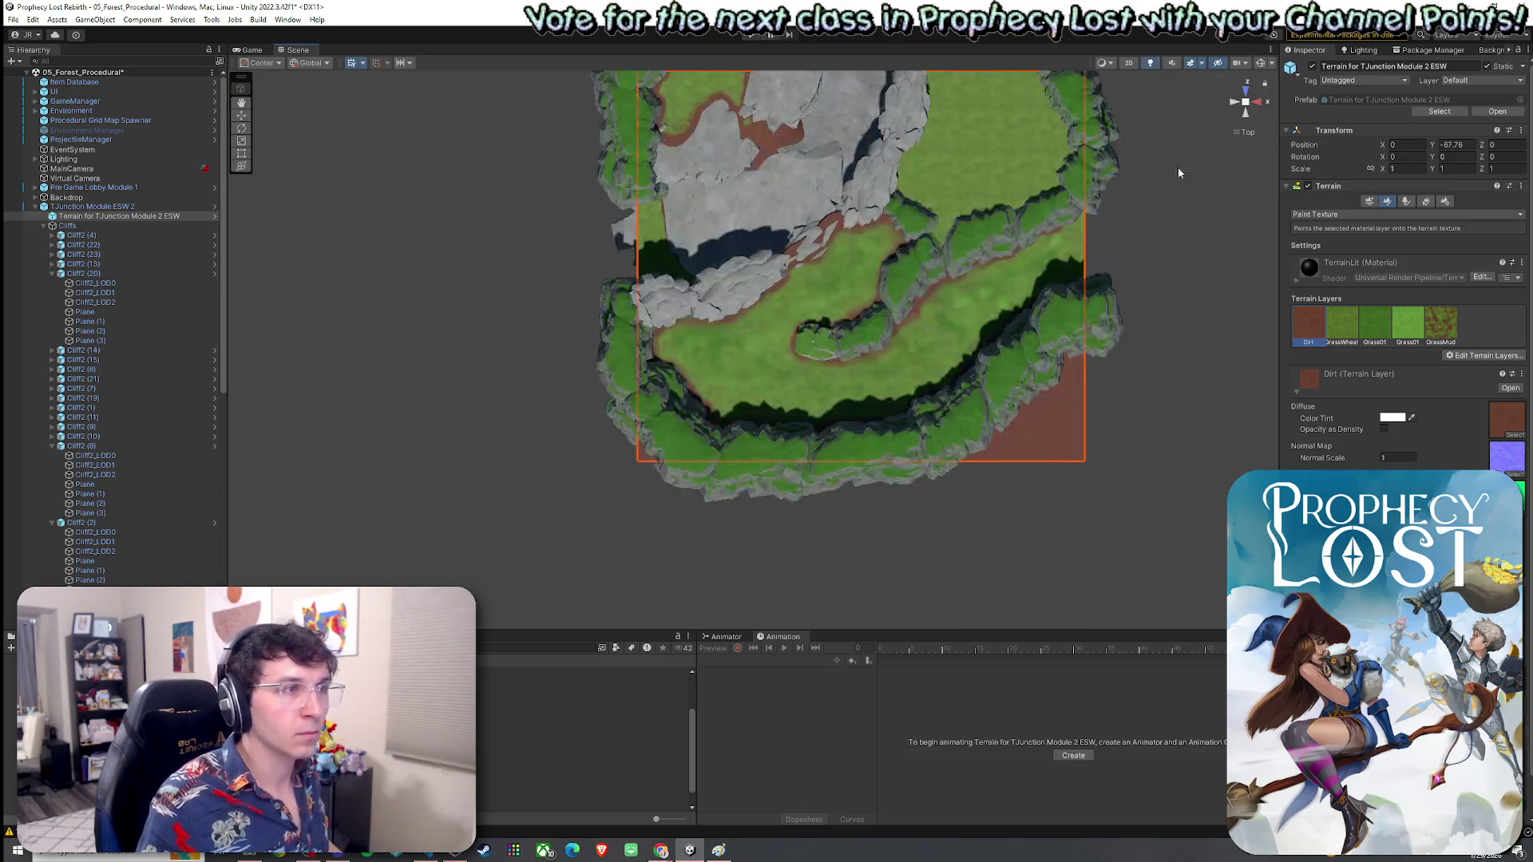
left_click(1251, 120)
mouse_move(1251, 120)
left_mouse_down()
mouse_move(860, 144)
mouse_move(785, 86)
mouse_move(911, 131)
mouse_move(924, 274)
left_mouse_up()
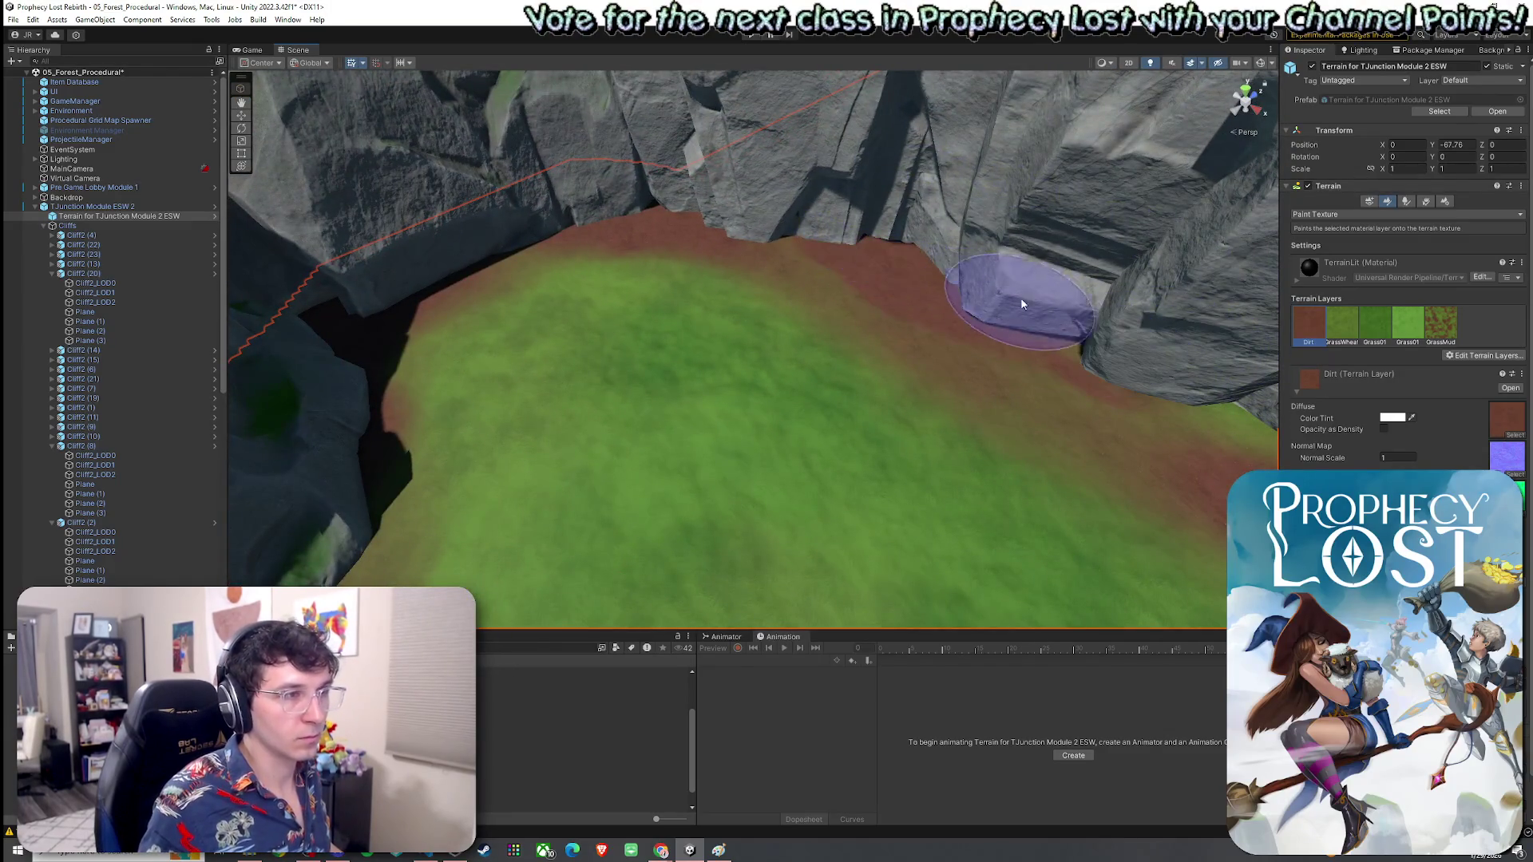
scroll(971, 285, "up", 2)
Step: Paint GrassWheat over the stray dirt patch near the cliffs
left_click(1341, 323)
left_click_drag(1102, 399, 1062, 383)
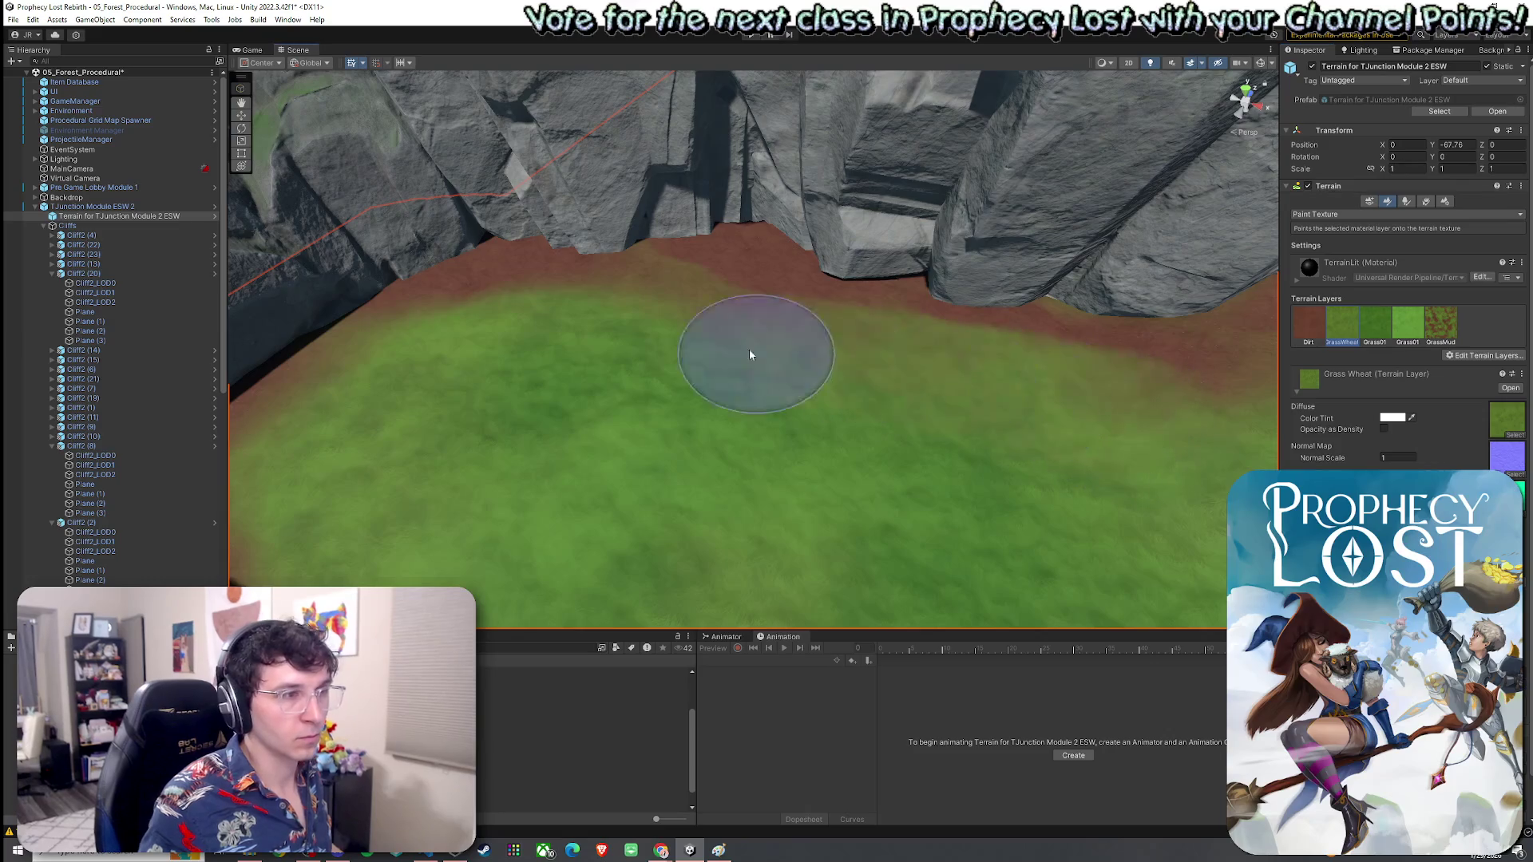
mouse_move(482, 295)
left_mouse_down()
mouse_move(812, 360)
mouse_move(875, 264)
left_mouse_up()
scroll(861, 316, "down", 3)
left_click(1357, 214)
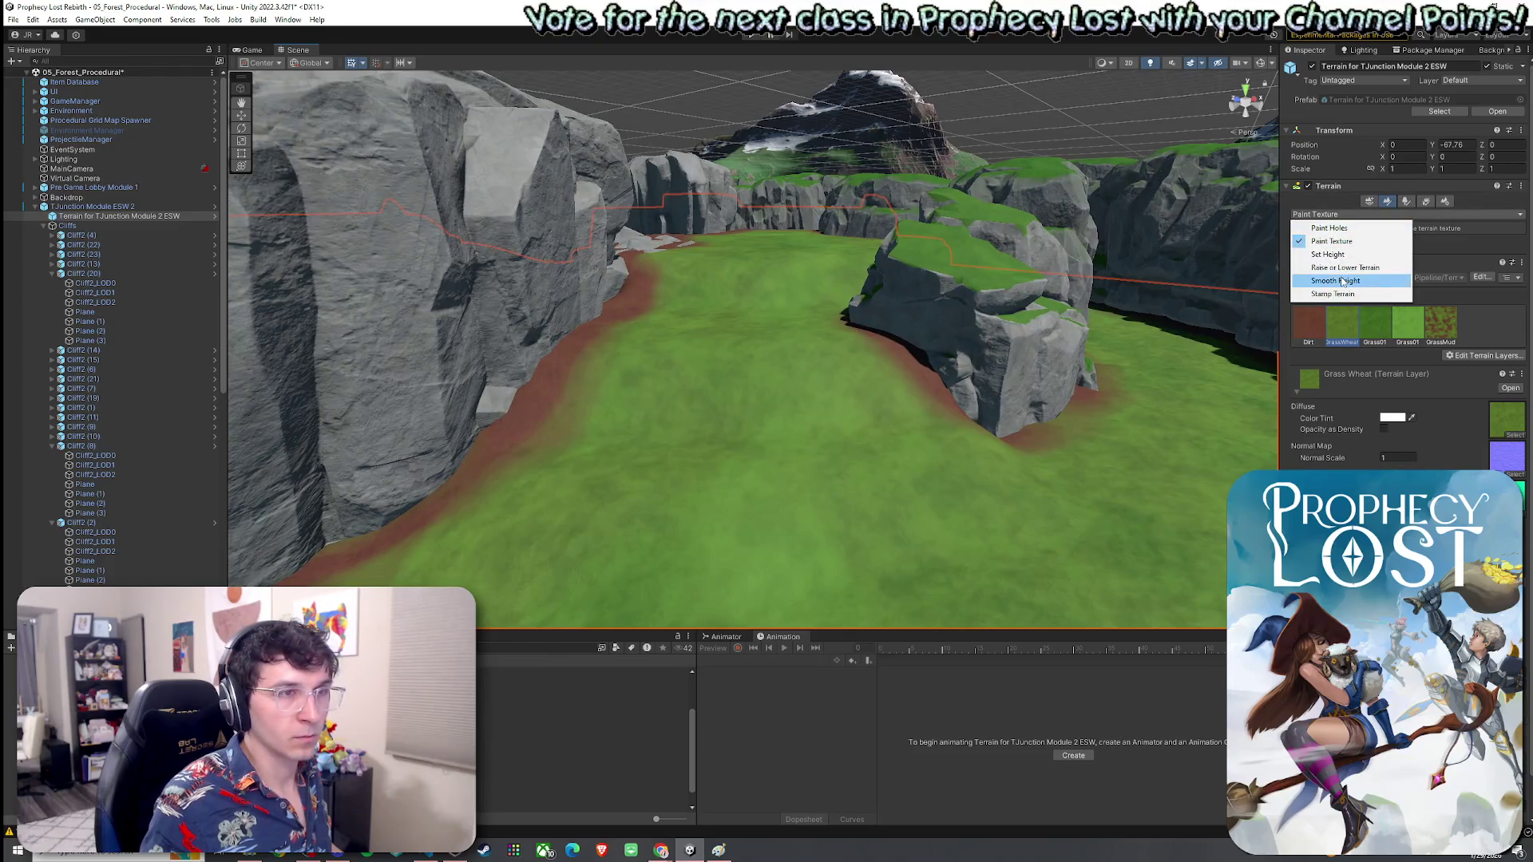
left_click(1342, 281)
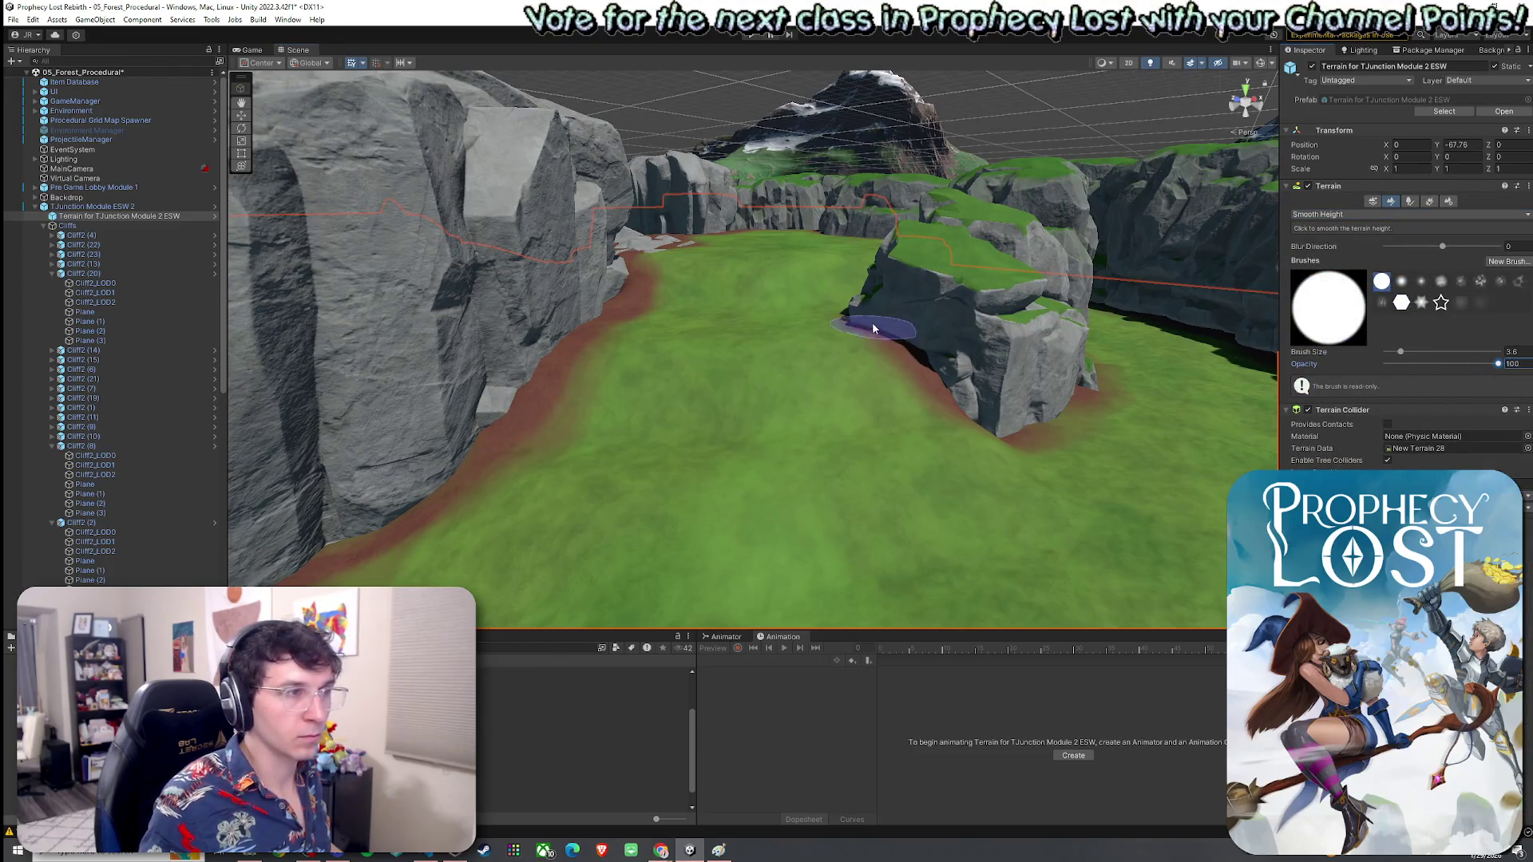
Step: Add gentle bumps to the grassy floor with Raise or Lower Terrain at size 8, opacity 0.2
left_click_drag(1477, 352, 1418, 352)
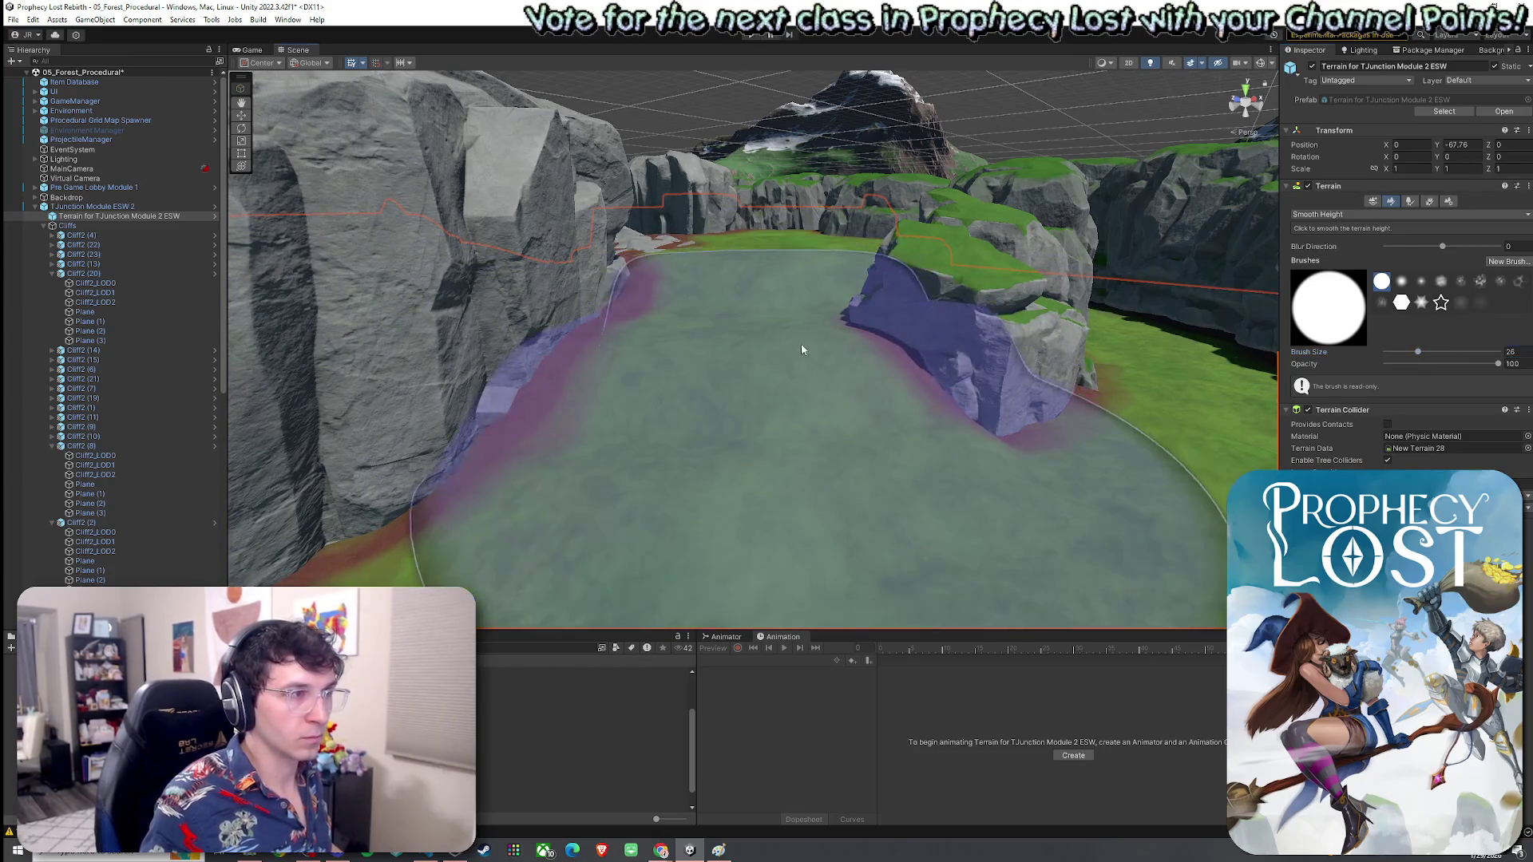
left_click(1330, 215)
left_click(1328, 254)
mouse_move(870, 356)
left_mouse_down()
mouse_move(866, 380)
mouse_move(1163, 337)
mouse_move(1137, 284)
mouse_move(872, 352)
mouse_move(958, 335)
left_mouse_up()
left_click(1330, 215)
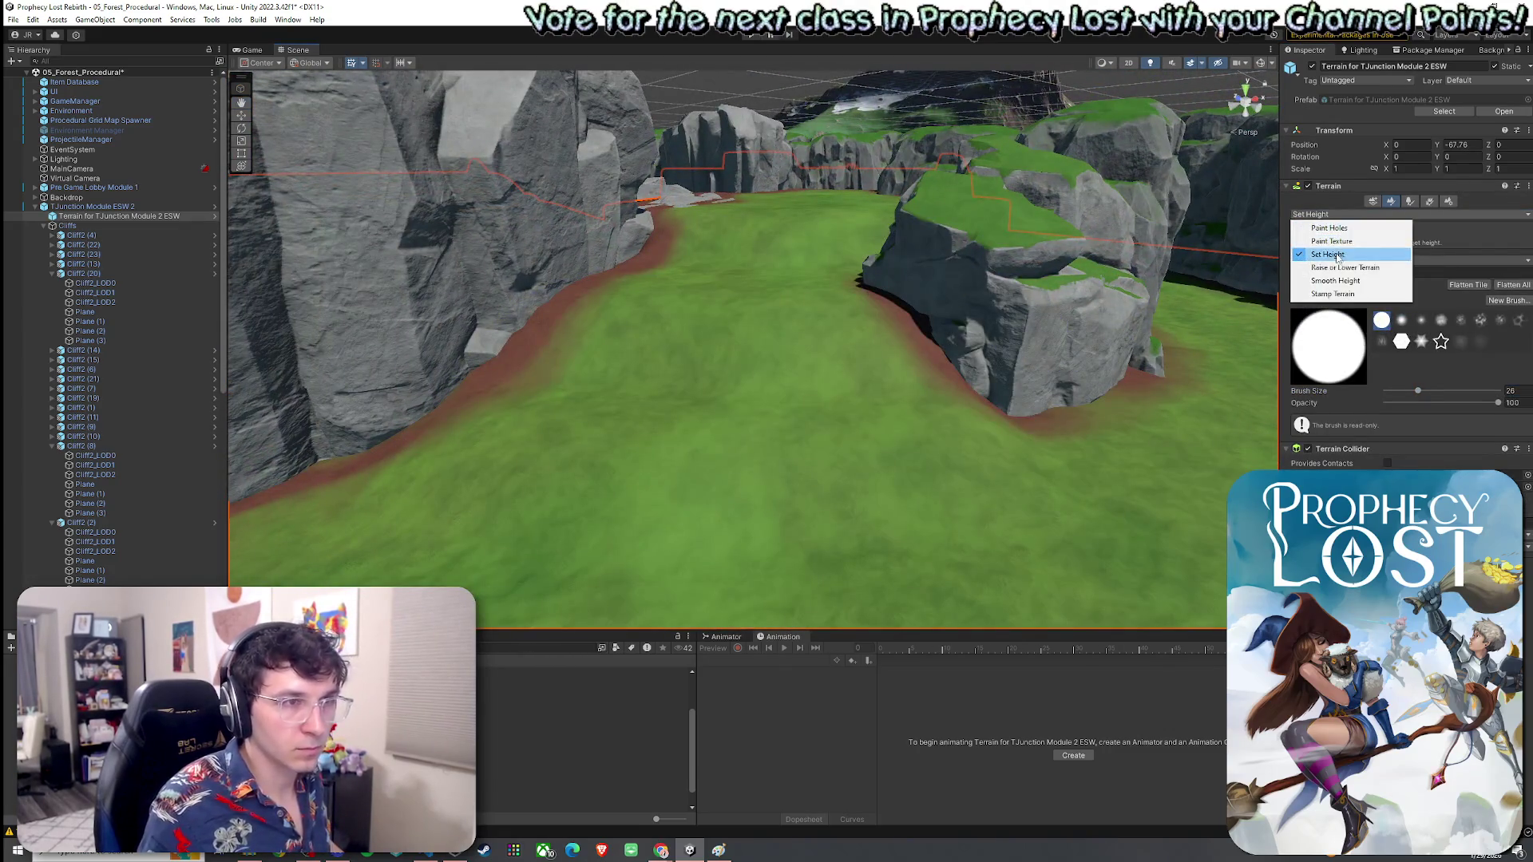
left_click(1328, 244)
left_click_drag(1498, 366, 1397, 366)
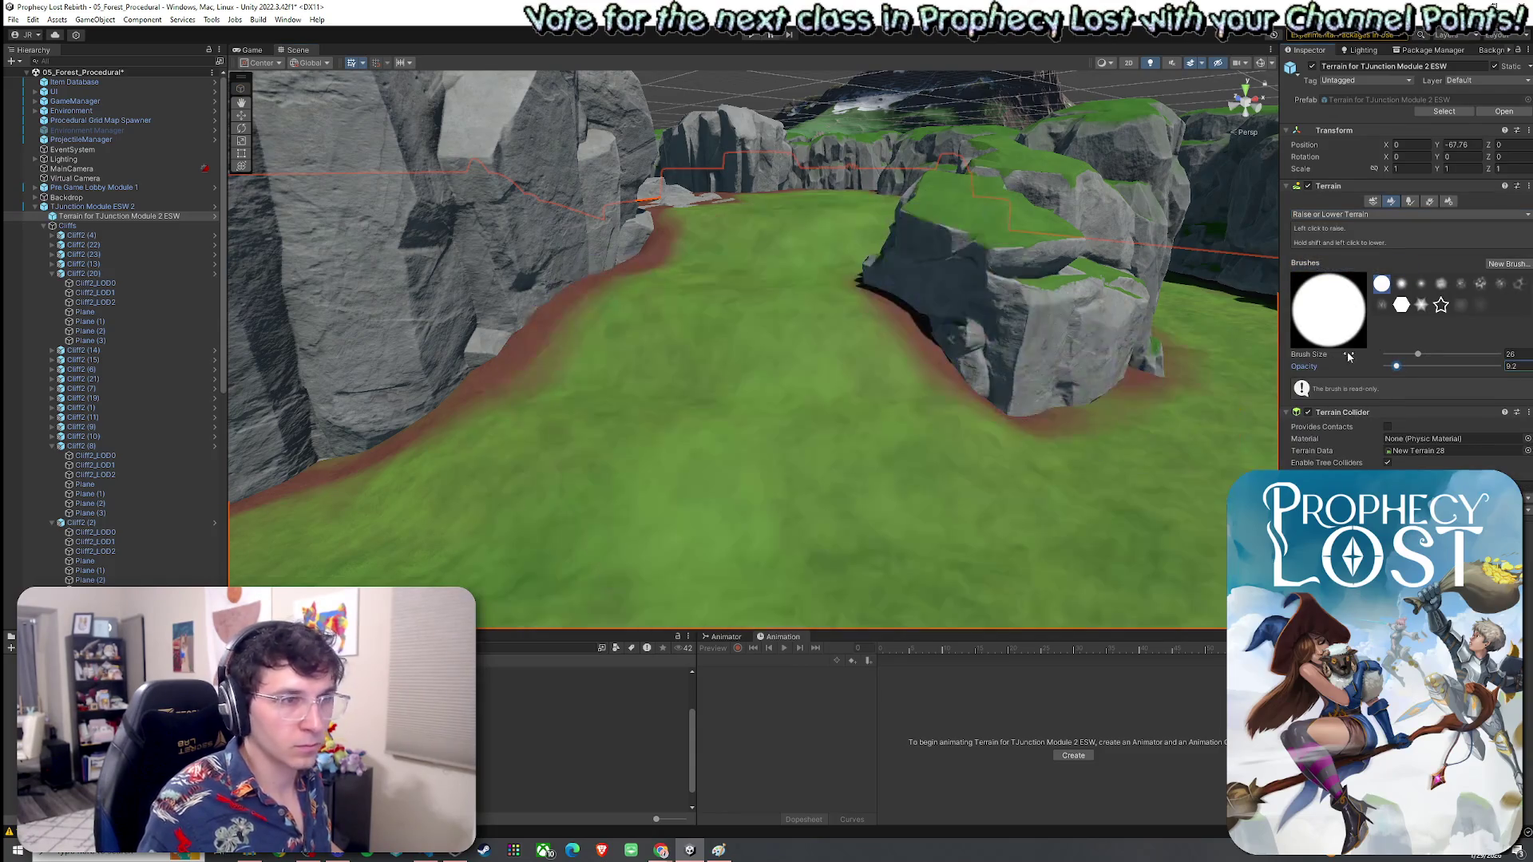
left_click(1407, 357)
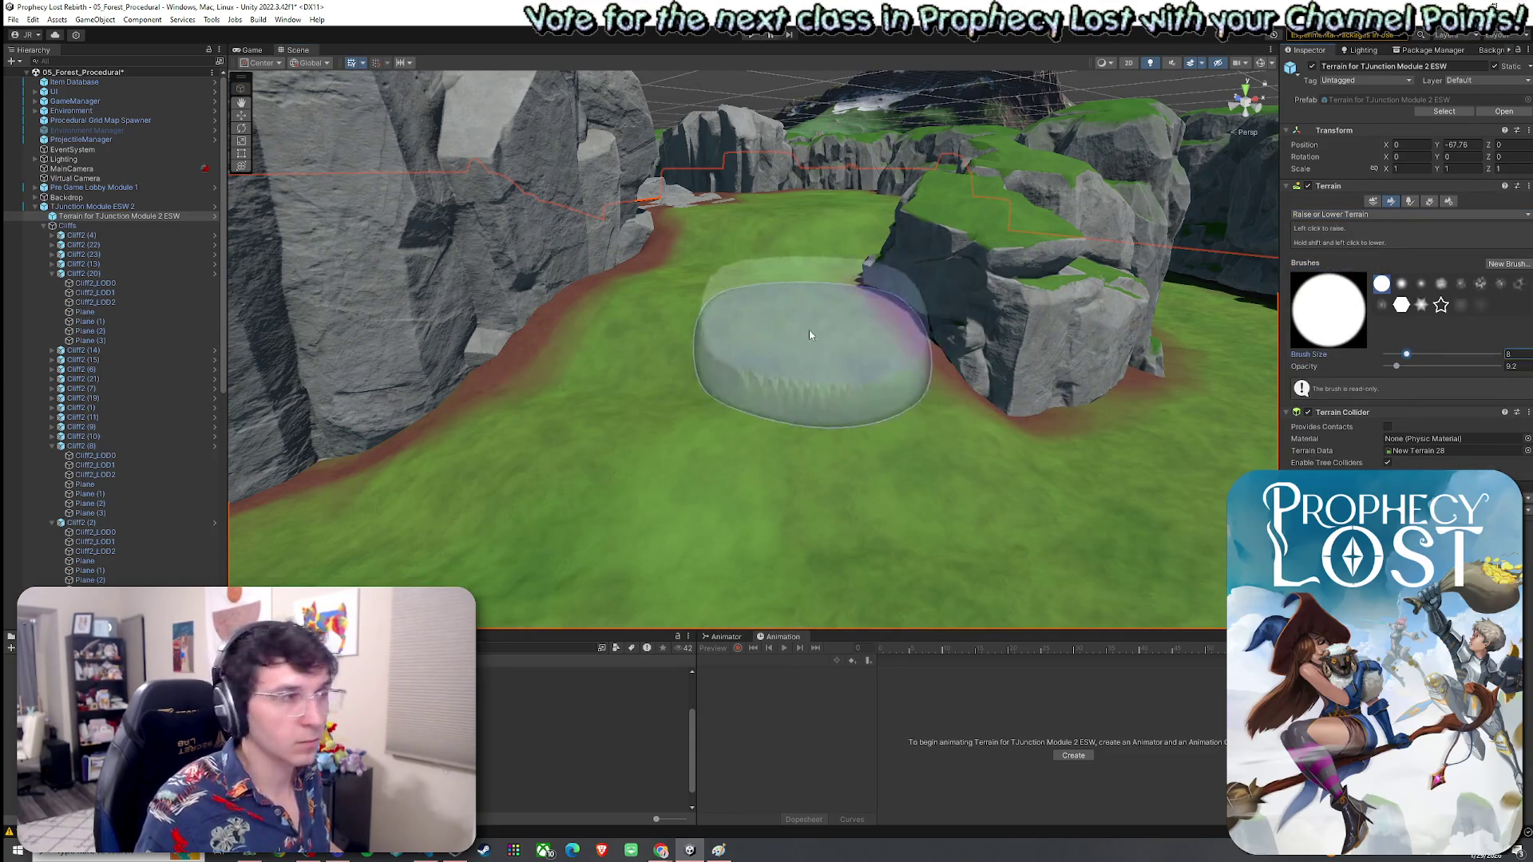
left_click_drag(1395, 368, 1386, 366)
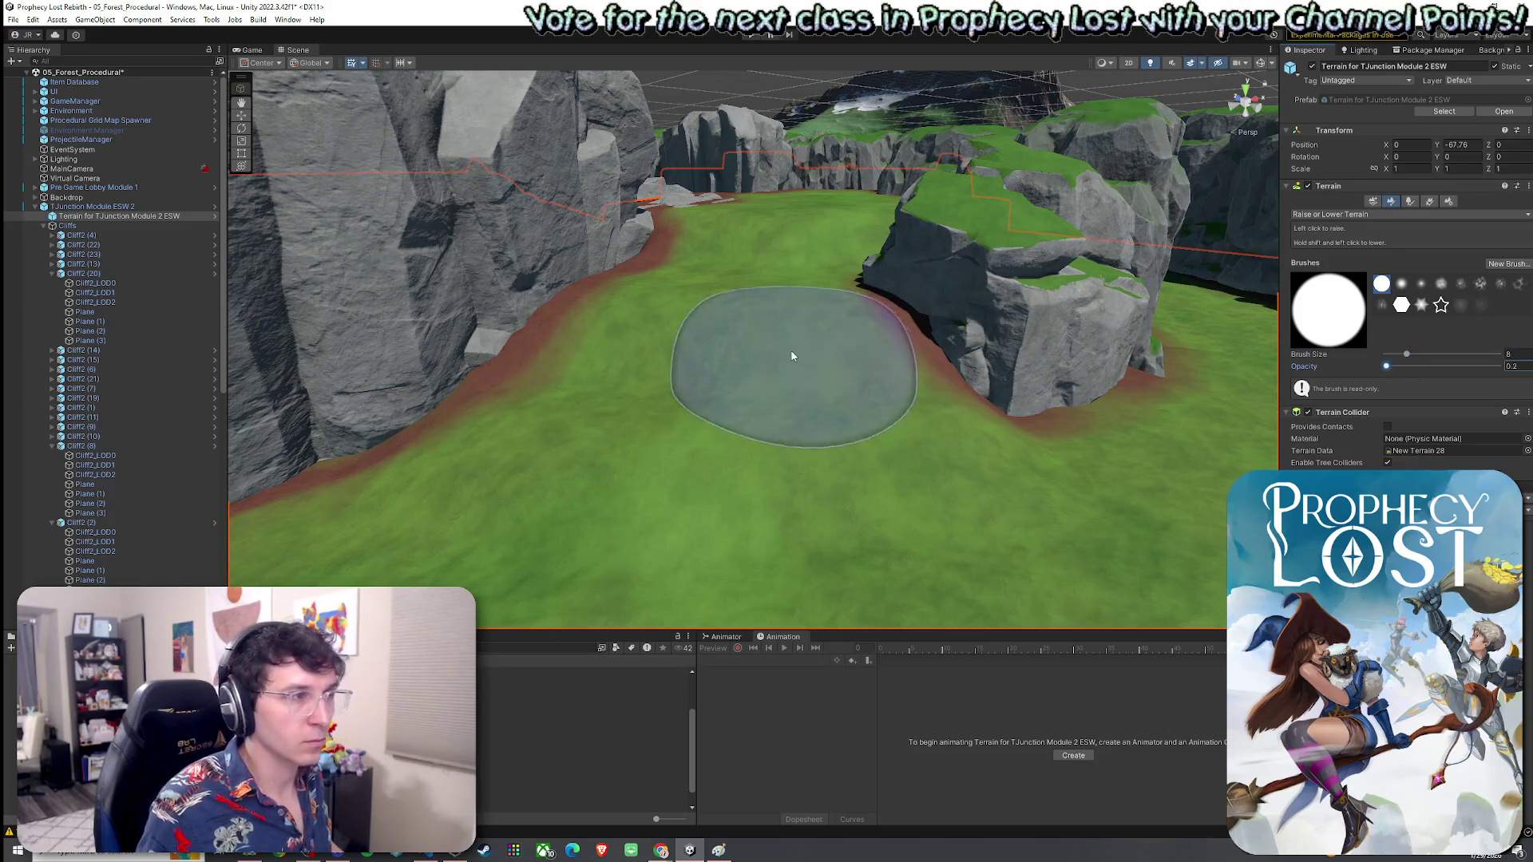
mouse_move(772, 310)
left_mouse_down()
mouse_move(655, 319)
mouse_move(843, 311)
left_mouse_up()
mouse_move(787, 239)
left_mouse_down()
mouse_move(729, 232)
mouse_move(845, 239)
mouse_move(787, 246)
left_mouse_up()
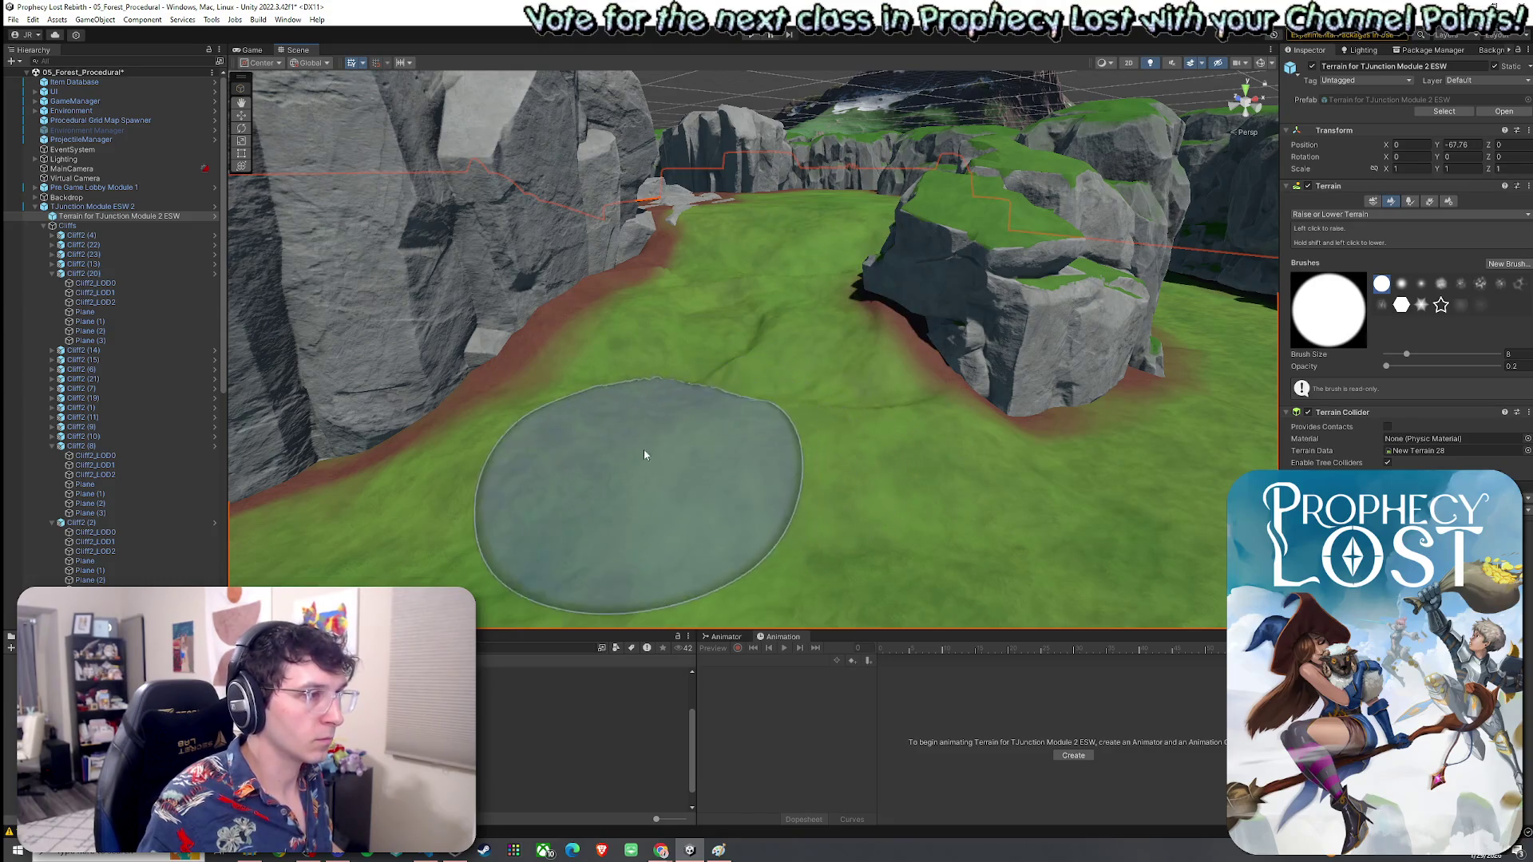
Step: Smooth the grass at the cliff bases with Smooth Height at strength 100 and size 11
mouse_move(903, 432)
left_mouse_down("alt")
mouse_move(778, 472)
mouse_move(1016, 415)
mouse_move(944, 415)
left_mouse_up("alt")
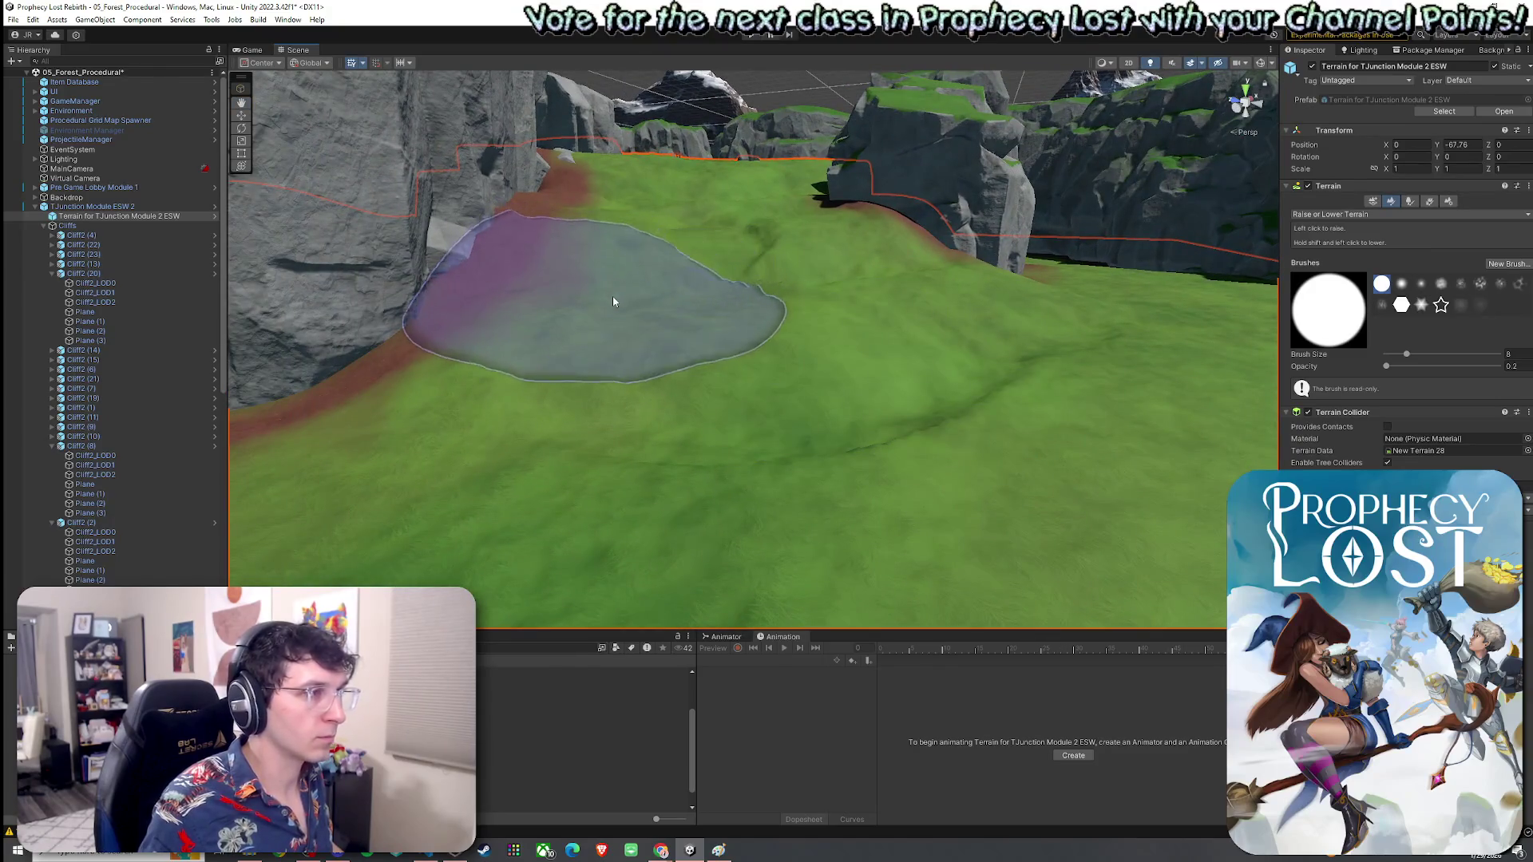
left_click(1352, 216)
left_click(1362, 287)
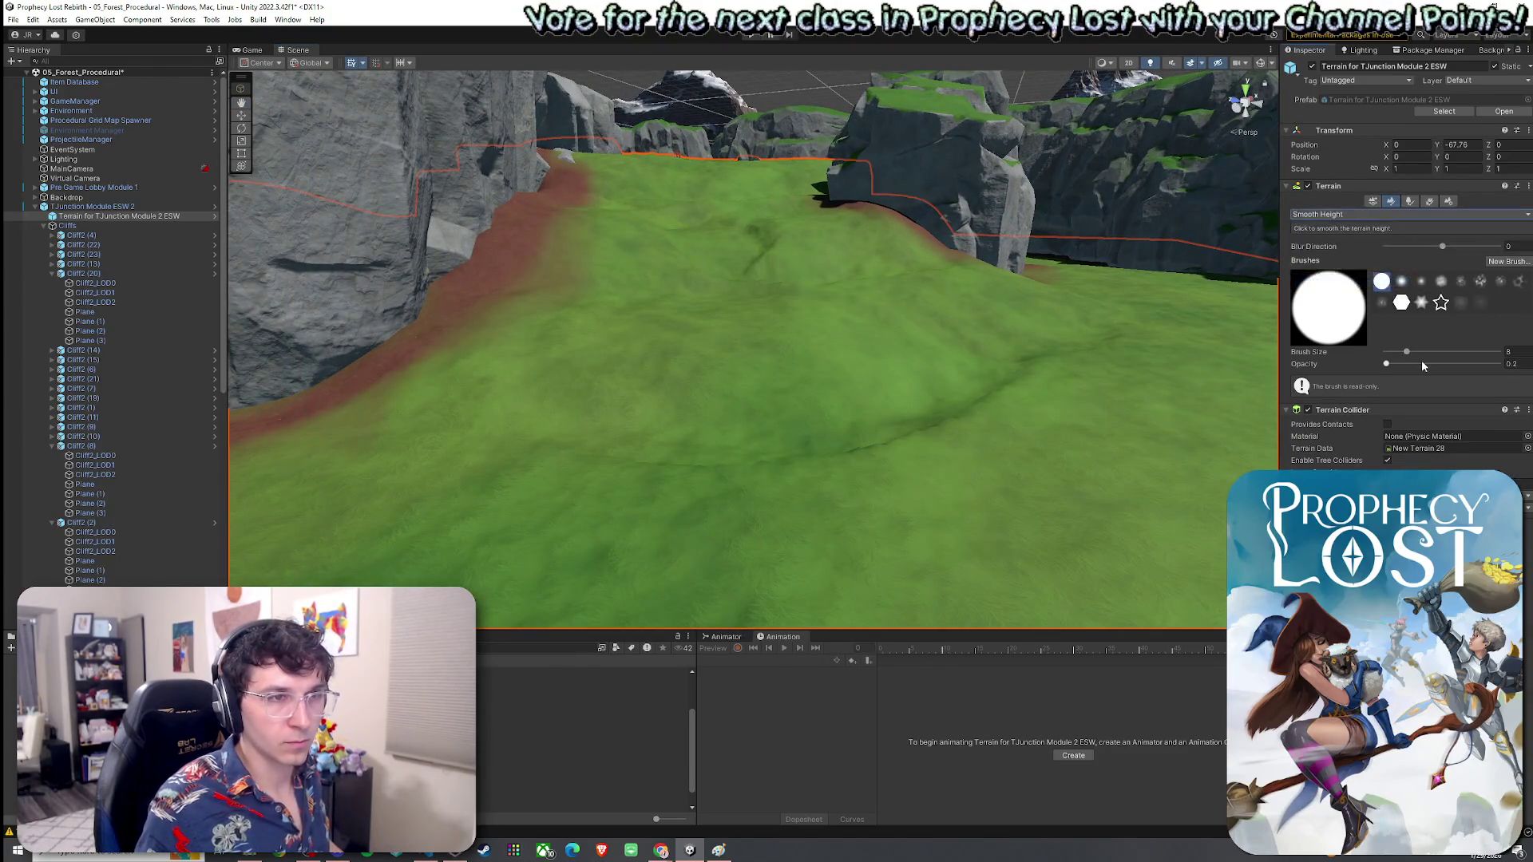
left_click_drag(1402, 363, 1513, 363)
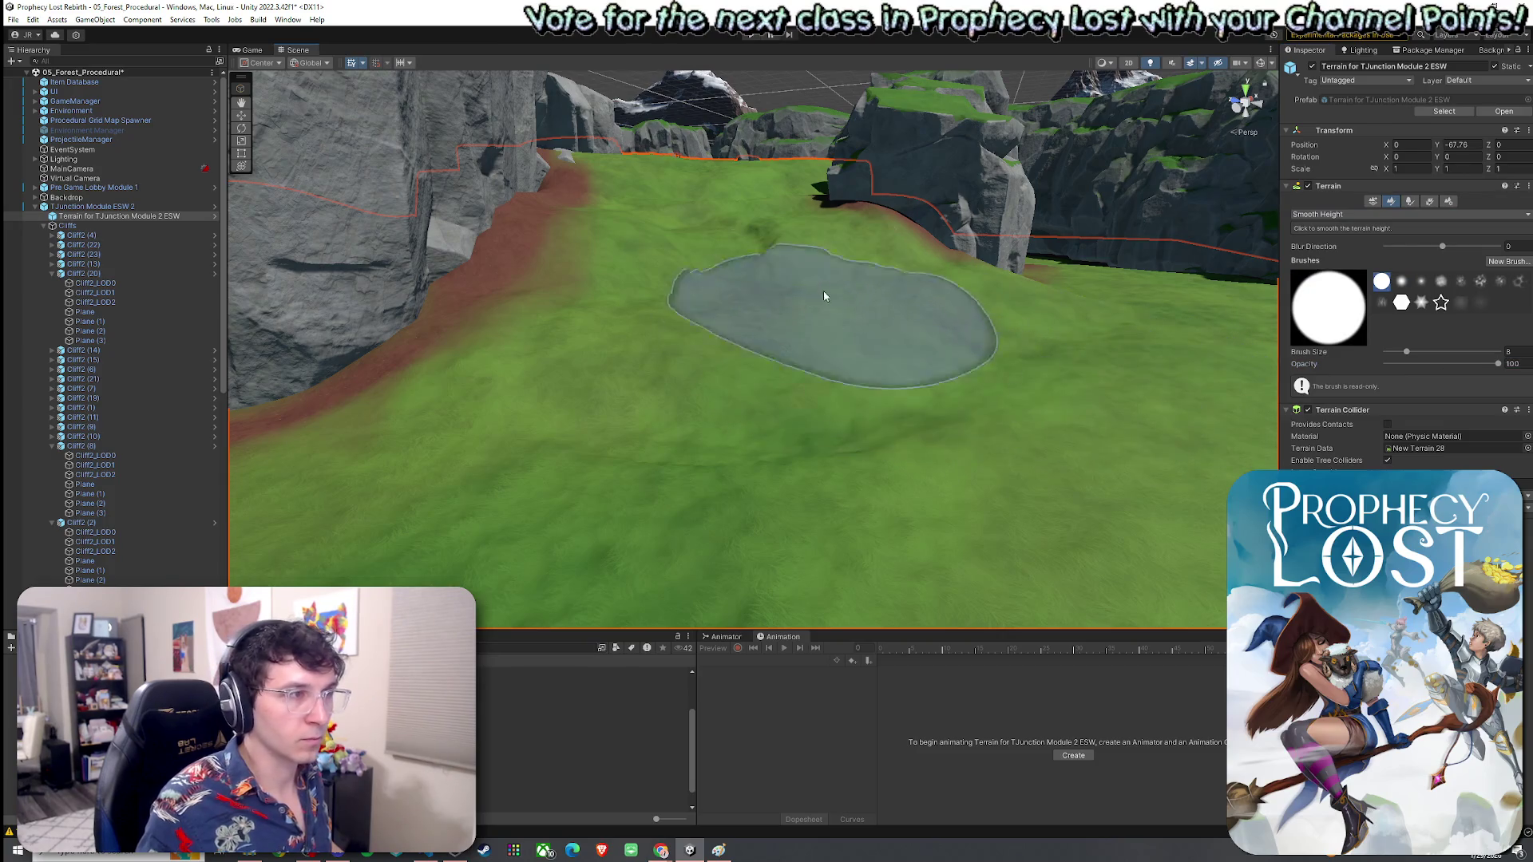
scroll(968, 410, "up", 3)
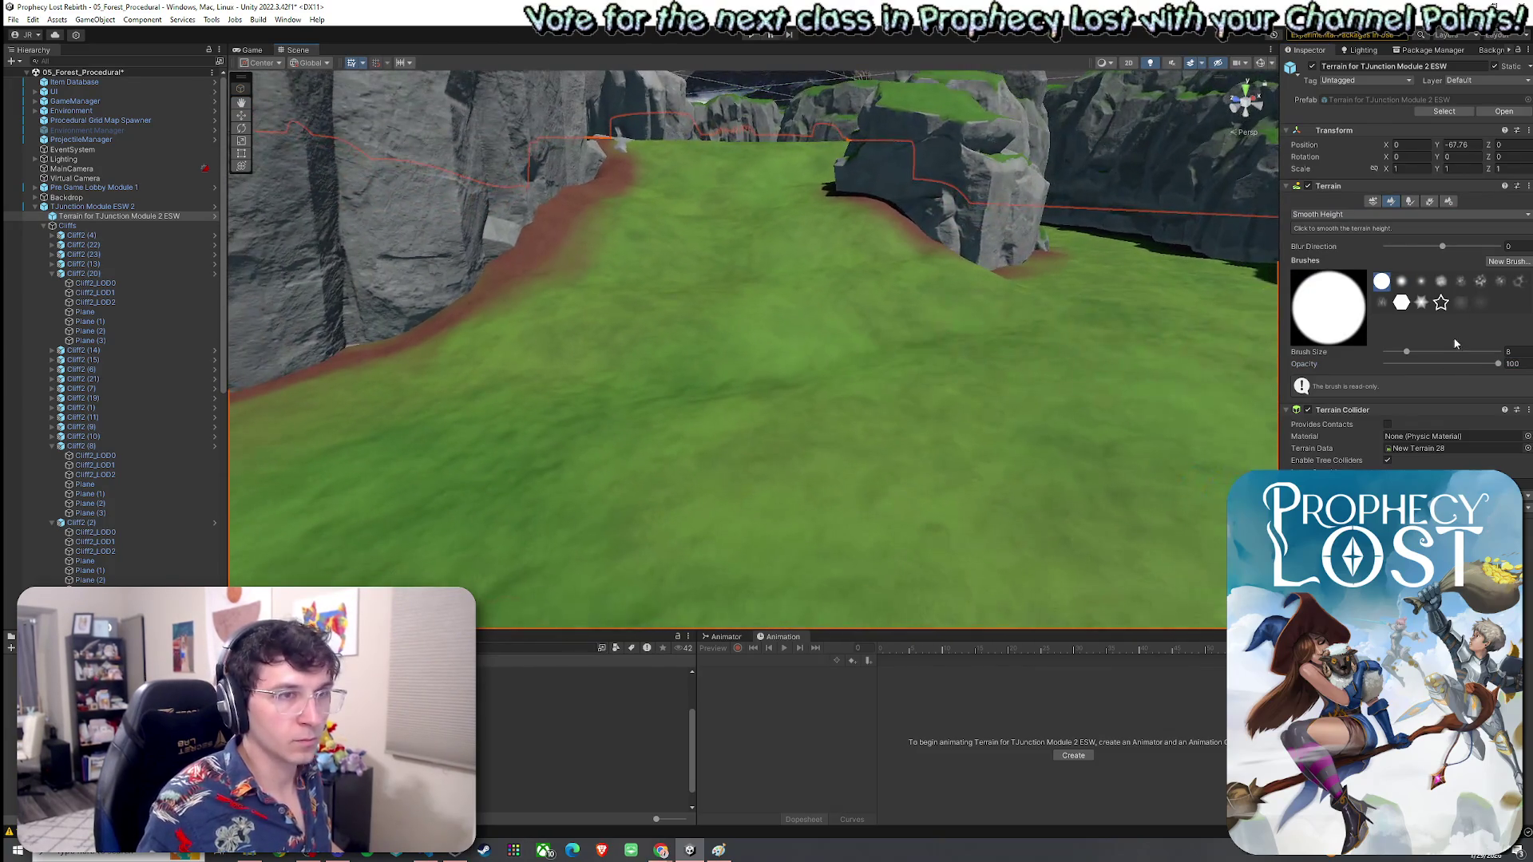
scroll(1162, 302, "up", 3)
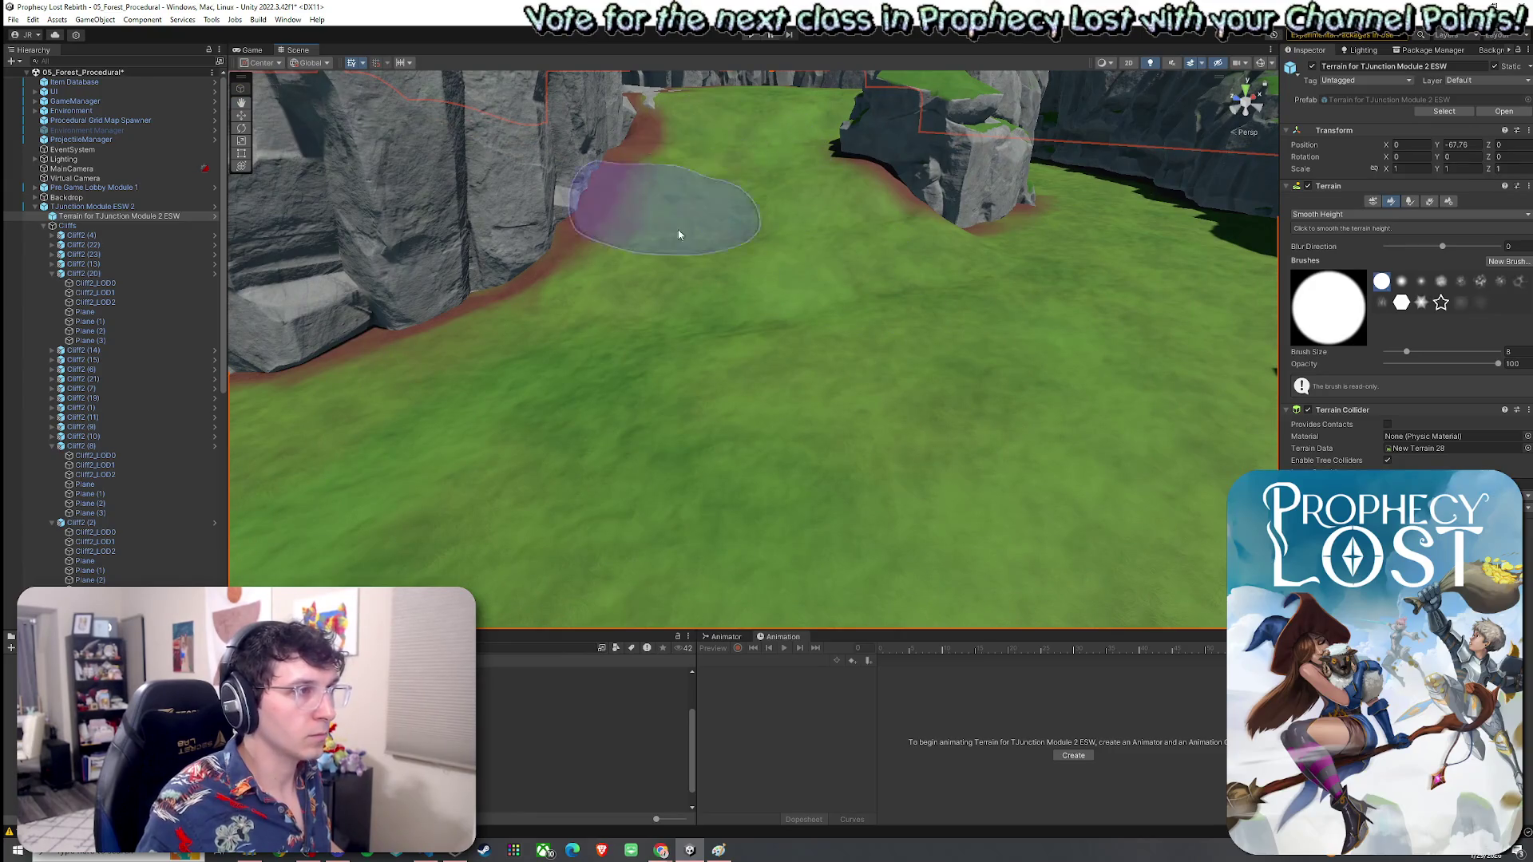
left_click(1410, 352)
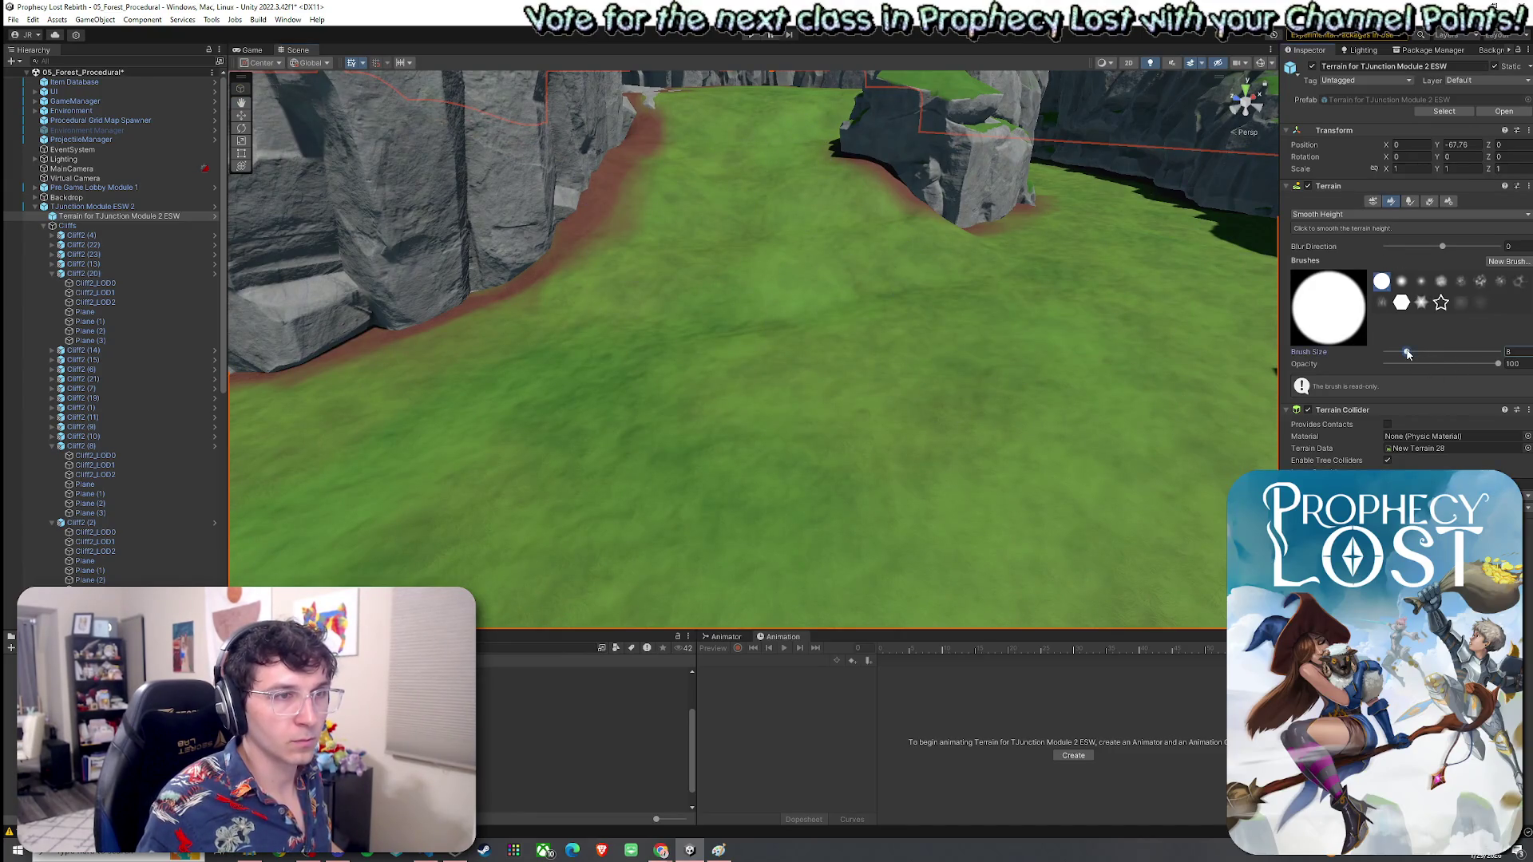
left_click_drag(1409, 354, 1412, 354)
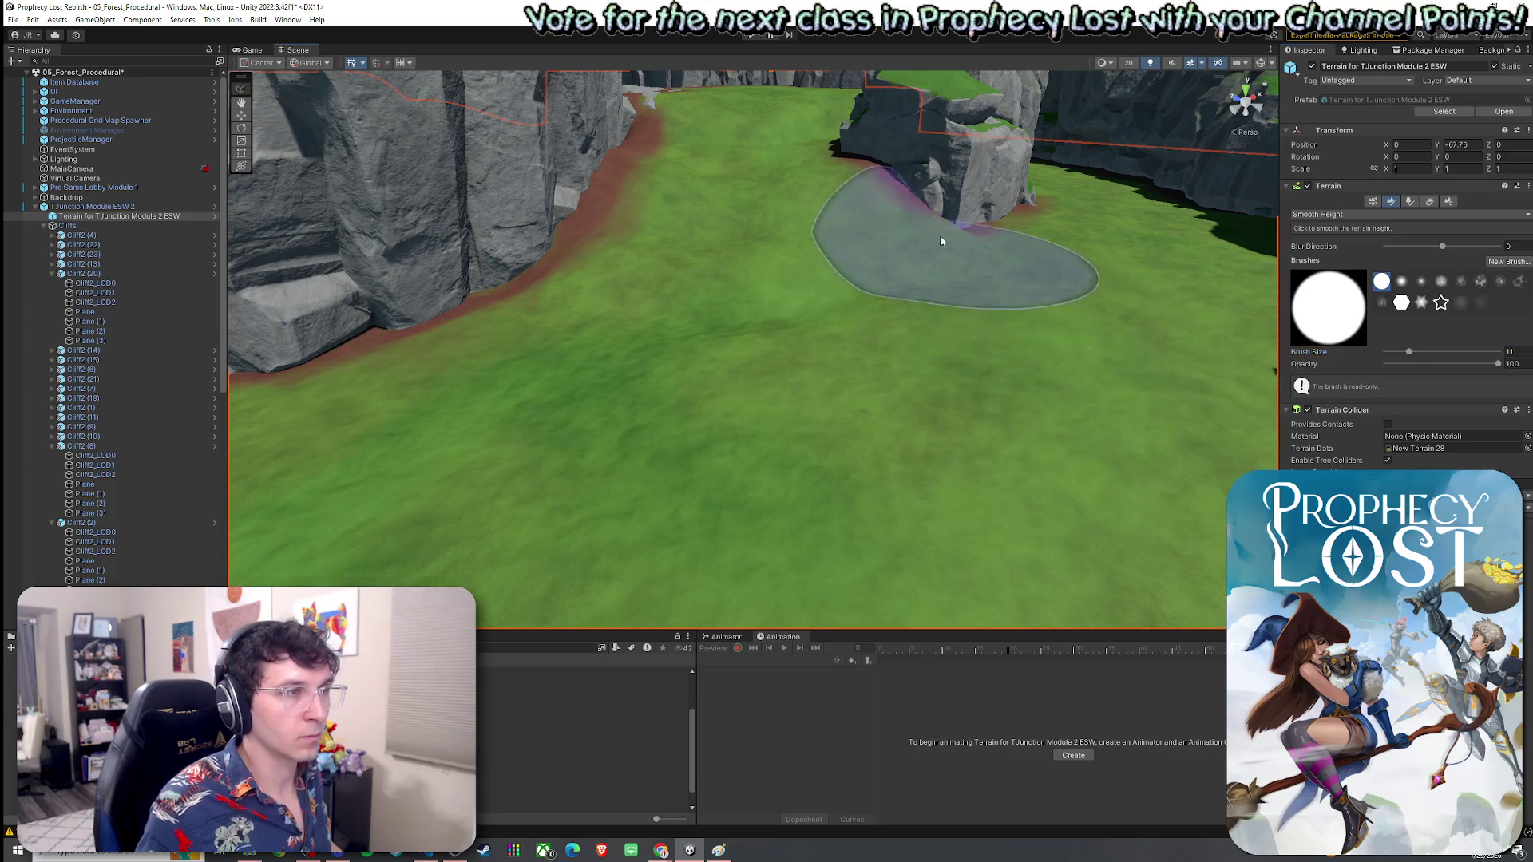
mouse_move(745, 217)
left_mouse_down()
mouse_move(1317, 230)
mouse_move(873, 315)
mouse_move(885, 262)
mouse_move(982, 315)
mouse_move(1164, 301)
mouse_move(967, 330)
mouse_move(926, 311)
mouse_move(831, 335)
mouse_move(894, 320)
left_mouse_up()
Step: Switch the terrain brush to Raise or Lower Terrain at opacity 0.2
left_click(1330, 214)
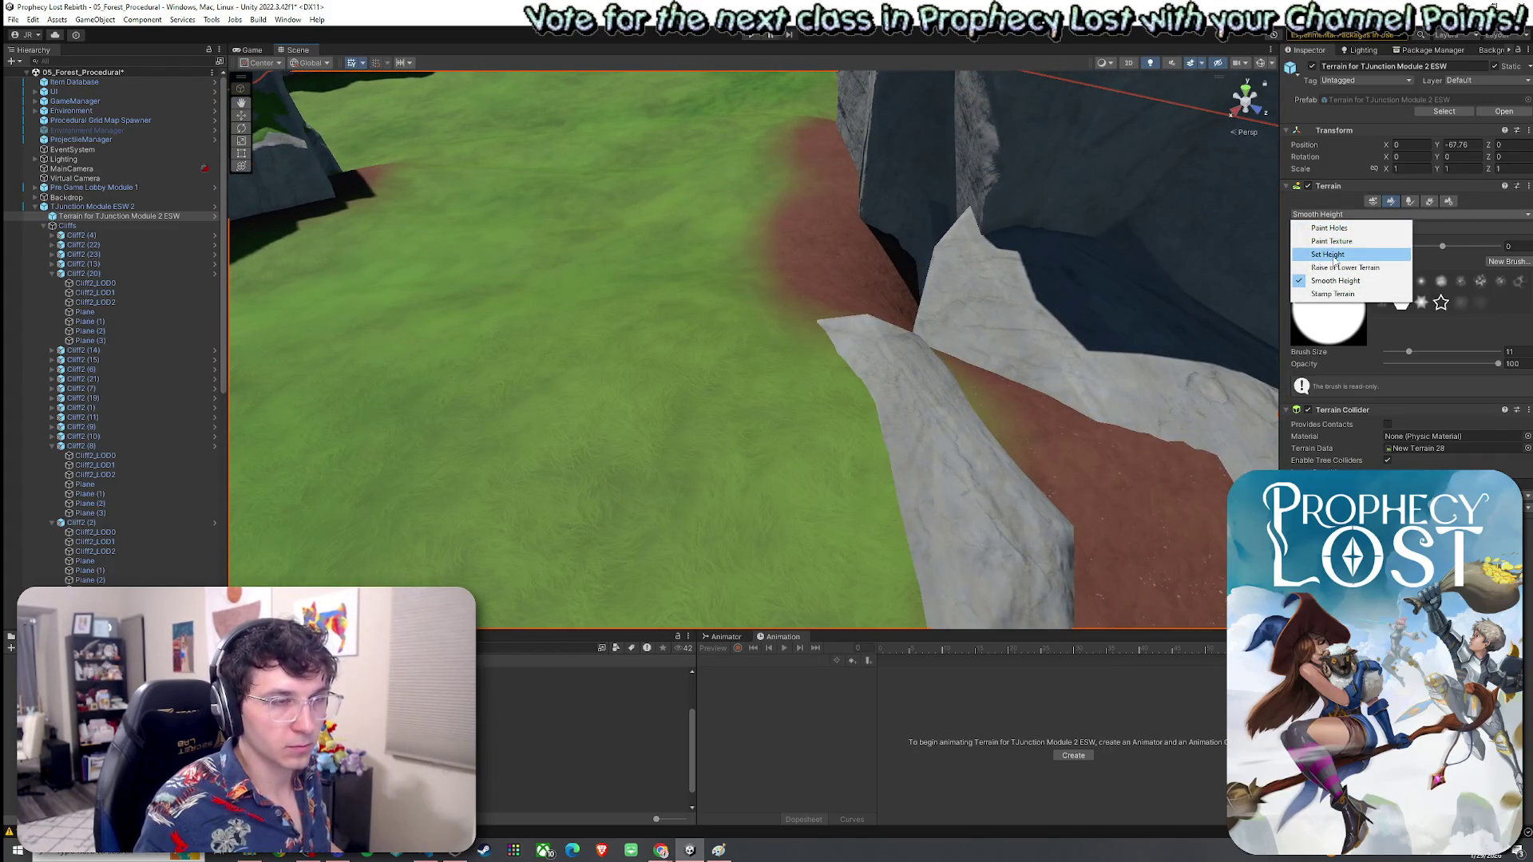
left_click(1345, 267)
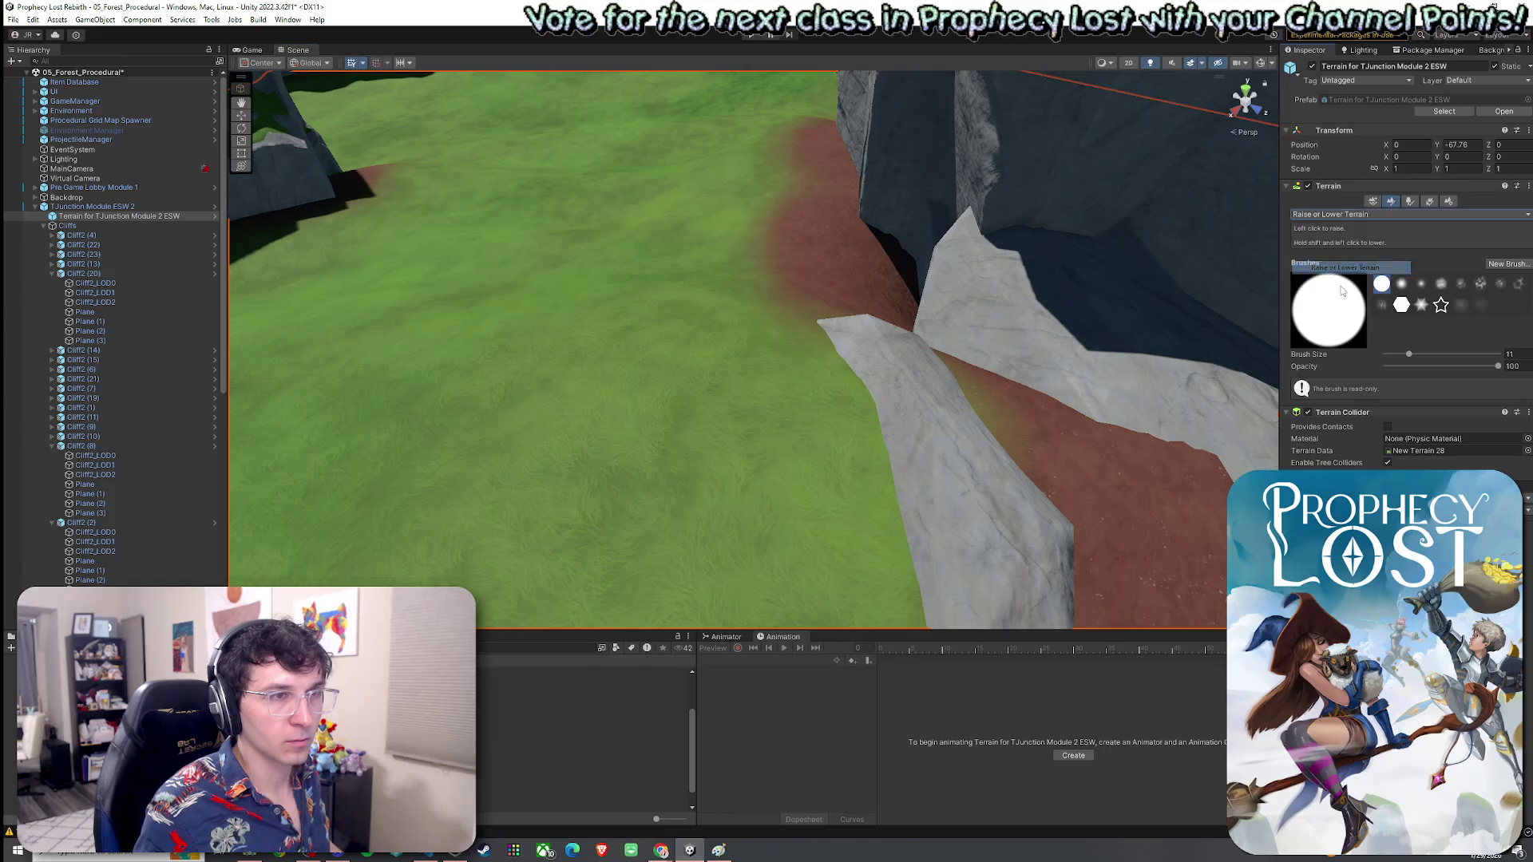
left_click(1388, 366)
mouse_move(846, 264)
left_mouse_down()
mouse_move(896, 241)
mouse_move(806, 264)
left_mouse_up()
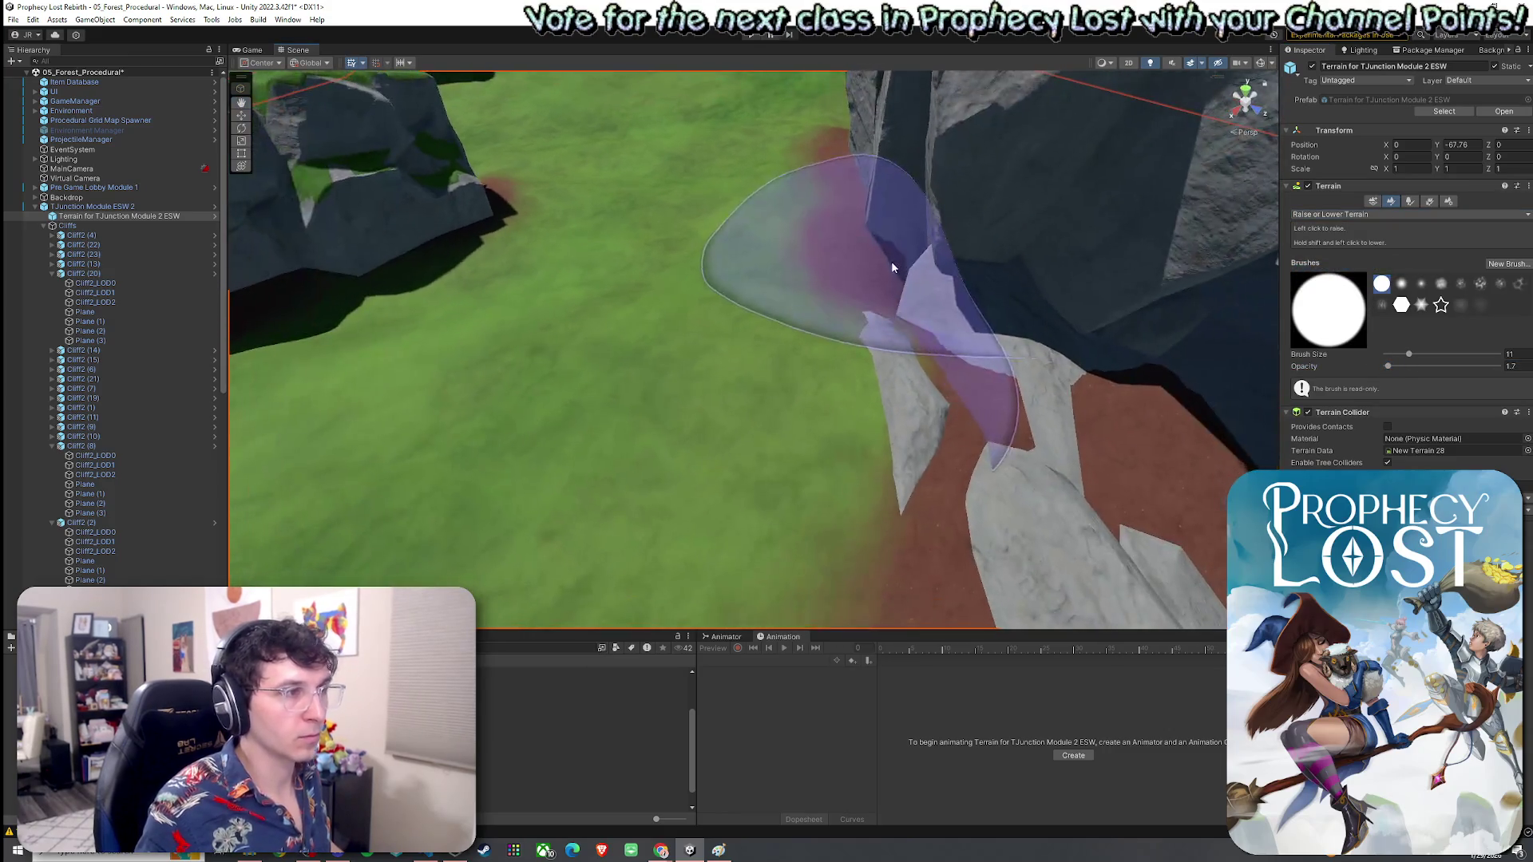
scroll(990, 320, "up", 3)
mouse_move(993, 332)
left_mouse_down()
mouse_move(1088, 290)
mouse_move(1054, 318)
left_mouse_up()
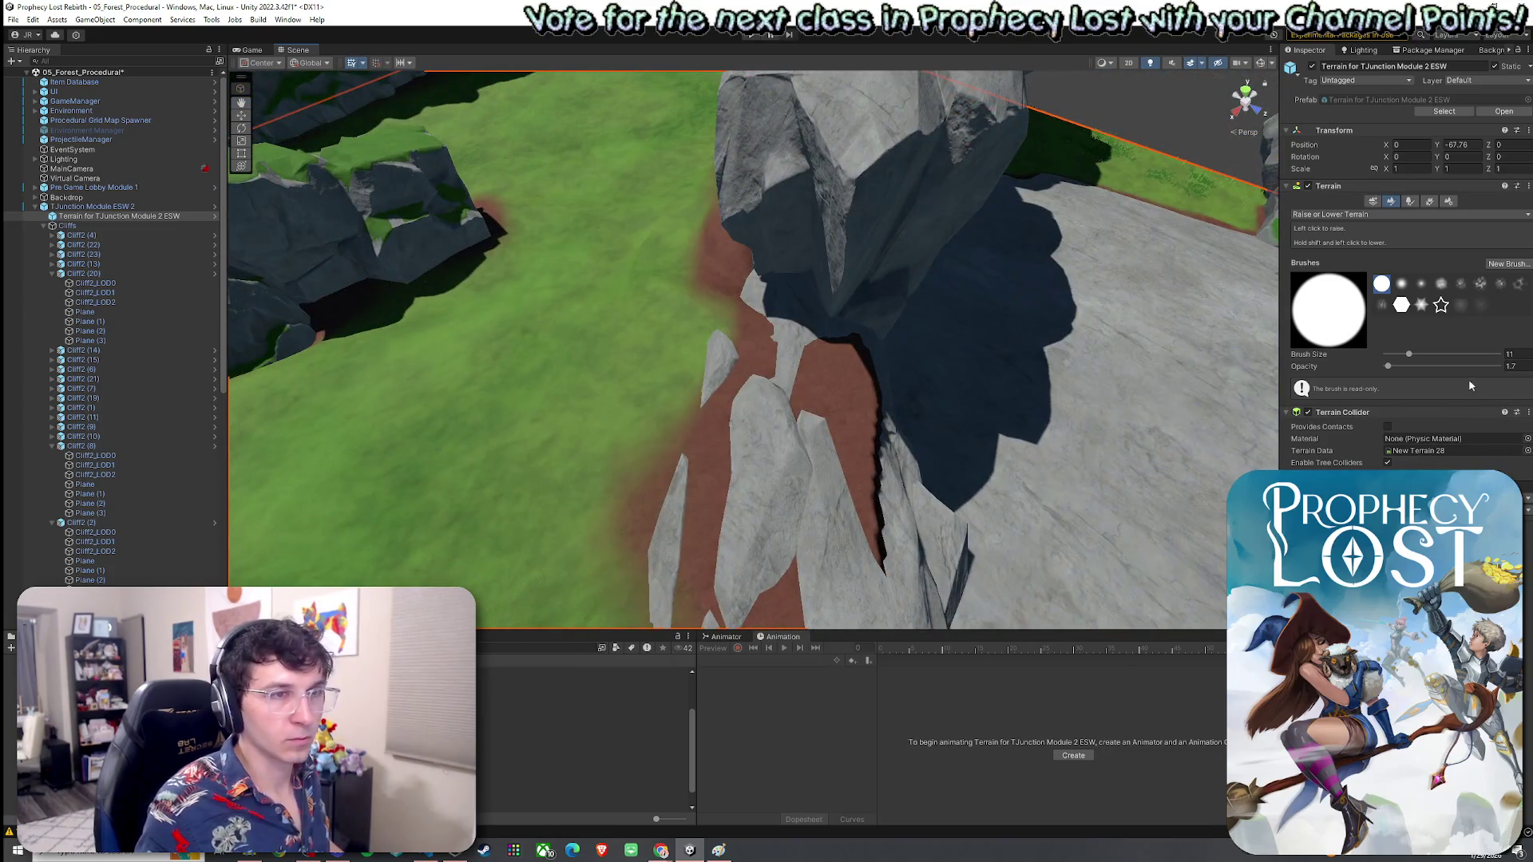
left_click(1387, 368)
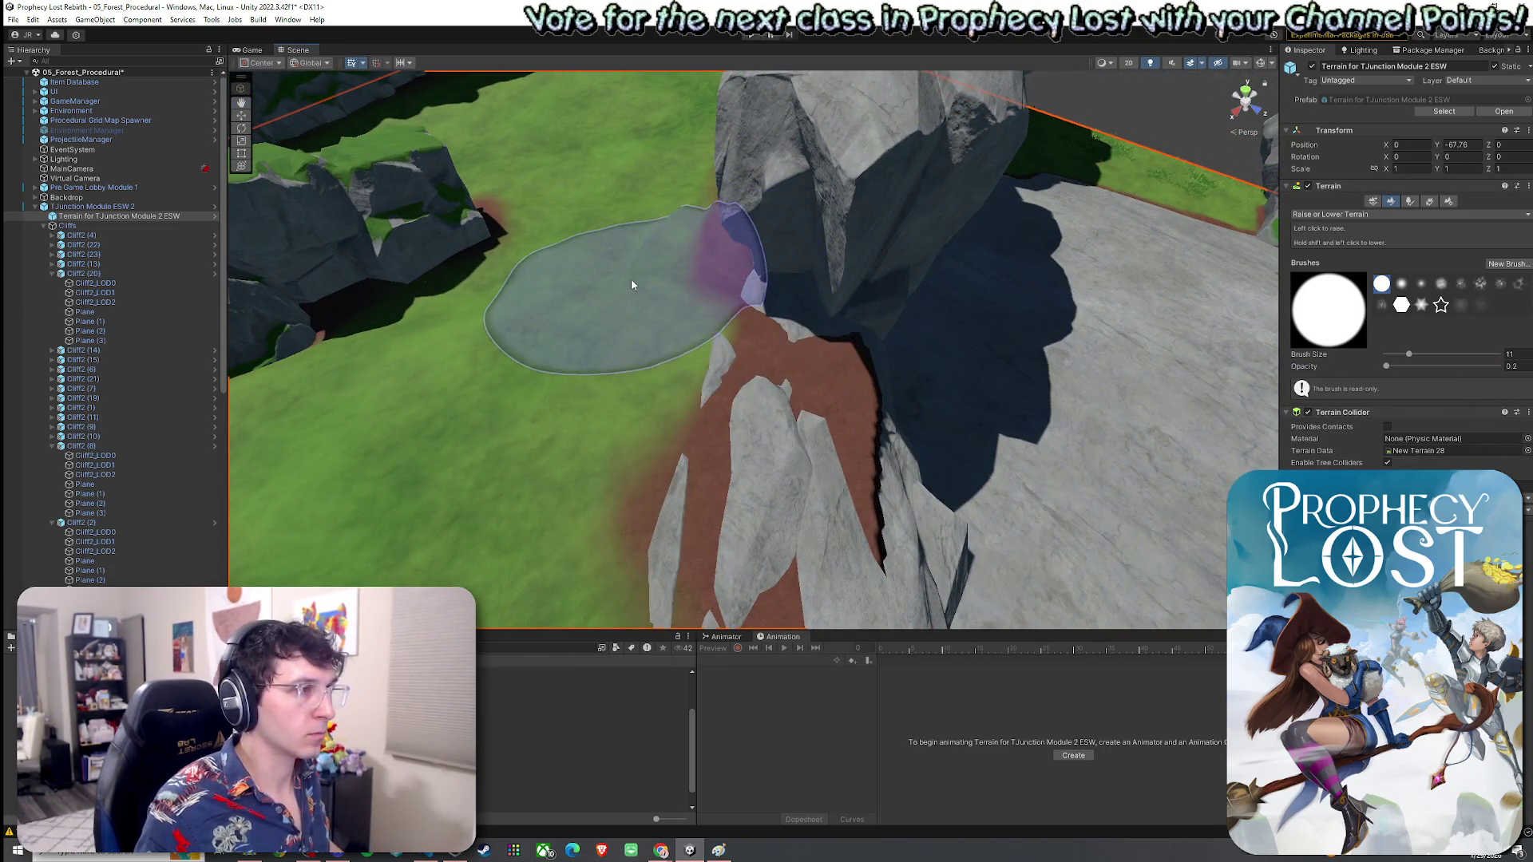
Step: Gently raise the terrain where the grass meets the cliff ledges and base
mouse_move(431, 265)
left_mouse_down()
mouse_move(463, 281)
mouse_move(626, 277)
mouse_move(1092, 223)
mouse_move(958, 240)
mouse_move(916, 200)
mouse_move(1003, 301)
left_mouse_up()
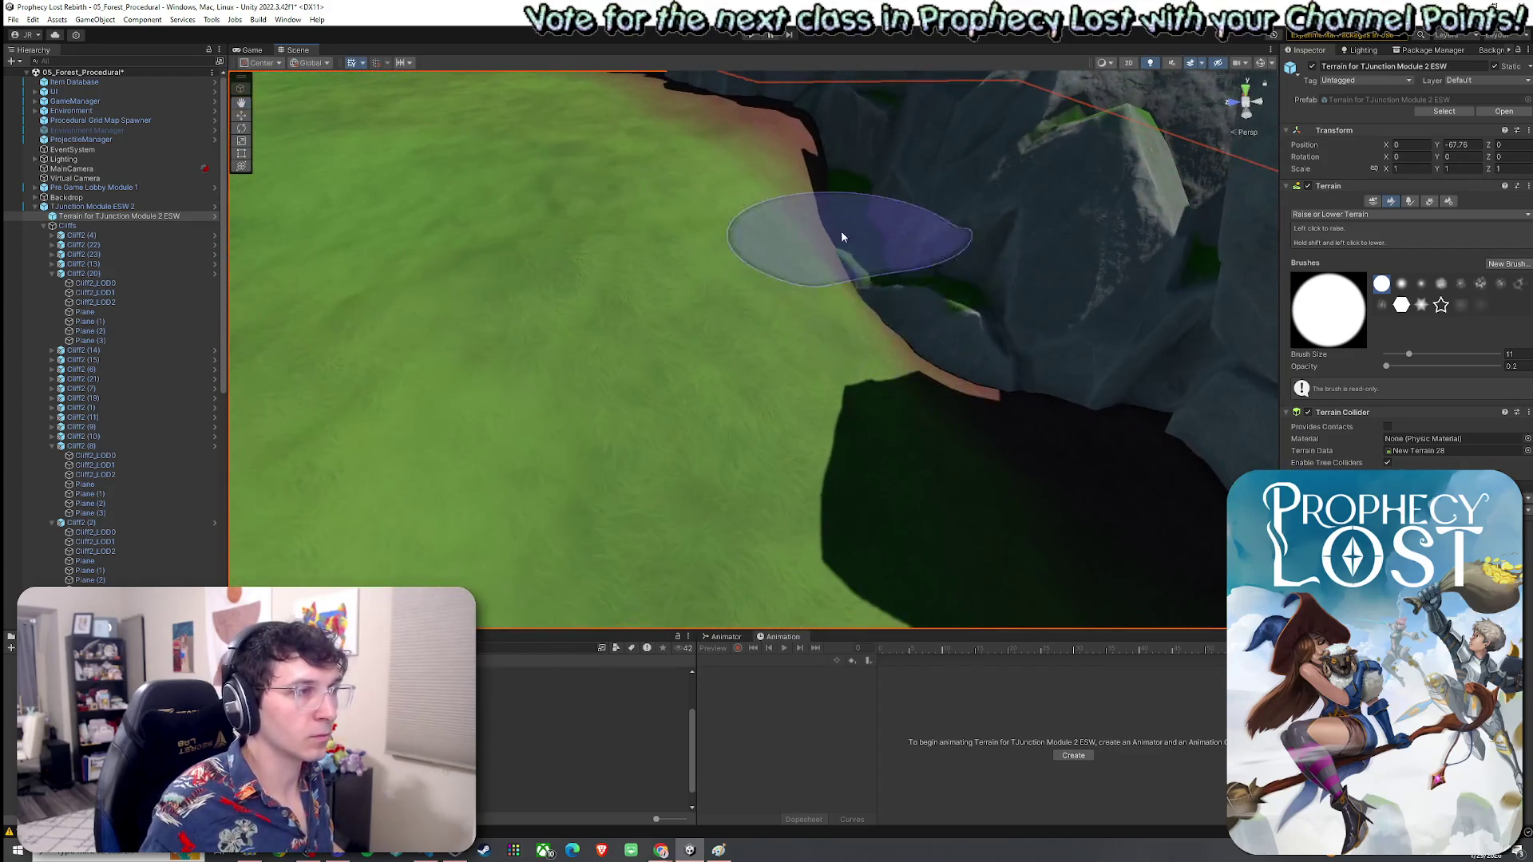
left_click_drag(897, 232, 799, 339)
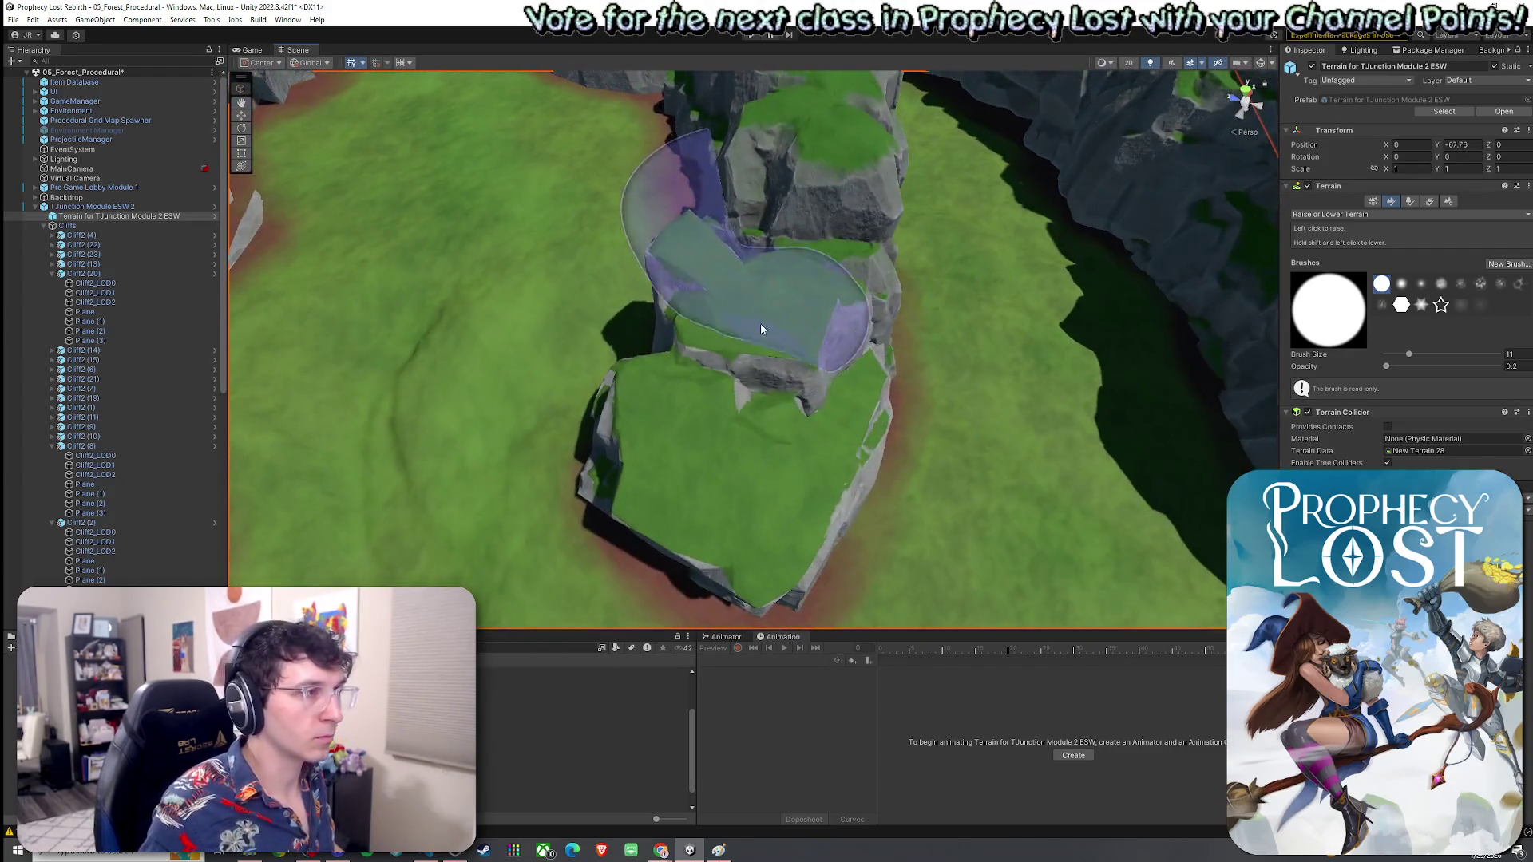
left_click(797, 343)
mouse_move(747, 321)
left_mouse_down()
mouse_move(786, 288)
mouse_move(766, 336)
mouse_move(740, 349)
mouse_move(579, 361)
mouse_move(799, 311)
left_mouse_up()
mouse_move(876, 343)
left_mouse_down()
mouse_move(907, 342)
mouse_move(651, 360)
mouse_move(729, 352)
mouse_move(838, 394)
left_mouse_up()
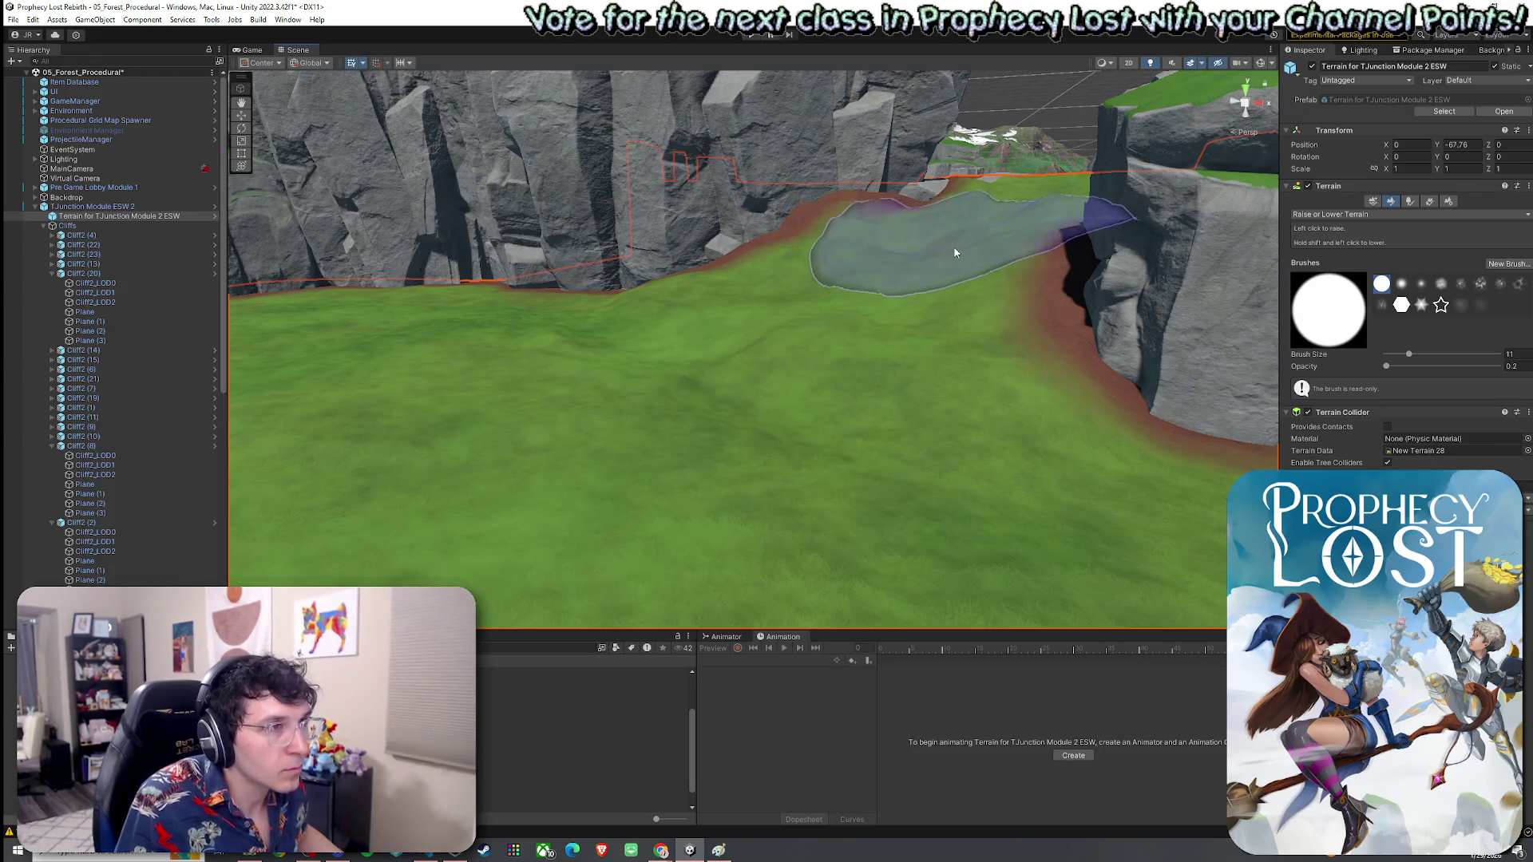
left_click(1332, 214)
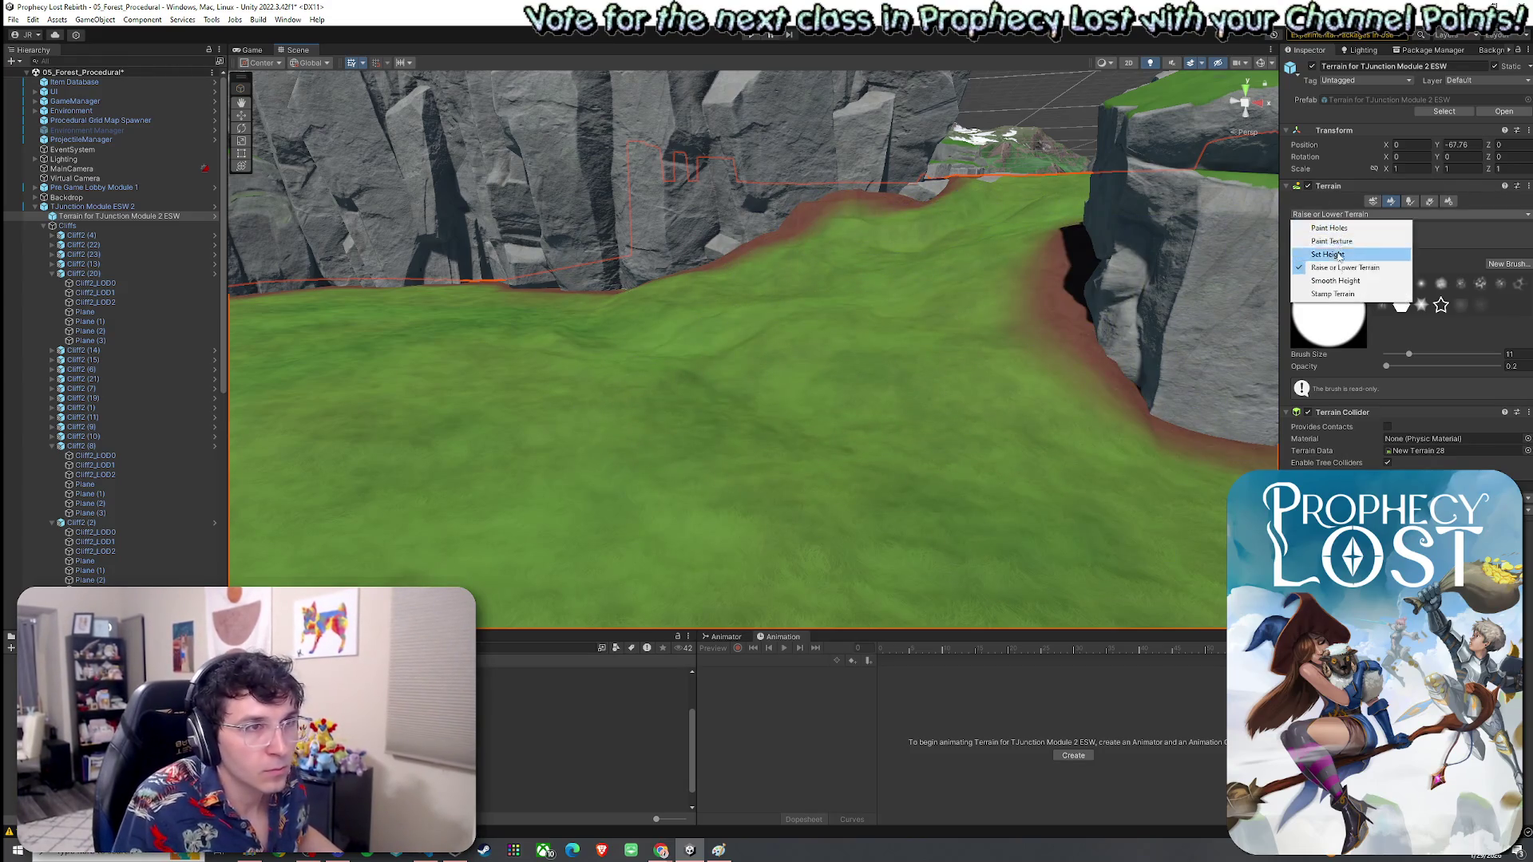
Step: Smooth the path floor, touch up bumps with Raise or Lower at size 2, then Smooth Height at size 3
left_click(1350, 280)
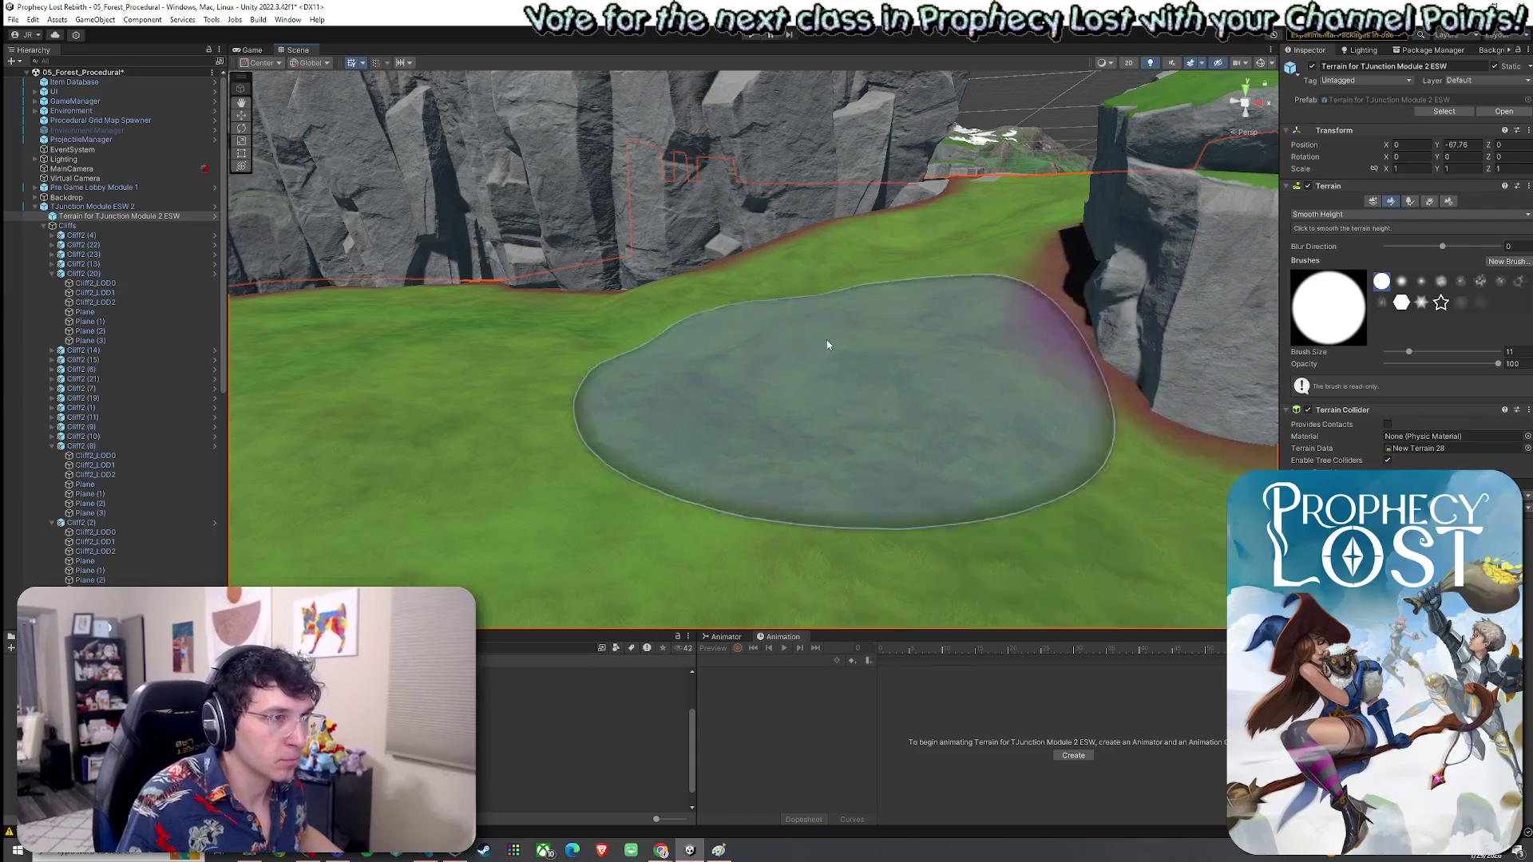
scroll(878, 304, "up", 5)
left_click(1355, 216)
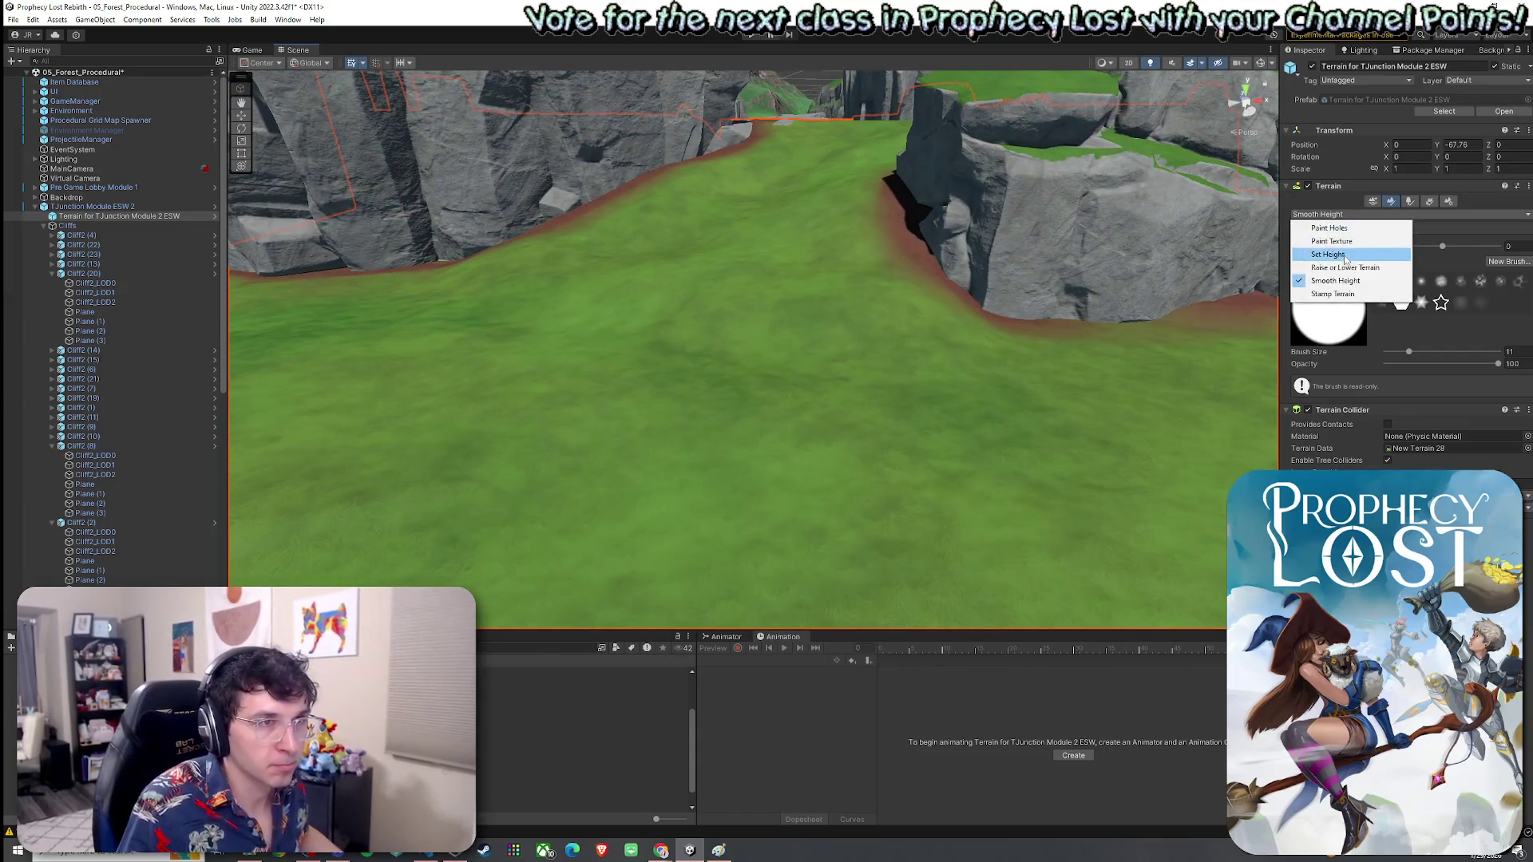
left_click(1347, 268)
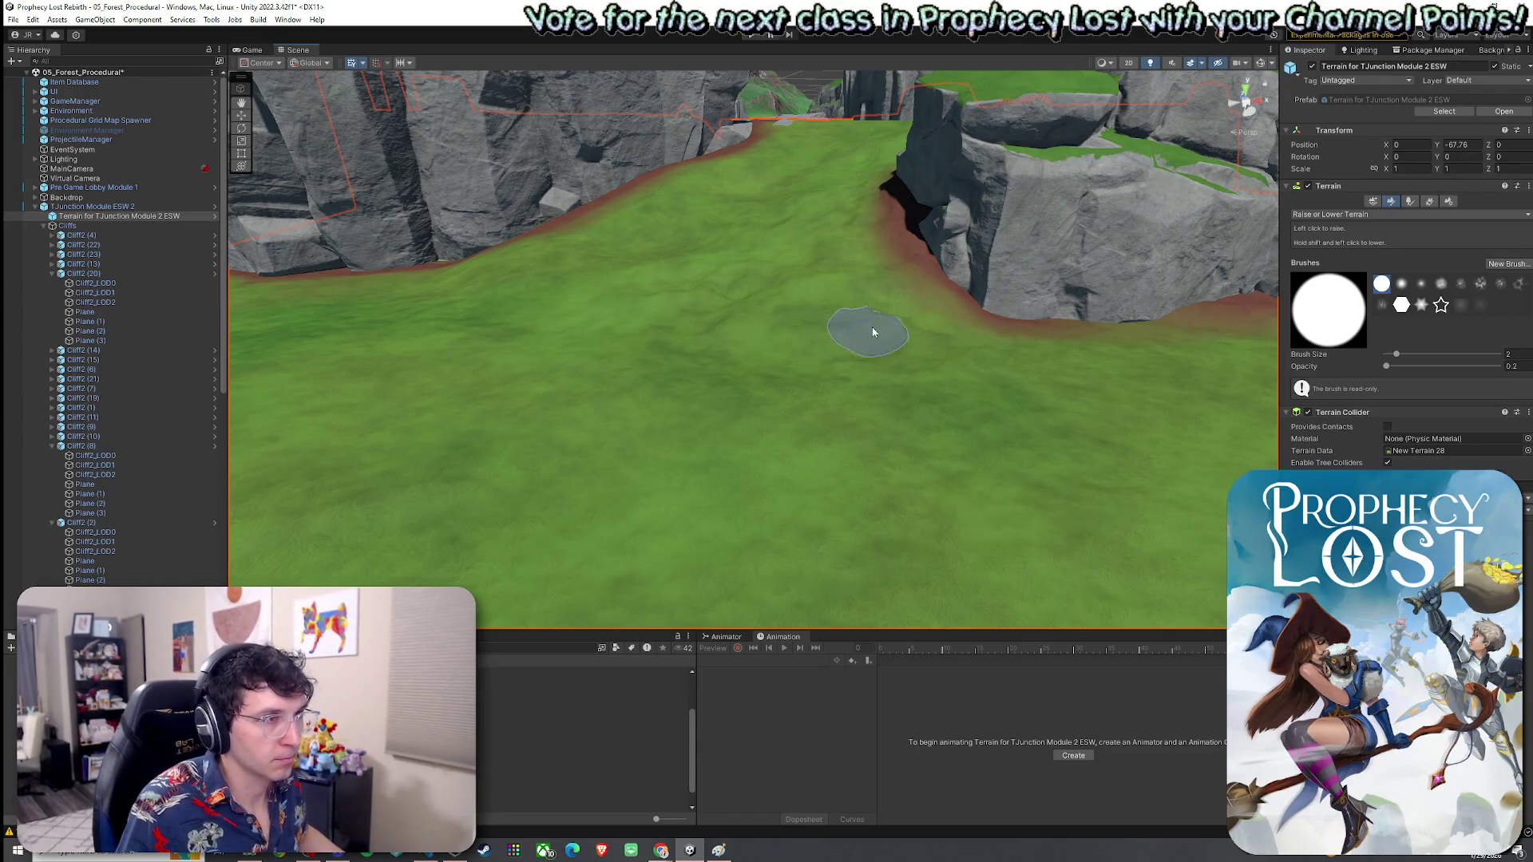
left_click(1324, 216)
left_click(1330, 281)
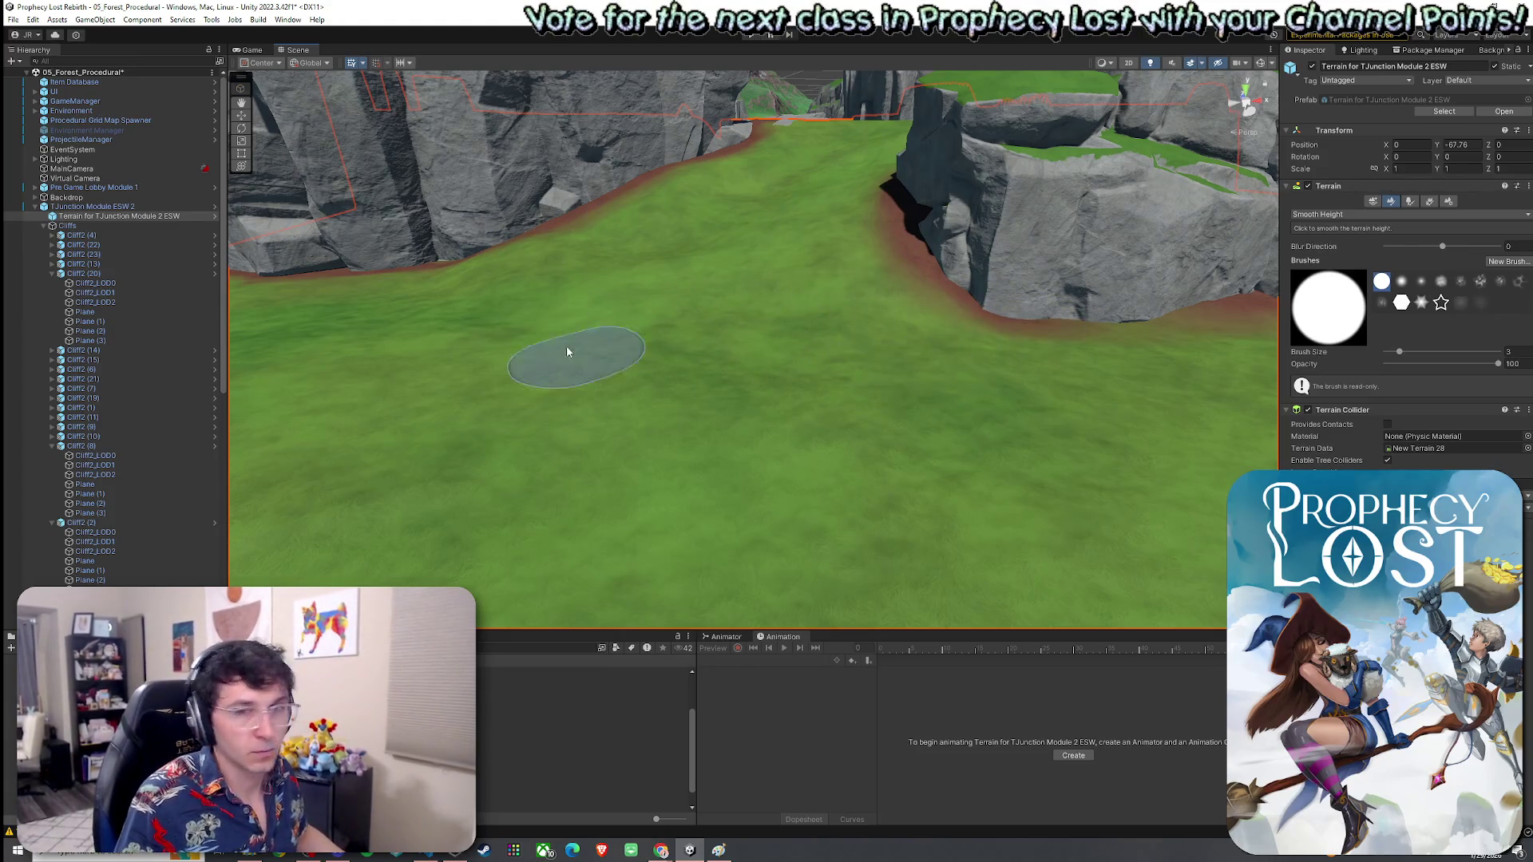
mouse_move(760, 327)
left_mouse_down()
mouse_move(664, 257)
mouse_move(855, 308)
mouse_move(815, 308)
mouse_move(713, 134)
left_mouse_up()
mouse_move(768, 391)
left_mouse_down()
mouse_move(1016, 277)
mouse_move(660, 216)
mouse_move(668, 170)
mouse_move(684, 233)
mouse_move(668, 203)
mouse_move(599, 304)
mouse_move(718, 263)
mouse_move(868, 297)
mouse_move(1082, 311)
left_mouse_up()
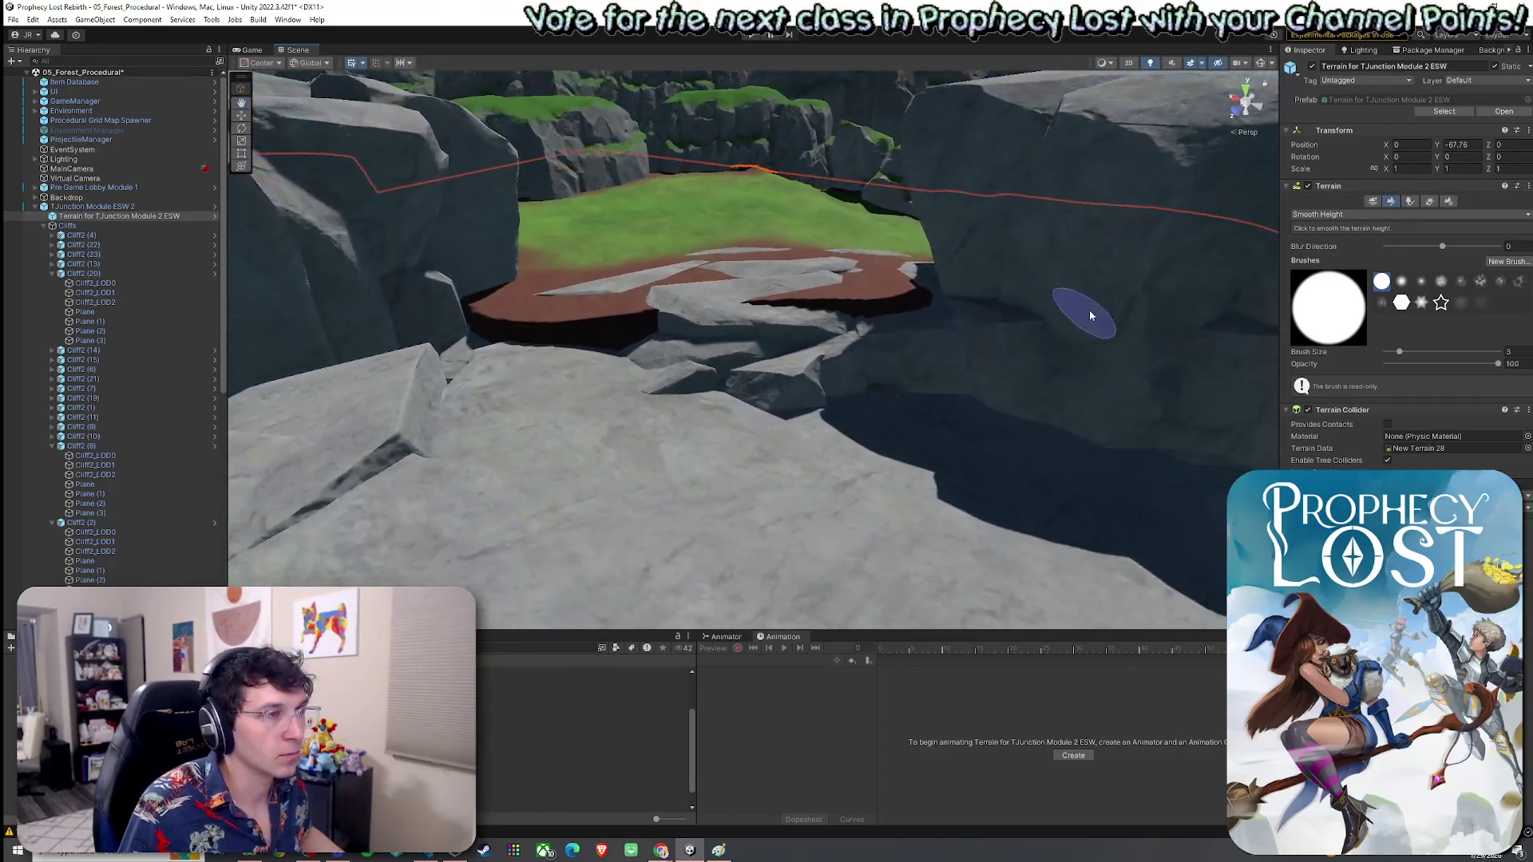
Step: Switch to Set Height and sample the target height (-67.76) from the cliff edge
left_click(1342, 214)
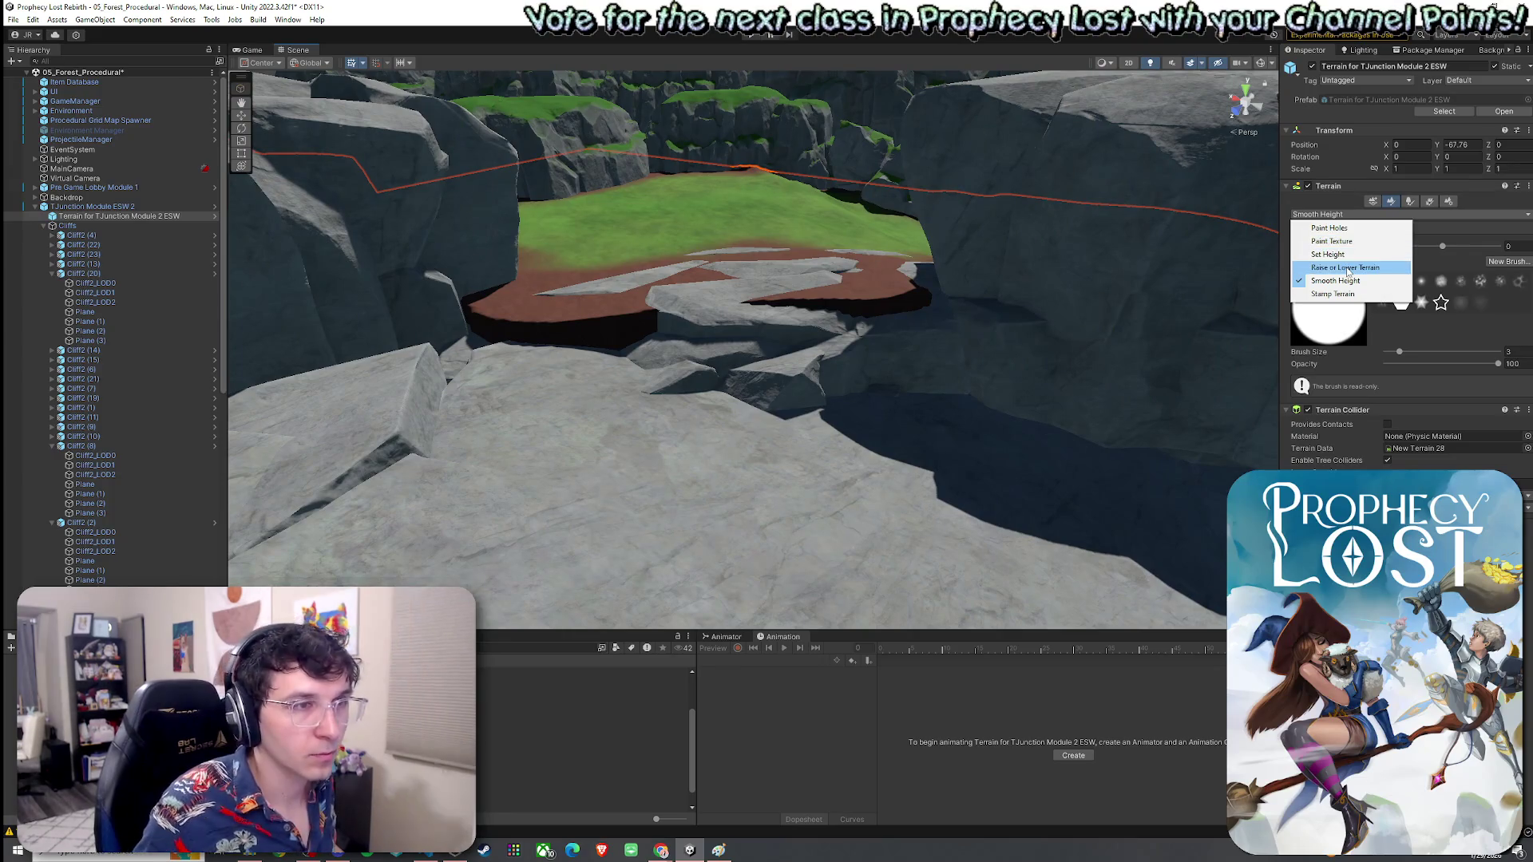
left_click(1347, 268)
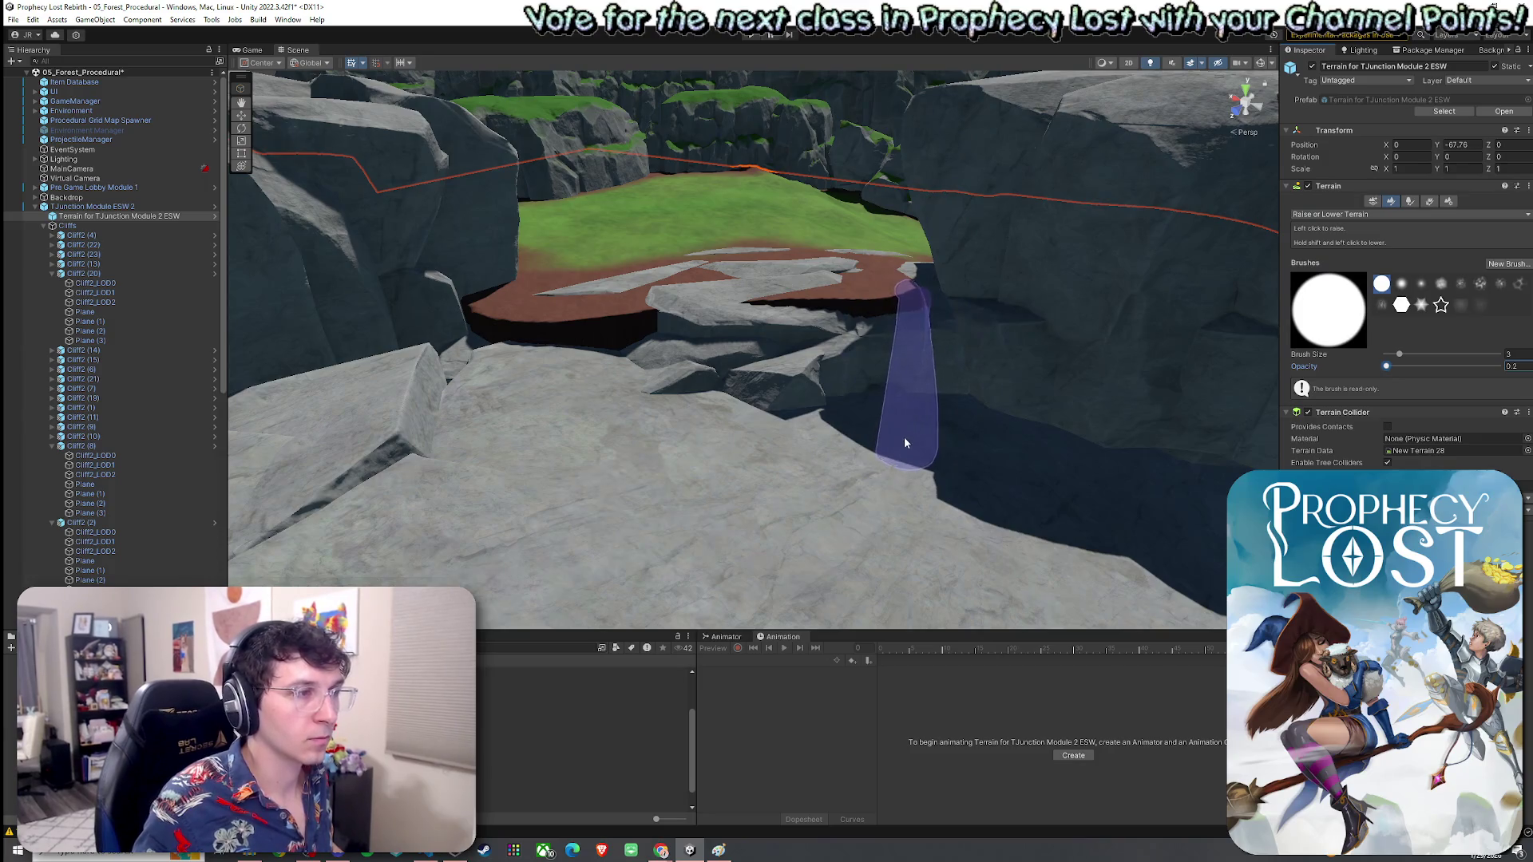
mouse_move(907, 393)
left_mouse_down()
mouse_move(937, 386)
mouse_move(748, 332)
mouse_move(602, 336)
mouse_move(659, 348)
left_mouse_up()
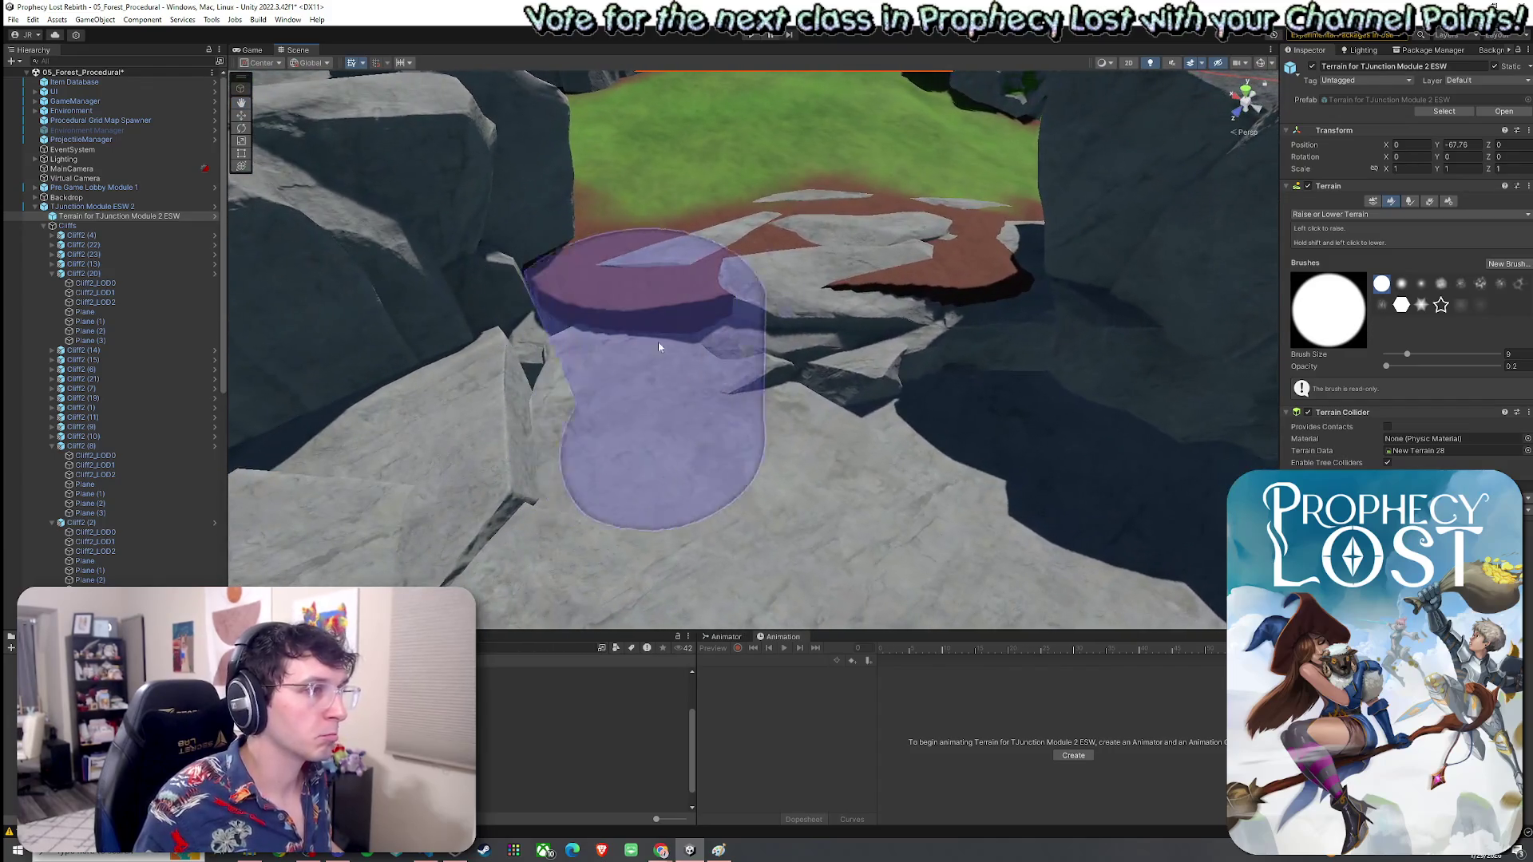
left_click(1333, 214)
left_click(1339, 256)
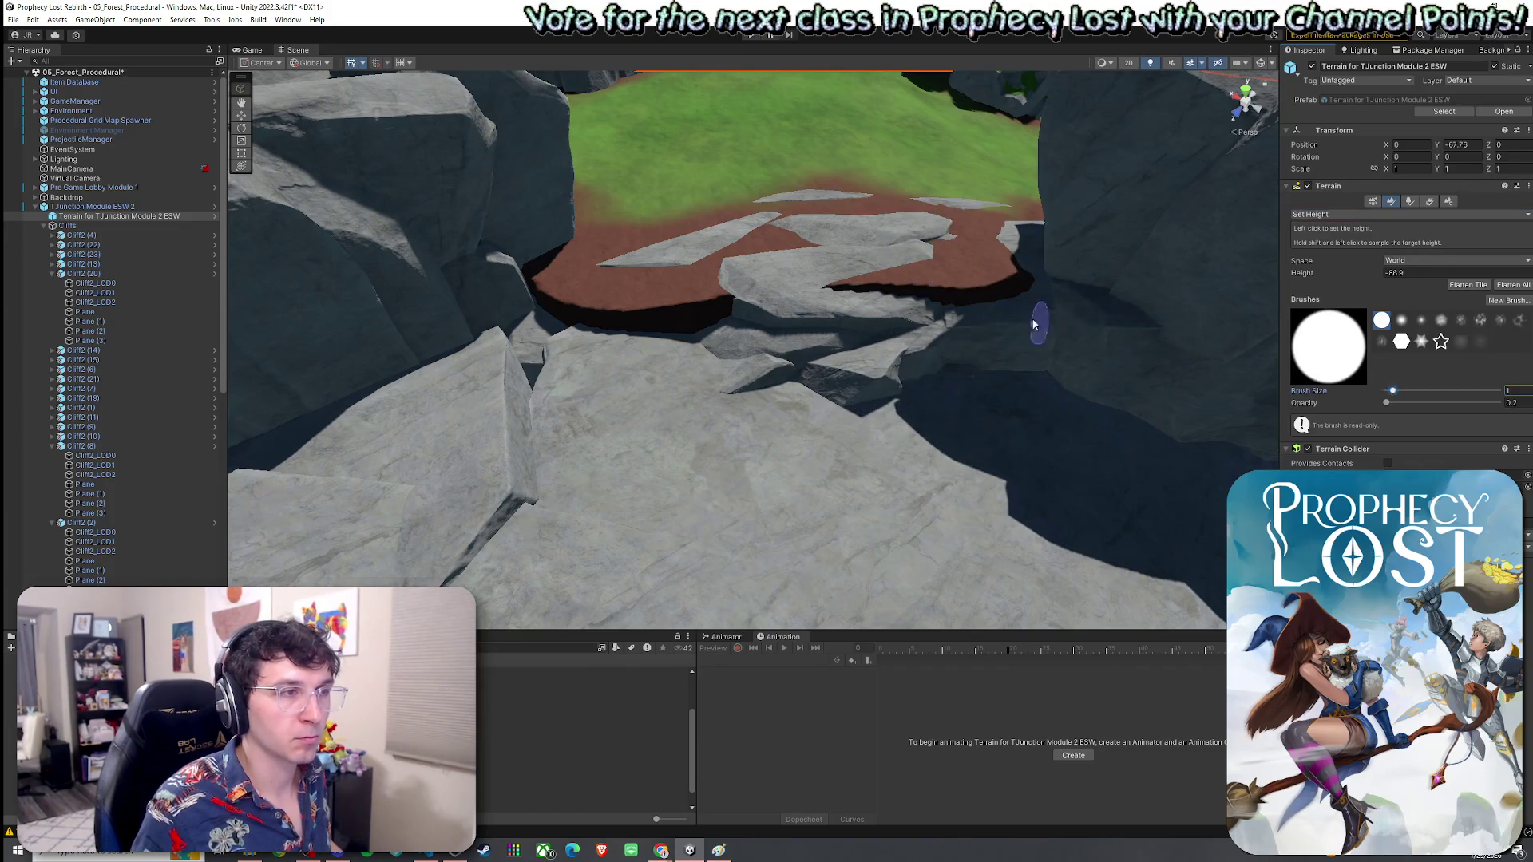
left_click(961, 308, "shift")
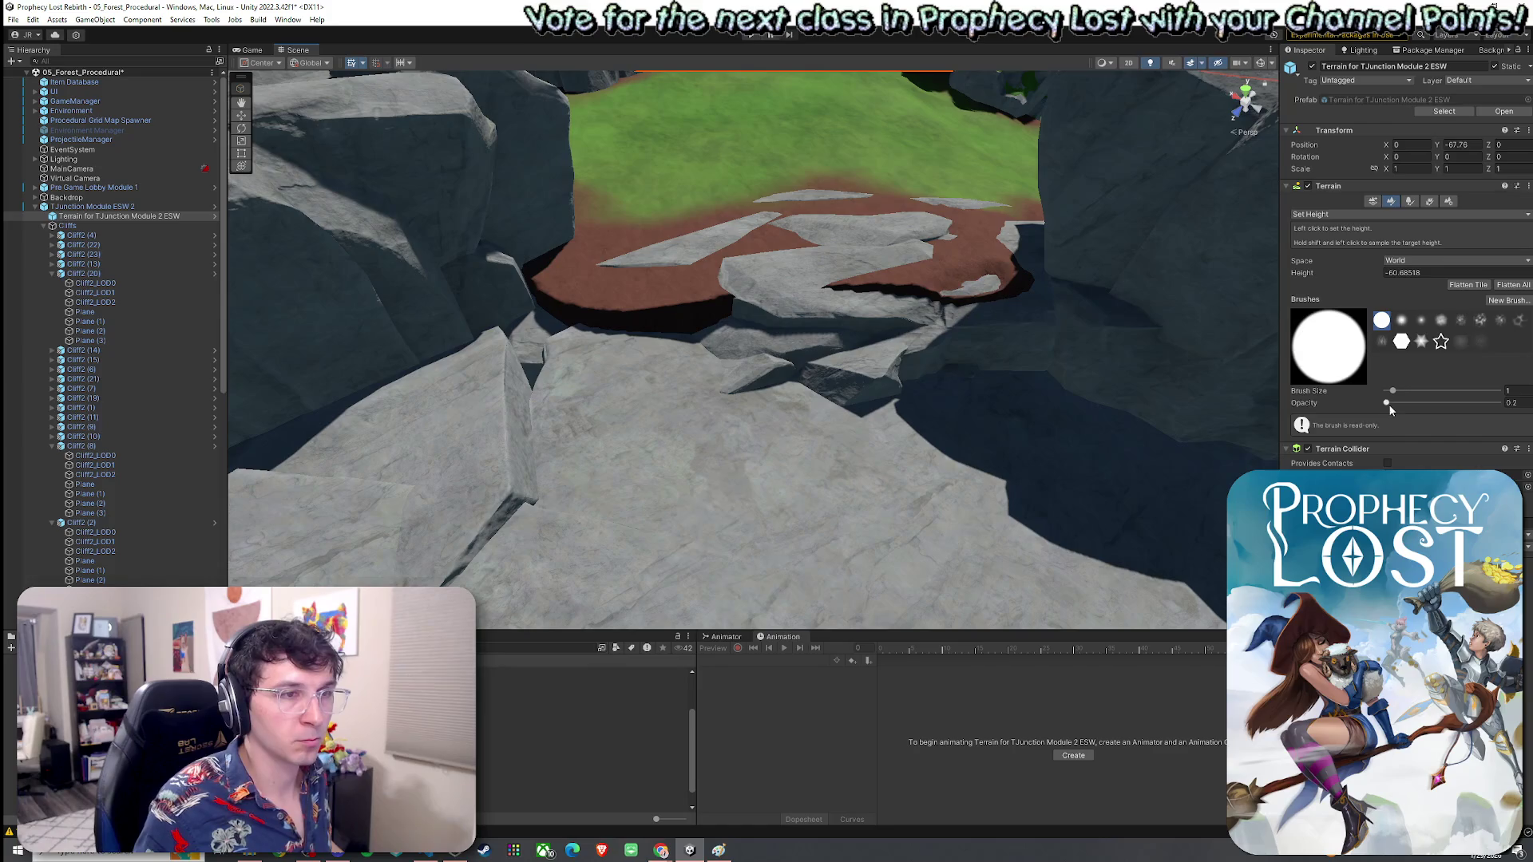
left_click(959, 322, "shift")
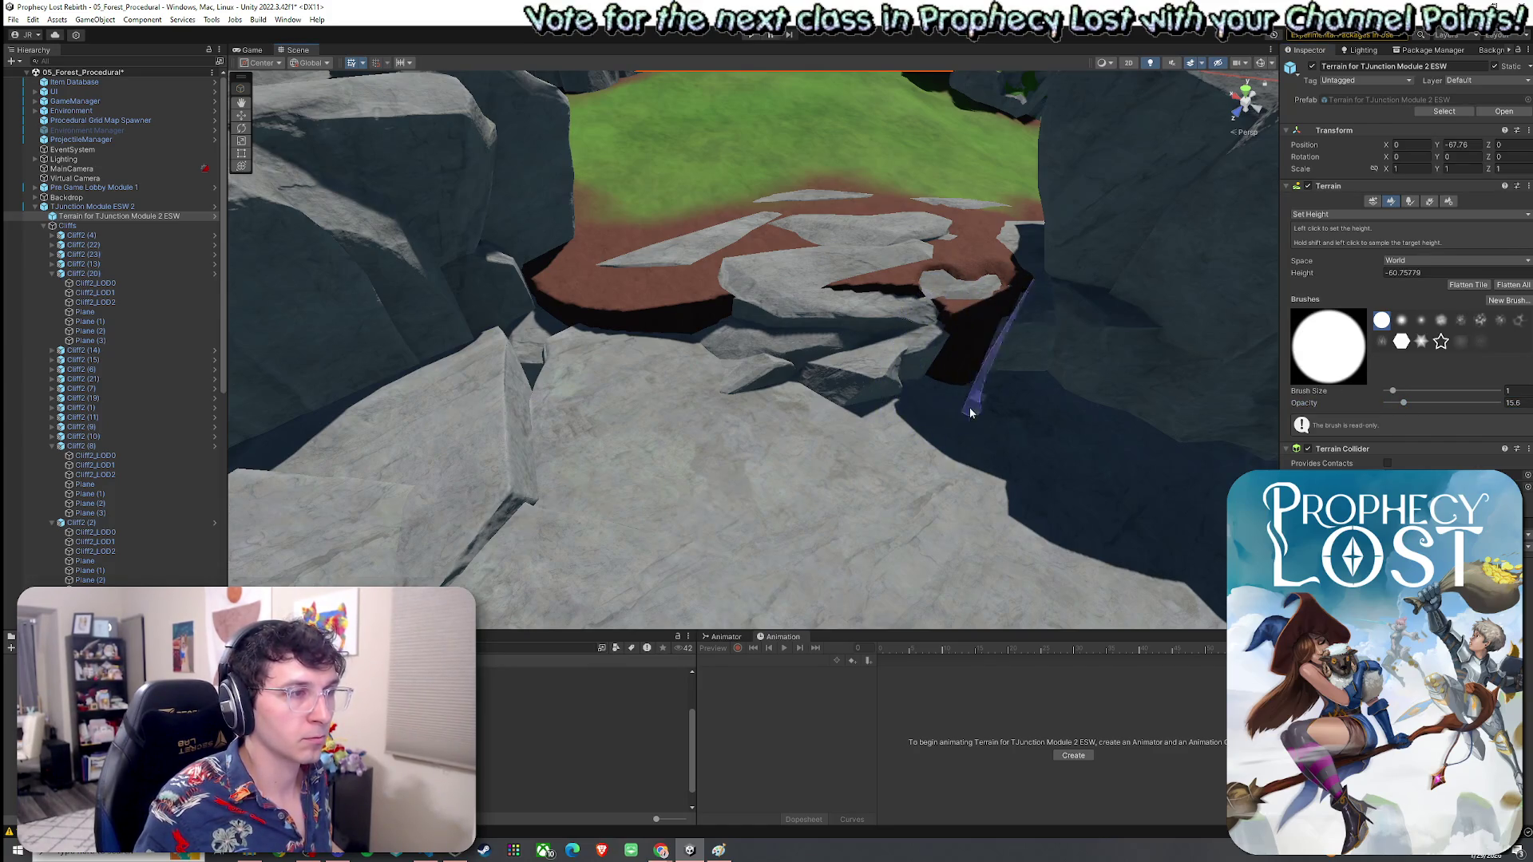
Step: Flatten the dark pit under the cliff to that height, then switch to Smooth Height
mouse_move(963, 435)
left_mouse_down()
mouse_move(978, 308)
mouse_move(913, 299)
mouse_move(990, 296)
mouse_move(906, 313)
mouse_move(940, 378)
left_mouse_up()
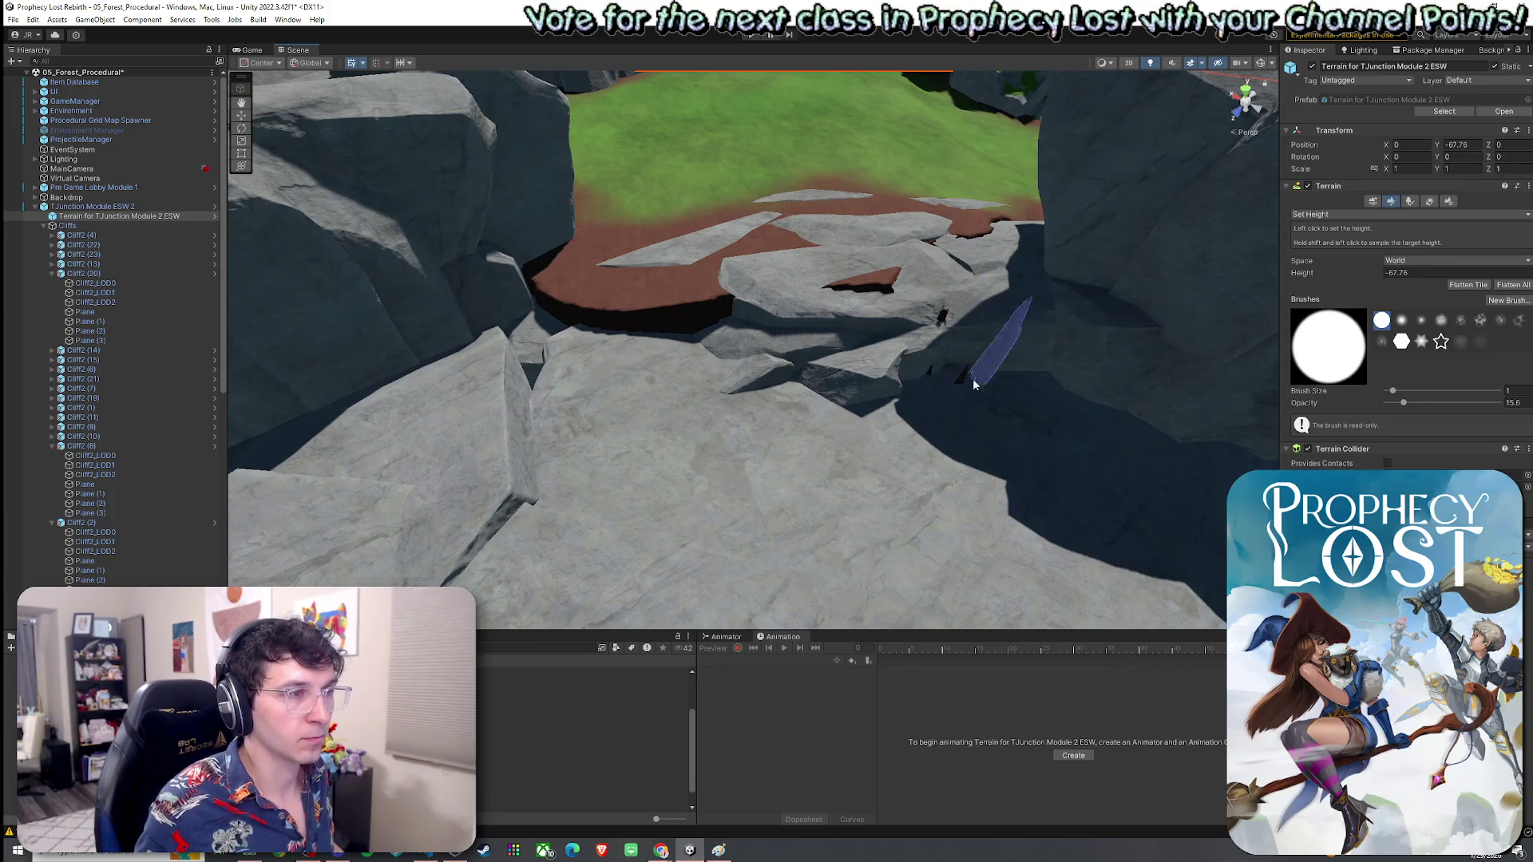
left_click_drag(856, 334, 964, 333)
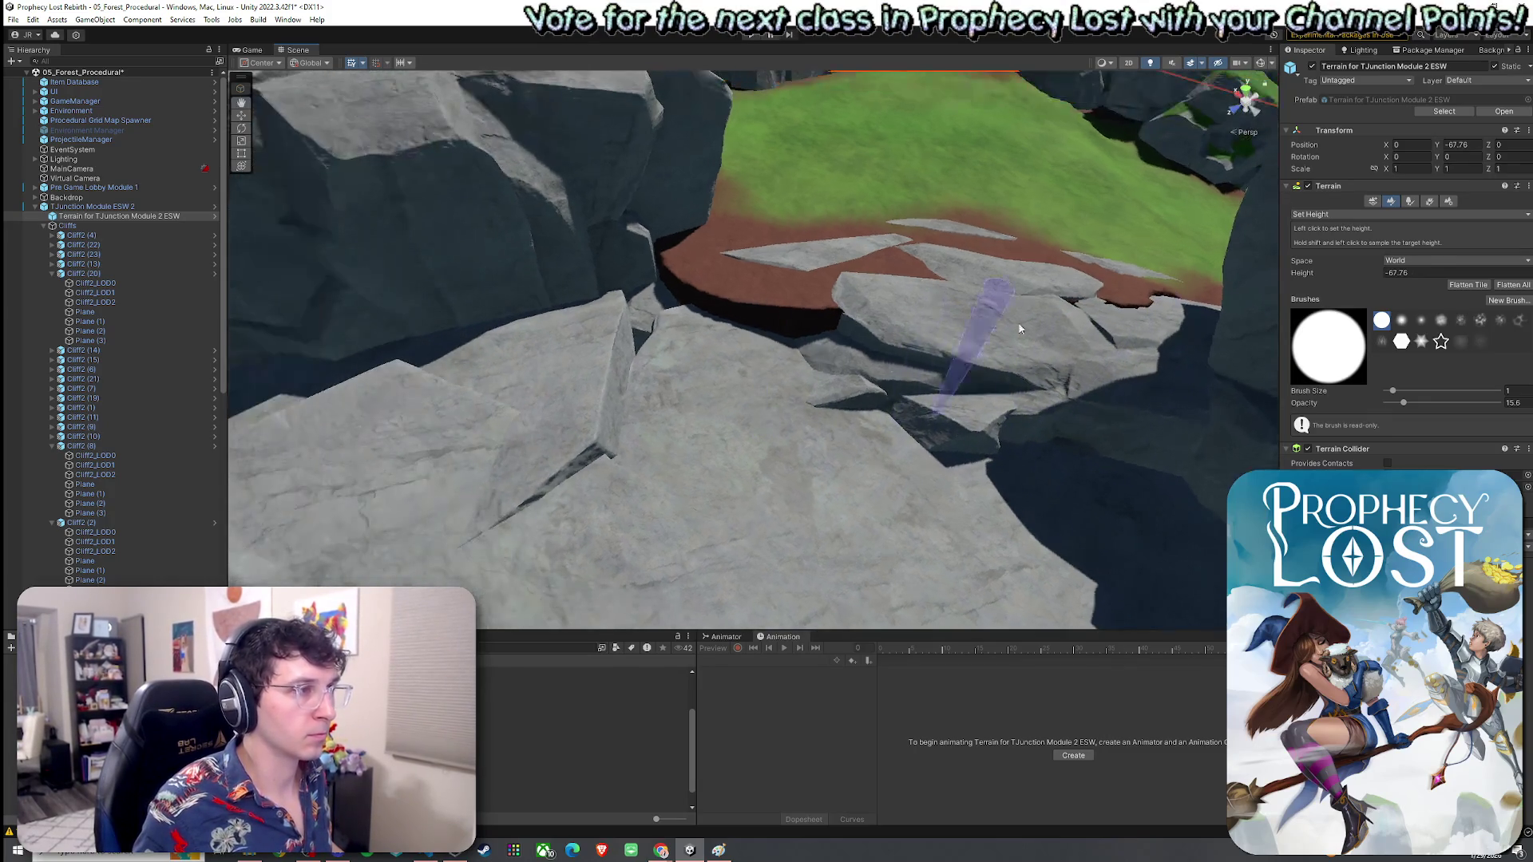
left_click(1342, 215)
left_click(1346, 280)
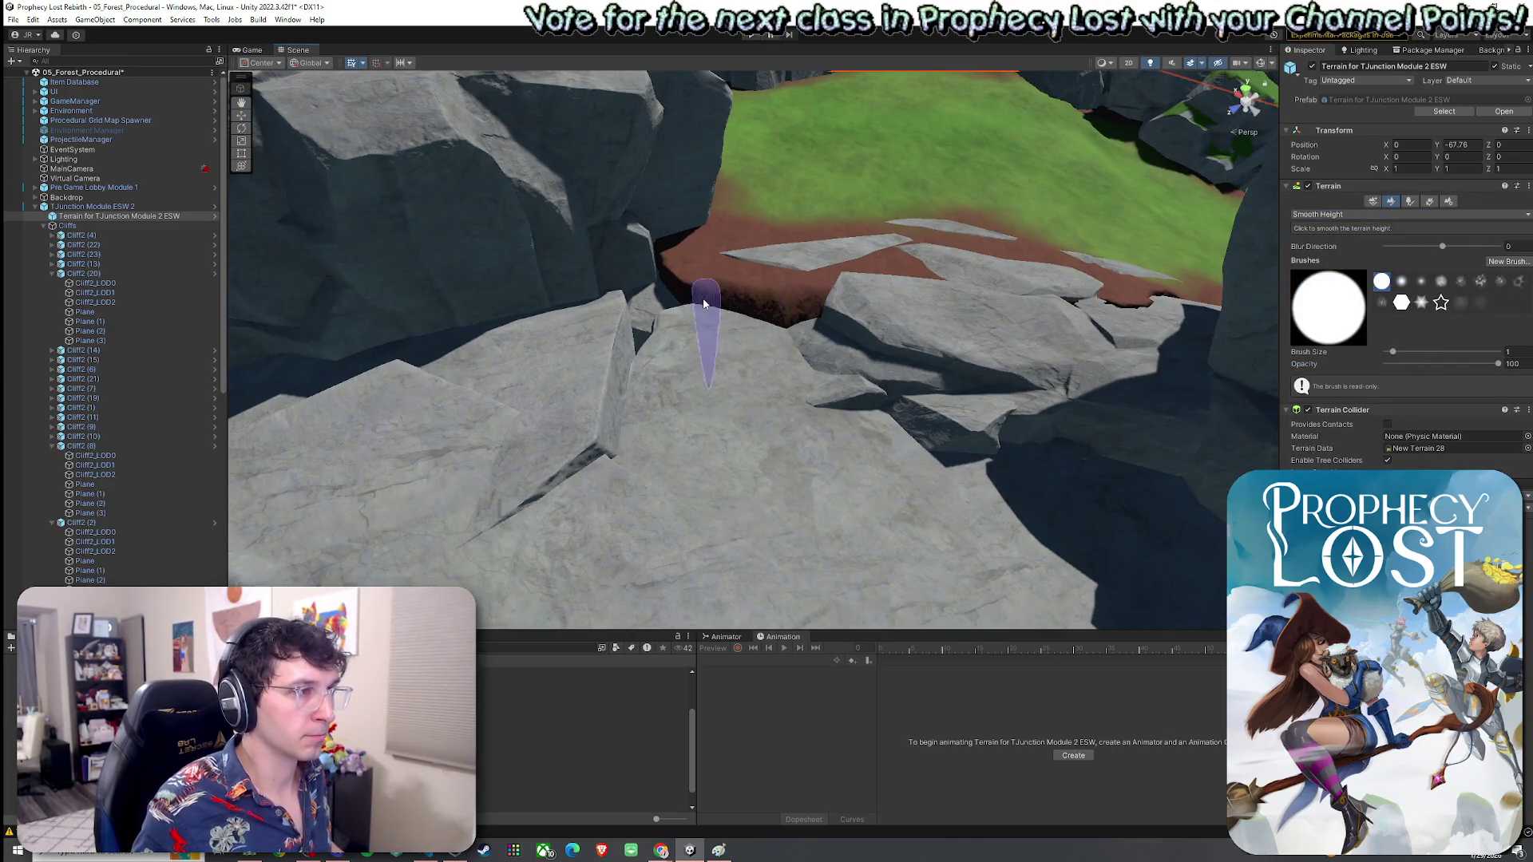
left_click(1342, 215)
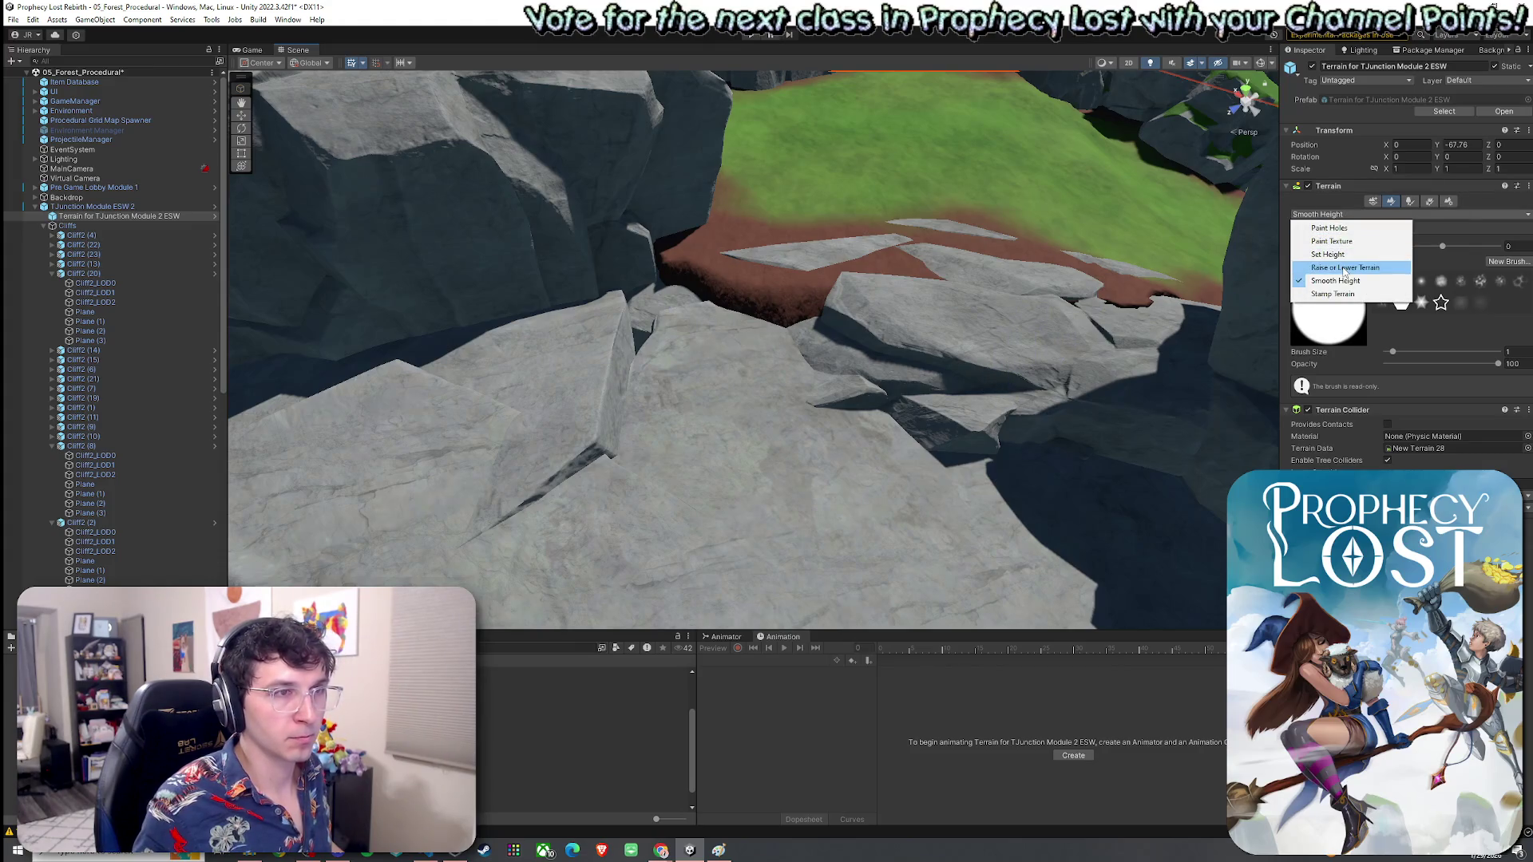
Step: Raise a dirt bump in the gap between rocks and smooth it into a rounded mound
left_click(1345, 269)
mouse_move(848, 329)
left_mouse_down()
mouse_move(760, 355)
mouse_move(773, 383)
mouse_move(731, 375)
mouse_move(687, 407)
mouse_move(730, 435)
mouse_move(719, 407)
mouse_move(873, 389)
left_mouse_up()
left_click(1346, 215)
left_click(1341, 281)
mouse_move(826, 320)
left_mouse_down()
mouse_move(754, 291)
mouse_move(758, 318)
left_mouse_up()
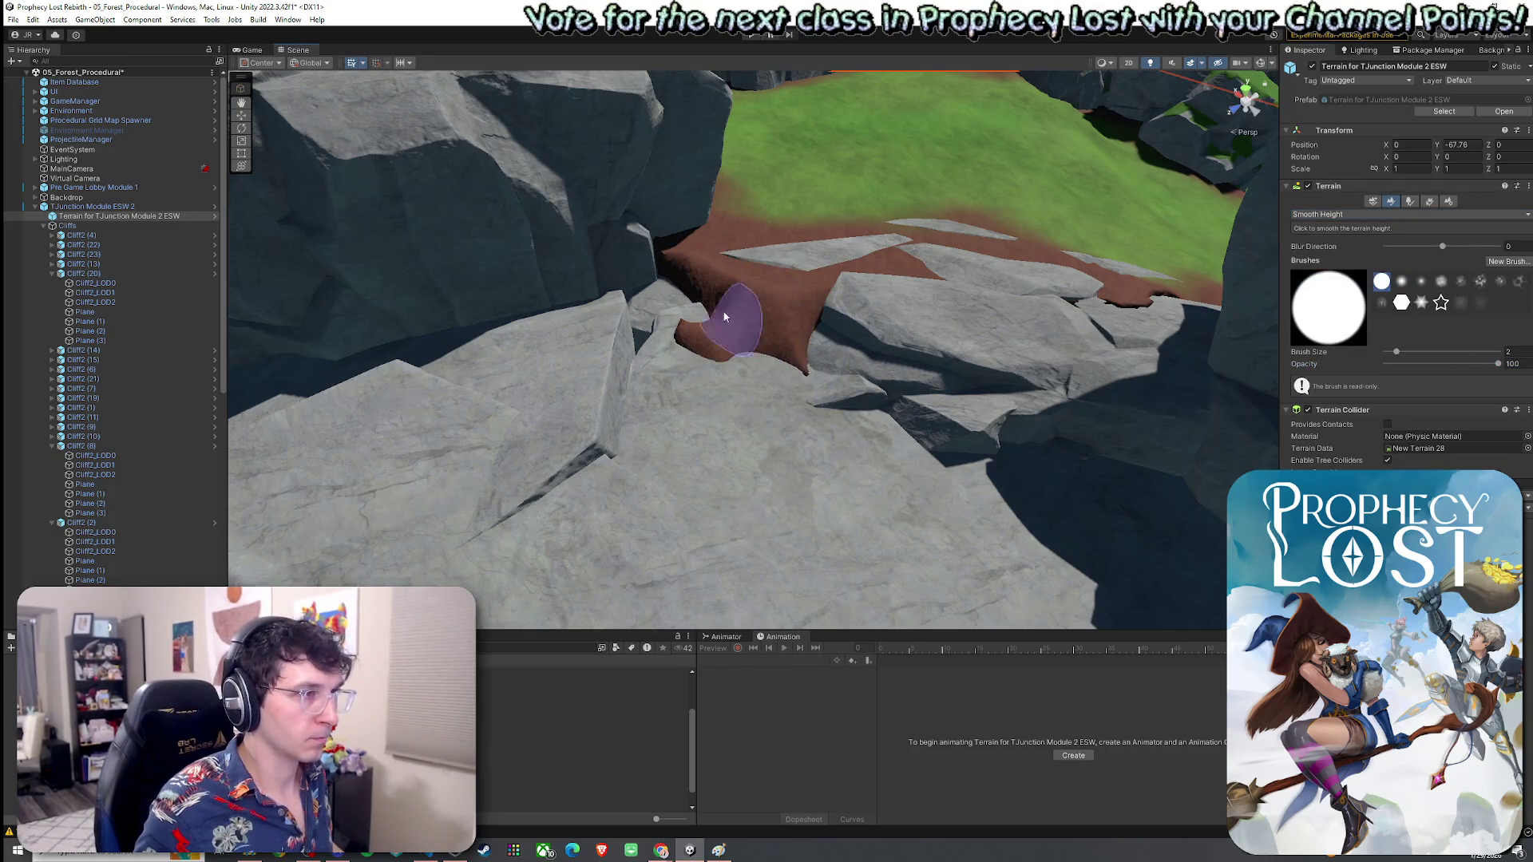
left_click_drag(701, 259, 749, 242)
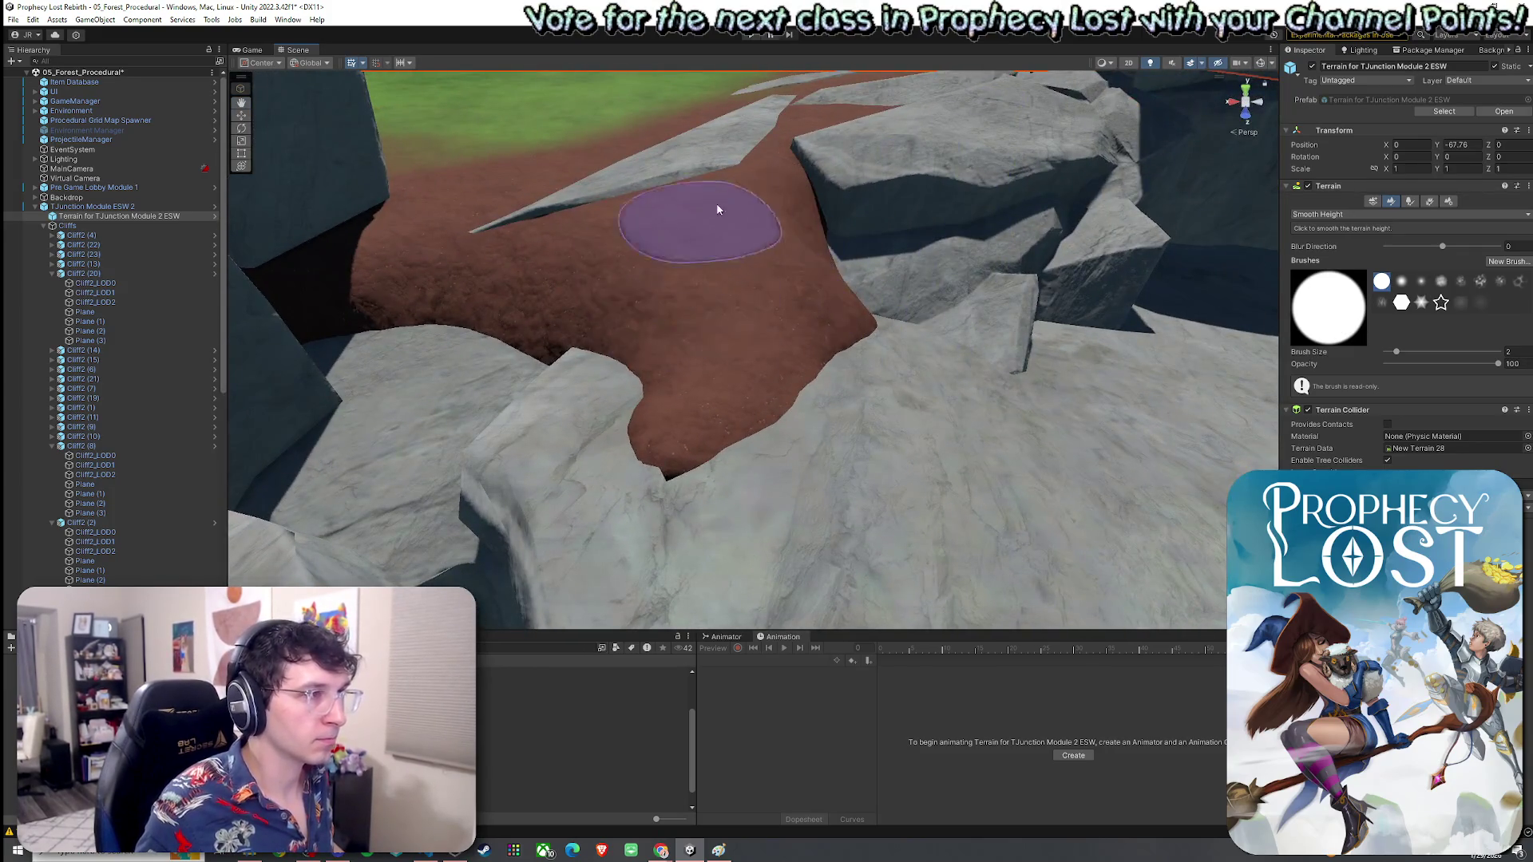
mouse_move(726, 308)
left_mouse_down()
mouse_move(1129, 256)
mouse_move(841, 295)
mouse_move(415, 310)
left_mouse_up()
Step: Flatten the ground along the cliff gap to a sampled Set Height target
left_click(1335, 214)
left_click(1335, 254)
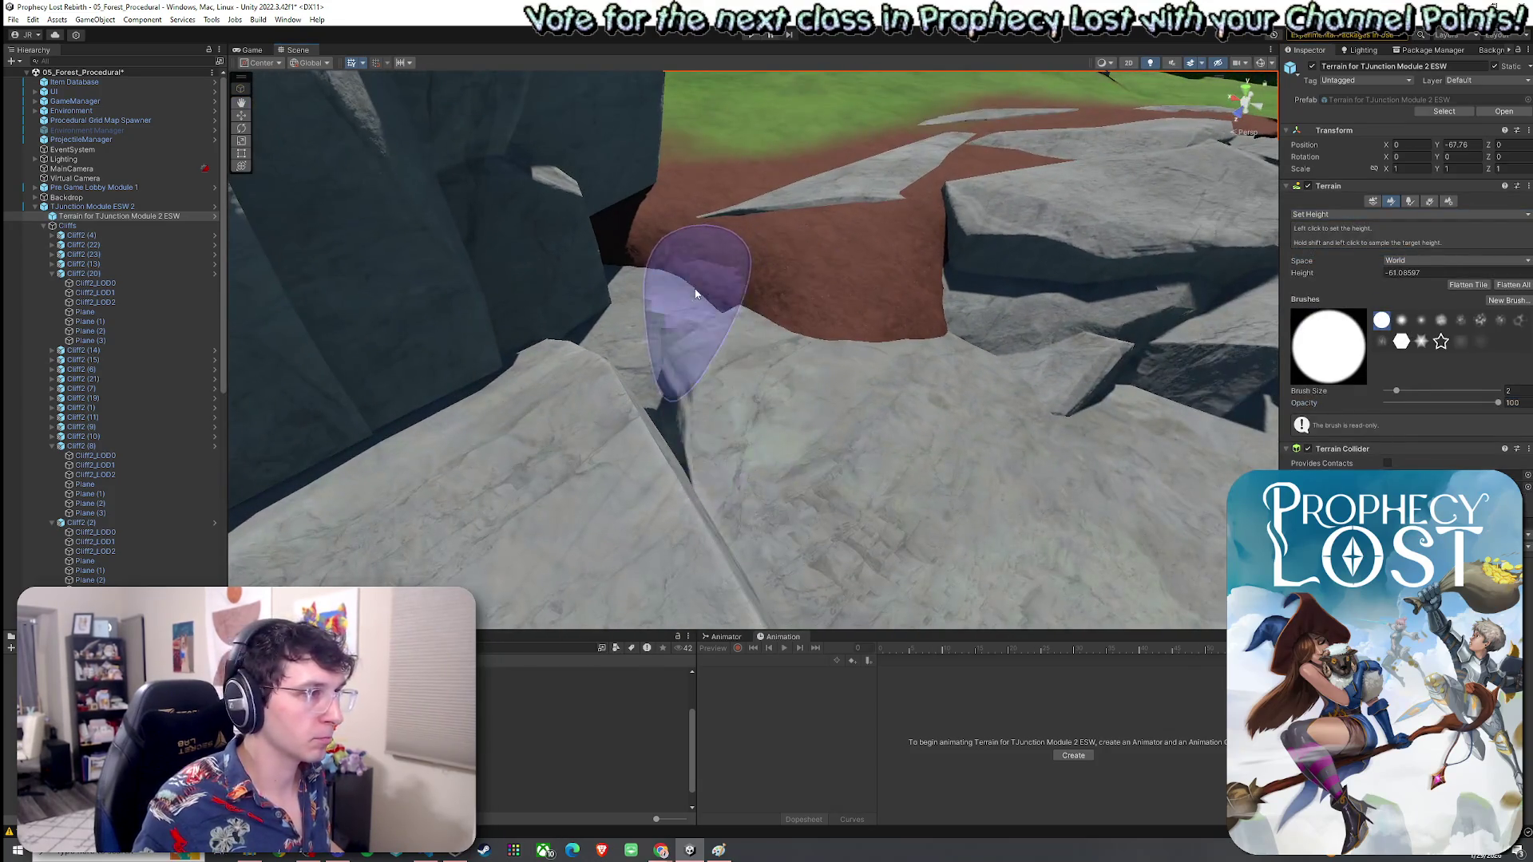
left_click(651, 348, "shift")
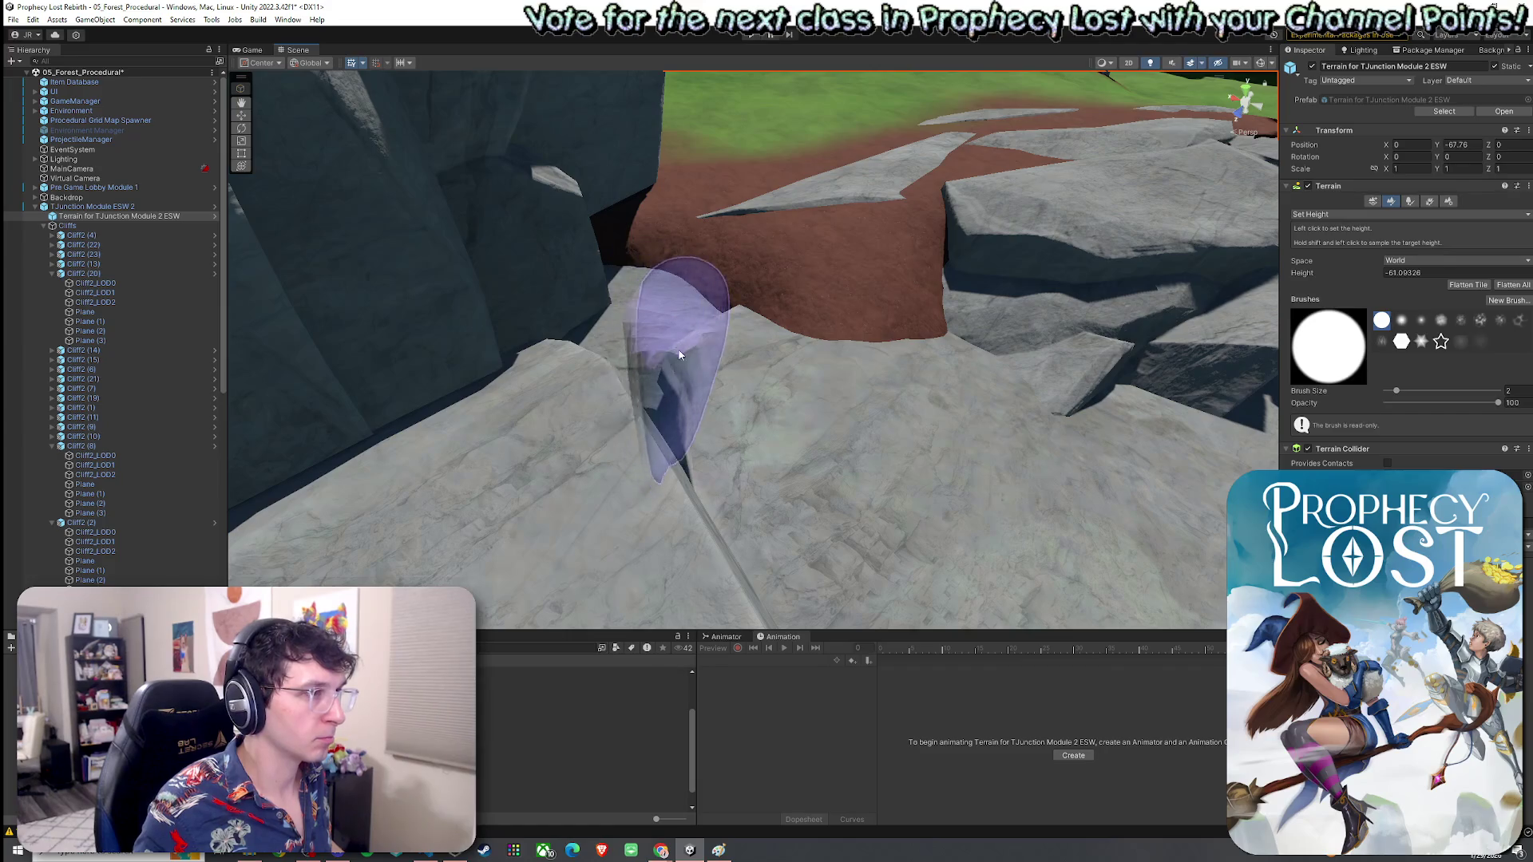
mouse_move(648, 400)
left_mouse_down()
mouse_move(652, 432)
mouse_move(648, 413)
mouse_move(691, 448)
mouse_move(697, 392)
left_mouse_up()
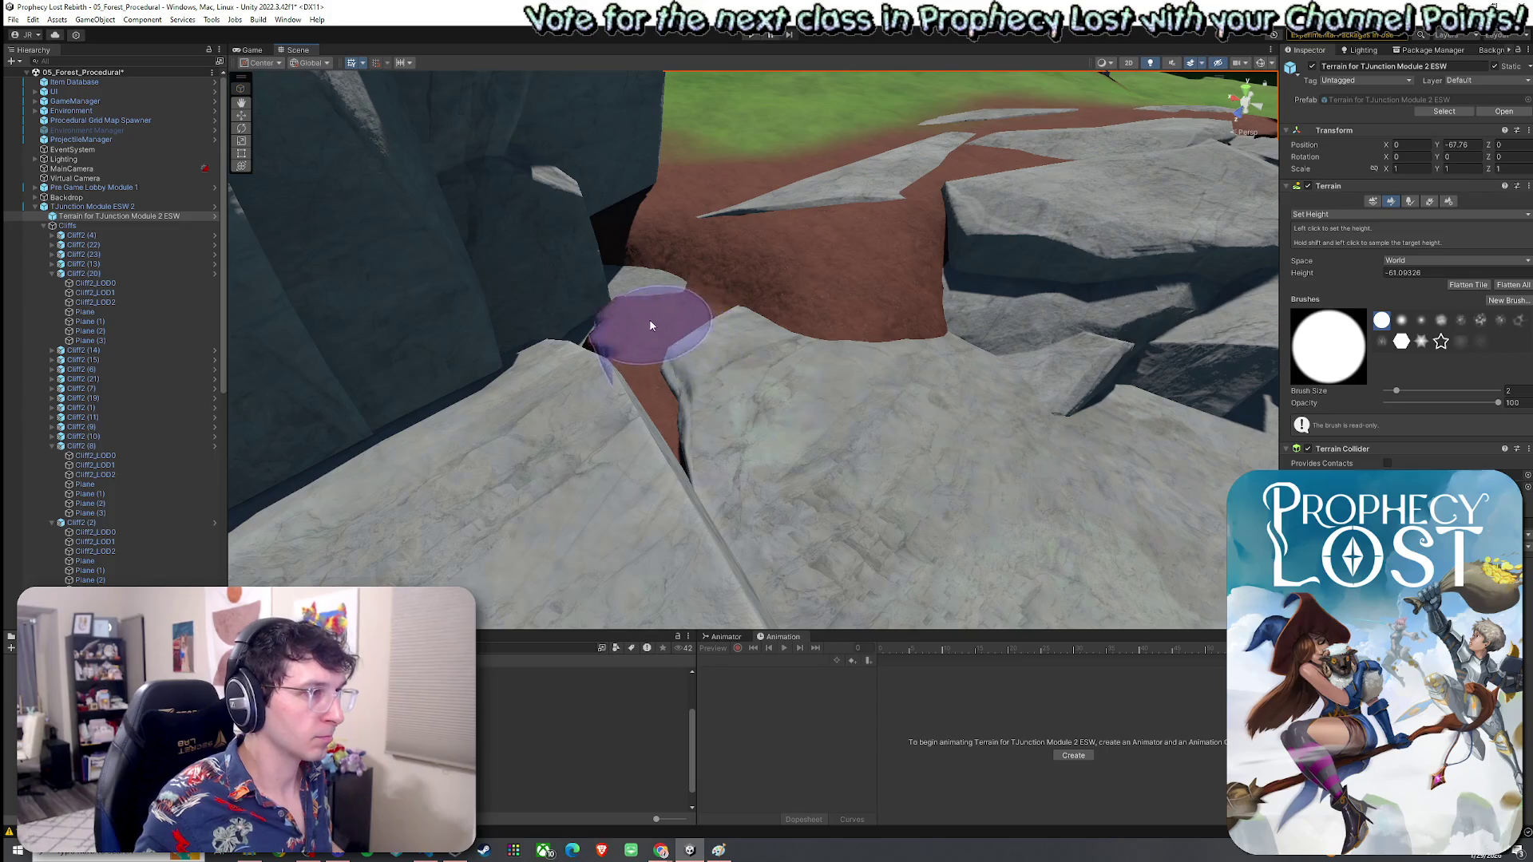
mouse_move(639, 313)
left_mouse_down()
mouse_move(780, 308)
mouse_move(684, 232)
left_mouse_up()
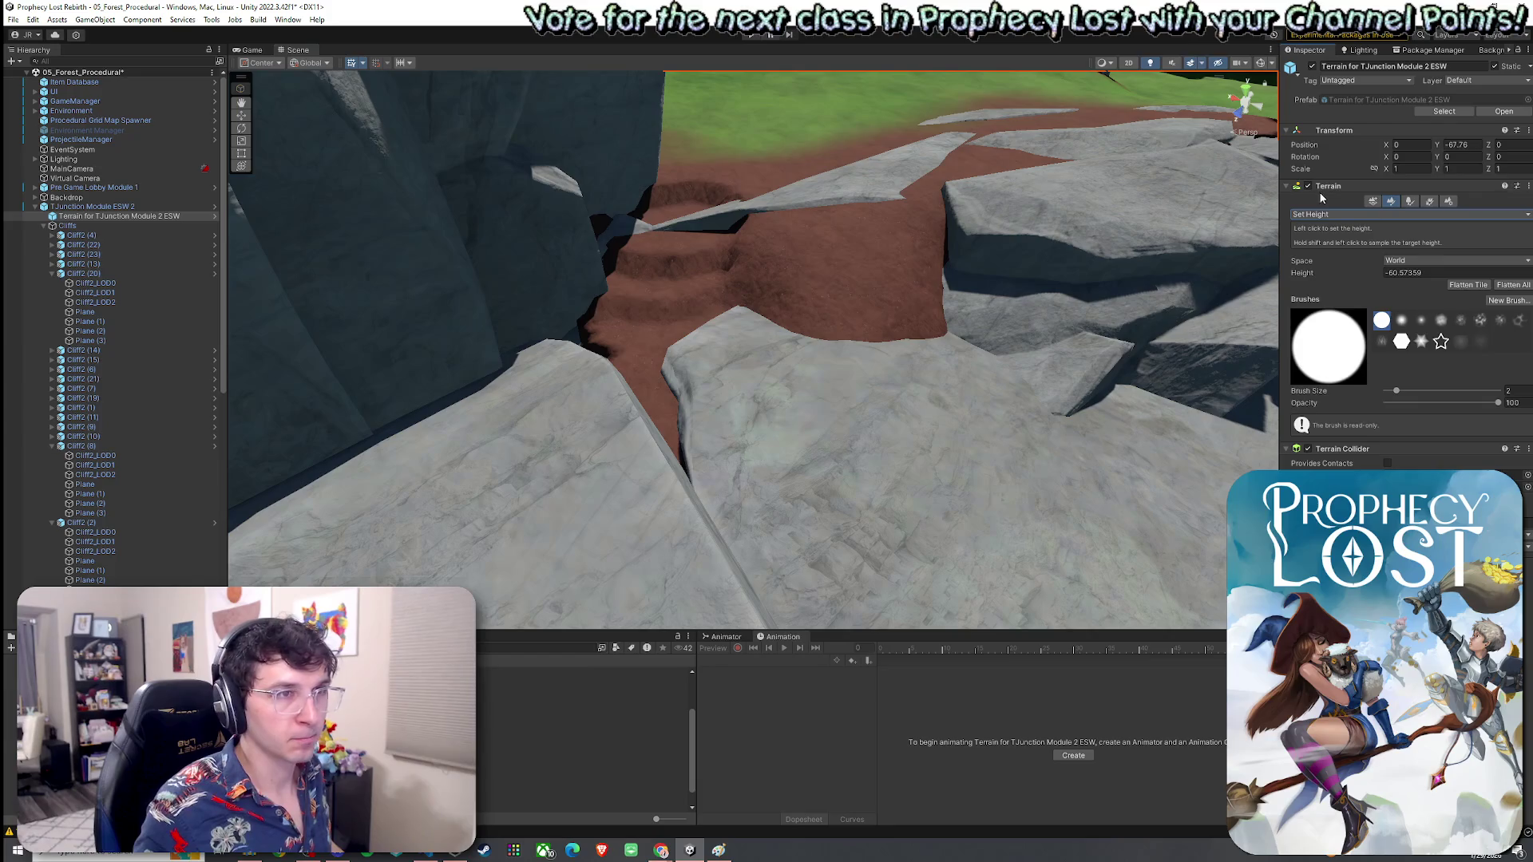
left_click_drag(855, 231, 702, 188)
Step: Resample a new Set Height target from the terrain around the crevice
left_click(1349, 214)
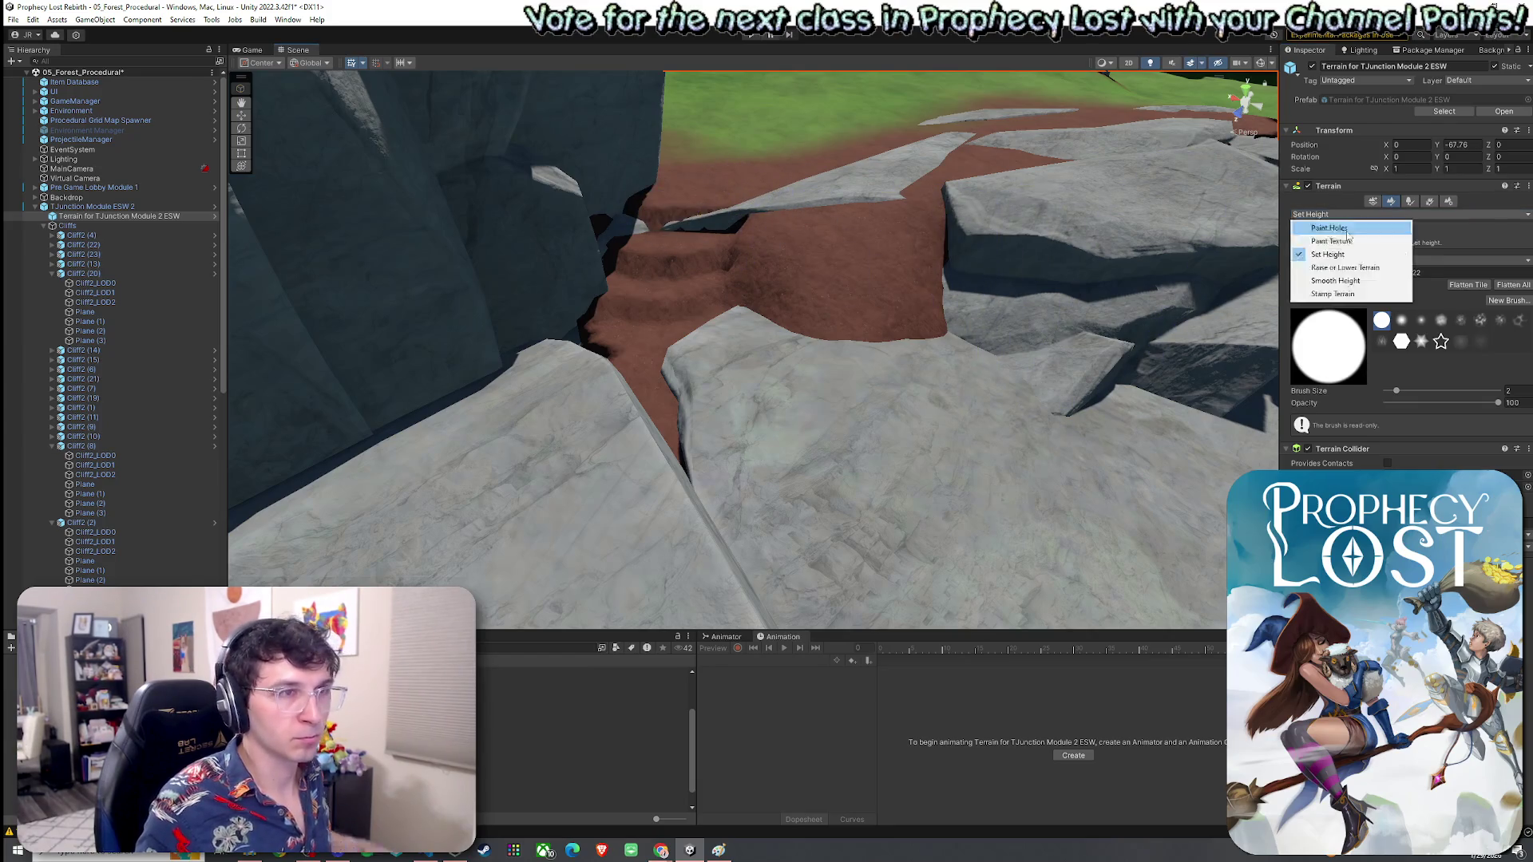
left_click(1335, 280)
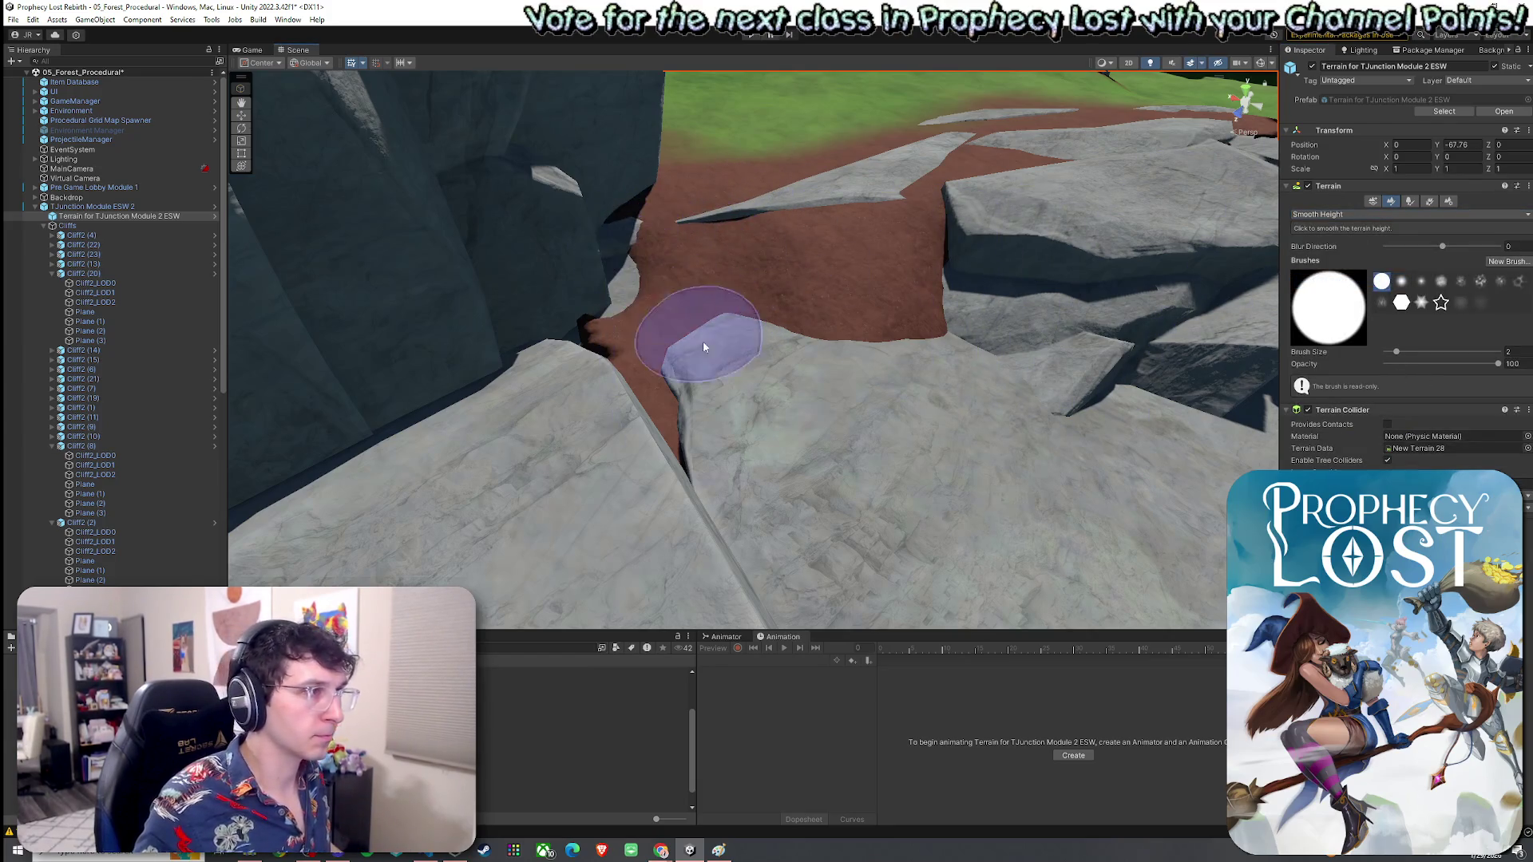
mouse_move(729, 490)
left_mouse_down()
mouse_move(780, 421)
mouse_move(894, 409)
mouse_move(702, 410)
mouse_move(780, 475)
left_mouse_up()
mouse_move(782, 357)
left_mouse_down()
mouse_move(815, 301)
mouse_move(684, 376)
mouse_move(774, 386)
mouse_move(709, 378)
mouse_move(822, 333)
mouse_move(840, 347)
left_mouse_up()
left_click(1326, 214)
left_click(1349, 262)
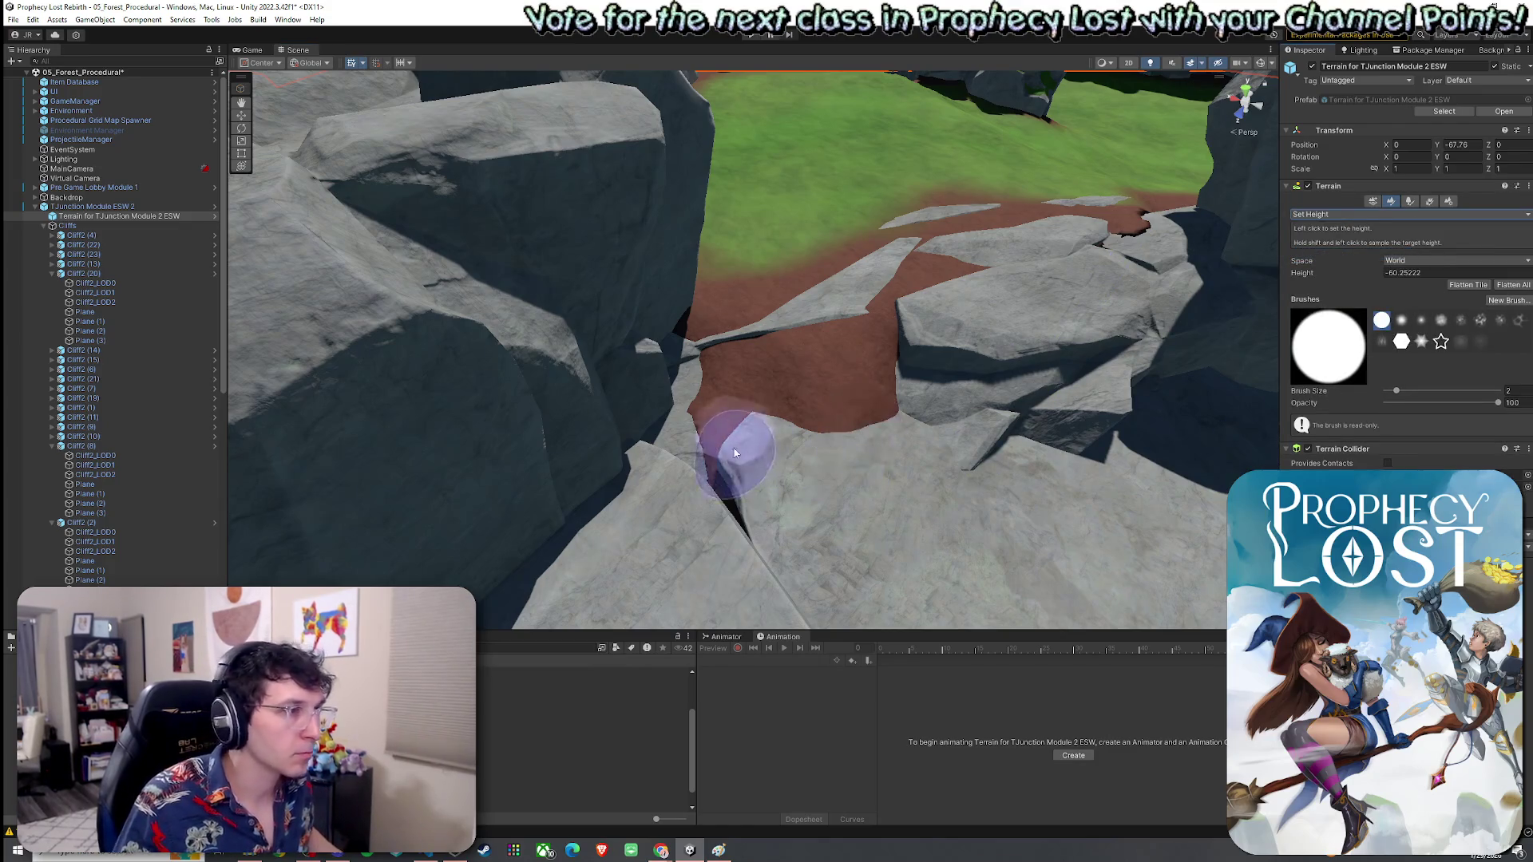
left_click(668, 480, "shift")
mouse_move(708, 547)
left_mouse_down()
mouse_move(732, 495)
mouse_move(694, 447)
mouse_move(718, 411)
mouse_move(842, 374)
mouse_move(867, 292)
mouse_move(787, 341)
mouse_move(917, 274)
mouse_move(883, 232)
mouse_move(918, 276)
mouse_move(794, 209)
mouse_move(751, 206)
mouse_move(780, 247)
left_mouse_up()
left_click(725, 214, "shift")
left_click_drag(650, 257, 718, 239)
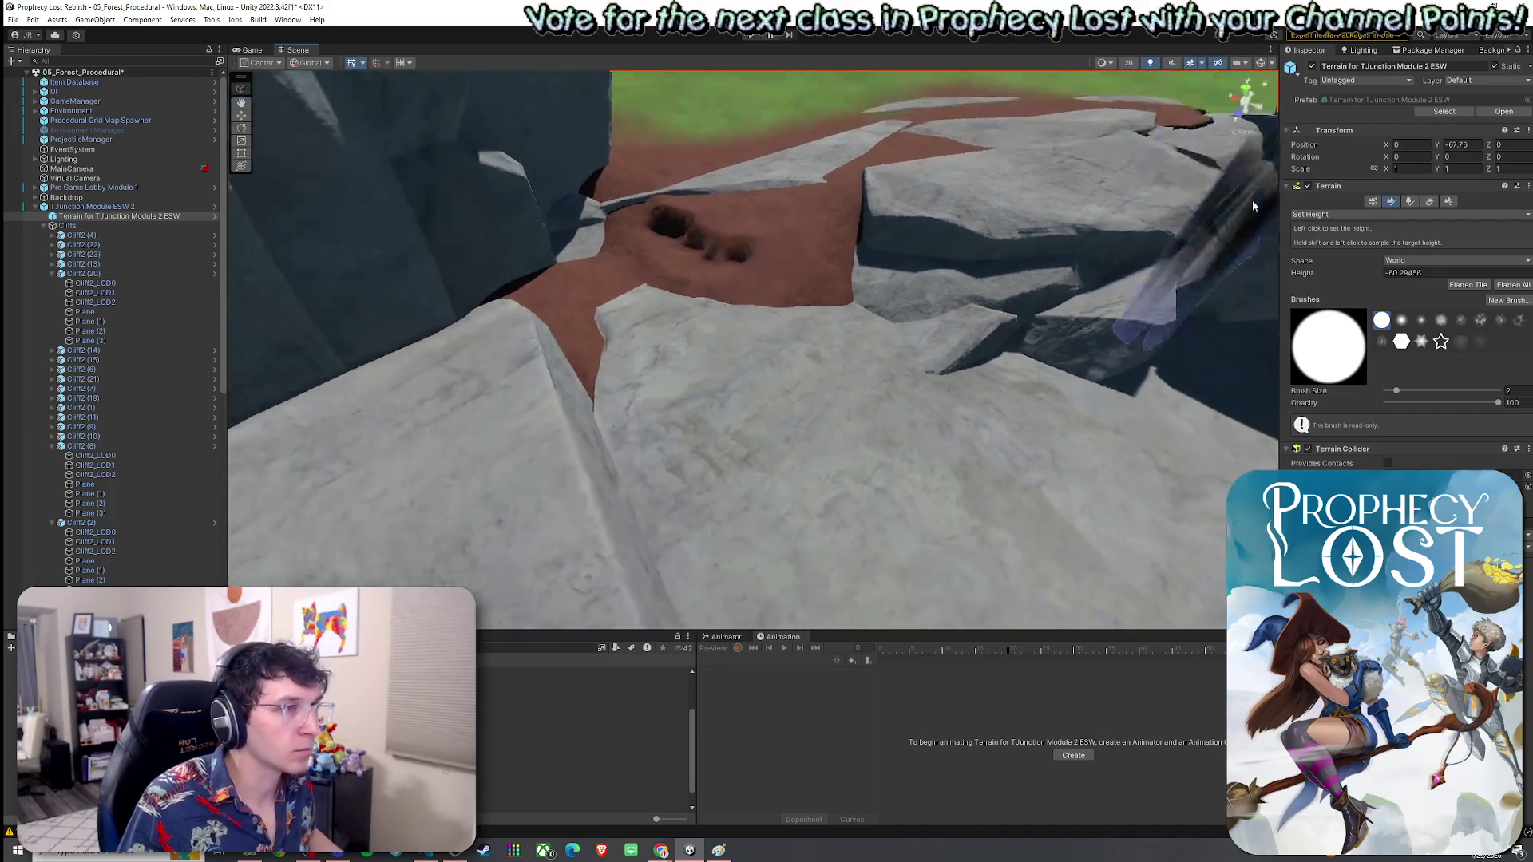
Step: Smooth out the pit in the dirt path with Smooth Height
left_click(1329, 214)
left_click(1325, 281)
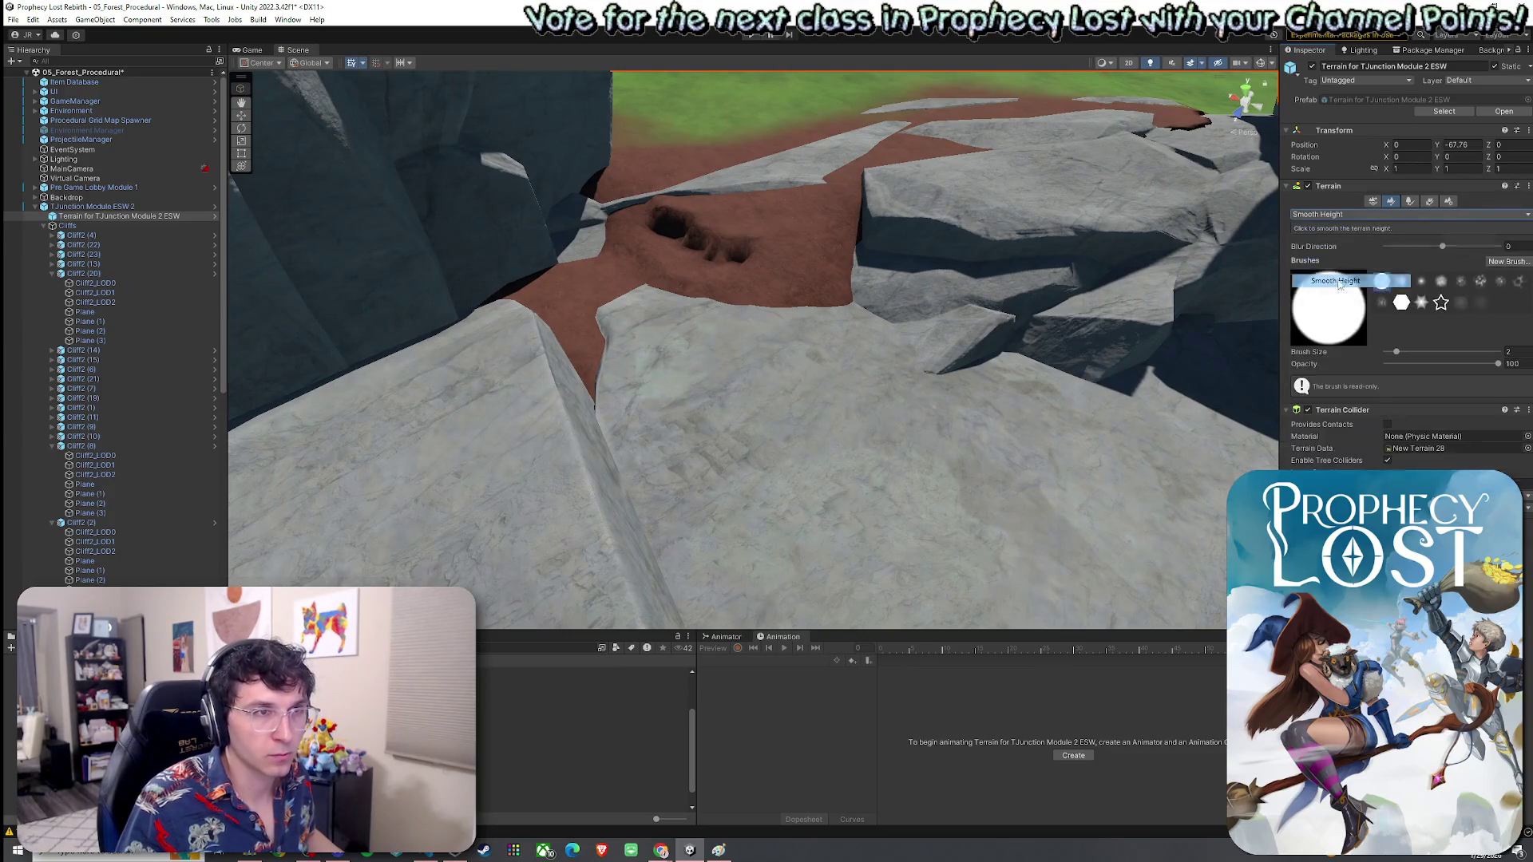
mouse_move(790, 240)
left_mouse_down()
mouse_move(637, 230)
mouse_move(702, 216)
mouse_move(838, 227)
mouse_move(631, 356)
mouse_move(925, 258)
mouse_move(1119, 217)
left_mouse_up()
mouse_move(955, 258)
left_mouse_down()
mouse_move(873, 233)
mouse_move(958, 181)
mouse_move(1209, 217)
mouse_move(1049, 181)
mouse_move(505, 231)
mouse_move(606, 284)
left_mouse_up()
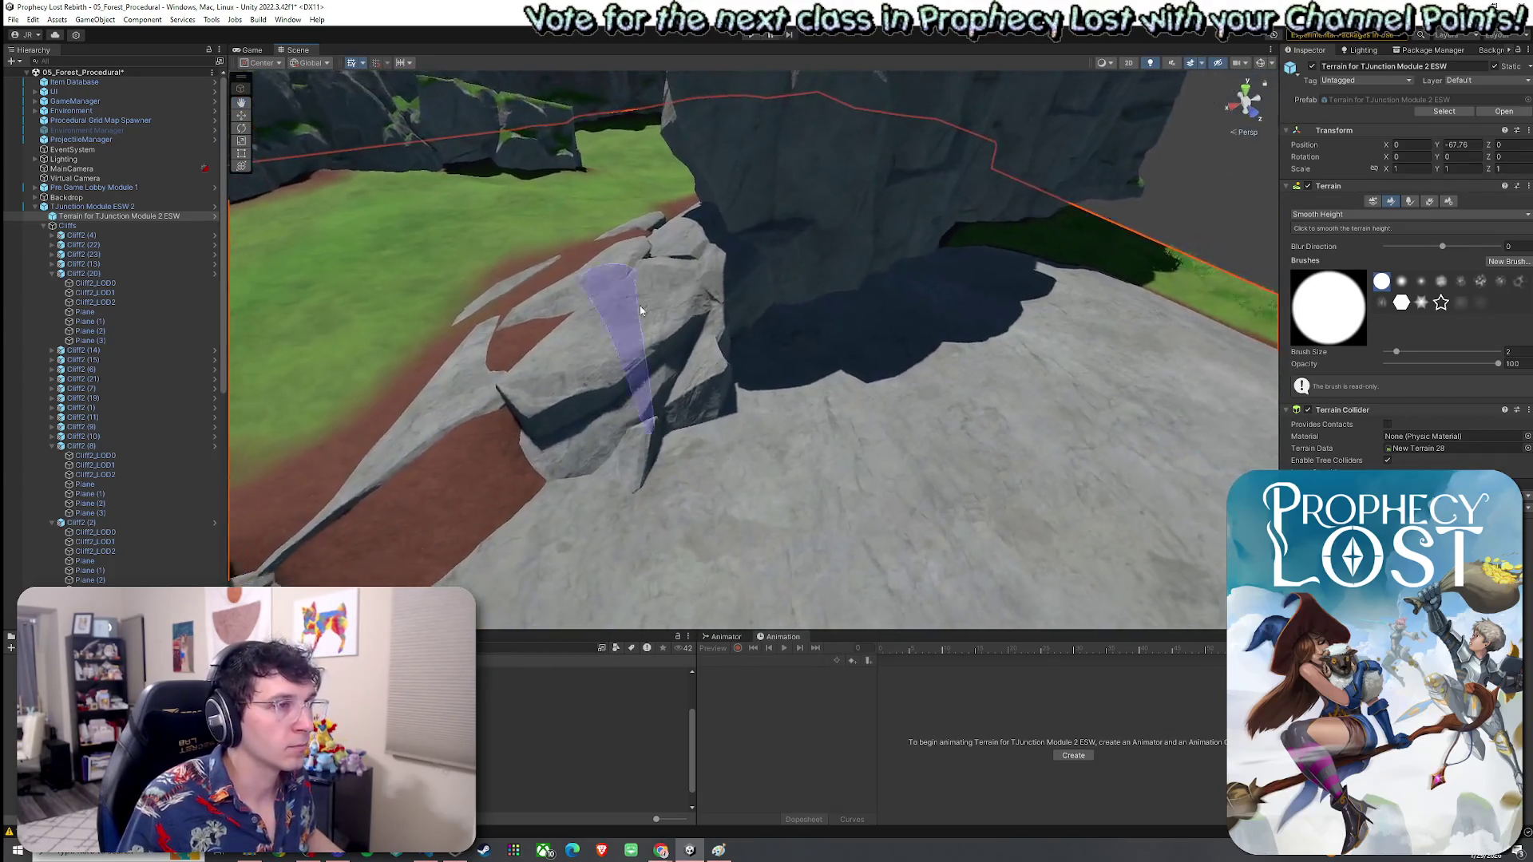
left_click(499, 578)
Step: Duplicate the Cliff2 rock and move the copy toward the gap
left_click(809, 477)
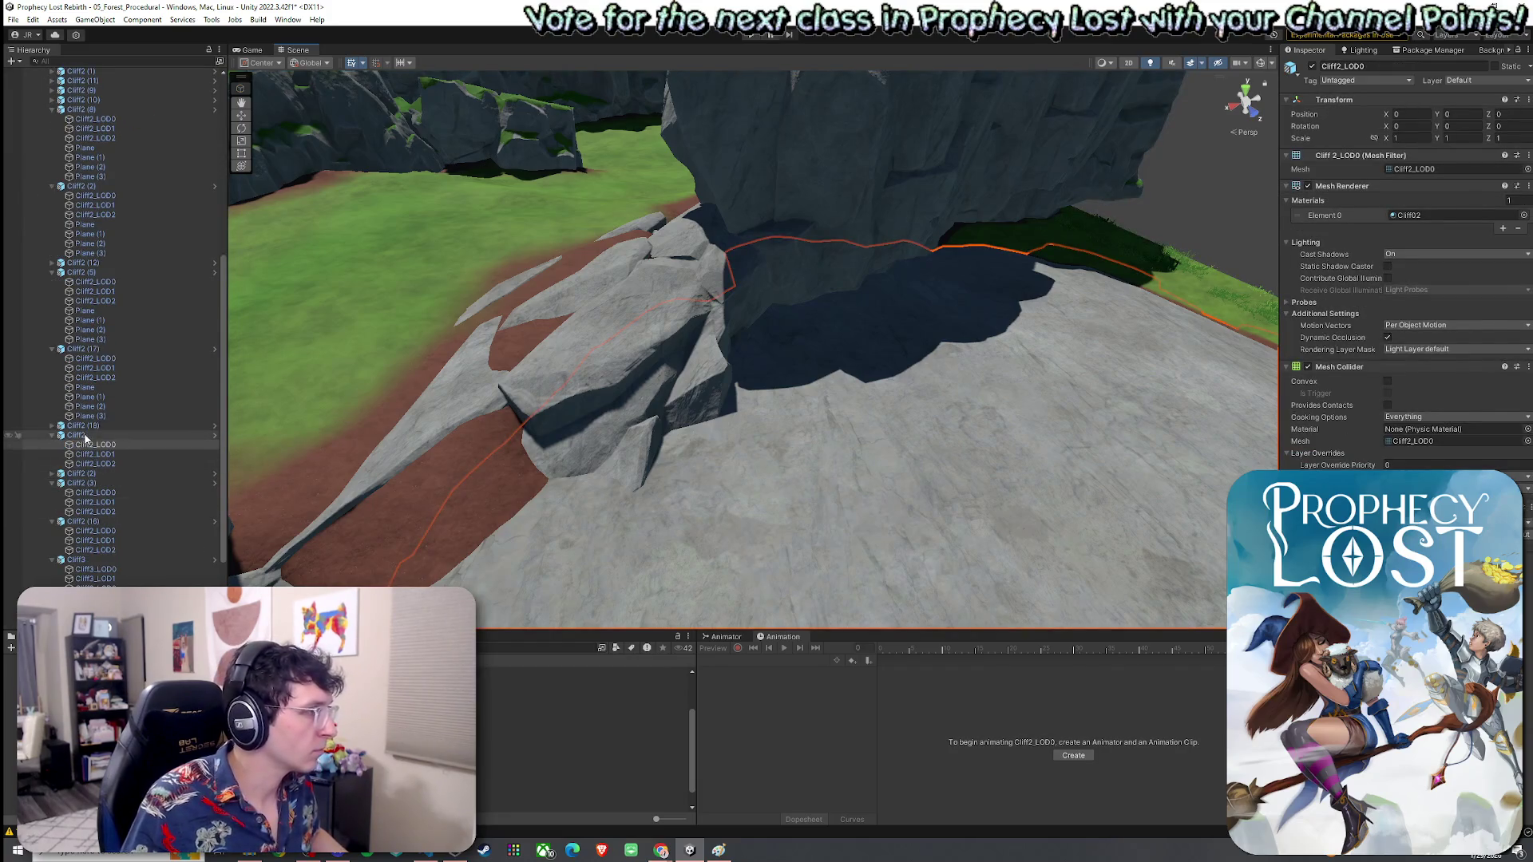
double_click(86, 439)
key("ctrl+d")
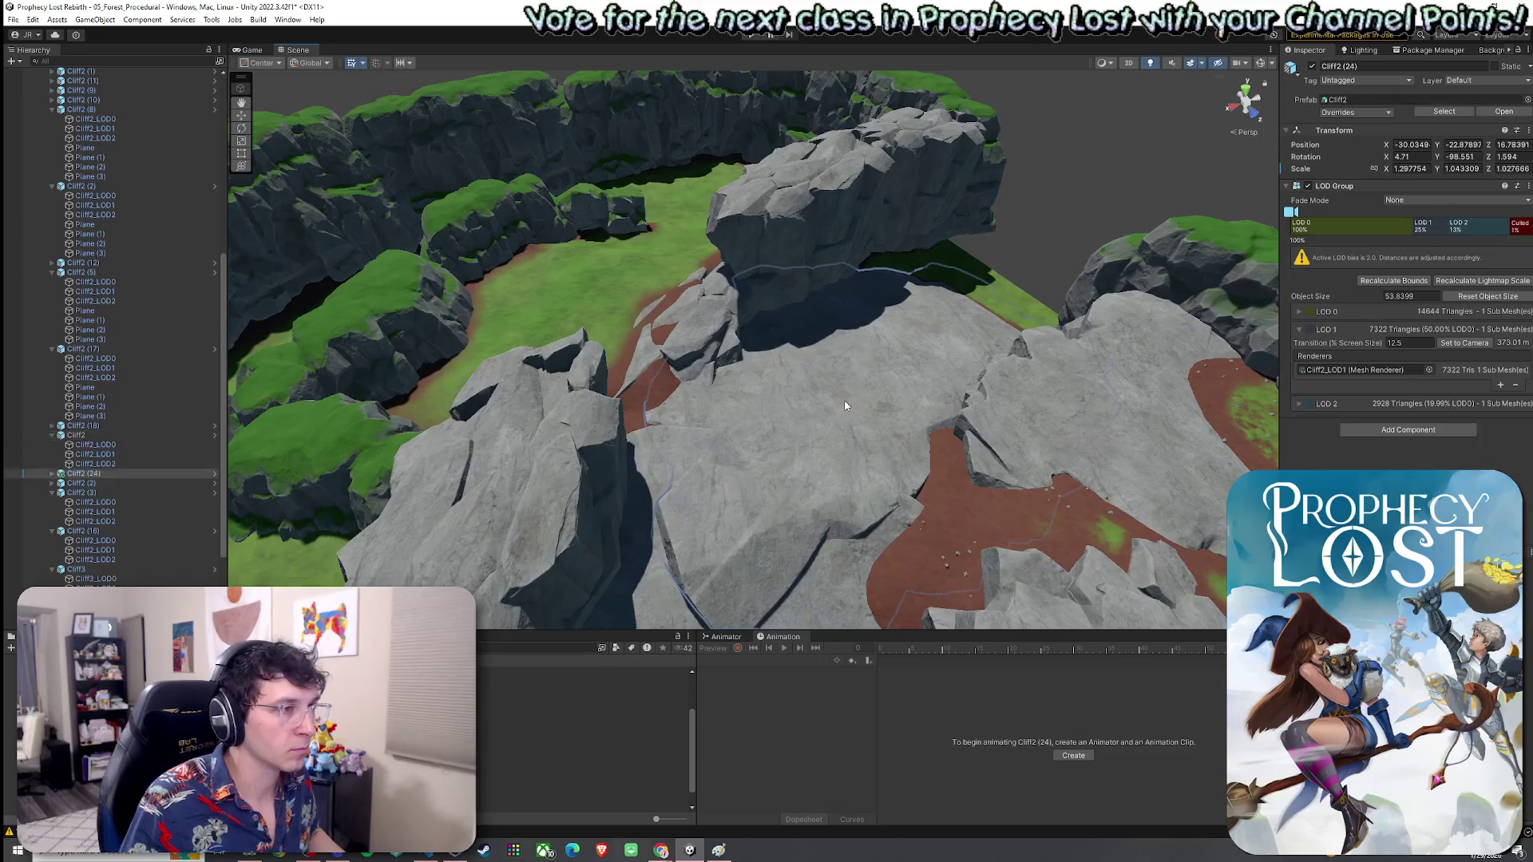
key("e")
mouse_move(867, 401)
left_mouse_down()
mouse_move(865, 357)
mouse_move(763, 397)
left_mouse_up()
Step: Rotate and tilt Cliff2 (24) to a new angle beside the cliff
key("r")
key("e")
key("r")
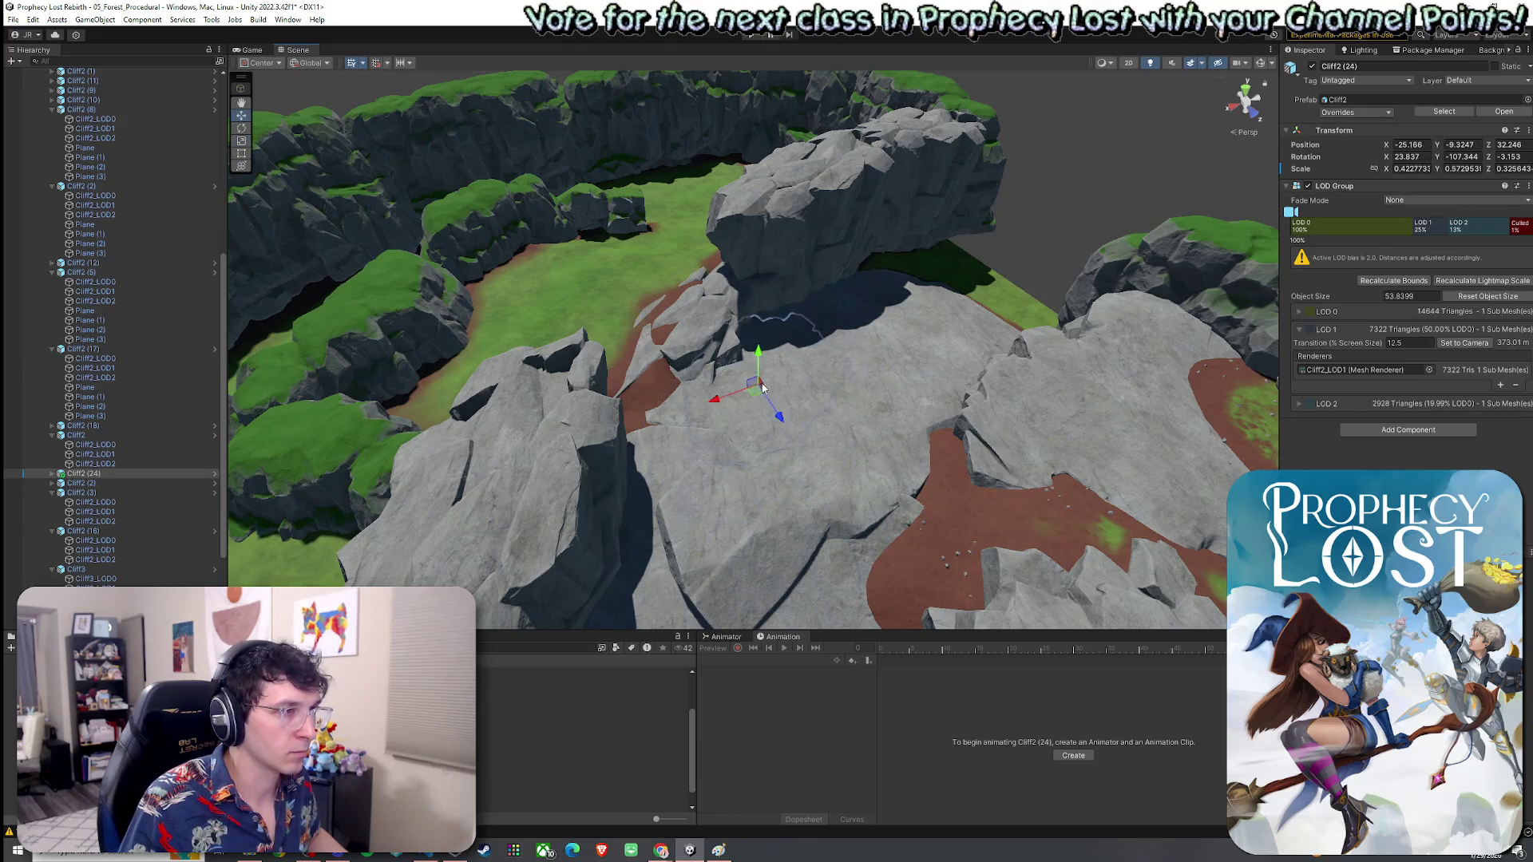
key("e")
mouse_move(729, 371)
left_mouse_down()
mouse_move(736, 414)
mouse_move(786, 416)
left_mouse_up()
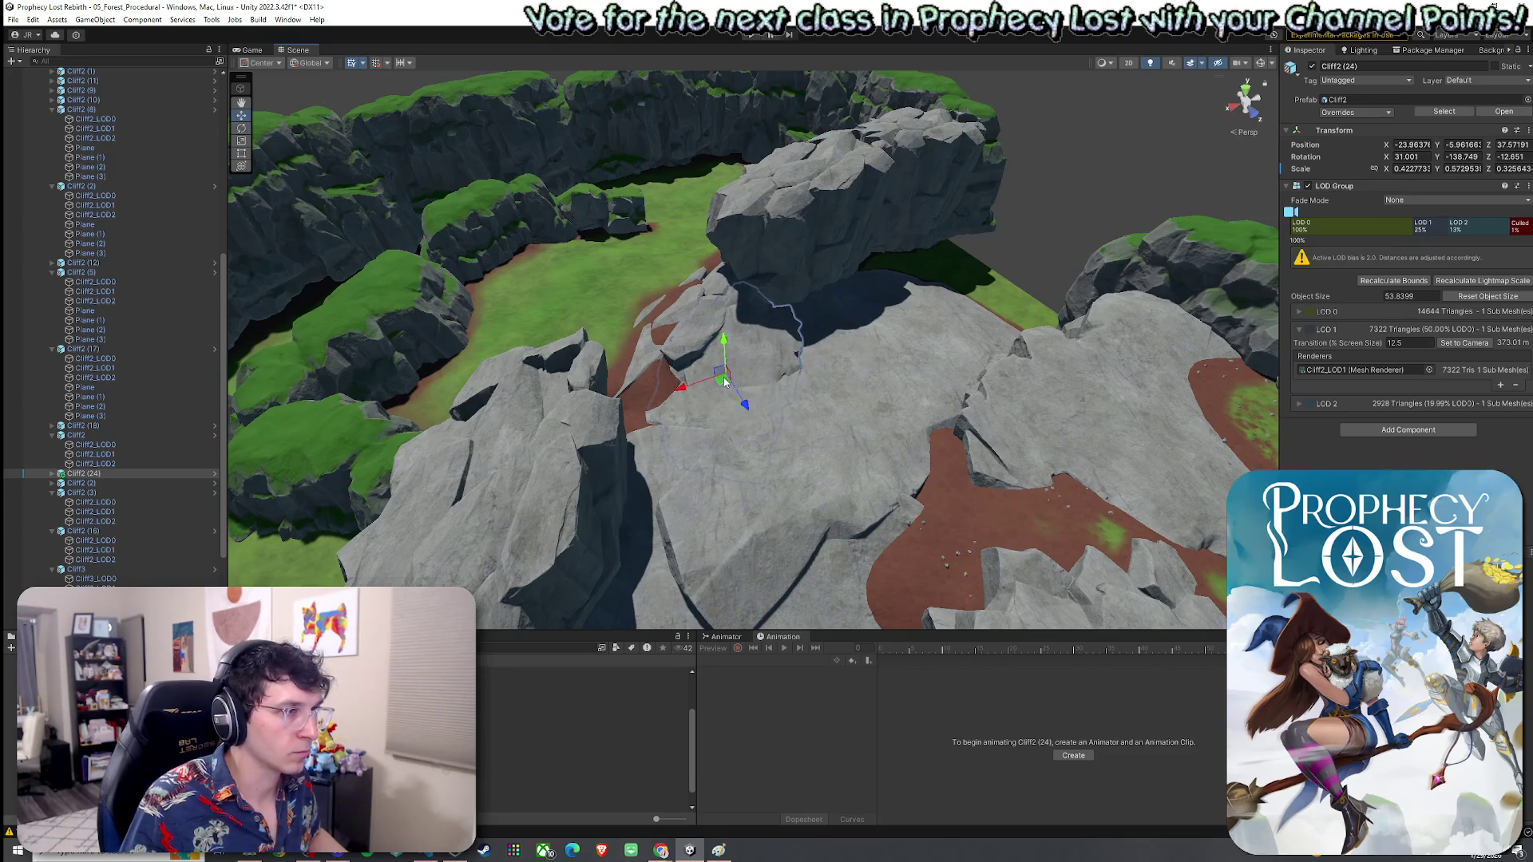
key("e")
mouse_move(734, 364)
left_mouse_down()
mouse_move(740, 352)
mouse_move(736, 363)
left_mouse_up()
Step: Slide Cliff2 (24) along the ground and settle its rotation near 23.5, -126.1, 0.8
key("w")
key("e")
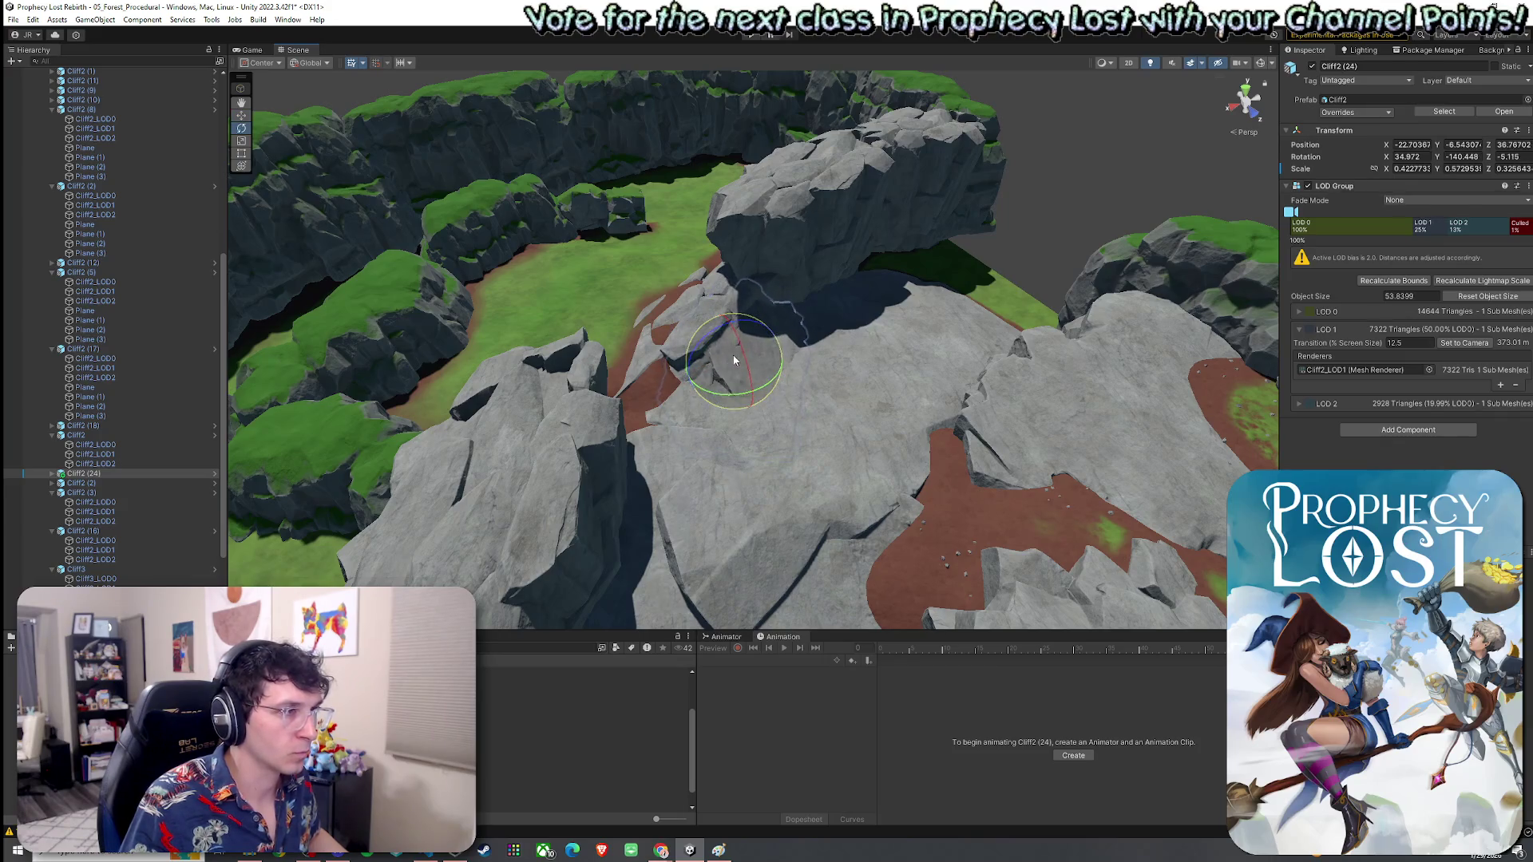
key("w")
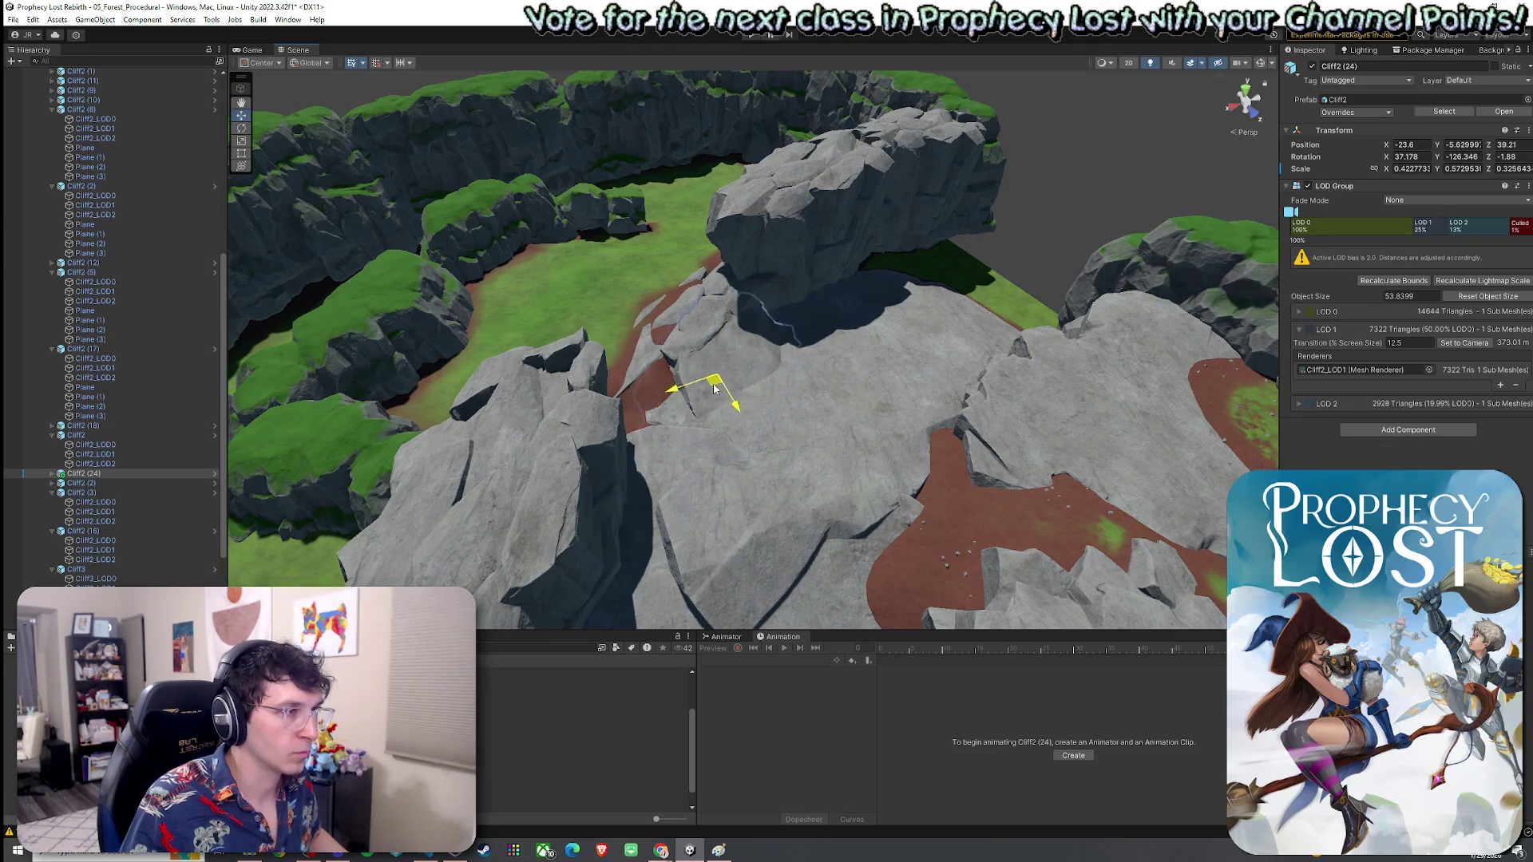
left_click_drag(725, 382, 729, 377)
scroll(607, 352, "up", 5)
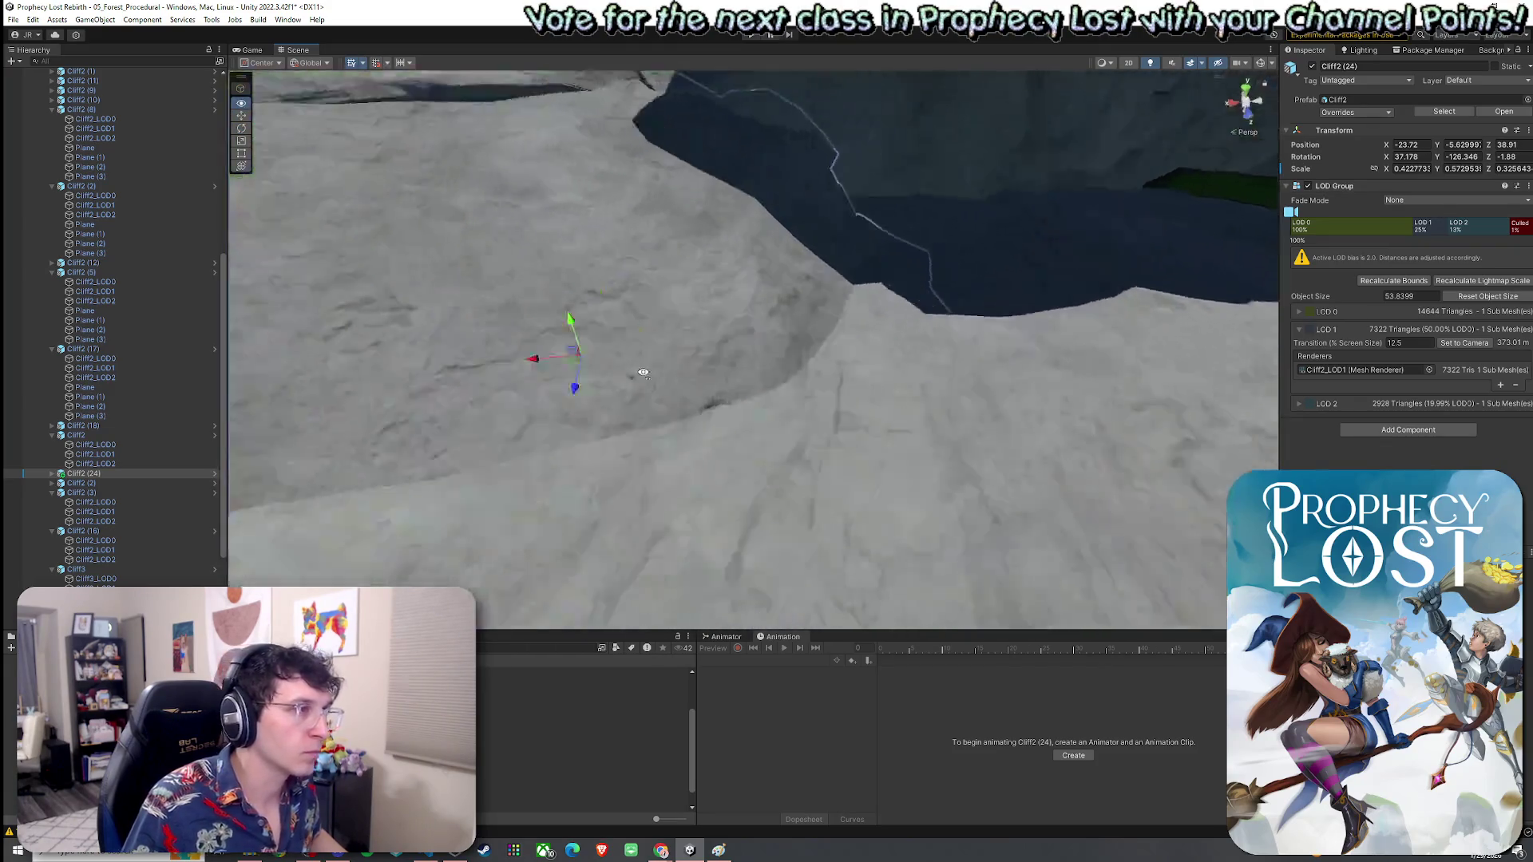
mouse_move(509, 328)
left_mouse_down()
mouse_move(559, 344)
mouse_move(607, 399)
mouse_move(666, 414)
mouse_move(878, 401)
mouse_move(849, 388)
mouse_move(832, 422)
mouse_move(878, 420)
mouse_move(891, 449)
mouse_move(890, 403)
mouse_move(878, 420)
mouse_move(661, 354)
mouse_move(546, 466)
mouse_move(920, 342)
mouse_move(692, 385)
left_mouse_up()
key("e")
key("r")
left_click(869, 406)
left_click(879, 396)
key("w")
key("e")
key("e")
Step: Select the Terrain with Set Height (about -50.76) and view the holey brown patch between rocks
left_click(947, 396)
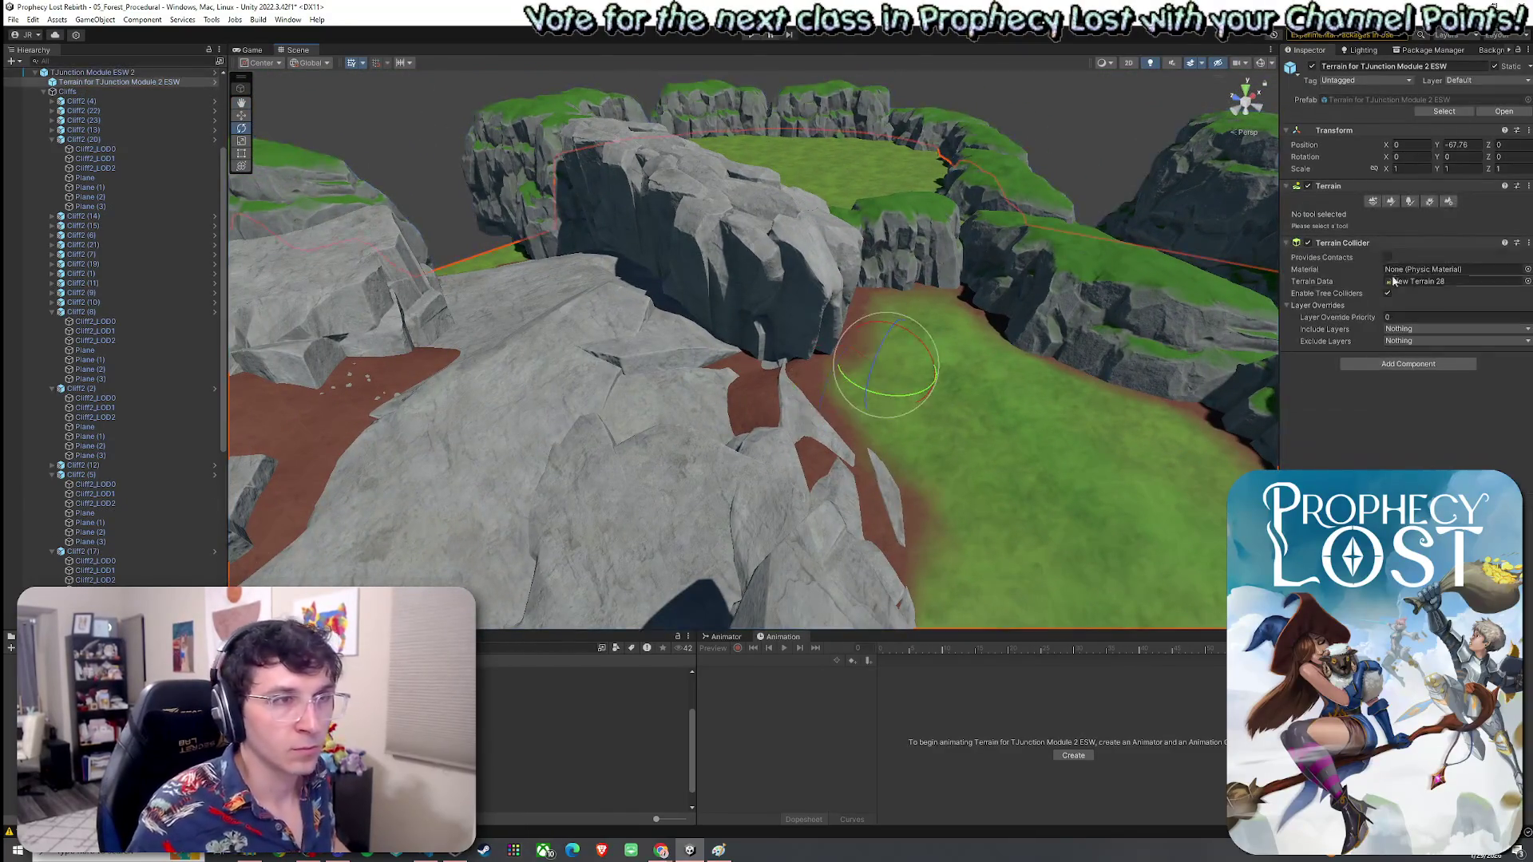
left_click(1393, 206)
left_click(1366, 215)
left_click(1327, 254)
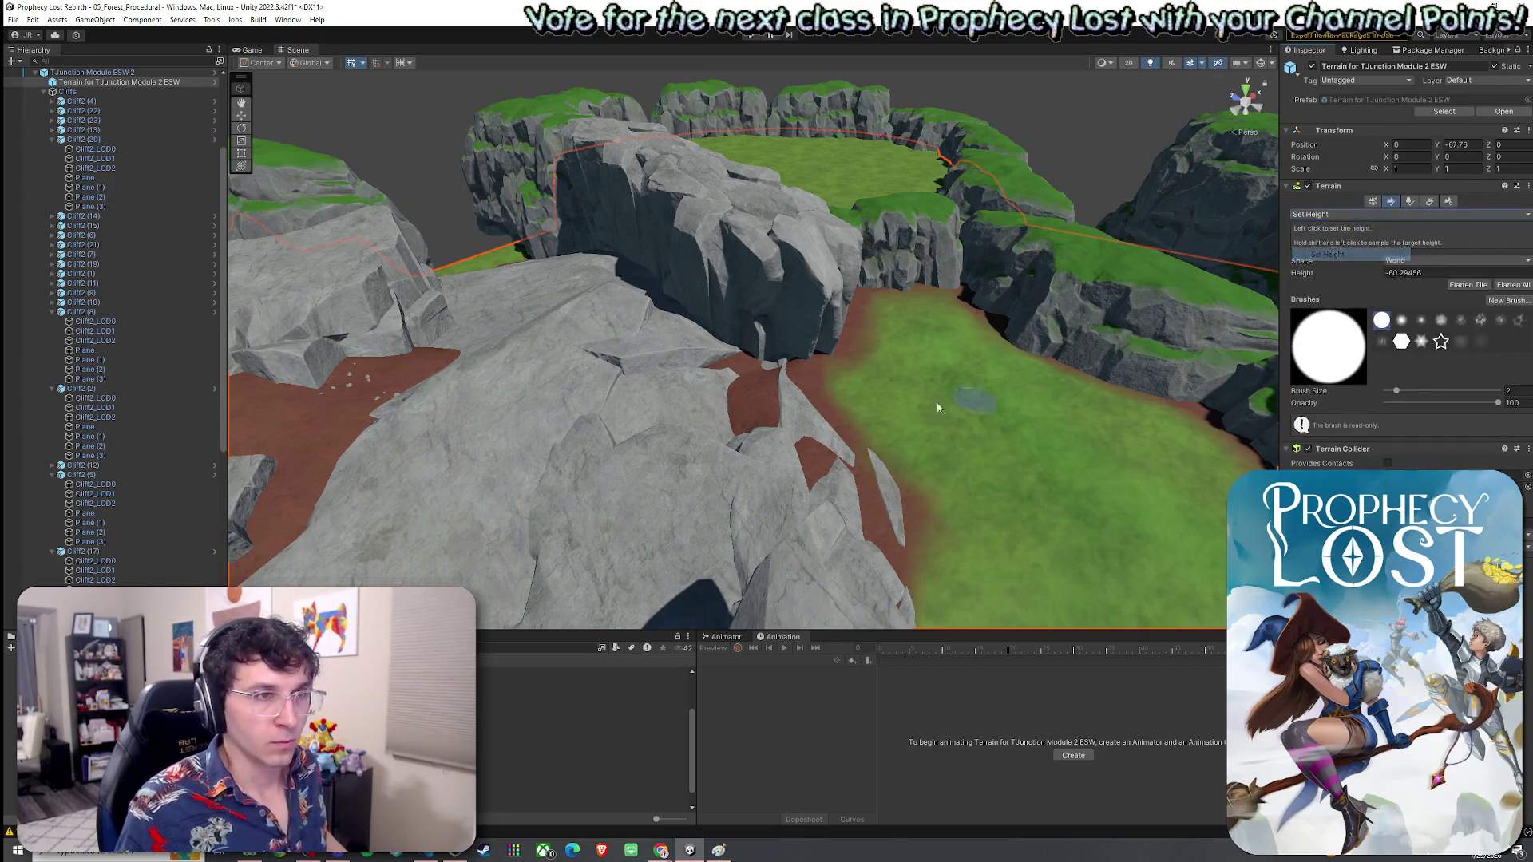
scroll(681, 409, "up", 5)
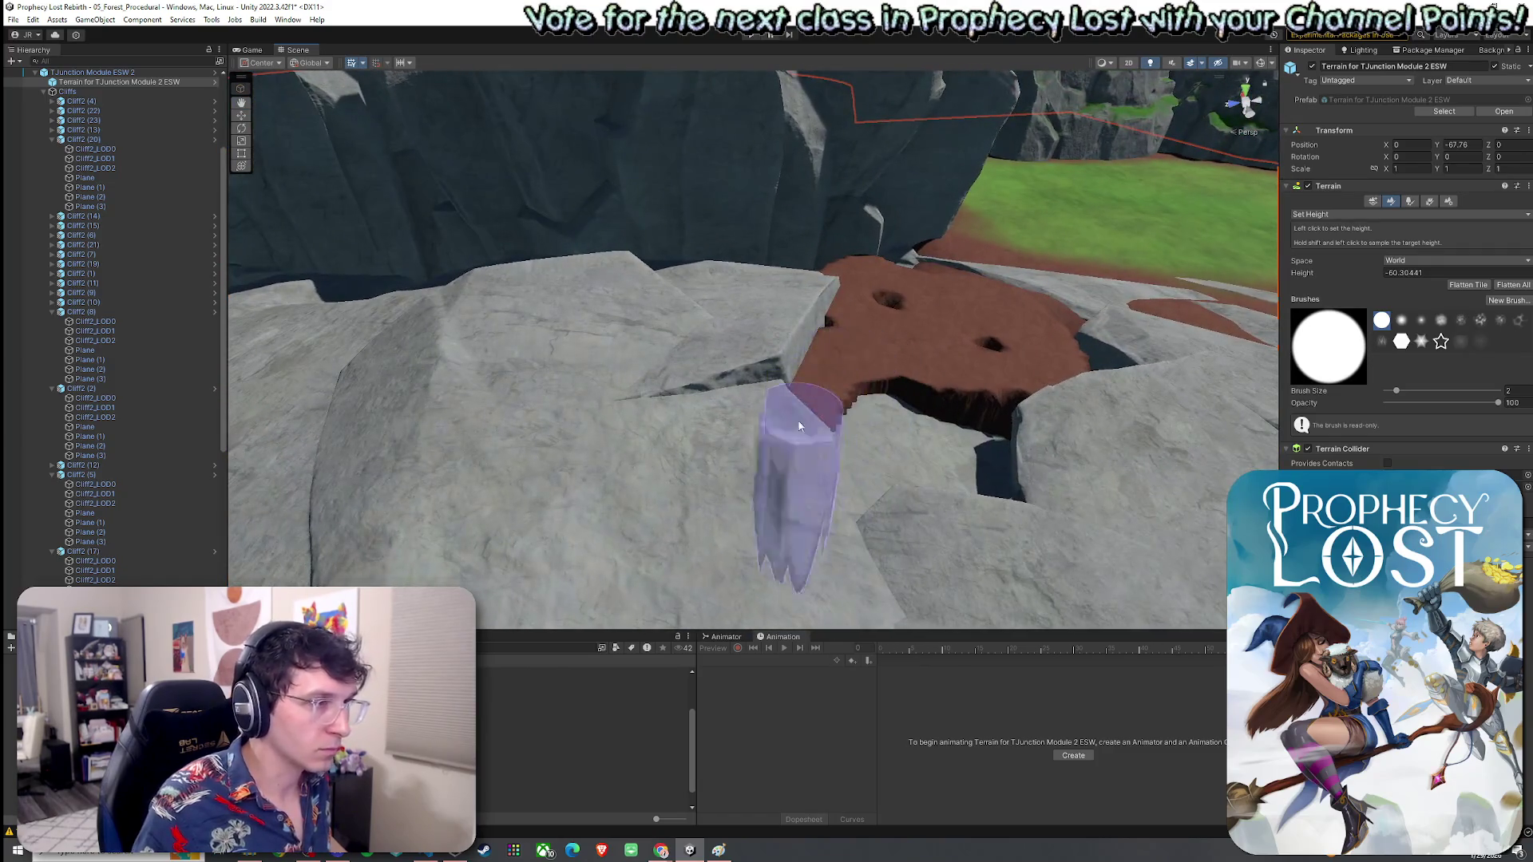
left_click_drag(855, 445, 897, 428)
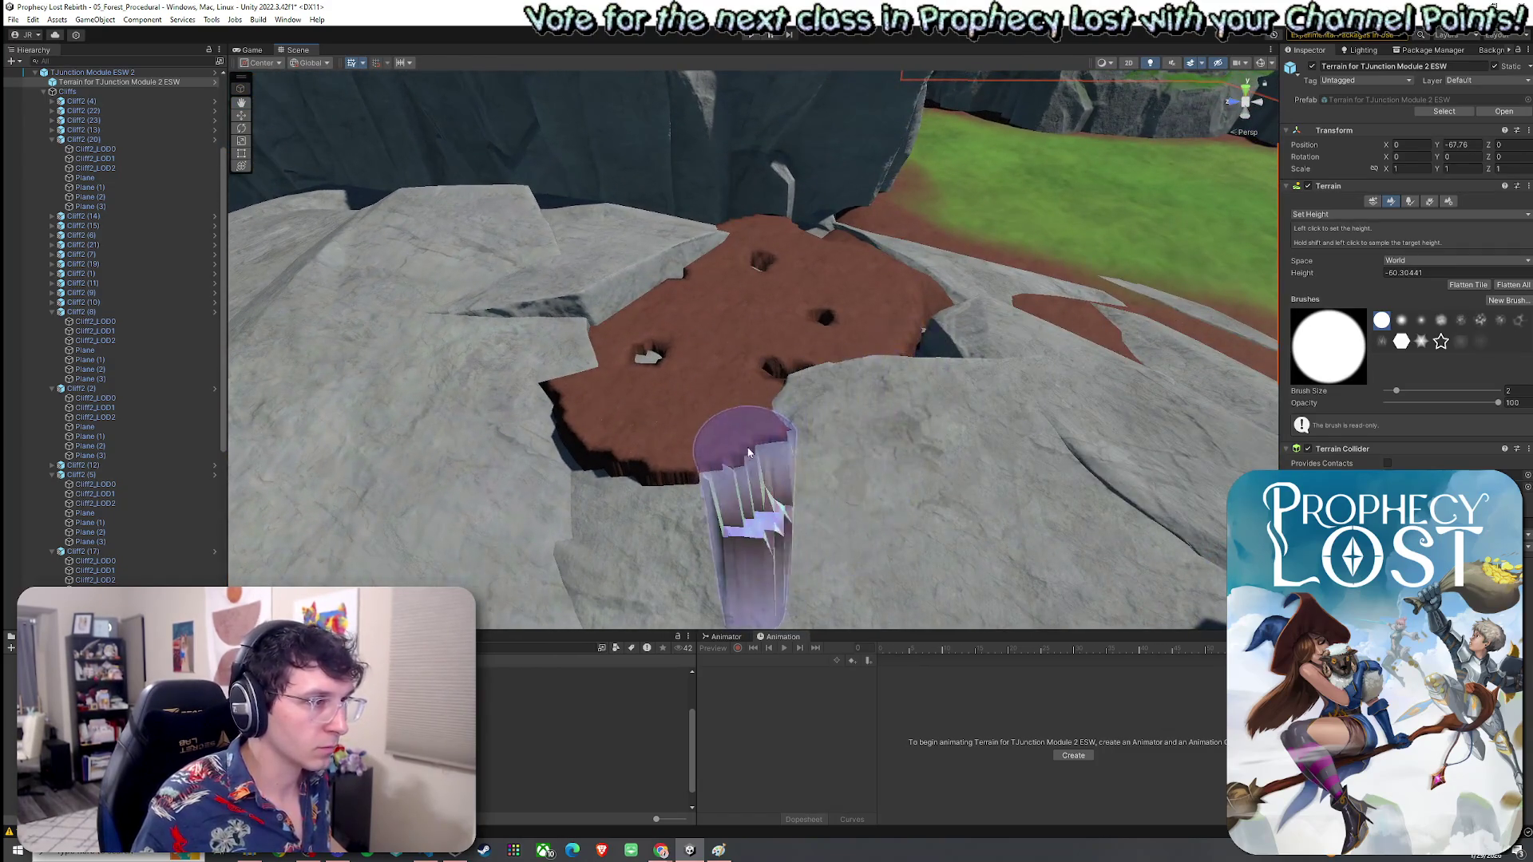
mouse_move(669, 486)
left_mouse_down()
mouse_move(707, 498)
mouse_move(828, 453)
left_mouse_up()
left_click(1330, 214)
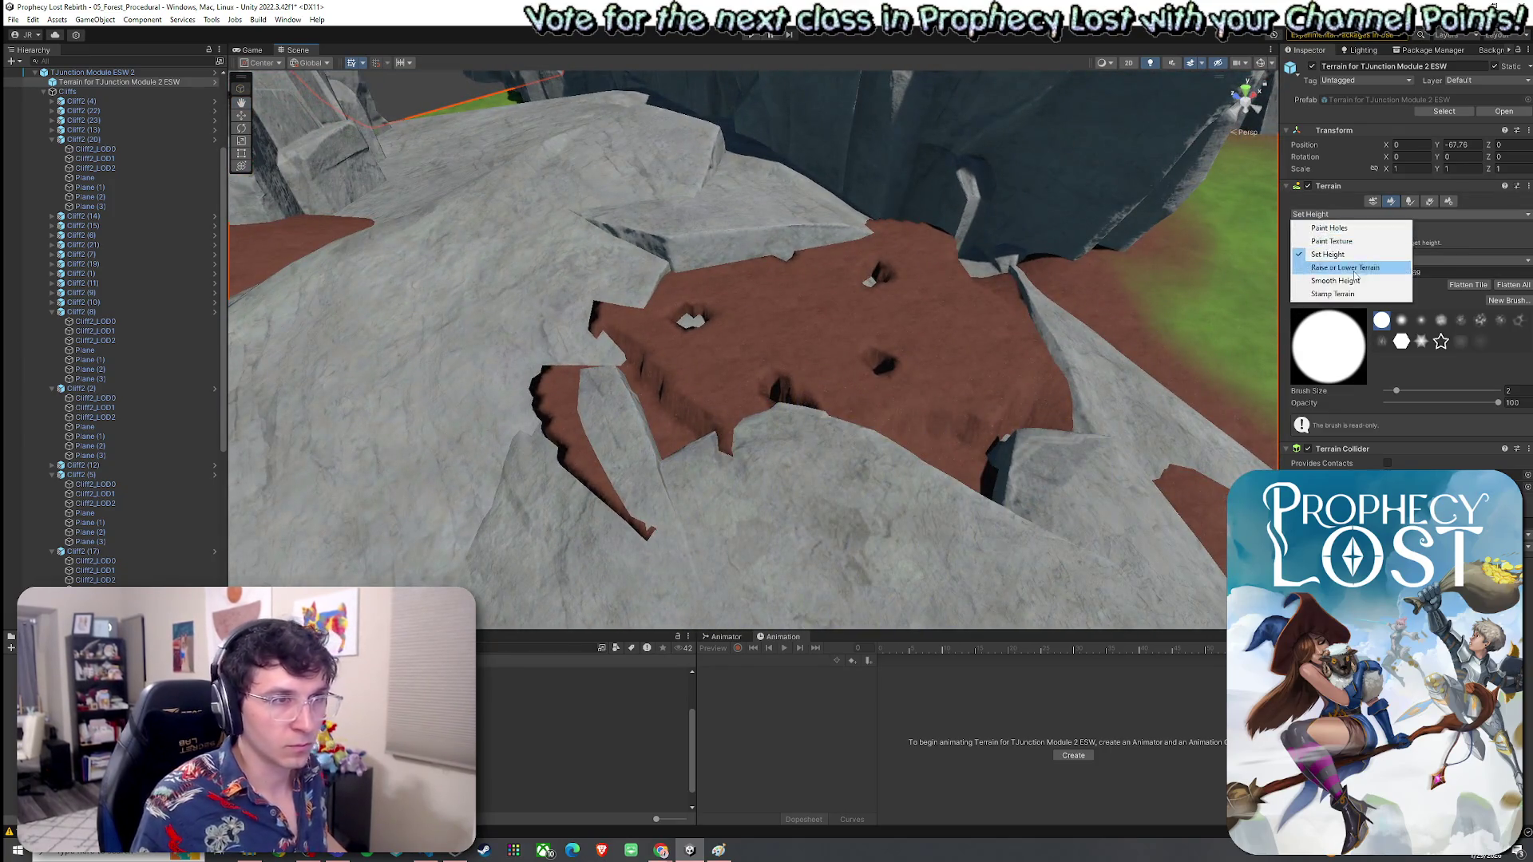
Step: Smooth the holes and jagged edges out of the brown dirt patch
left_click(1355, 280)
mouse_move(862, 347)
left_mouse_down()
mouse_move(822, 263)
mouse_move(912, 231)
mouse_move(577, 360)
left_mouse_up()
mouse_move(601, 423)
left_mouse_down()
mouse_move(993, 467)
mouse_move(990, 319)
mouse_move(836, 373)
mouse_move(862, 407)
mouse_move(808, 338)
mouse_move(1027, 506)
mouse_move(1135, 453)
left_mouse_up()
left_click(1326, 214)
left_click(1326, 264)
mouse_move(861, 402)
left_mouse_down()
mouse_move(924, 444)
mouse_move(890, 424)
mouse_move(678, 439)
left_mouse_up()
mouse_move(502, 413)
left_mouse_down()
mouse_move(821, 419)
mouse_move(840, 431)
mouse_move(776, 474)
mouse_move(883, 490)
mouse_move(1038, 399)
left_mouse_up()
Step: Fill the remaining dark hole and smooth evenly across the whole patch
left_click(1410, 214)
left_click(1342, 278)
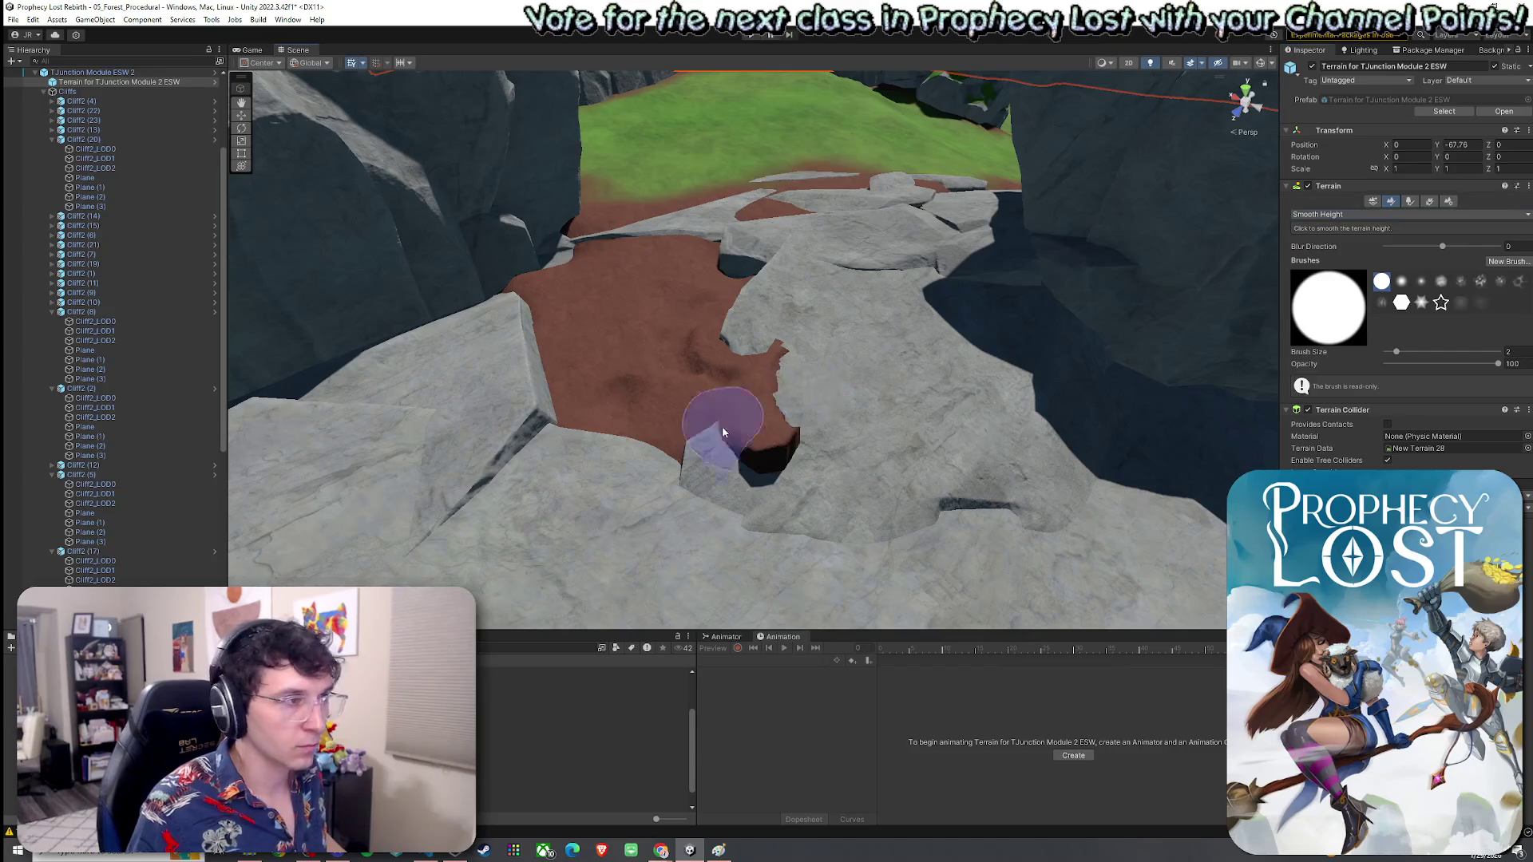
left_click_drag(722, 432, 791, 369)
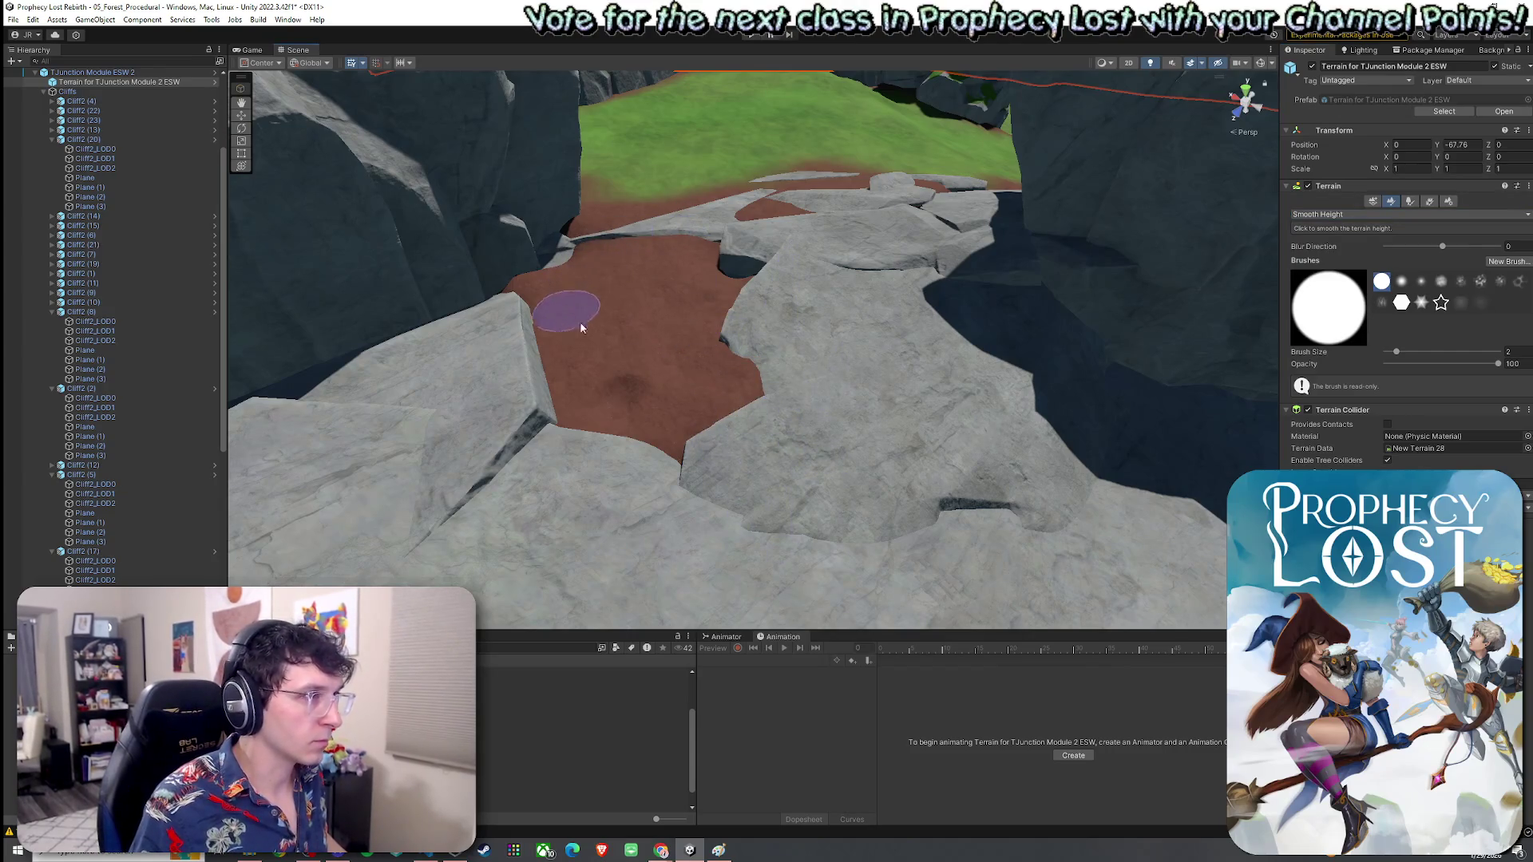
mouse_move(639, 379)
left_mouse_down()
mouse_move(730, 393)
mouse_move(798, 455)
mouse_move(904, 472)
left_mouse_up()
mouse_move(702, 332)
left_mouse_down()
mouse_move(682, 283)
mouse_move(620, 339)
mouse_move(863, 356)
mouse_move(1144, 415)
mouse_move(1464, 320)
mouse_move(822, 307)
mouse_move(883, 311)
mouse_move(913, 253)
mouse_move(835, 262)
mouse_move(875, 373)
mouse_move(898, 336)
left_mouse_up()
left_click_drag(845, 401, 778, 234)
left_click(784, 238)
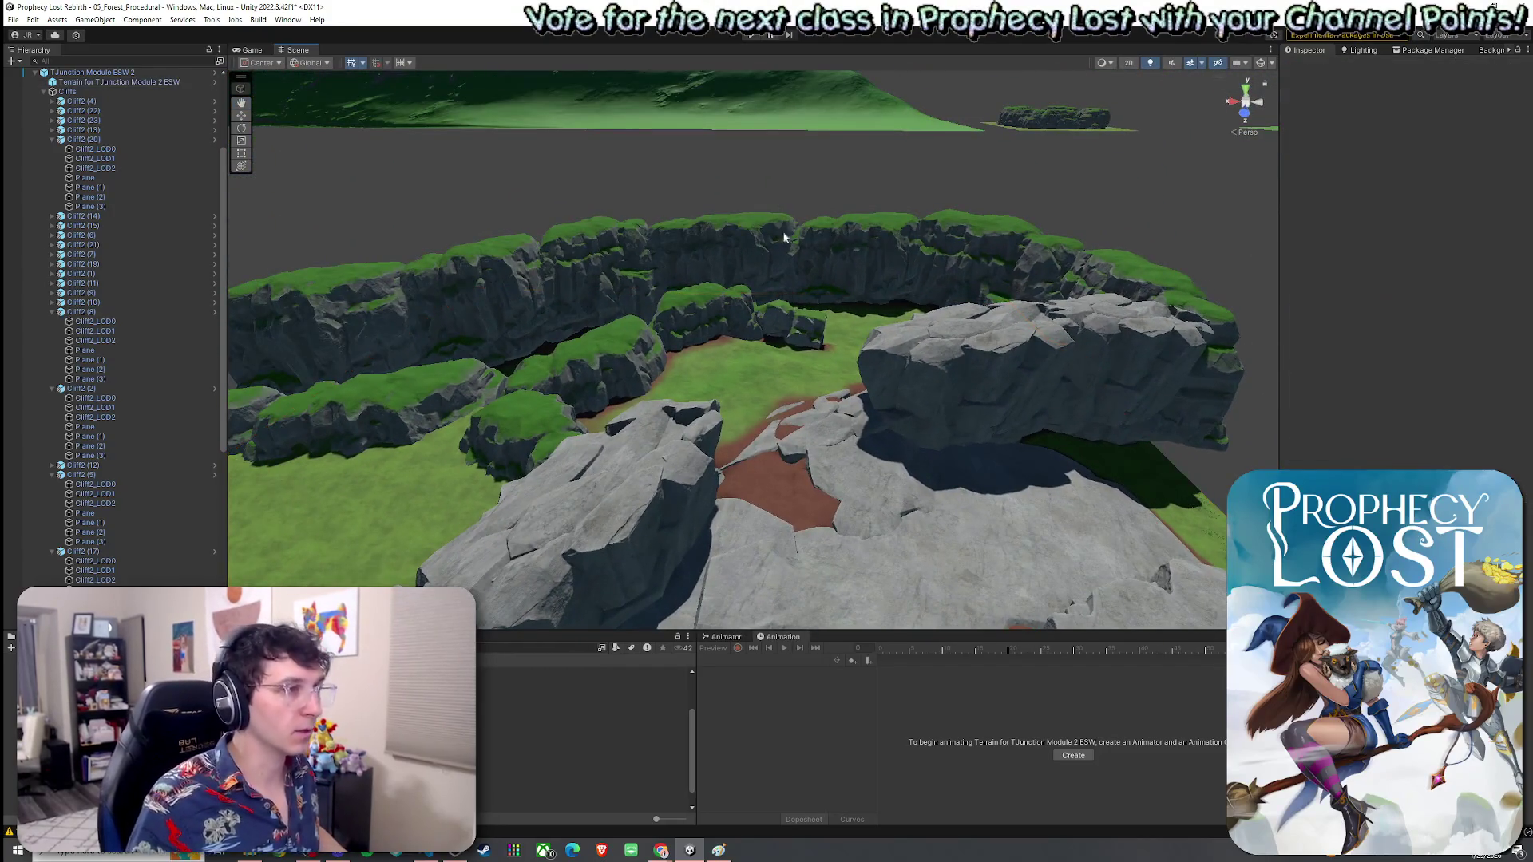
Step: Inspect the cliff rocks beside the dirt path, including Cliff3 (2), then reselect the Terrain on Set Height
left_click(797, 587)
key("f")
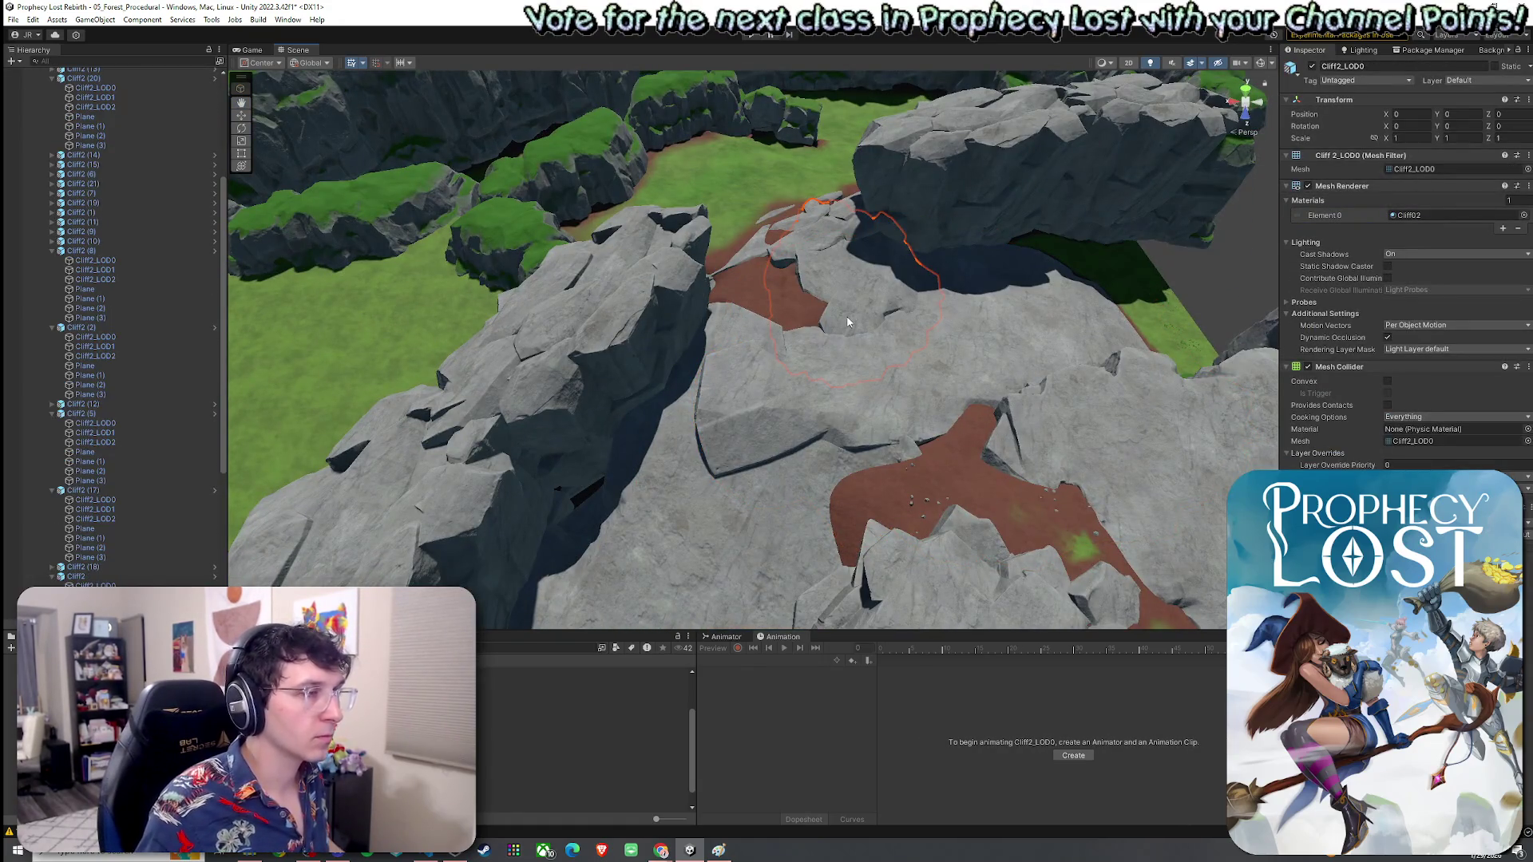
left_click(804, 242)
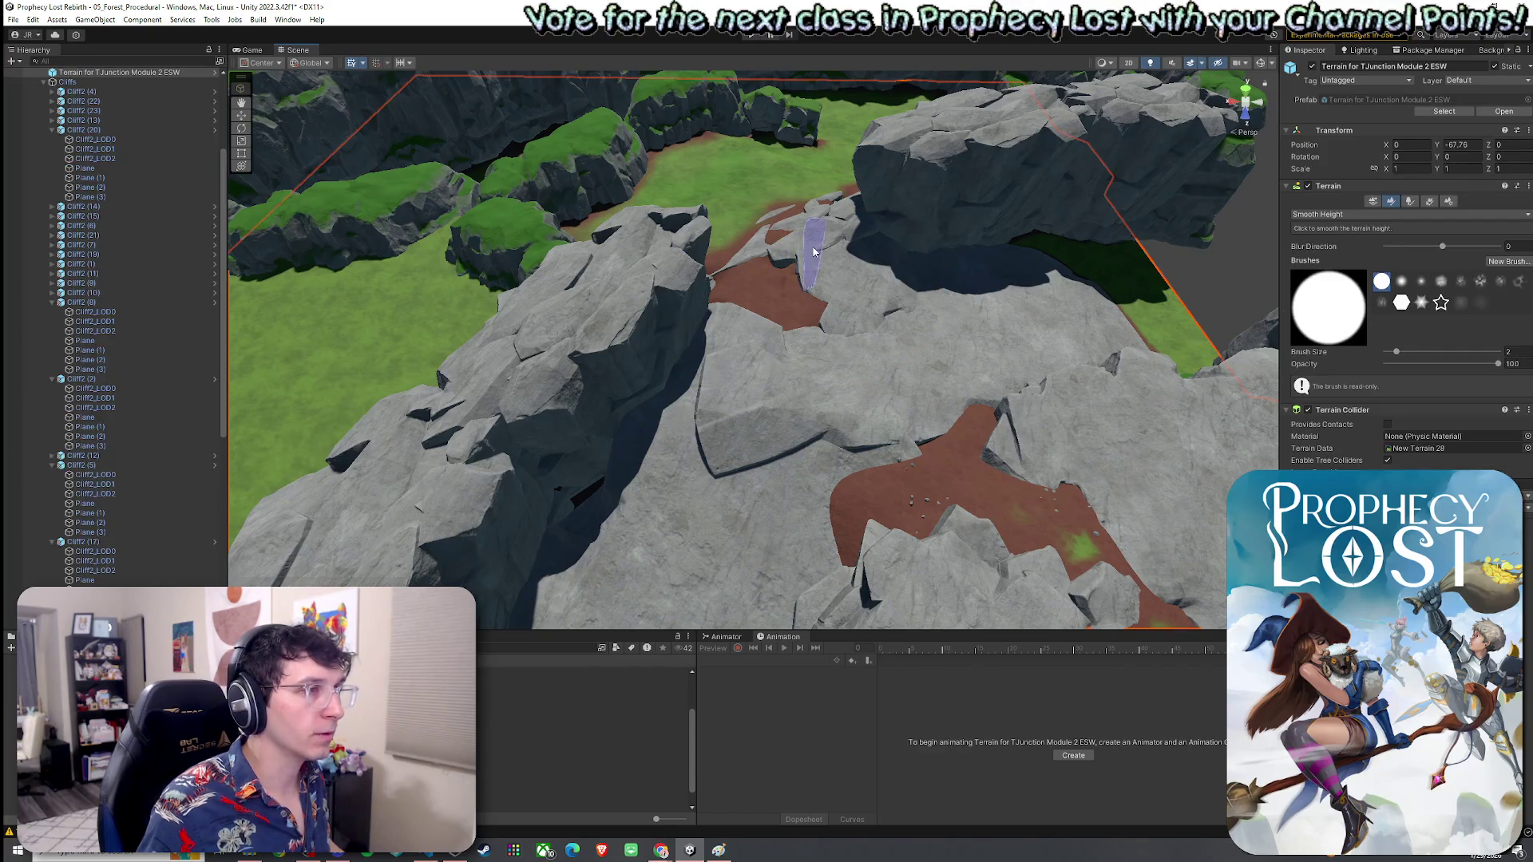
left_click(845, 241)
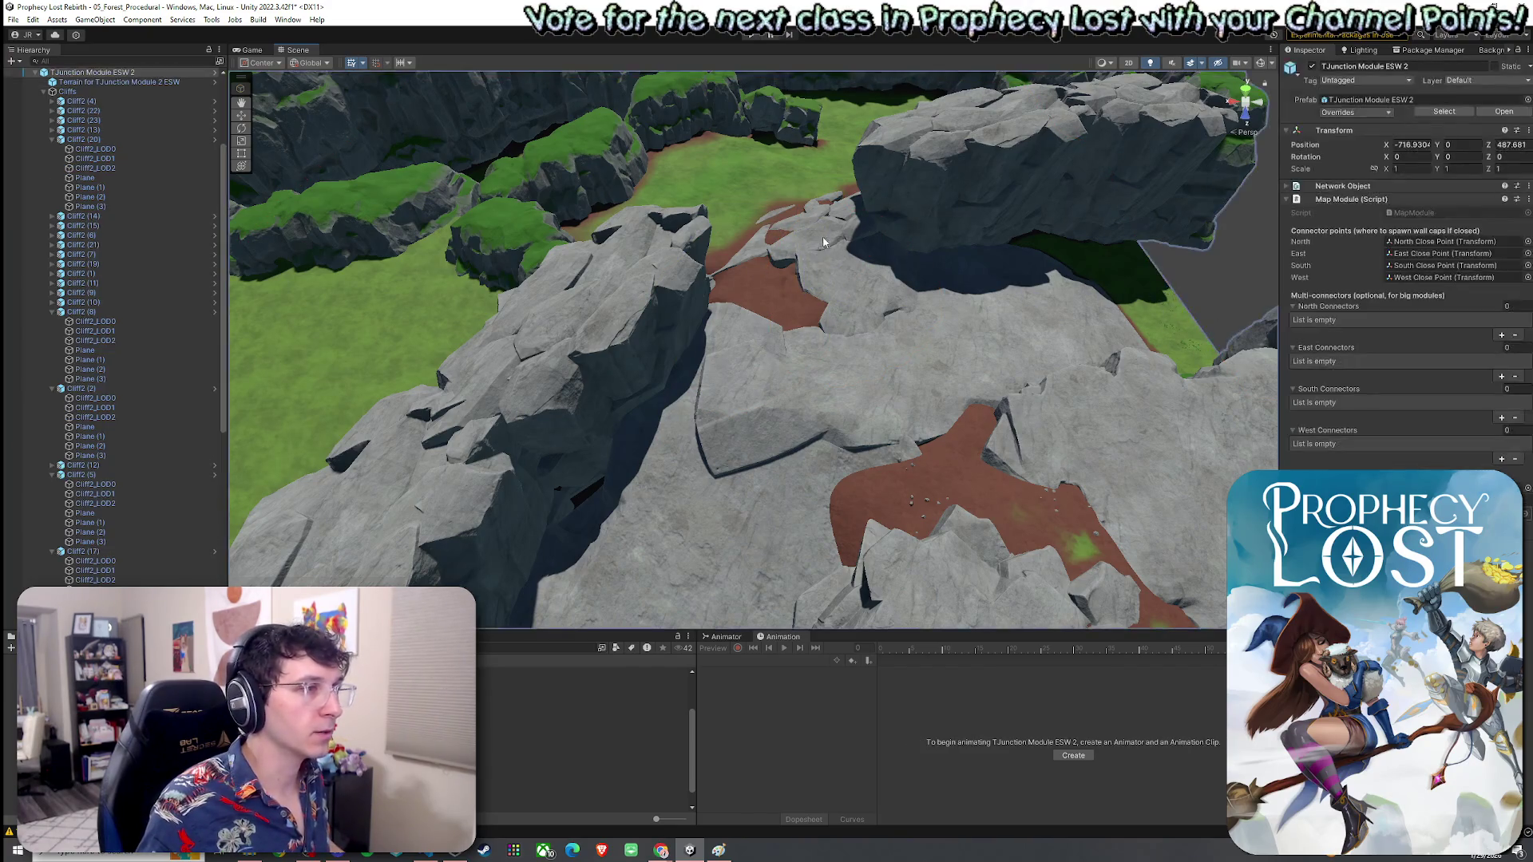
left_click(548, 520)
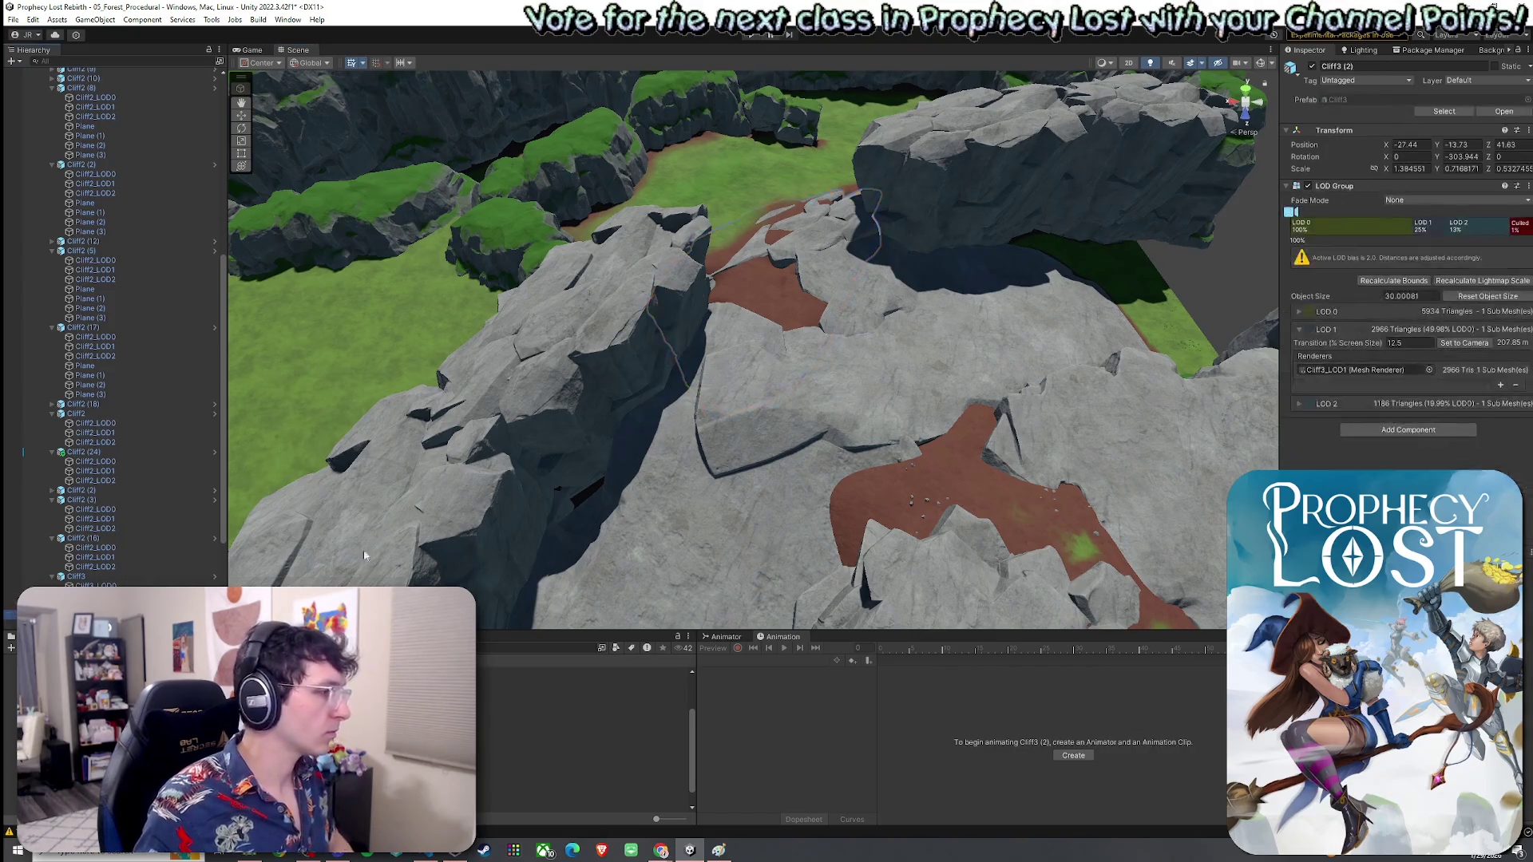
mouse_move(547, 520)
left_mouse_down()
mouse_move(823, 337)
mouse_move(791, 284)
mouse_move(647, 262)
left_mouse_up()
left_click(831, 247)
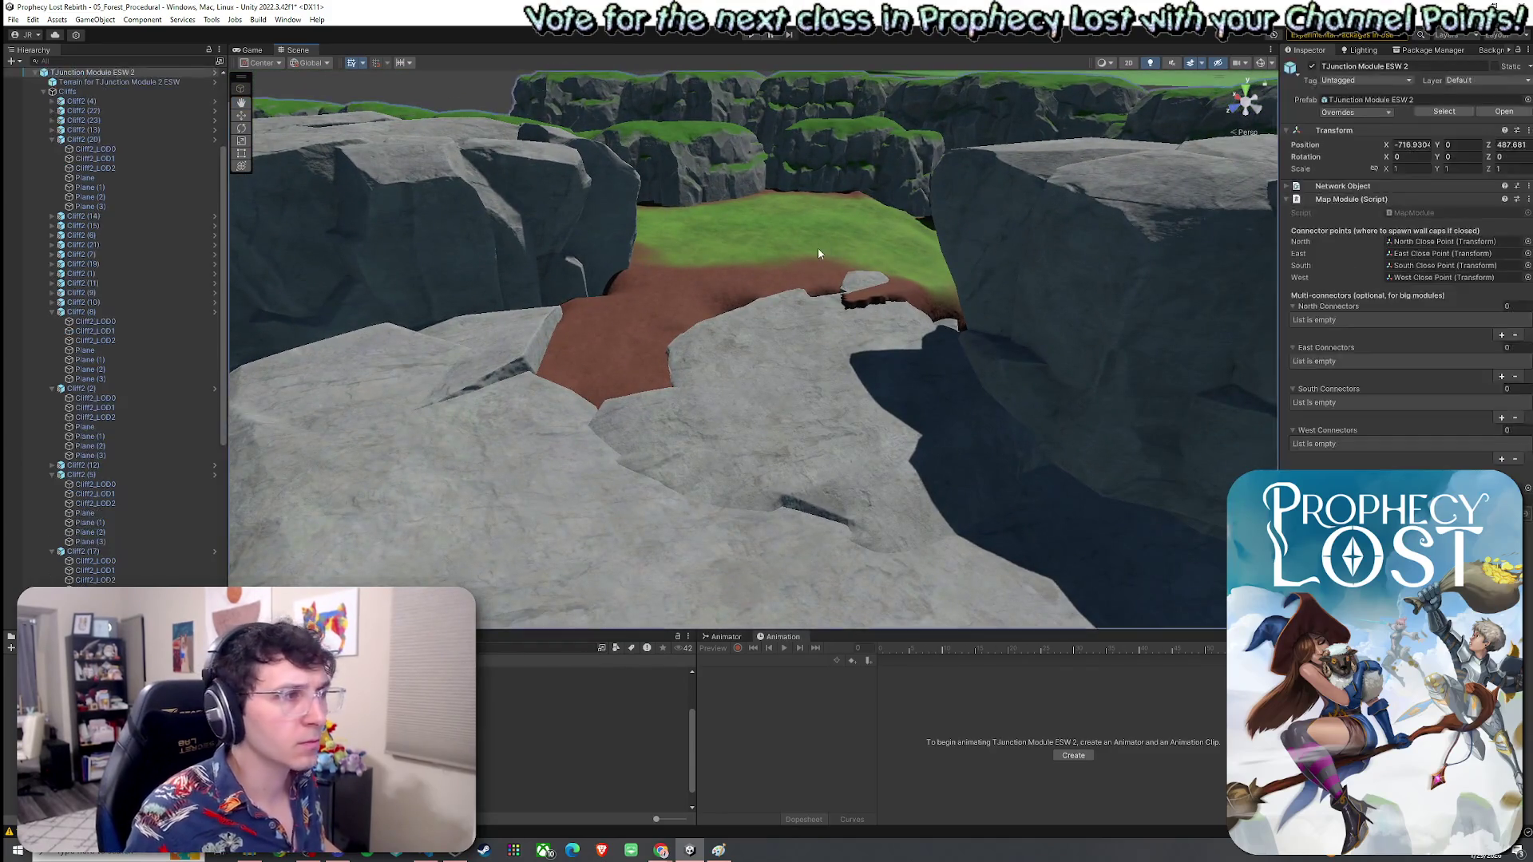
left_click(1358, 214)
left_click(1324, 254)
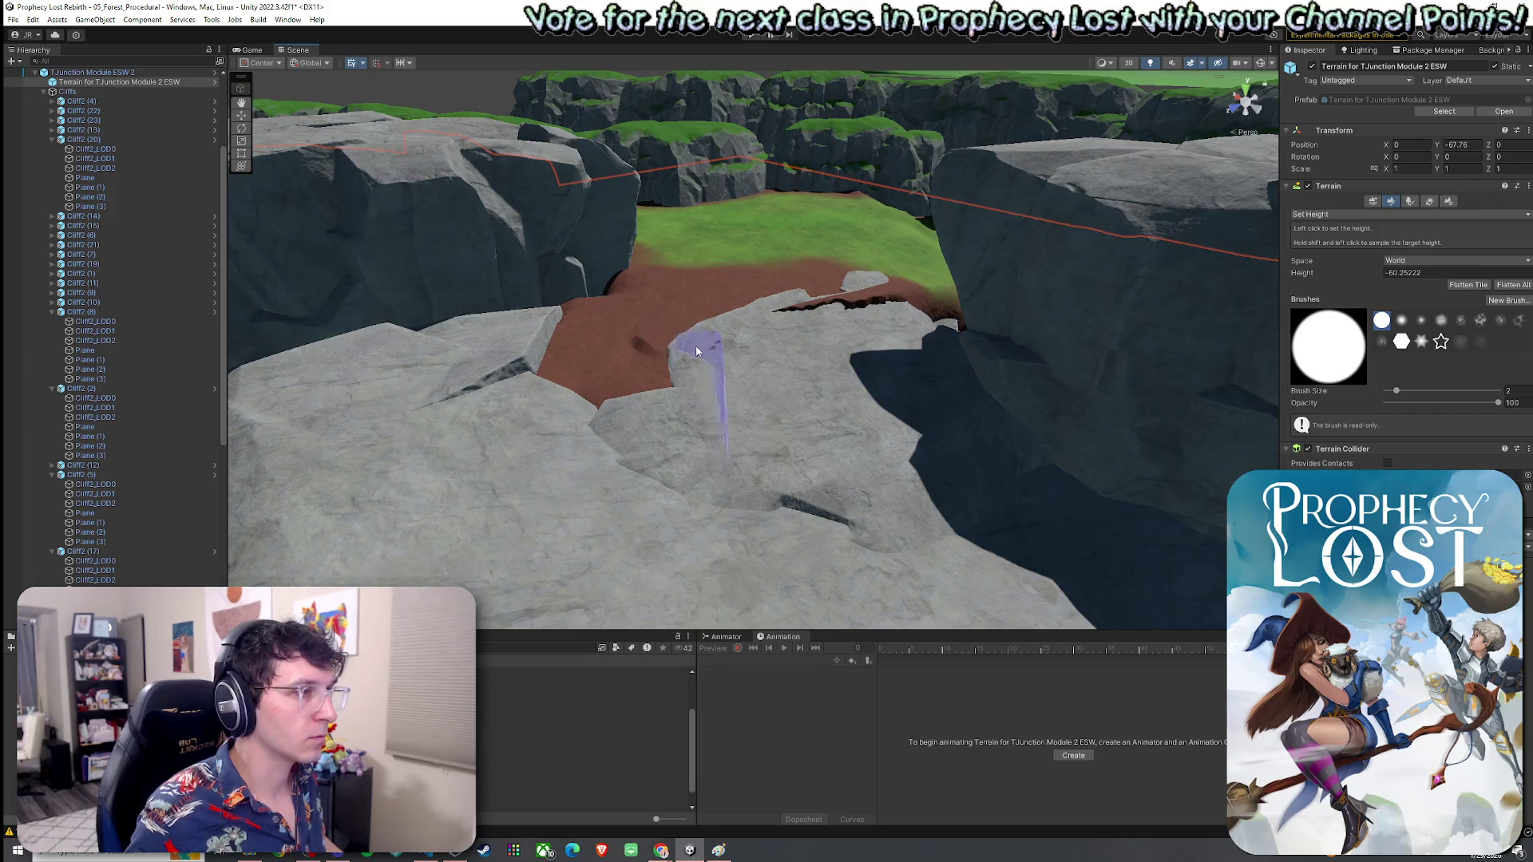
Step: Smooth out the terrain bump beside the rock with Smooth Height
left_click_drag(917, 343, 1045, 361)
left_click(1357, 214)
left_click(1337, 281)
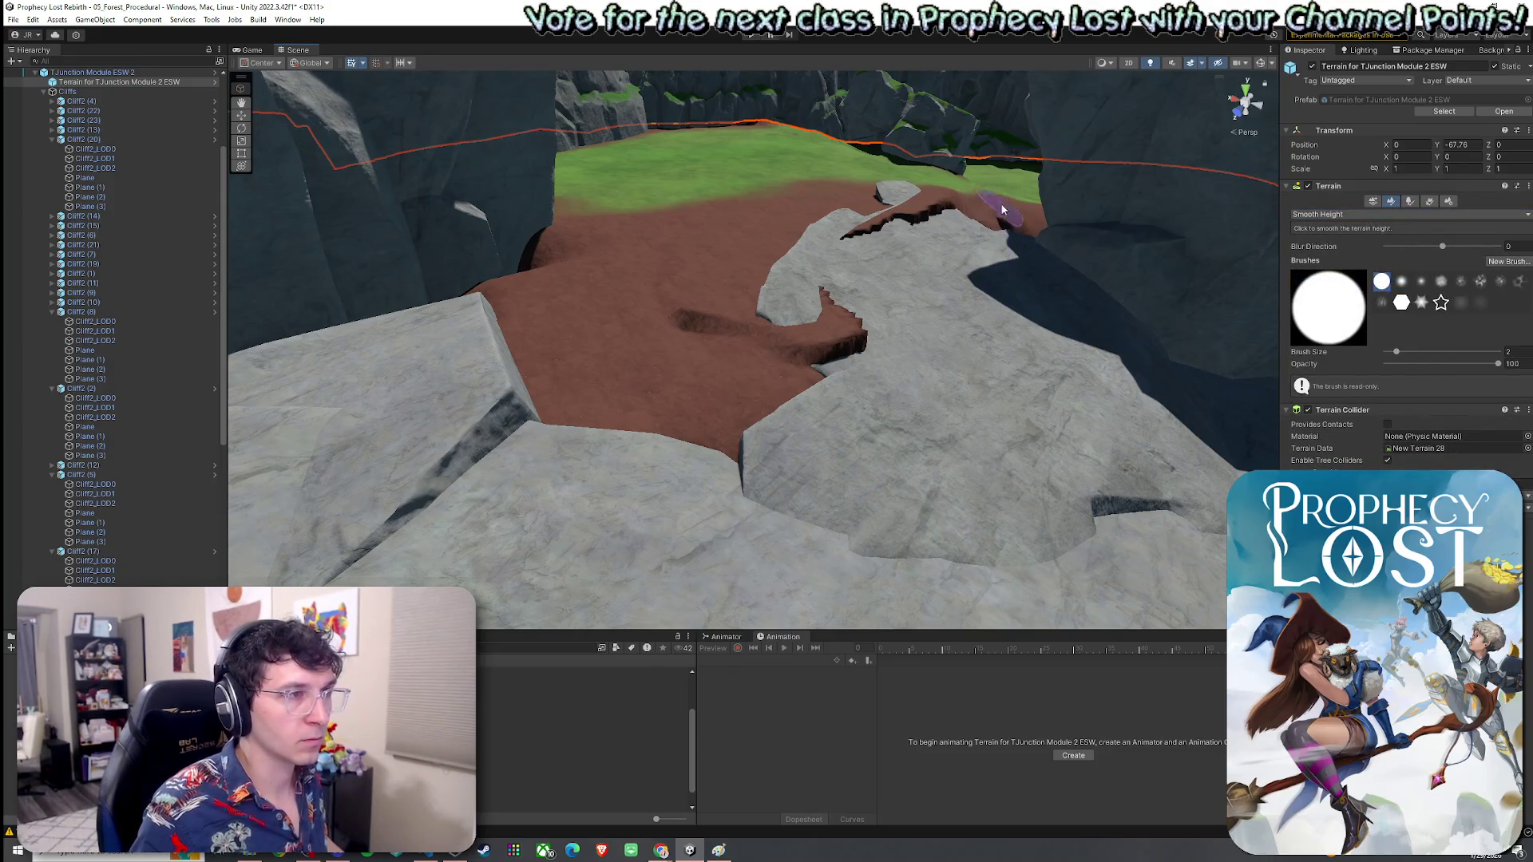
mouse_move(780, 360)
left_mouse_down()
mouse_move(799, 327)
mouse_move(896, 264)
mouse_move(896, 343)
left_mouse_up()
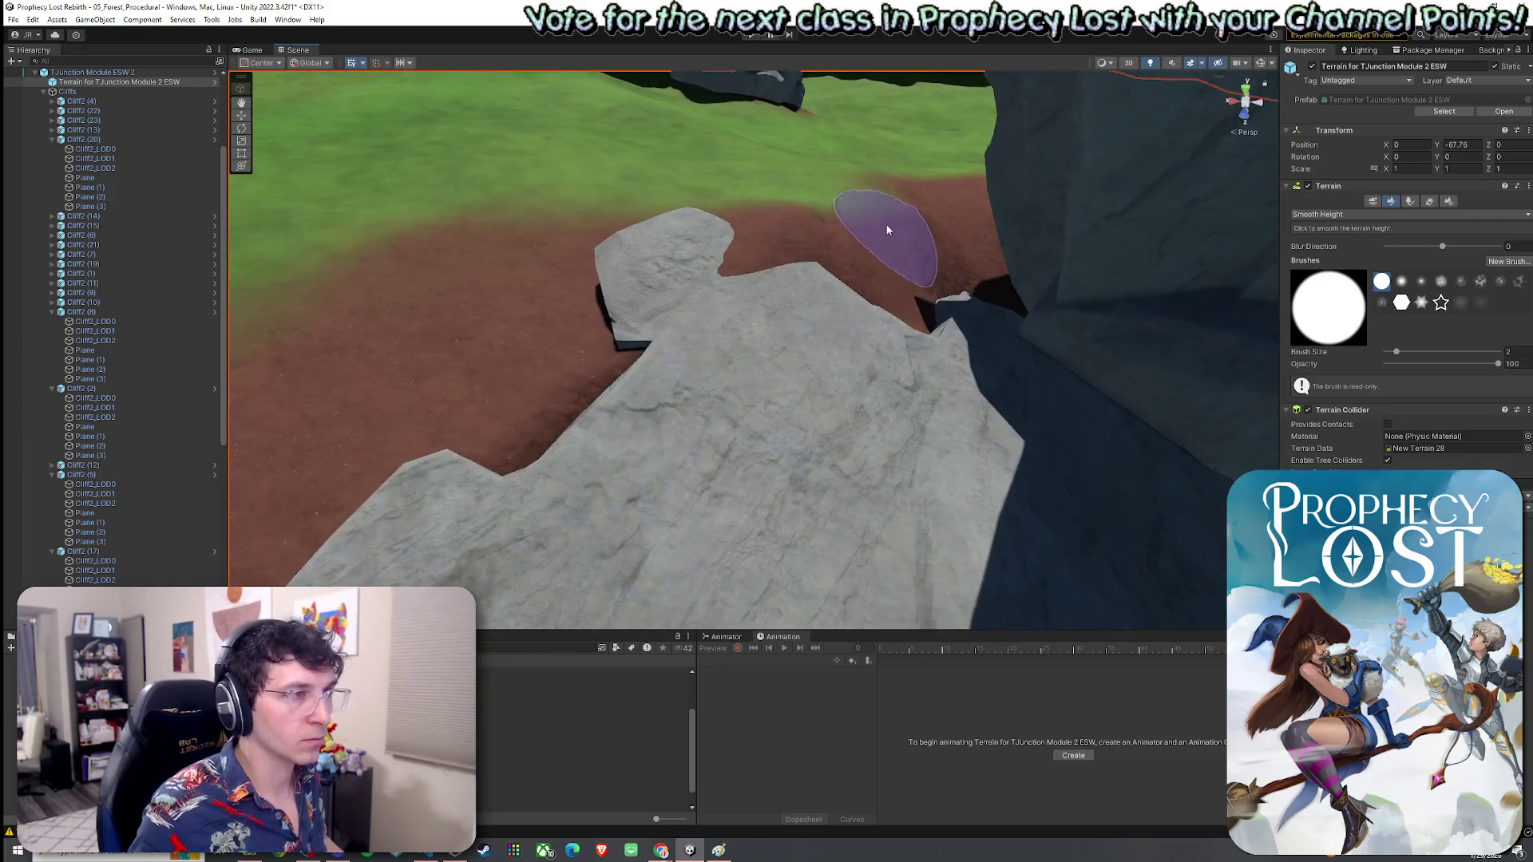
mouse_move(838, 204)
left_mouse_down()
mouse_move(858, 231)
mouse_move(908, 218)
left_mouse_up()
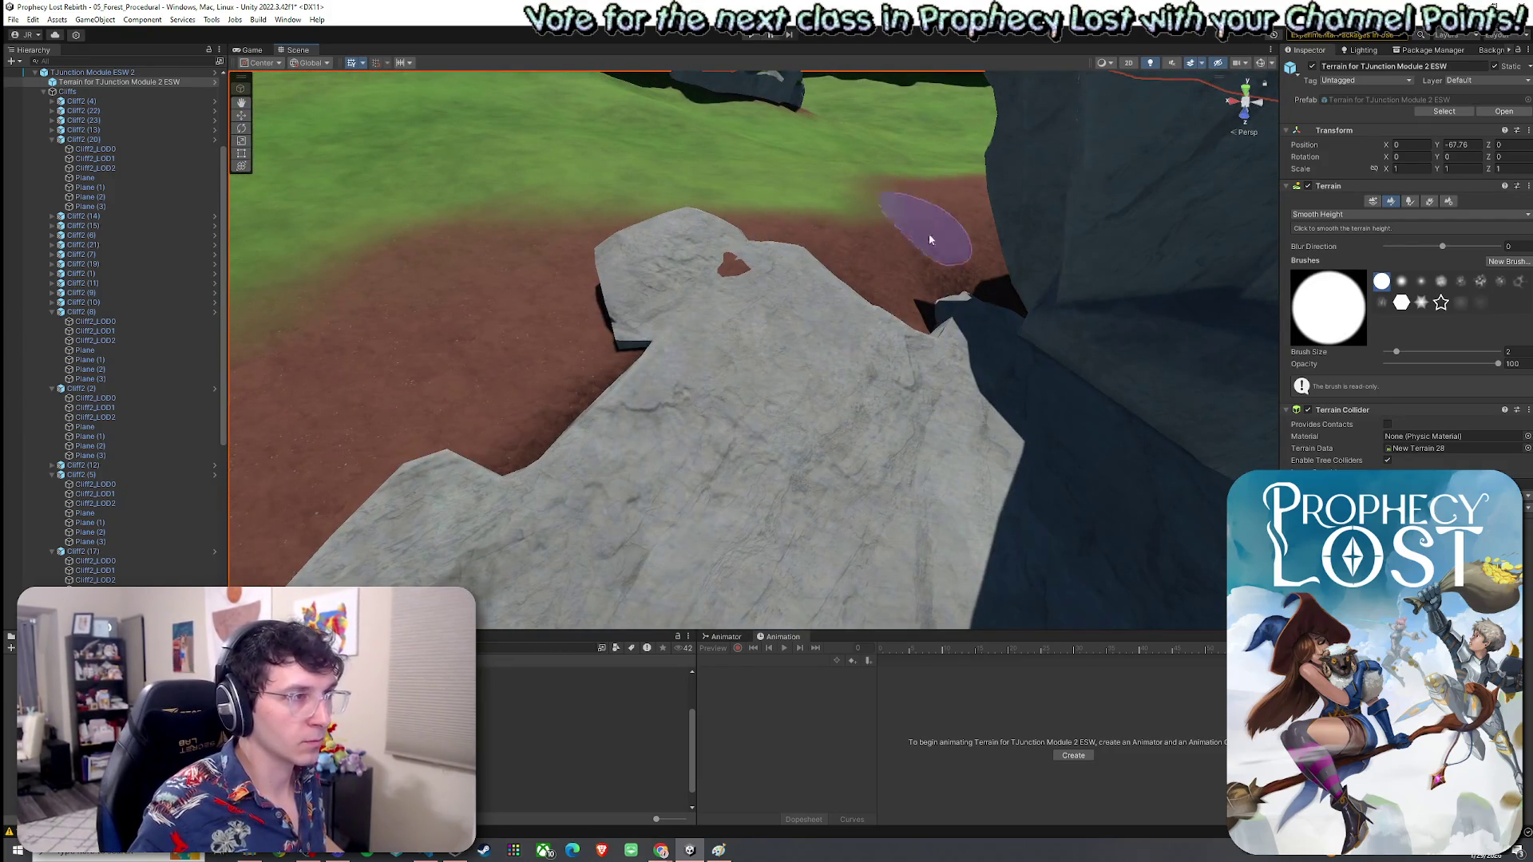
Step: Face the cliff wall and set the brush to Raise or Lower Terrain at opacity 0.2
mouse_move(965, 301)
left_mouse_down()
mouse_move(907, 205)
mouse_move(1044, 232)
mouse_move(876, 199)
left_mouse_up()
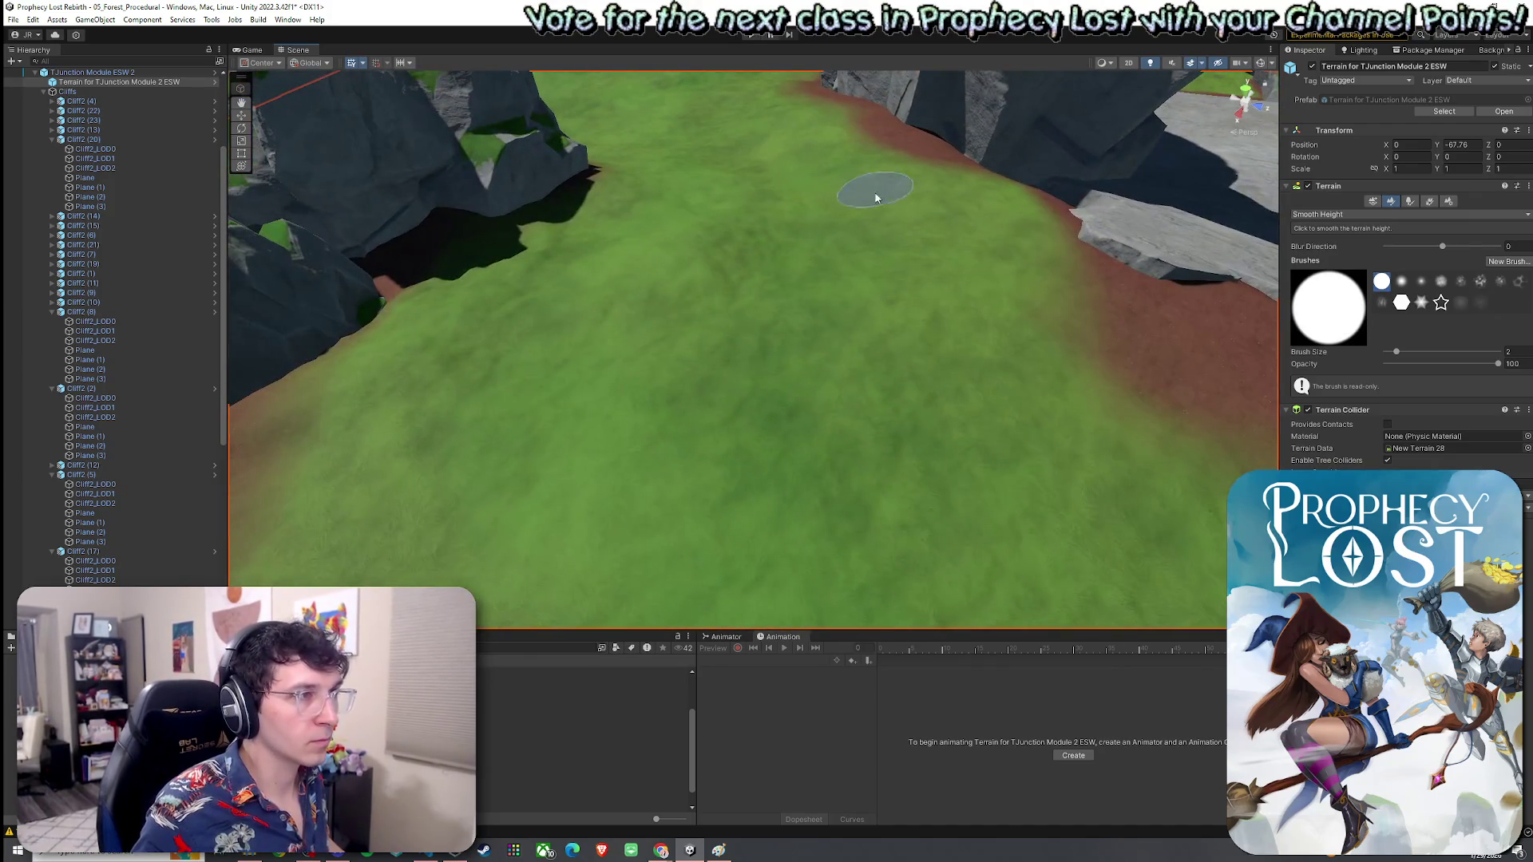
mouse_move(653, 267)
left_mouse_down()
mouse_move(729, 232)
mouse_move(849, 249)
left_mouse_up()
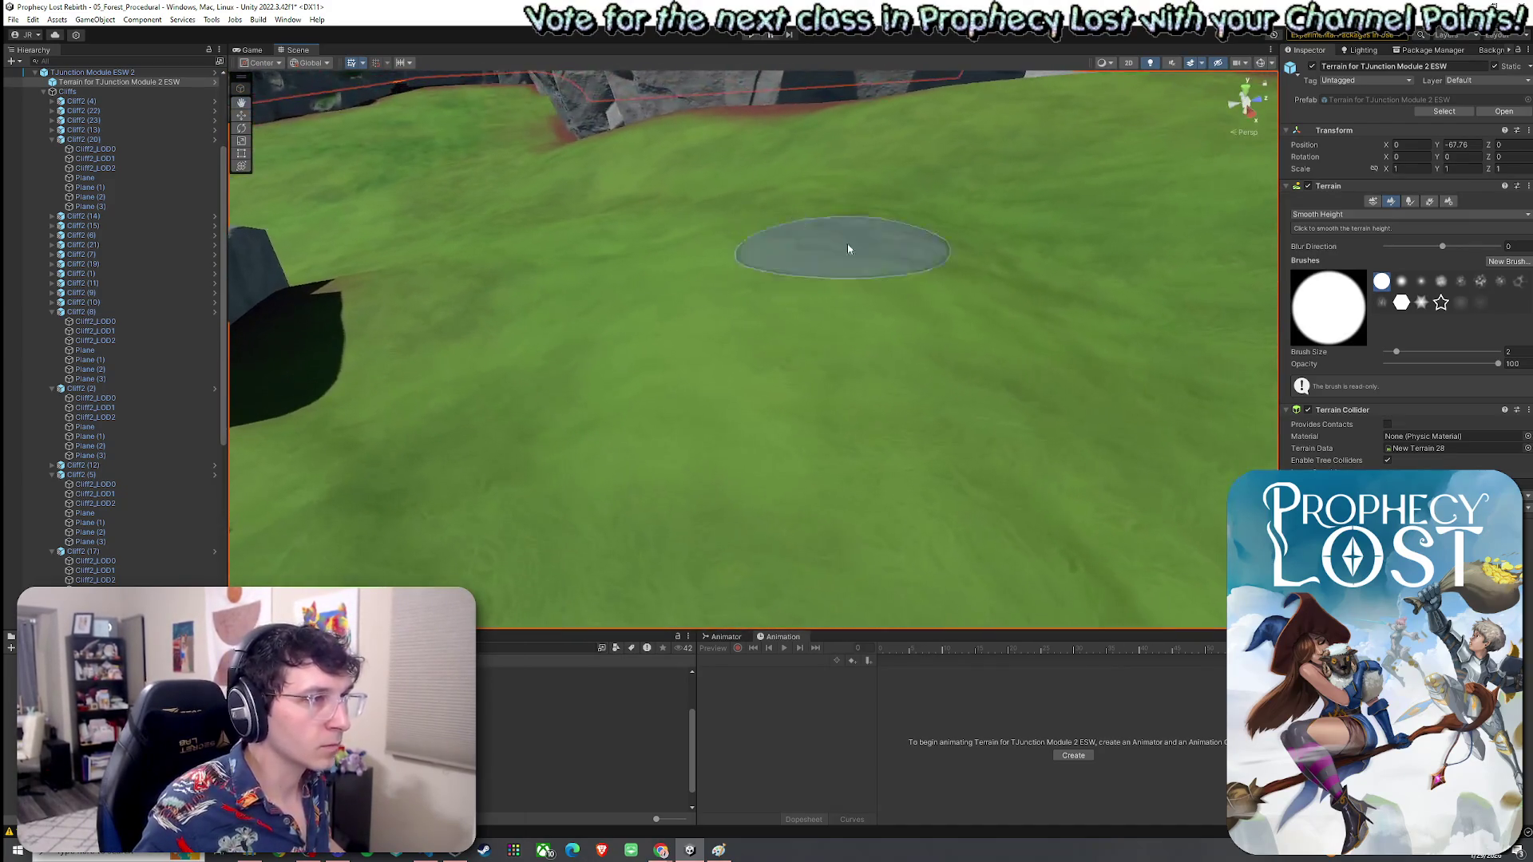
mouse_move(685, 194)
left_mouse_down()
mouse_move(917, 266)
mouse_move(862, 164)
mouse_move(707, 183)
left_mouse_up()
left_click_drag(604, 217, 702, 264)
left_click(1358, 214)
left_click(1363, 267)
left_click(1397, 367)
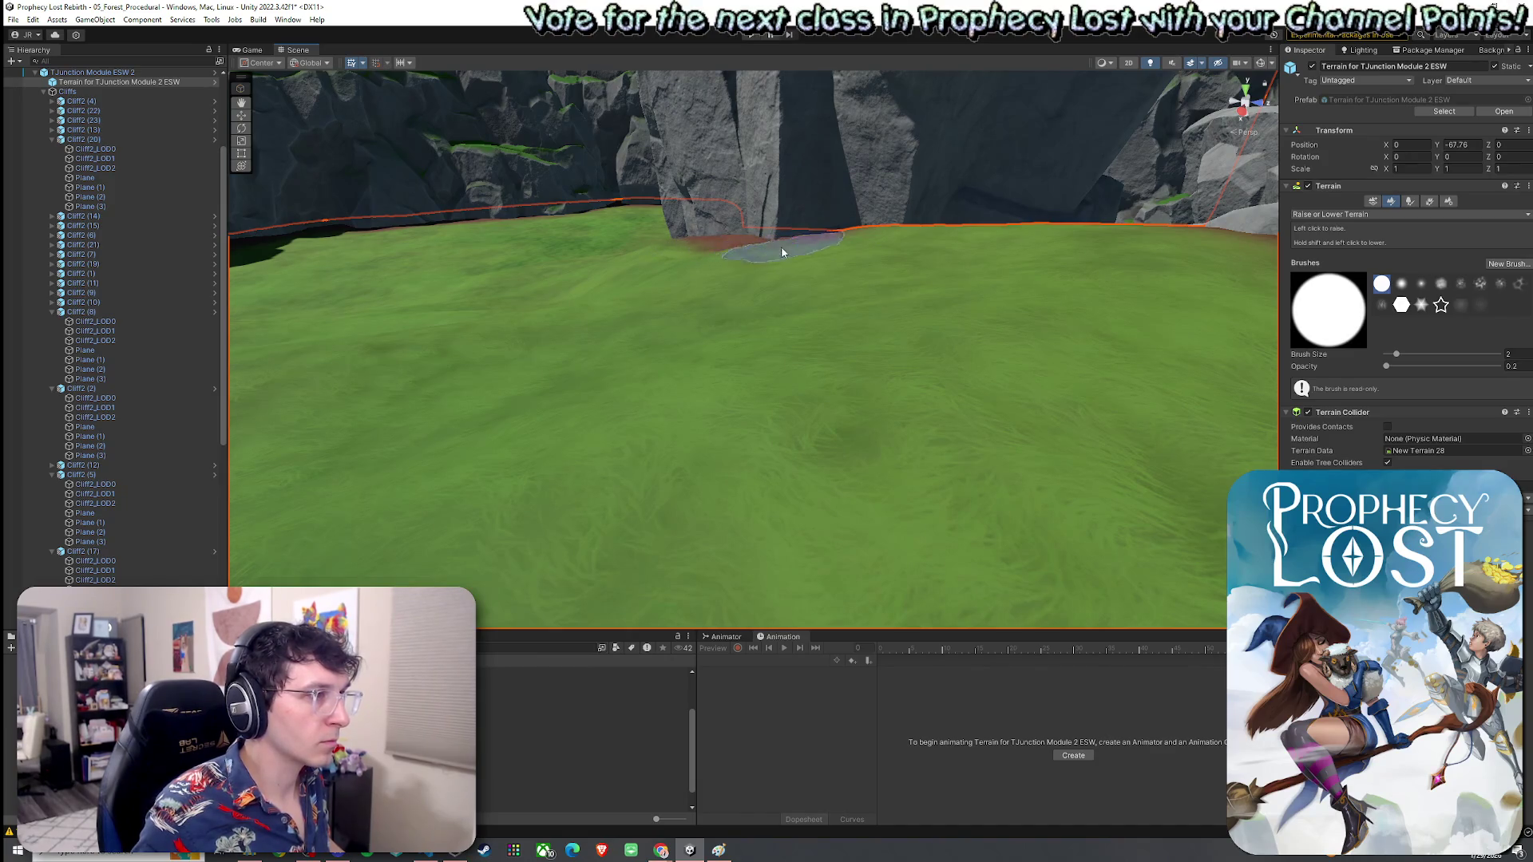
mouse_move(740, 277)
left_mouse_down()
mouse_move(746, 257)
mouse_move(623, 267)
mouse_move(780, 287)
mouse_move(768, 266)
mouse_move(620, 264)
mouse_move(588, 232)
mouse_move(569, 287)
mouse_move(650, 264)
left_mouse_up()
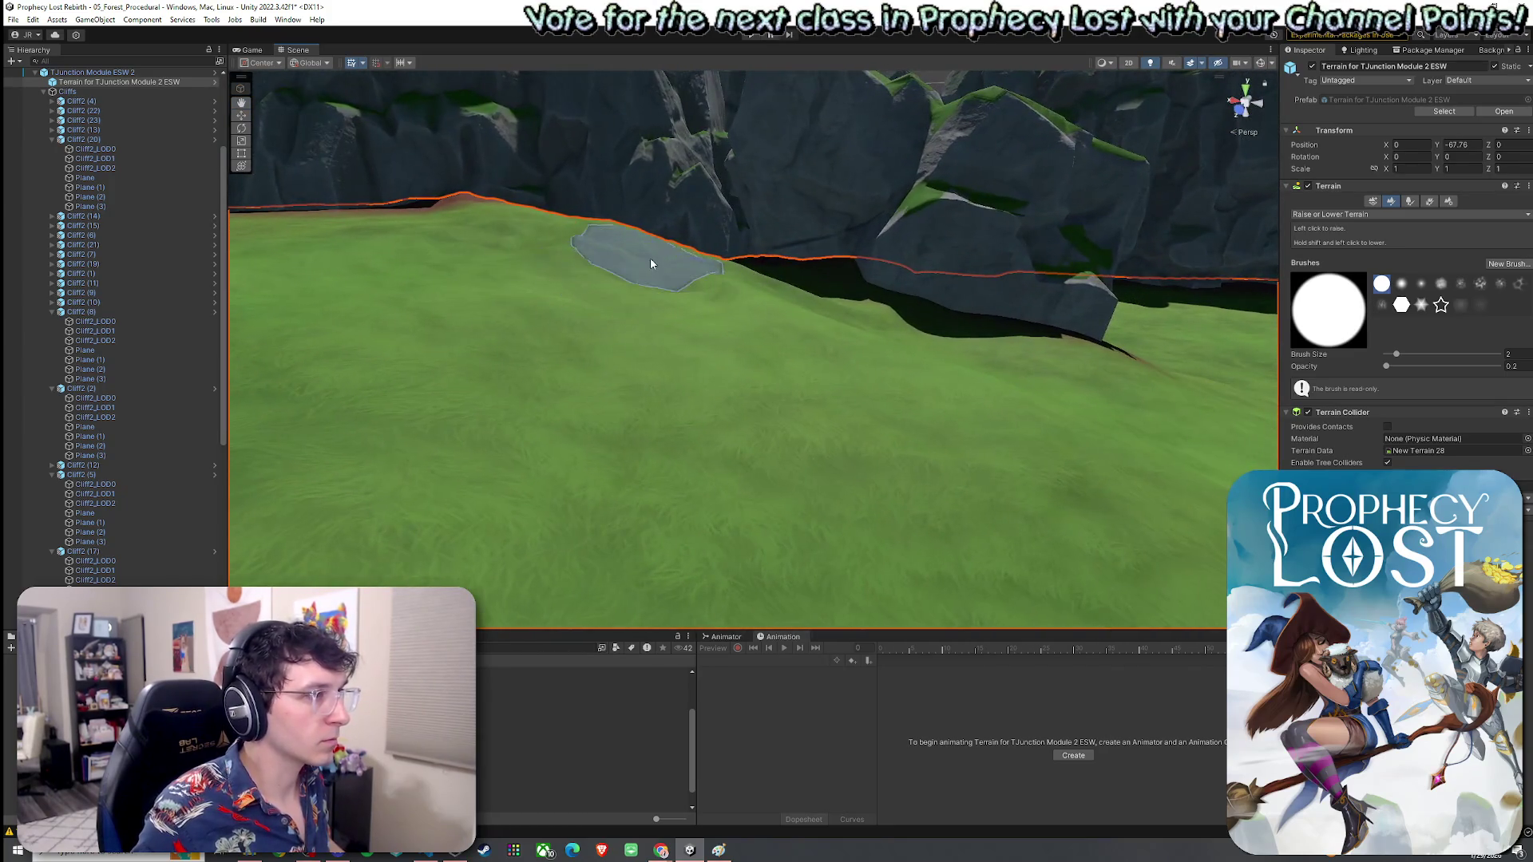
left_click(740, 282, "ctrl")
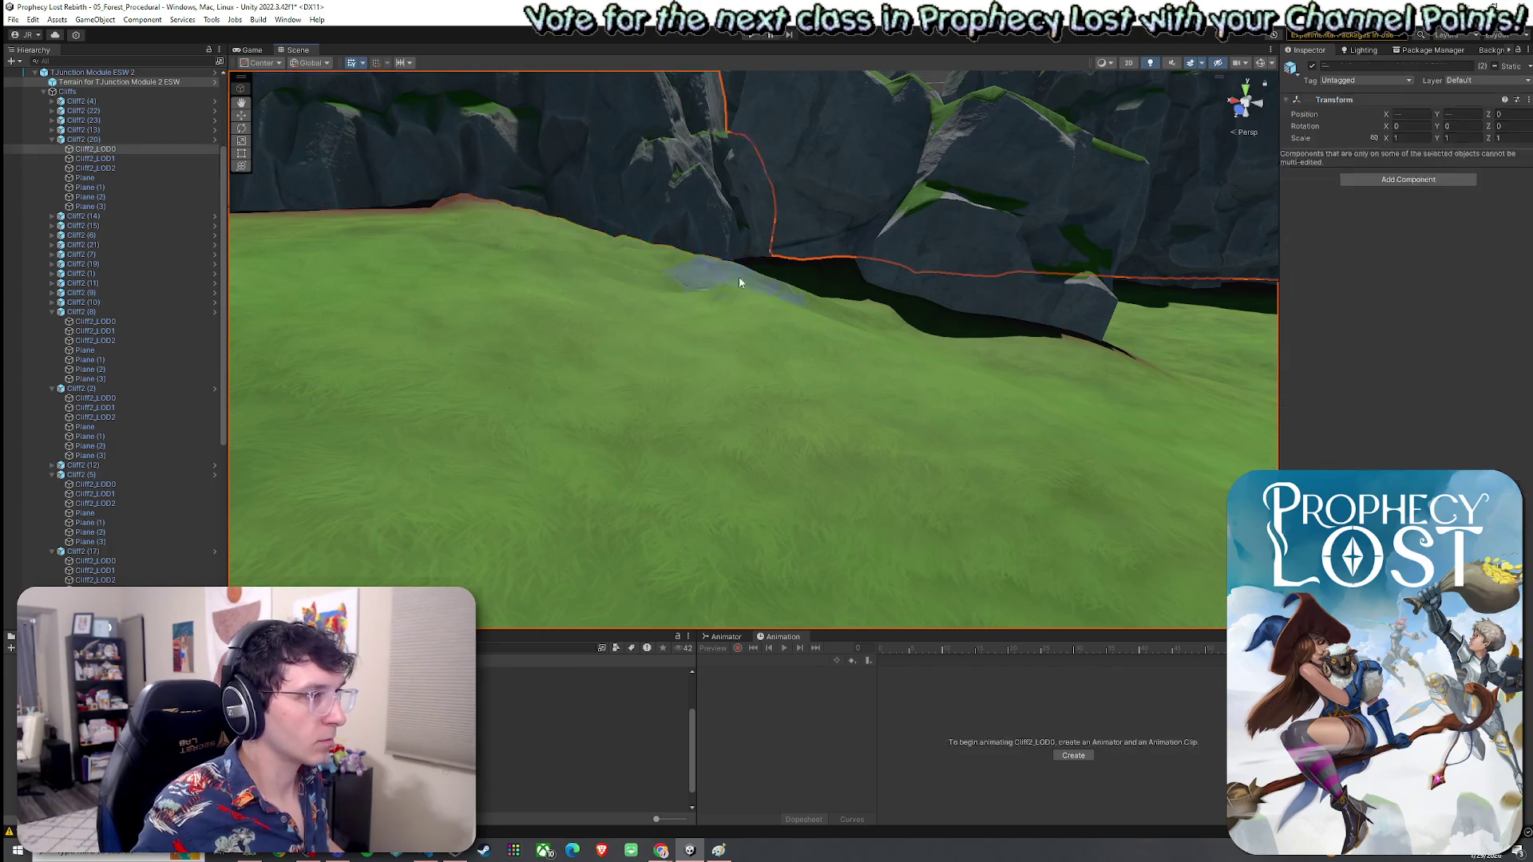
left_click(51, 139)
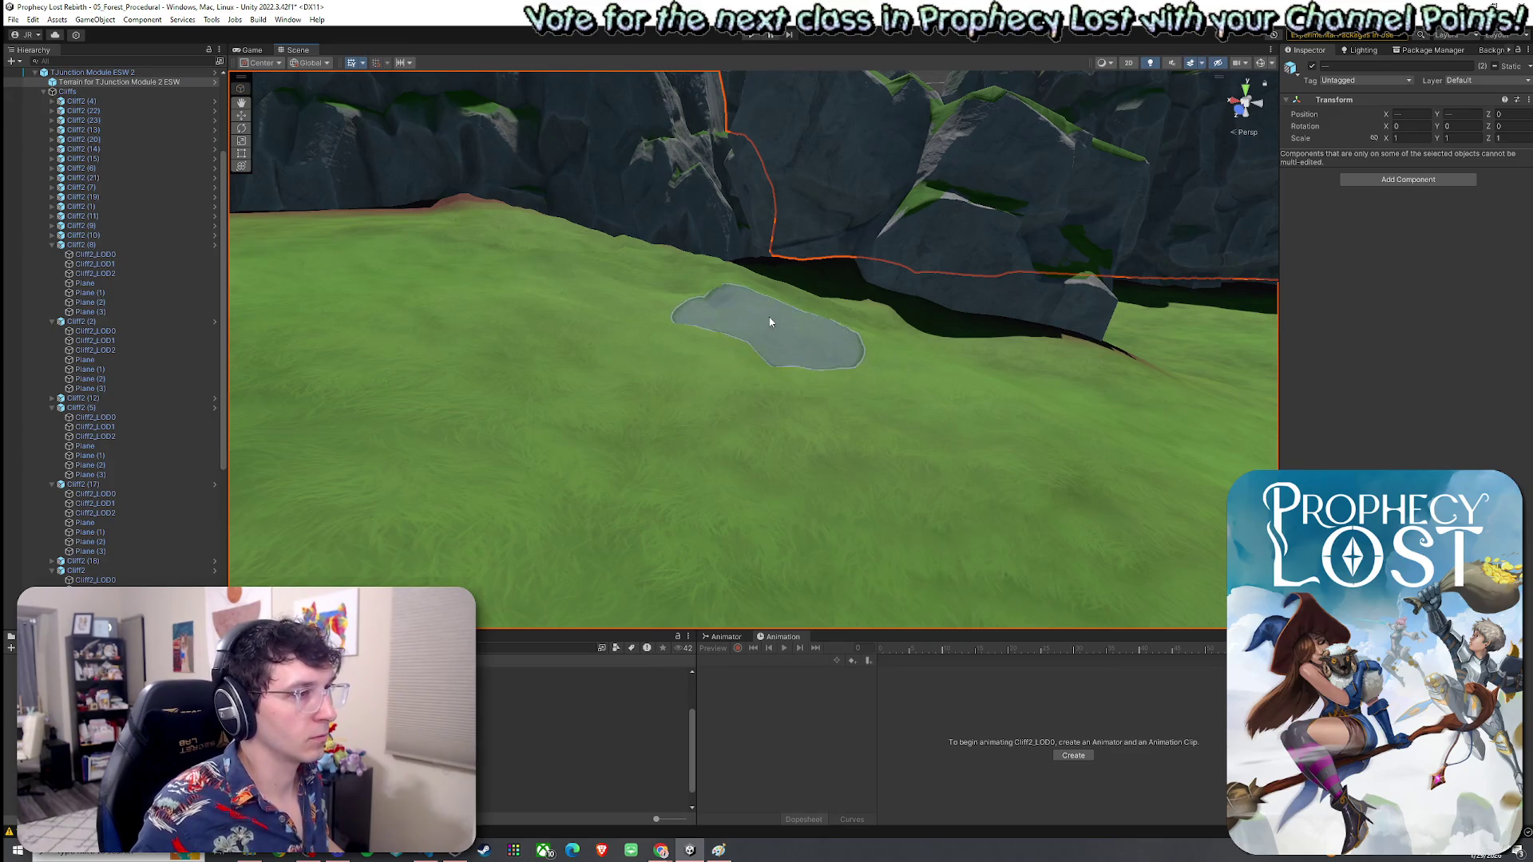
scroll(770, 322, "up", 3)
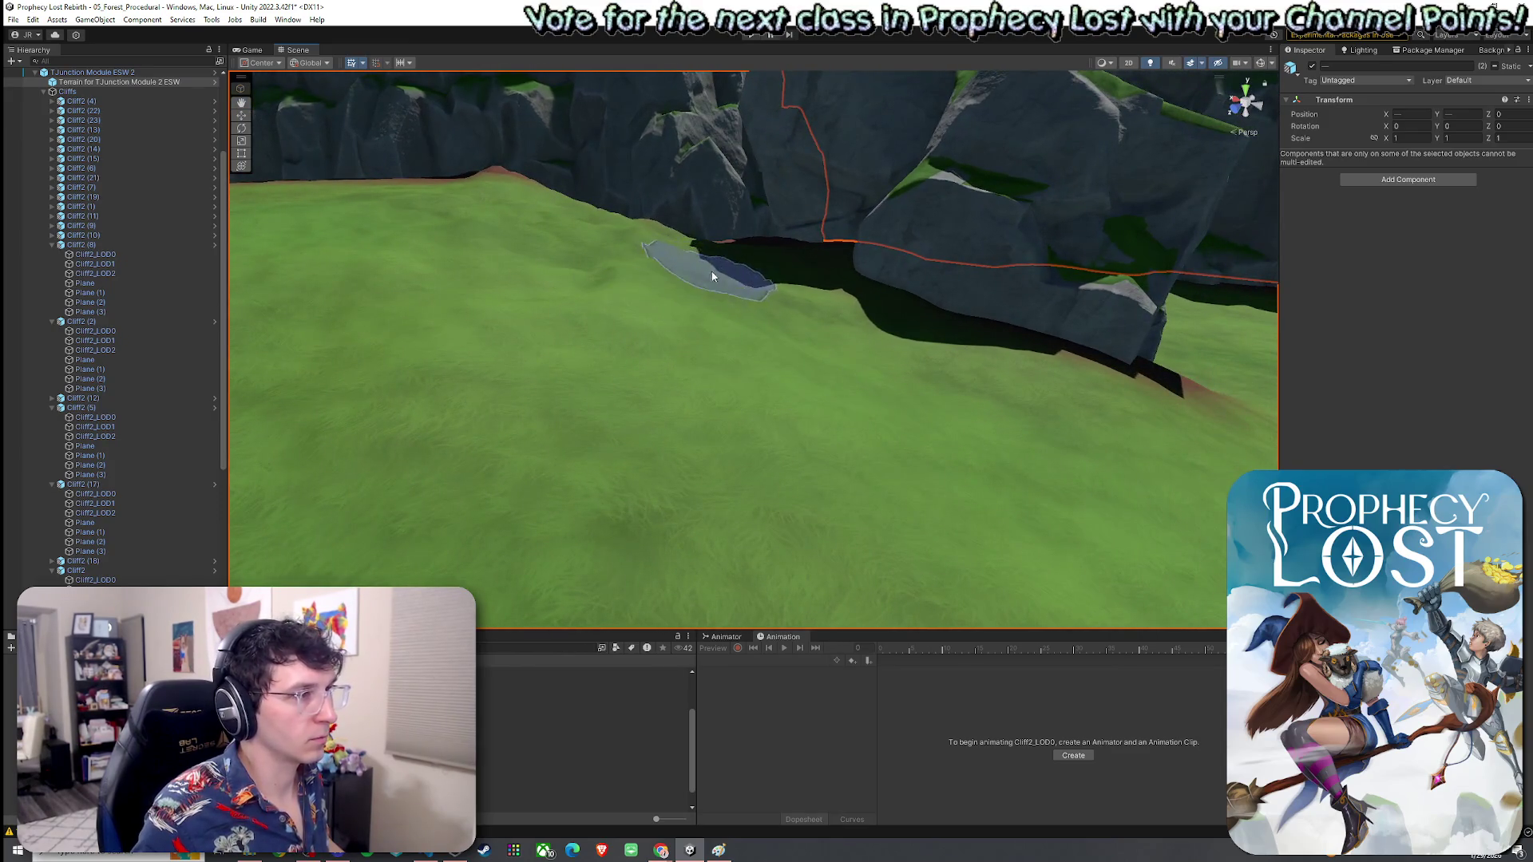
scroll(703, 266, "up", 5)
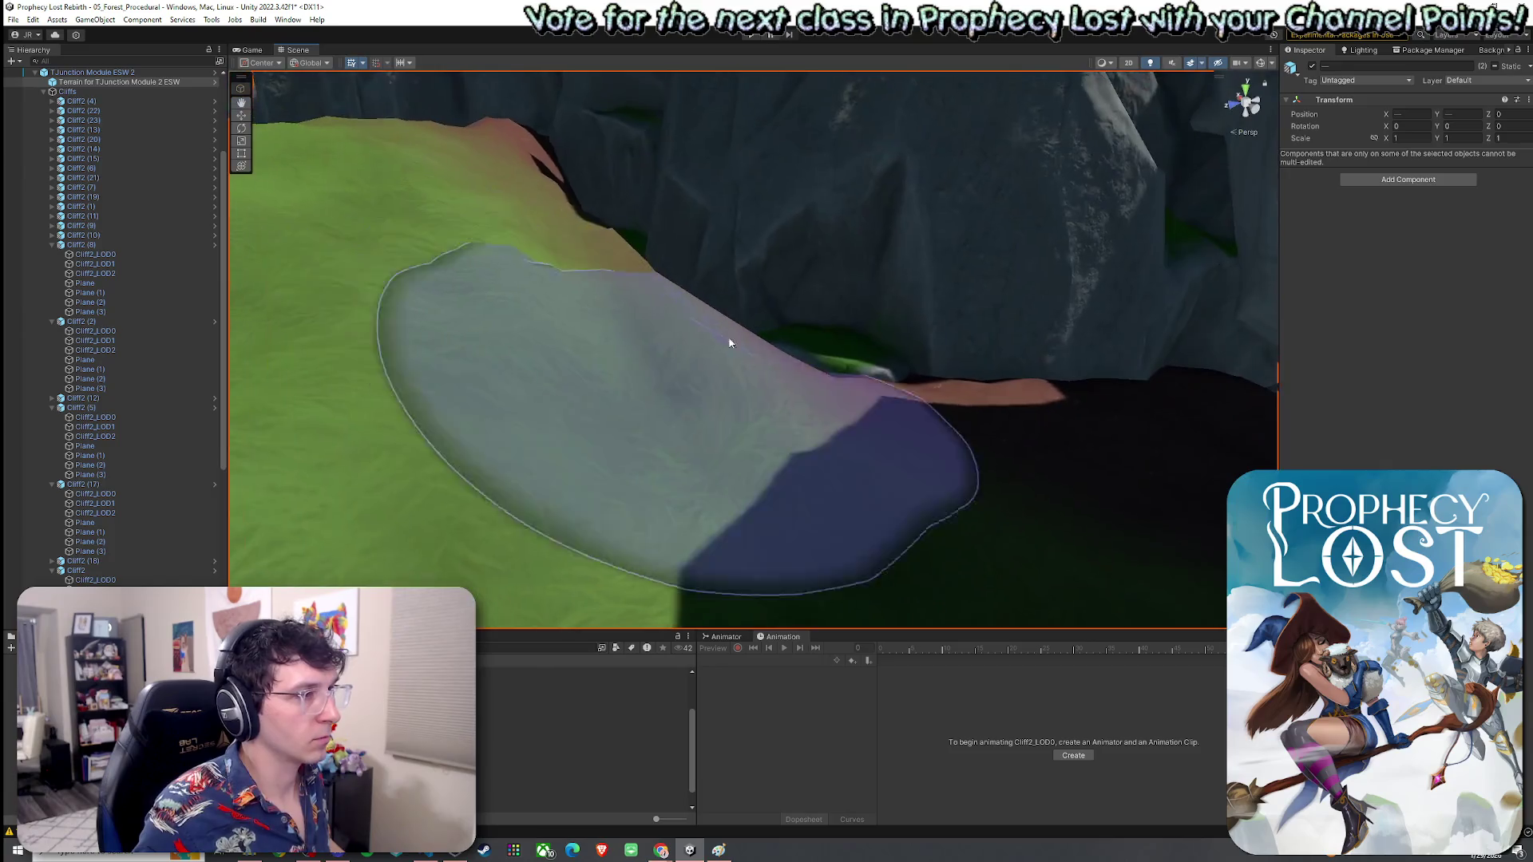
mouse_move(729, 343)
left_mouse_down()
mouse_move(722, 356)
mouse_move(695, 333)
mouse_move(722, 319)
left_mouse_up()
mouse_move(780, 397)
left_mouse_down()
mouse_move(774, 288)
mouse_move(883, 364)
mouse_move(821, 319)
left_mouse_up()
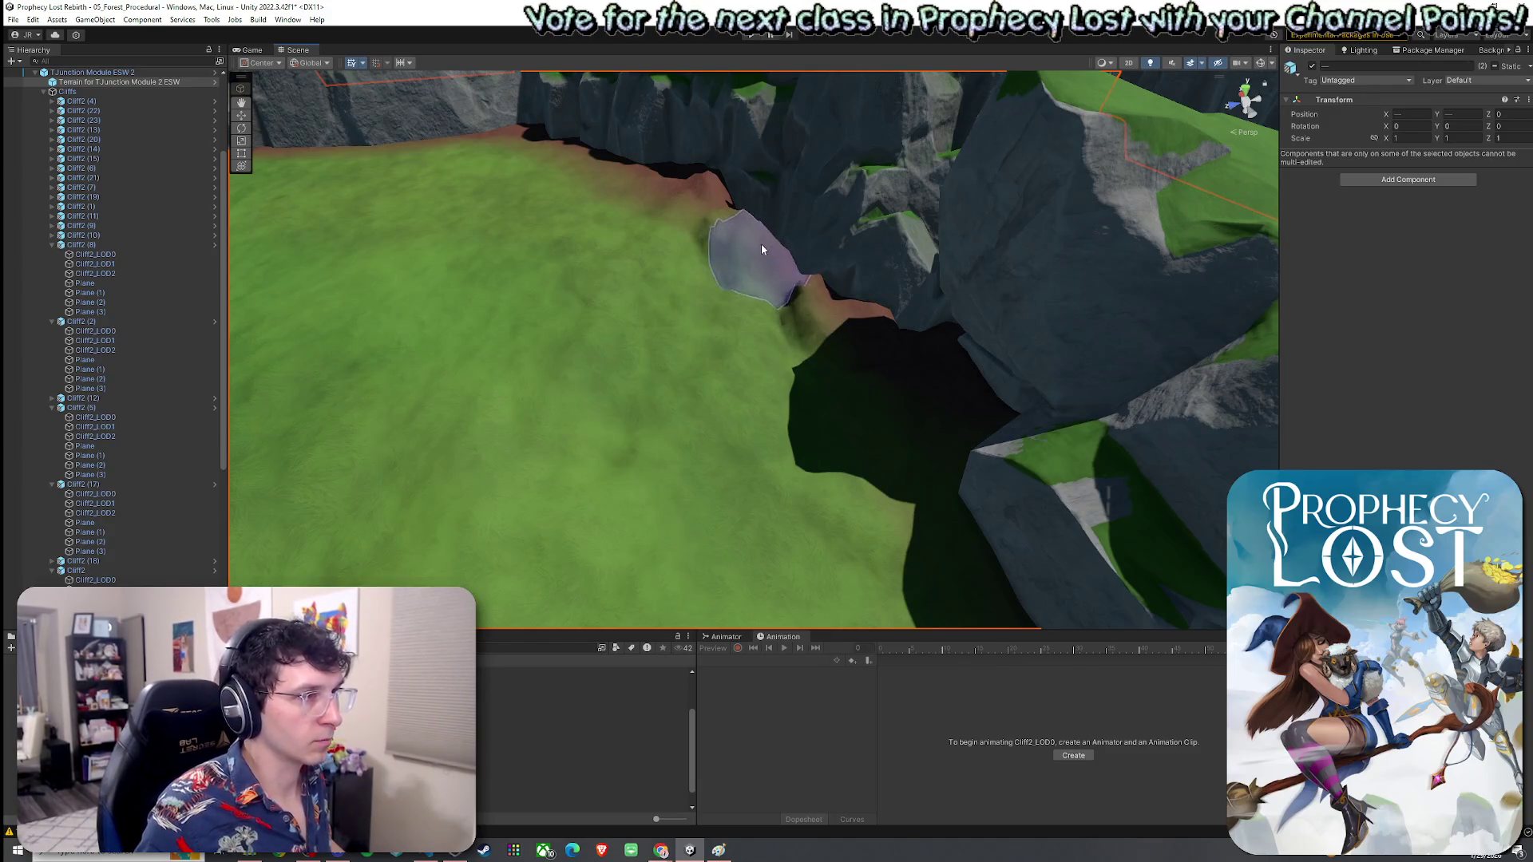
mouse_move(794, 252)
left_mouse_down()
mouse_move(791, 232)
mouse_move(716, 212)
mouse_move(729, 189)
mouse_move(717, 283)
left_mouse_up()
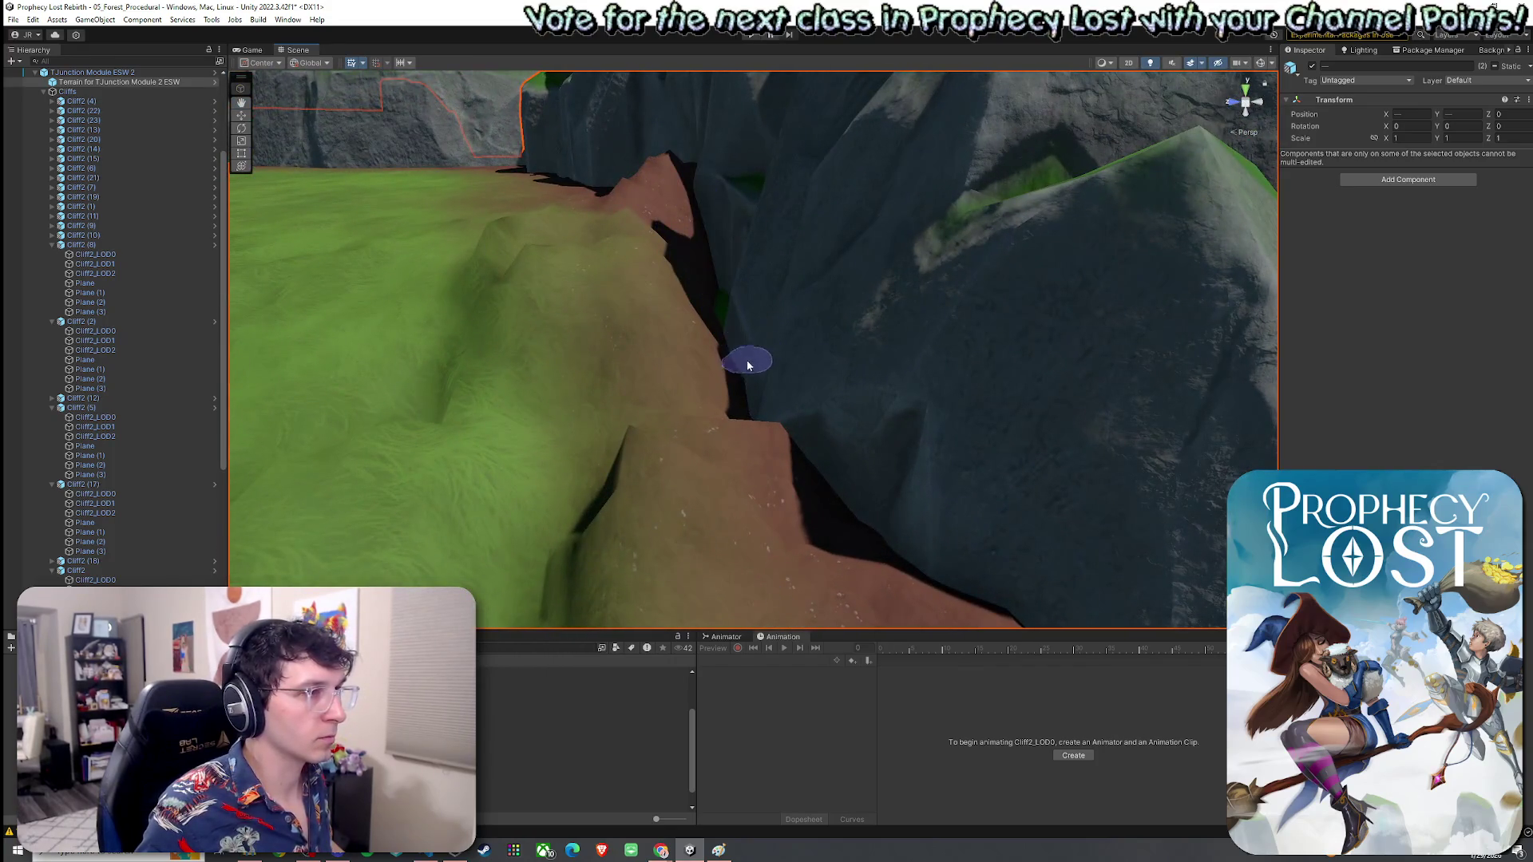
mouse_move(767, 356)
left_mouse_down()
mouse_move(742, 280)
mouse_move(738, 491)
mouse_move(760, 404)
left_mouse_up()
mouse_move(770, 496)
left_mouse_down()
mouse_move(630, 404)
mouse_move(950, 307)
mouse_move(934, 338)
left_mouse_up()
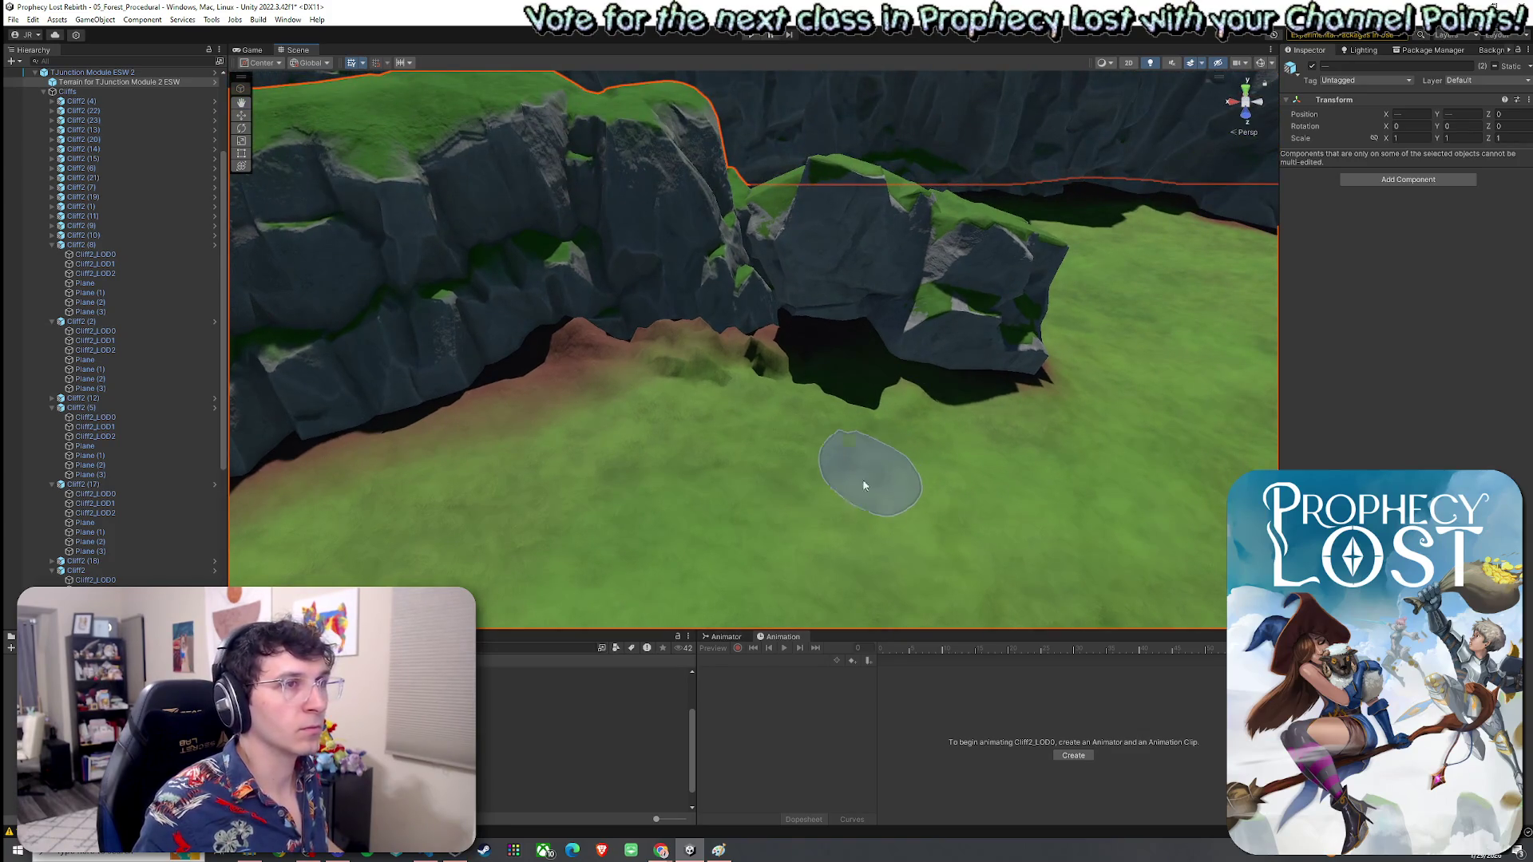
left_click(870, 471)
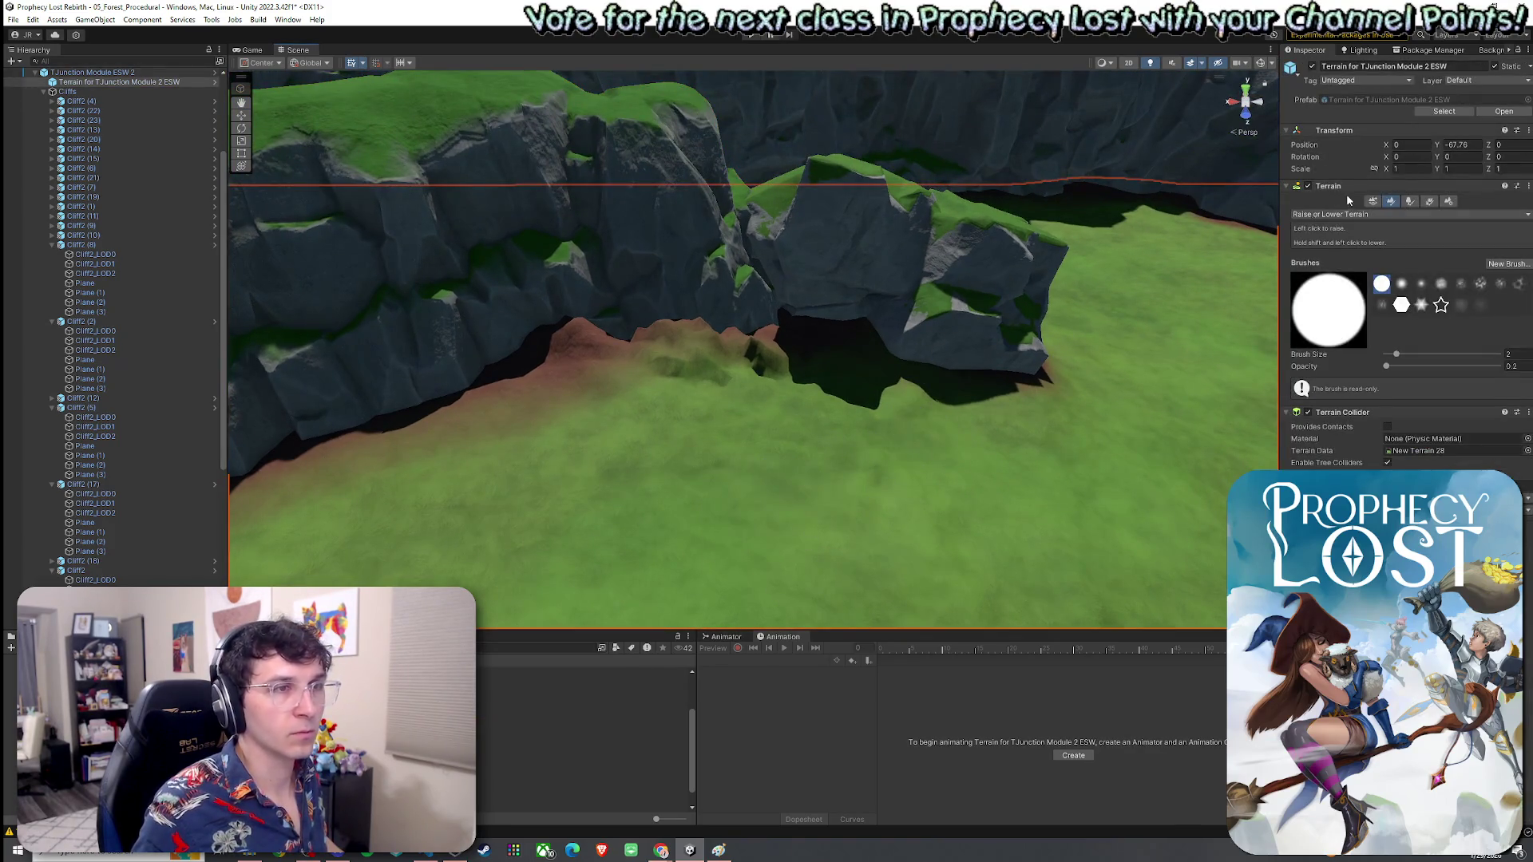
Step: Switch the terrain brush to Smooth Height with brush size 7
left_click(1342, 214)
left_click(1358, 281)
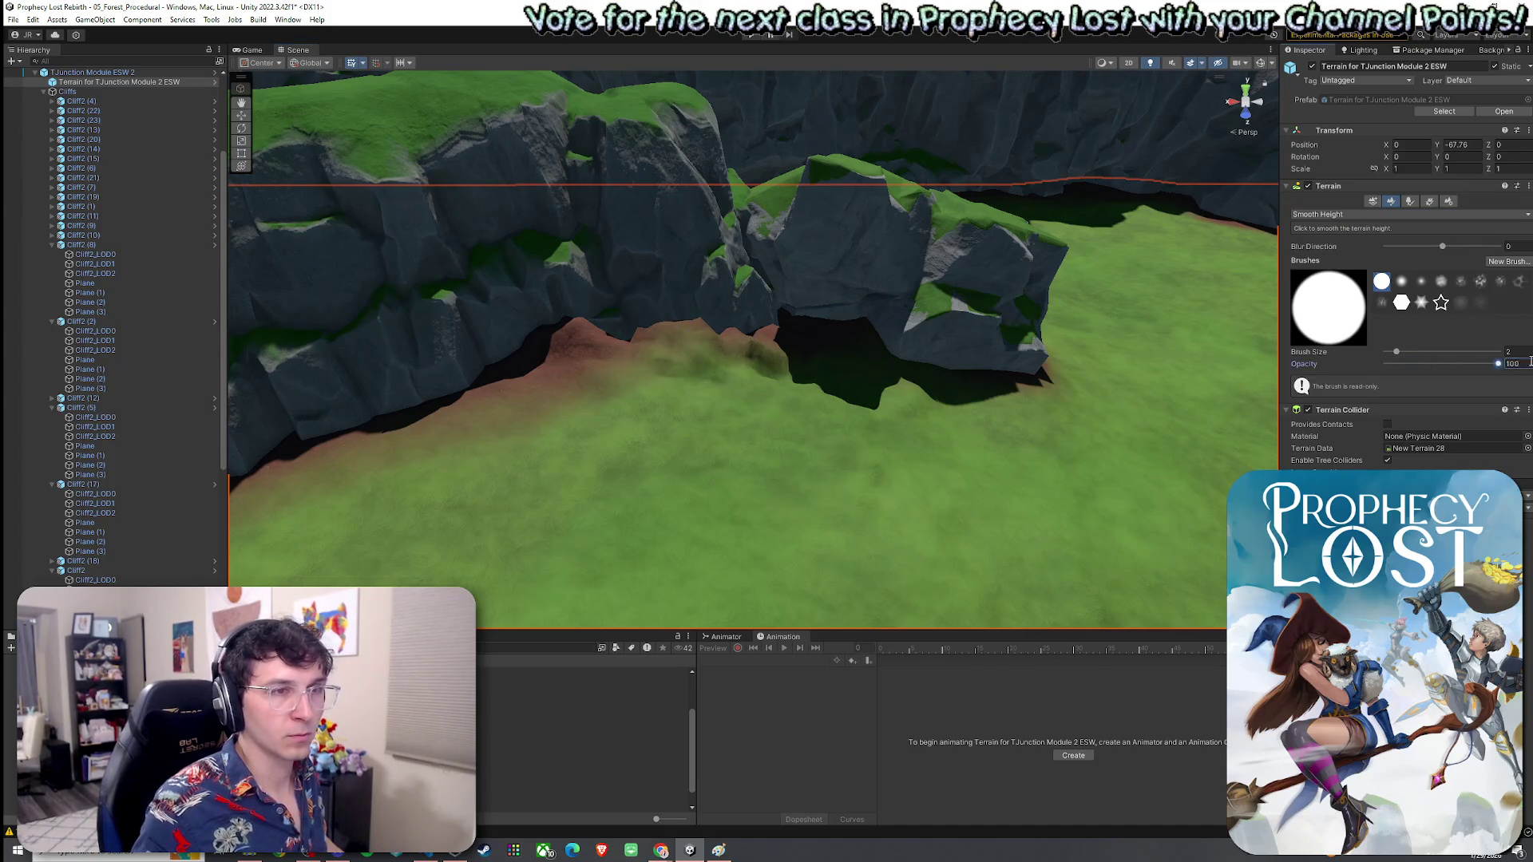
left_click_drag(1403, 352, 1405, 351)
Step: Move down to the brown path and switch to Paint Texture with Grass Wheat
mouse_move(589, 397)
left_mouse_down()
mouse_move(845, 506)
mouse_move(1010, 520)
mouse_move(739, 417)
left_mouse_up()
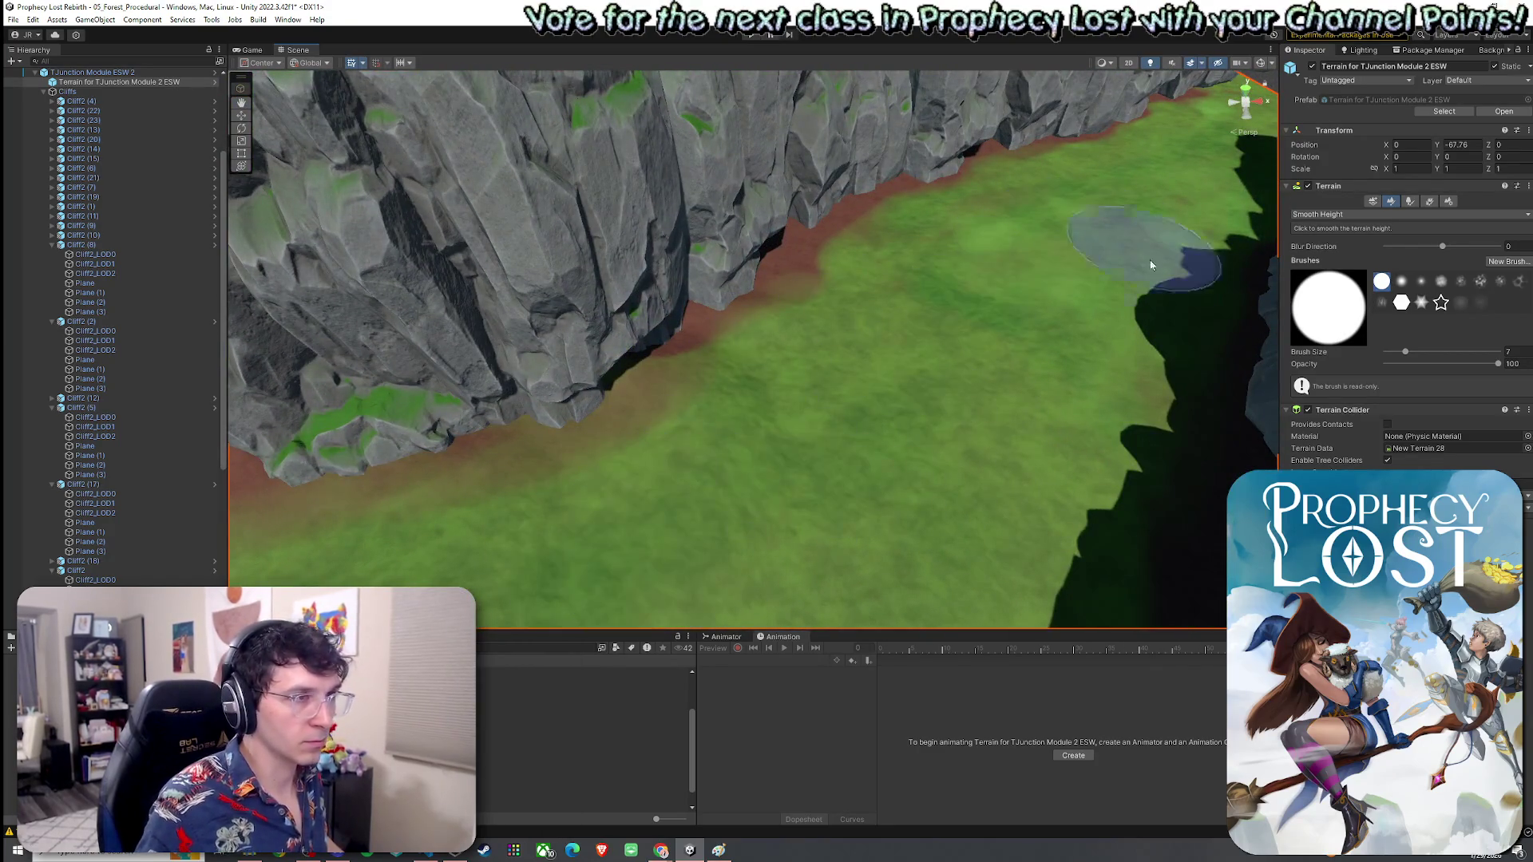
mouse_move(646, 558)
left_mouse_down()
mouse_move(951, 346)
mouse_move(1020, 247)
left_mouse_up()
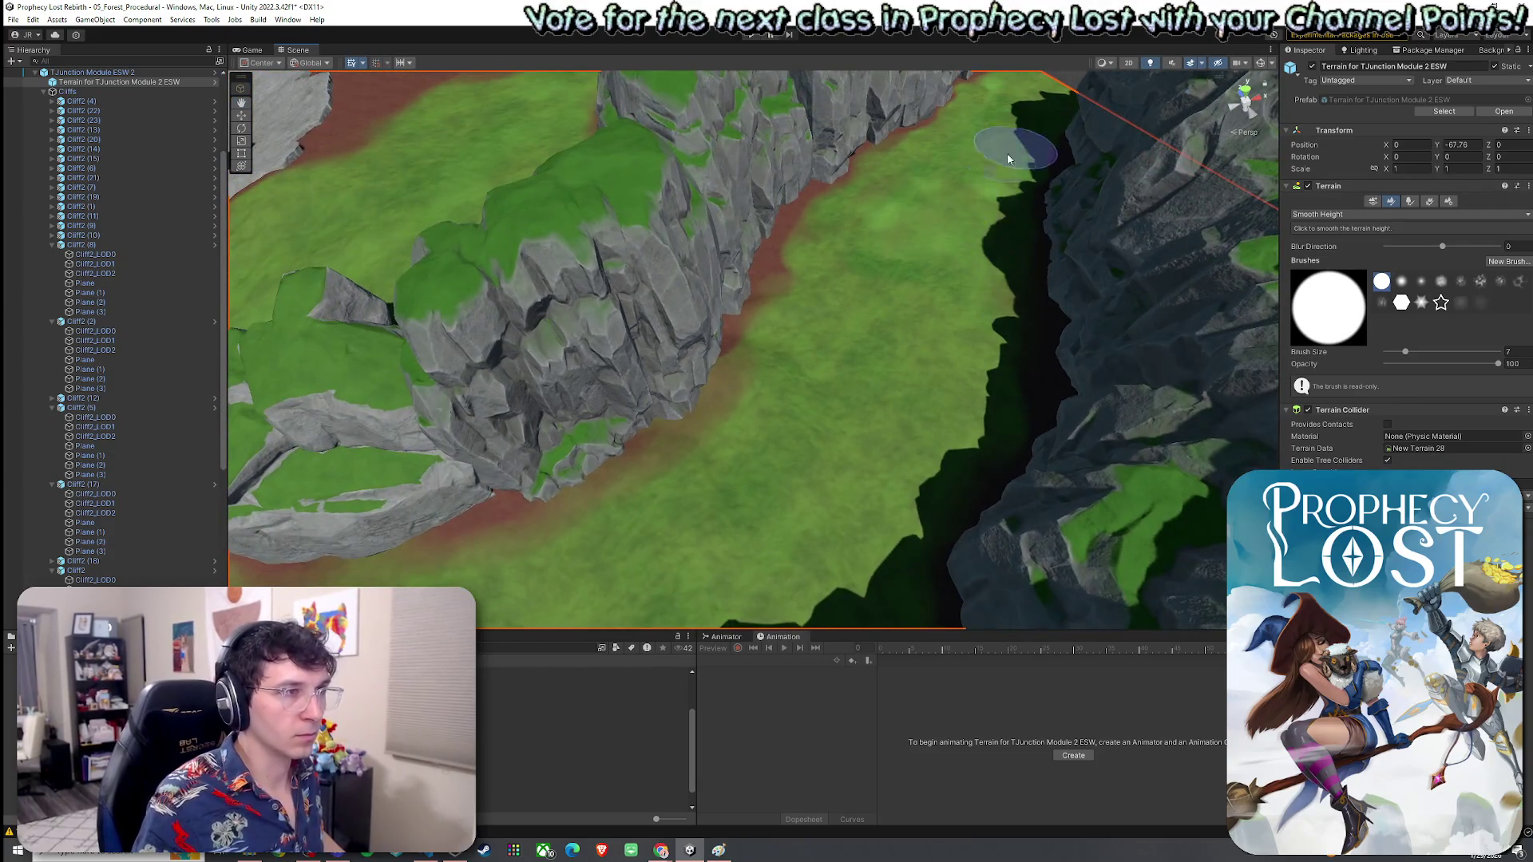
left_click_drag(821, 404, 649, 429)
left_click_drag(540, 442, 781, 326)
scroll(710, 342, "down", 3)
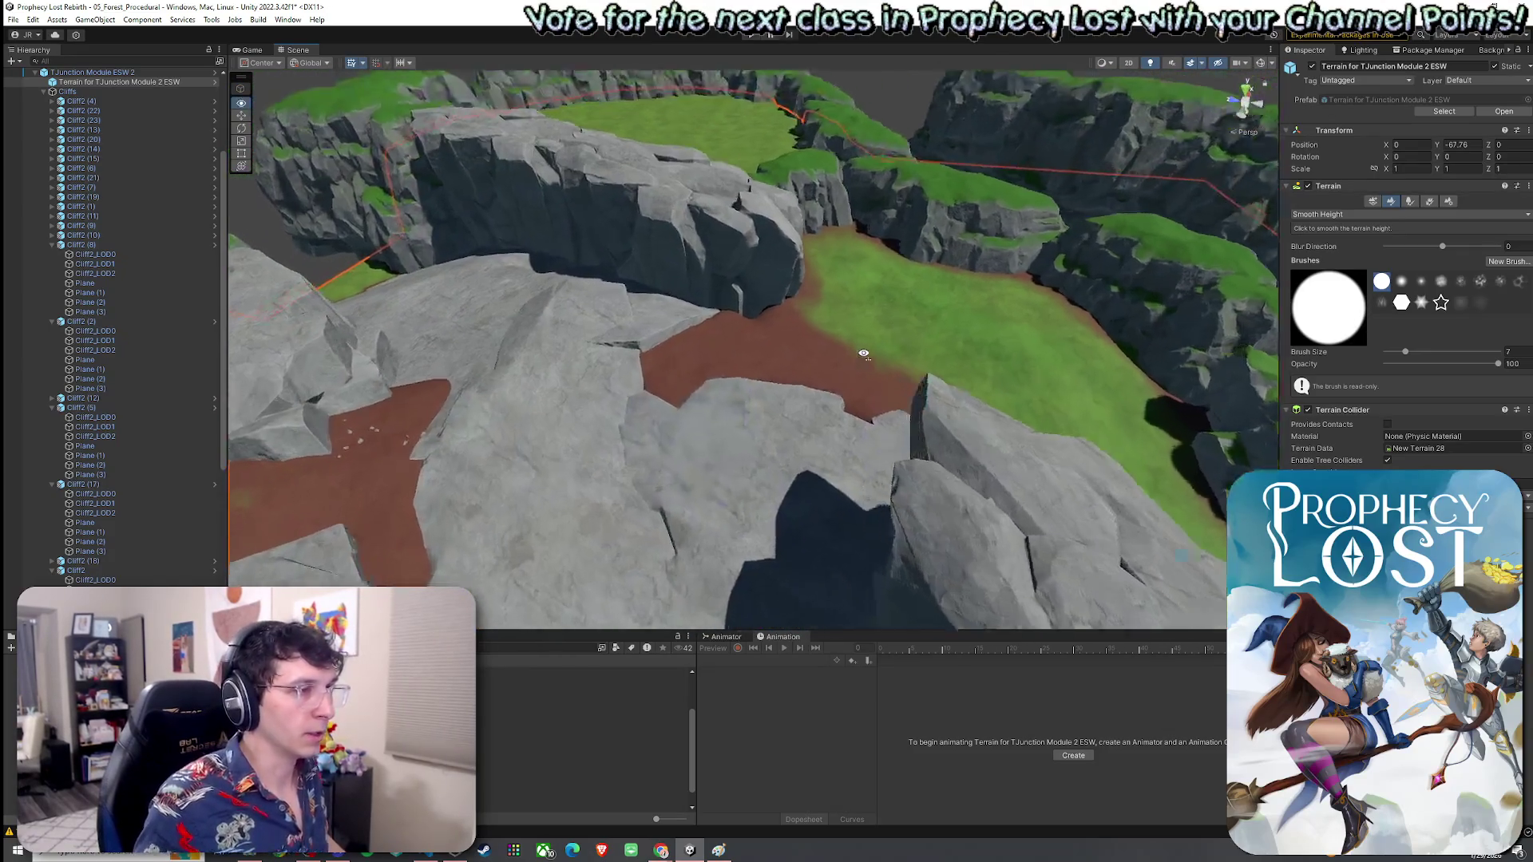
left_click(1357, 214)
left_click(1330, 246)
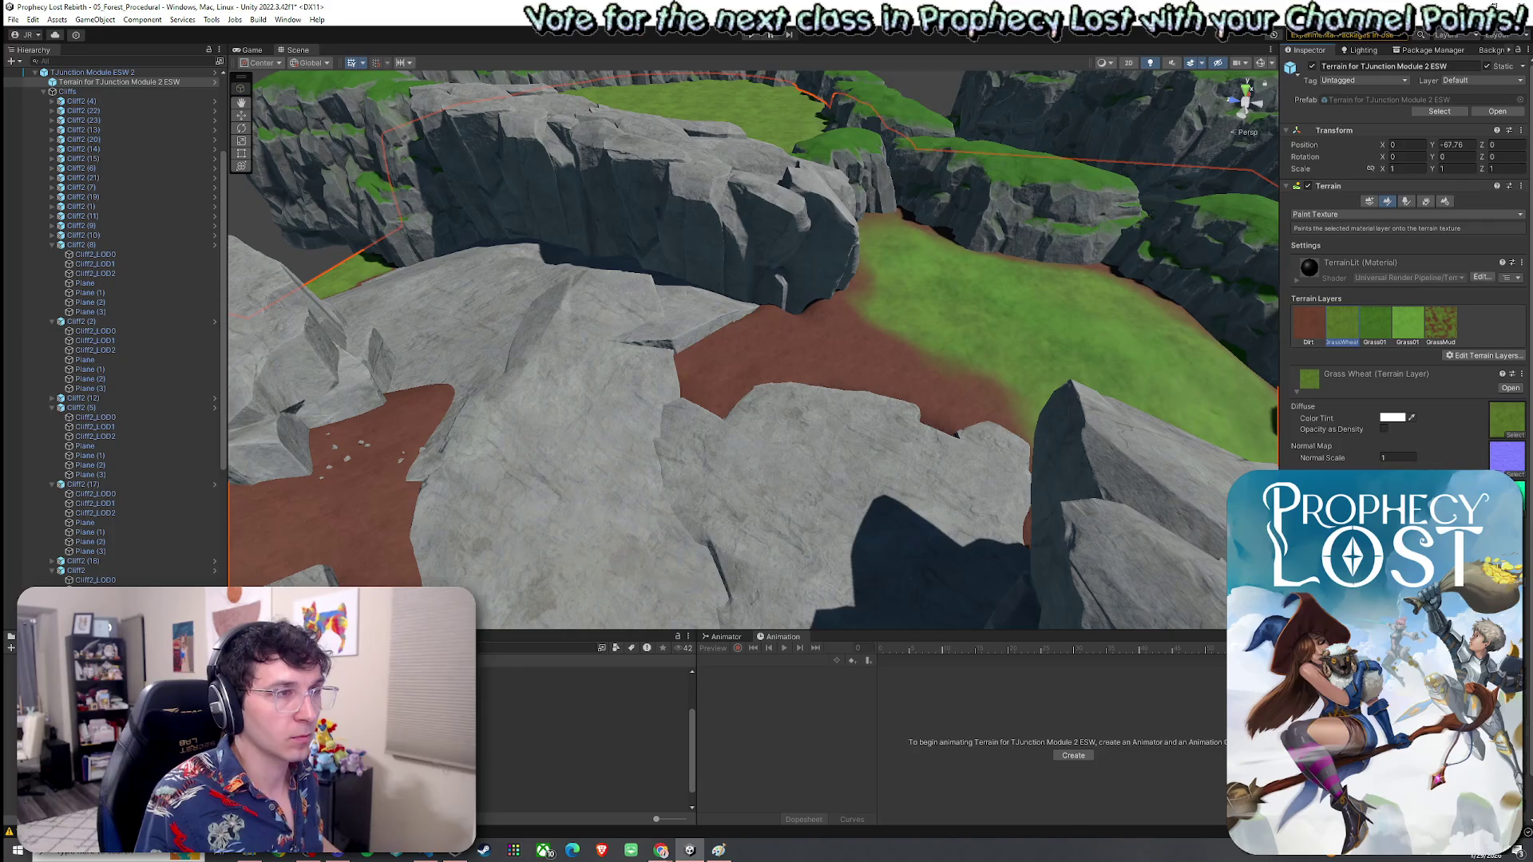
Step: Paint GrassWheat over the dirt near the rocks and across the central dirt area
mouse_move(876, 359)
left_mouse_down()
mouse_move(859, 335)
mouse_move(881, 318)
left_mouse_up()
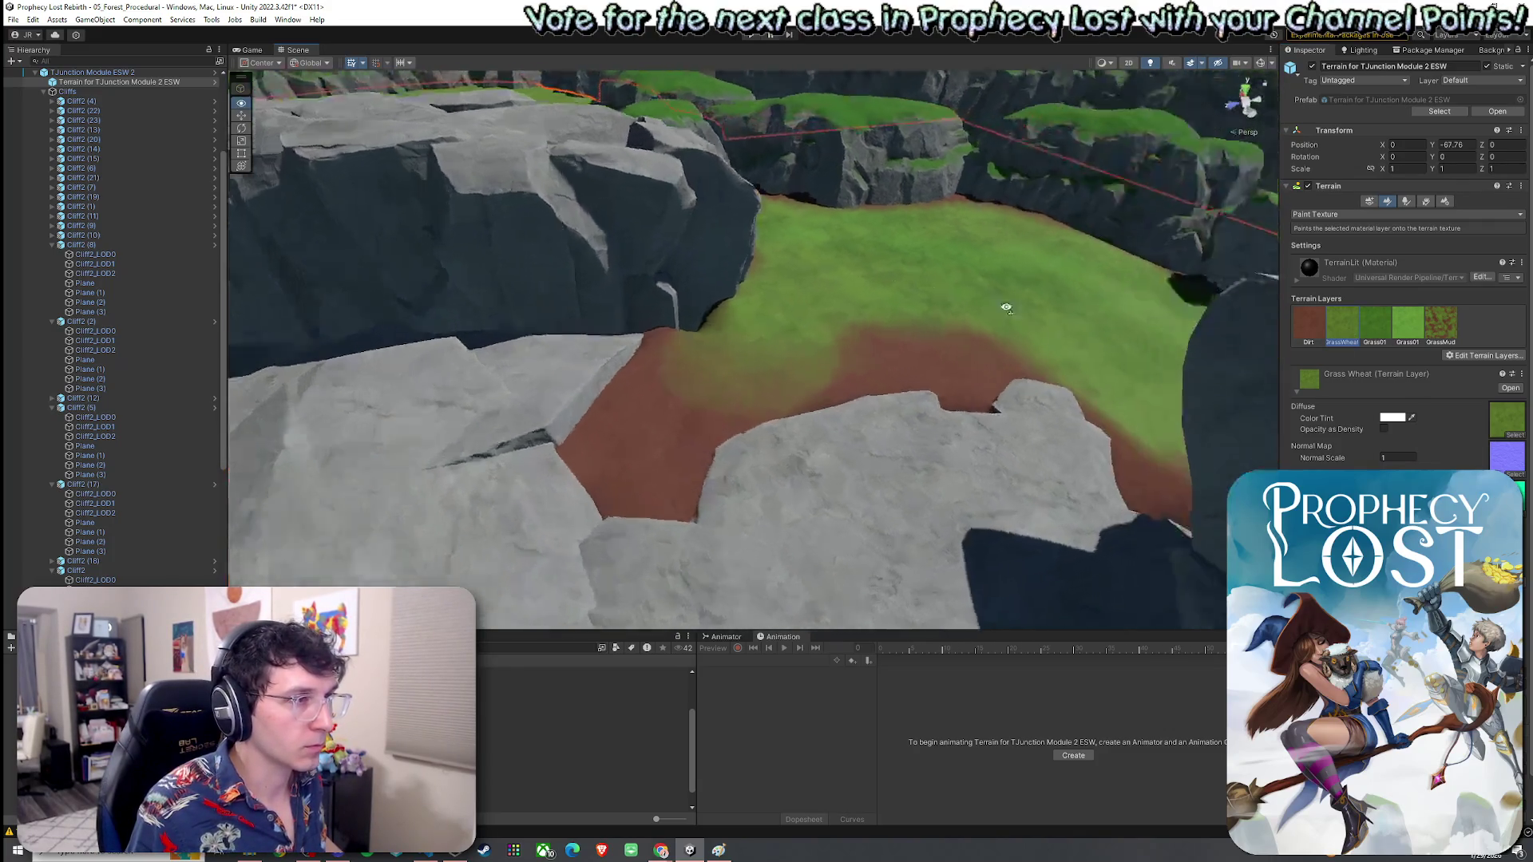
left_click_drag(986, 325, 719, 471)
left_click_drag(849, 405, 971, 320)
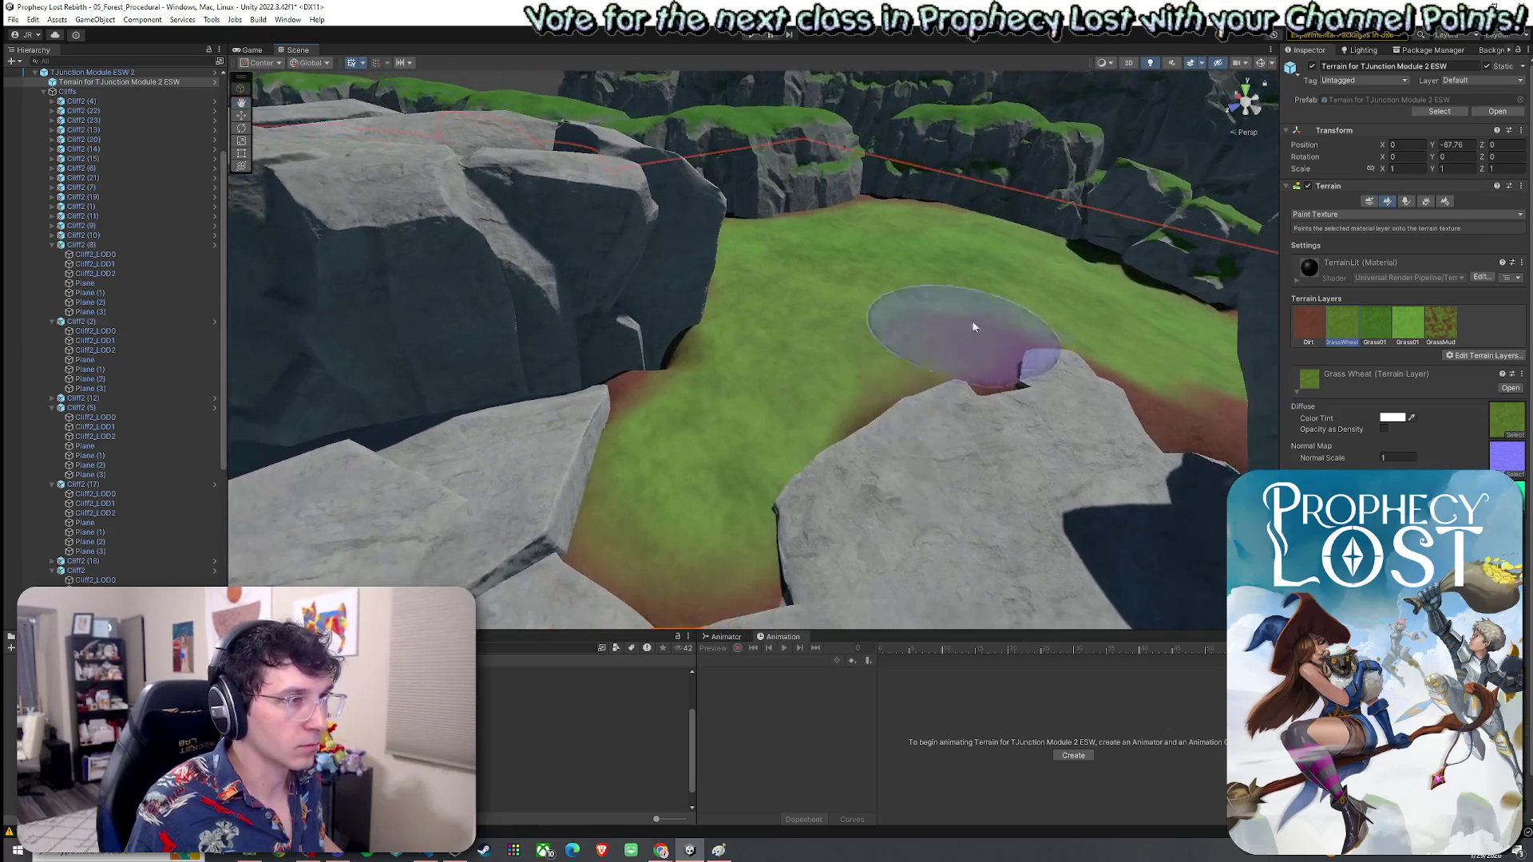
left_click_drag(1196, 404, 1118, 384)
Step: Switch to the Dirt layer and paint a dirt edge where the grass meets the cliffs
left_click(1308, 324)
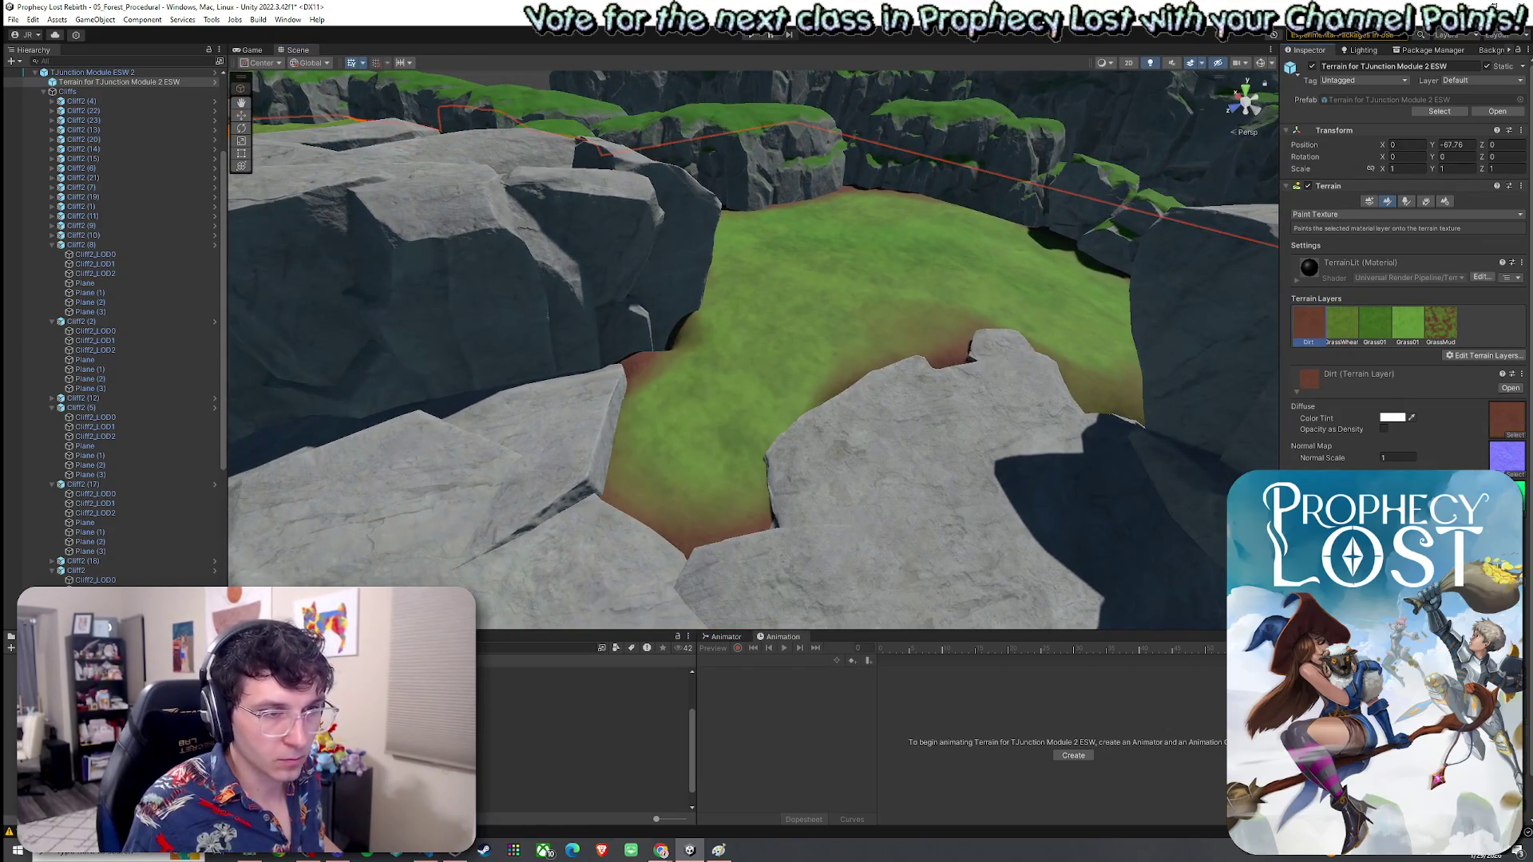
mouse_move(779, 491)
left_mouse_down()
mouse_move(650, 530)
mouse_move(625, 429)
left_mouse_up()
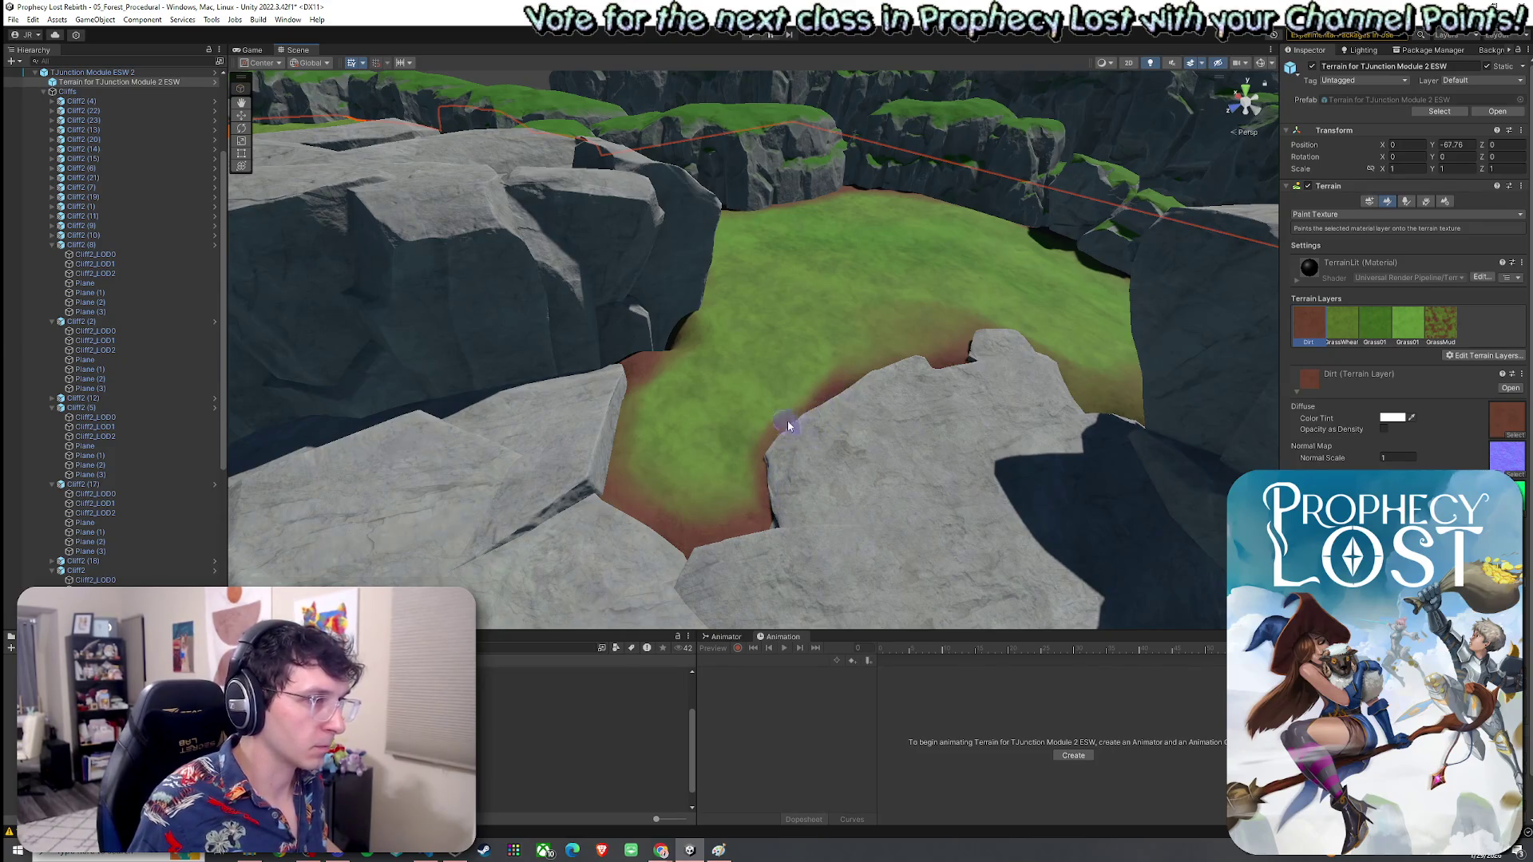
scroll(790, 435, "up", 4)
scroll(880, 415, "up", 3)
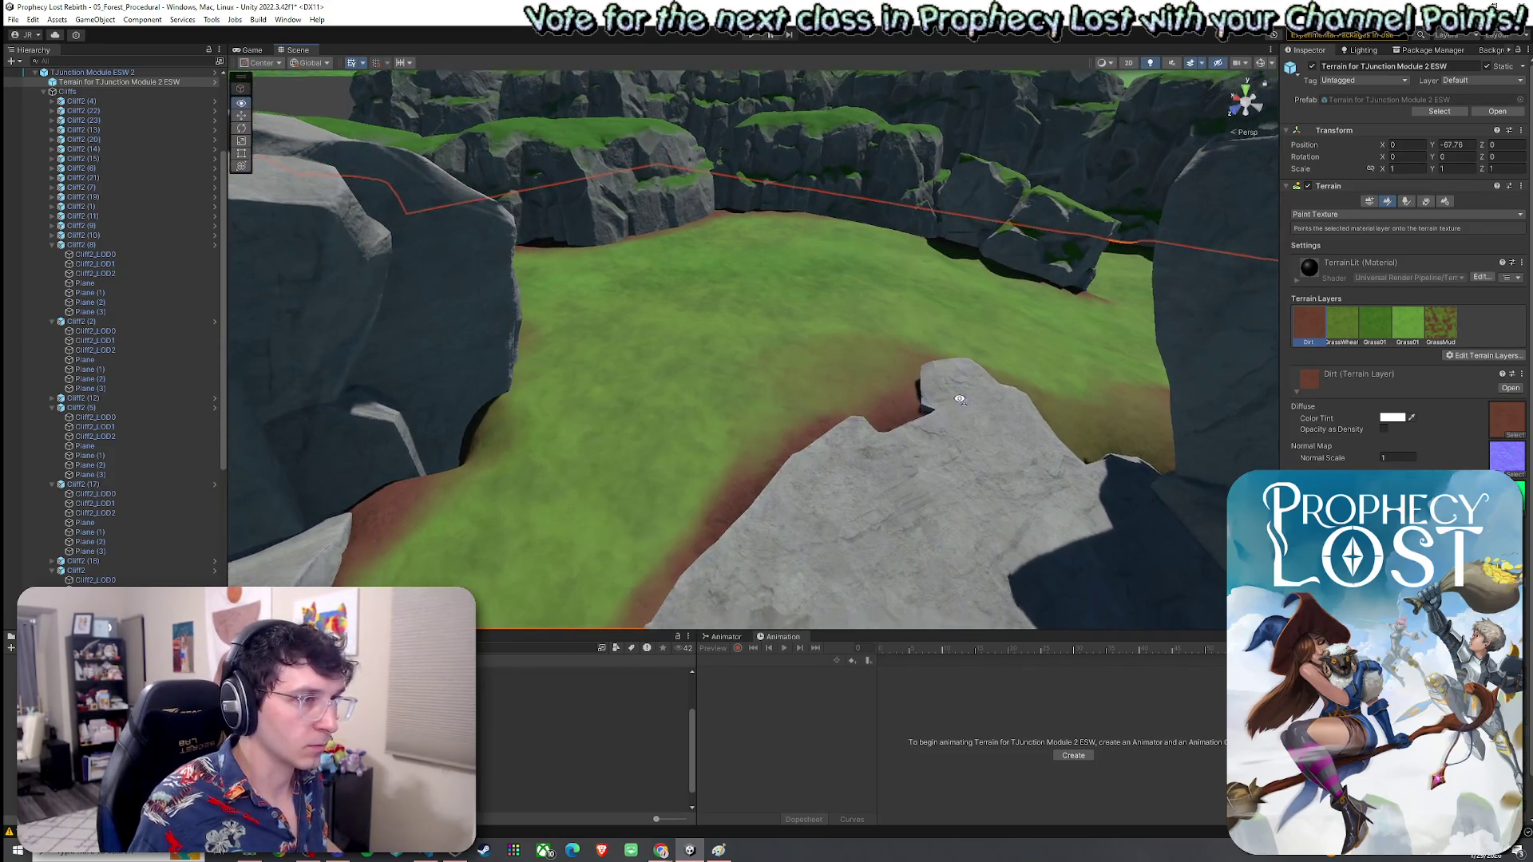
mouse_move(999, 511)
left_mouse_down()
mouse_move(1119, 546)
mouse_move(831, 537)
mouse_move(797, 469)
left_mouse_up()
scroll(788, 386, "down", 3)
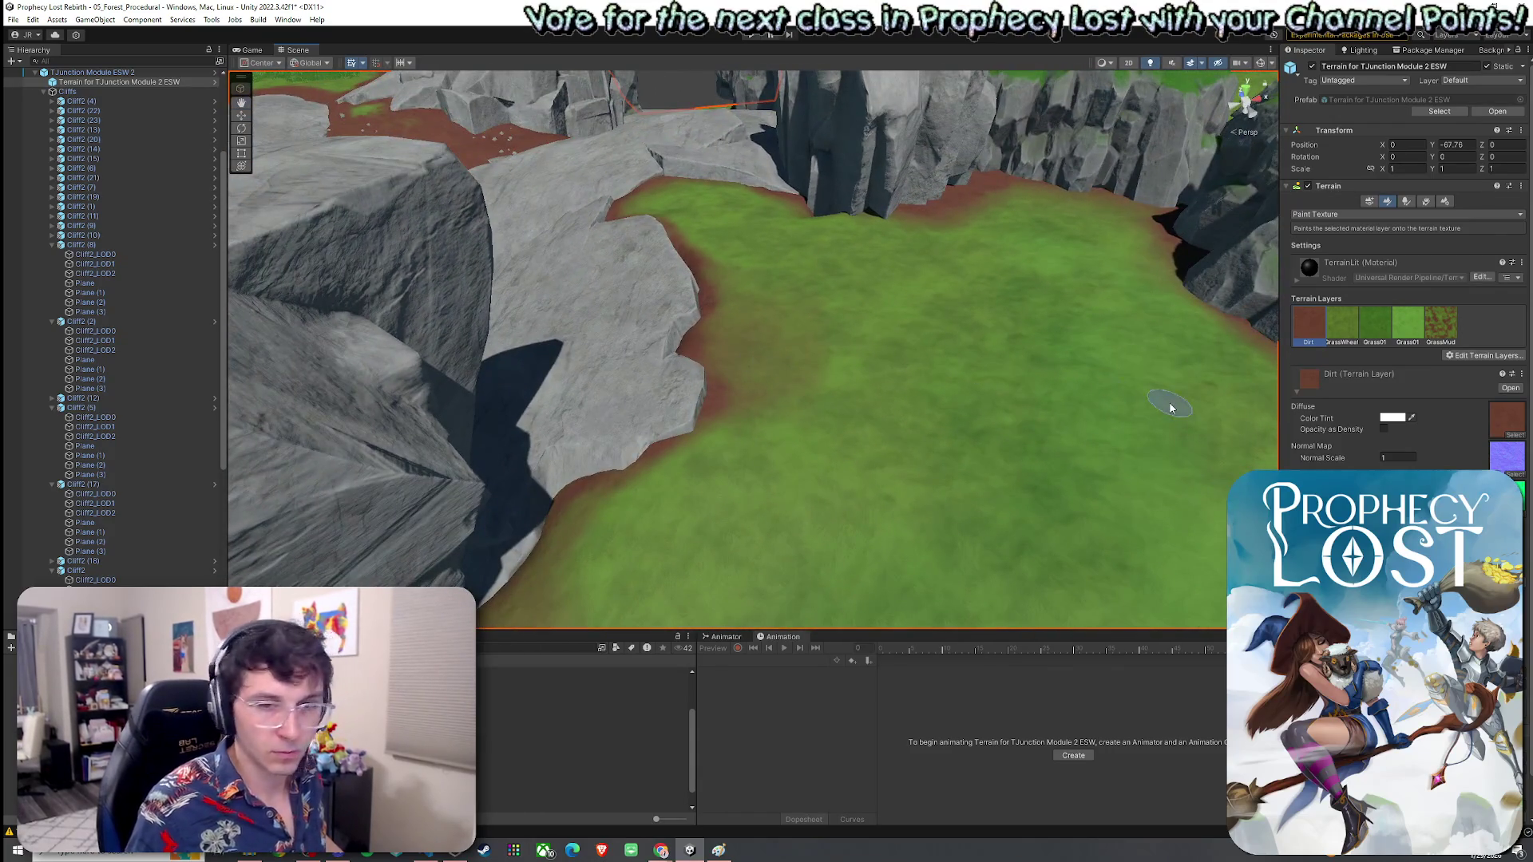
Step: Alternate between the GrassWheat and Dirt layers while inspecting the cliff edge and grass valley
left_click(1361, 321)
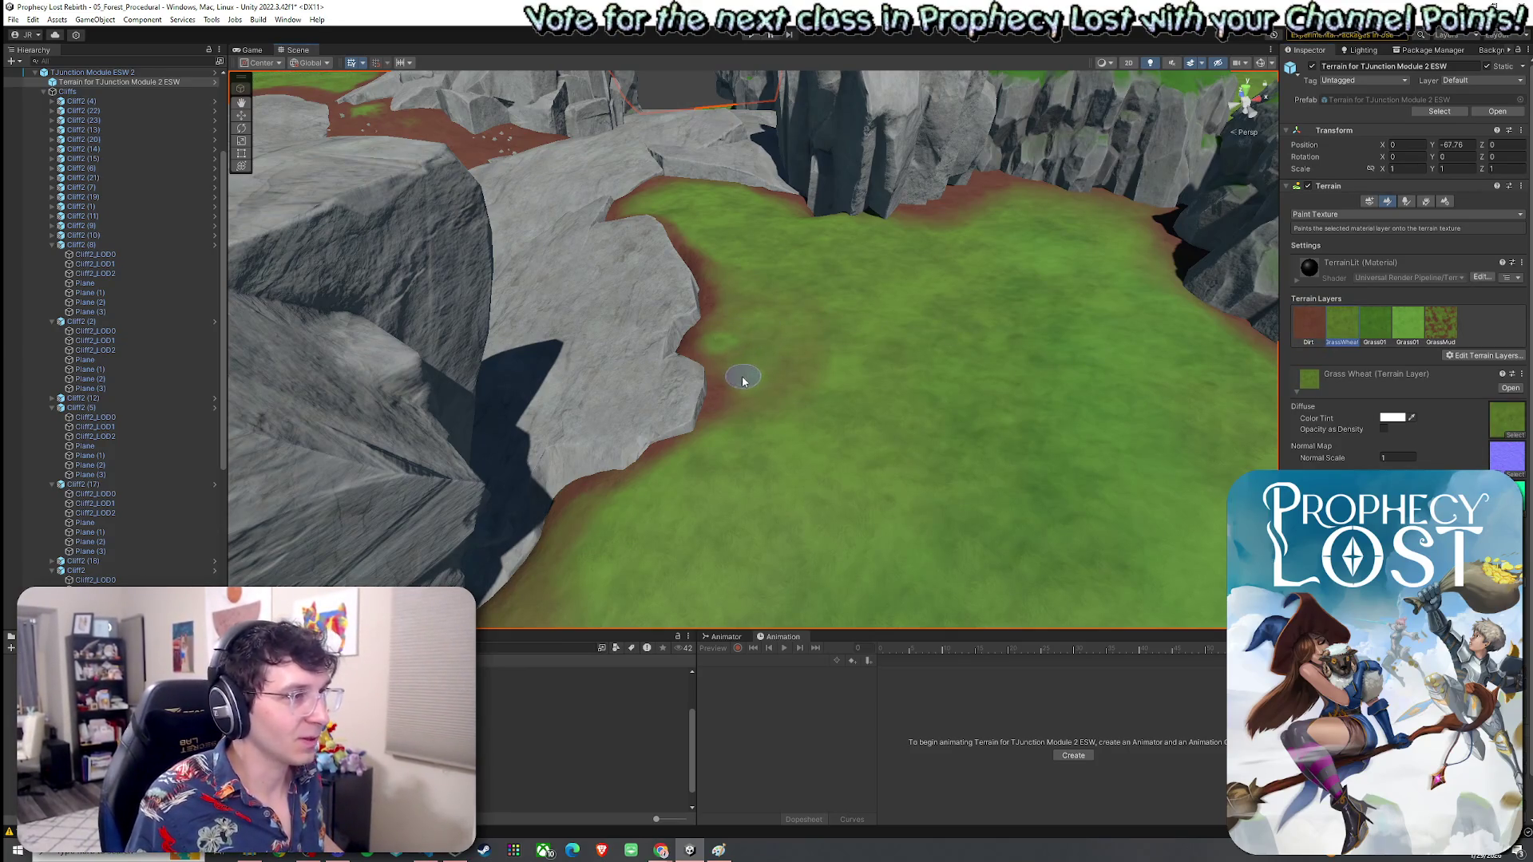
left_click(1310, 326)
mouse_move(705, 452)
left_mouse_down()
mouse_move(633, 472)
mouse_move(611, 413)
left_mouse_up()
scroll(611, 413, "down", 3)
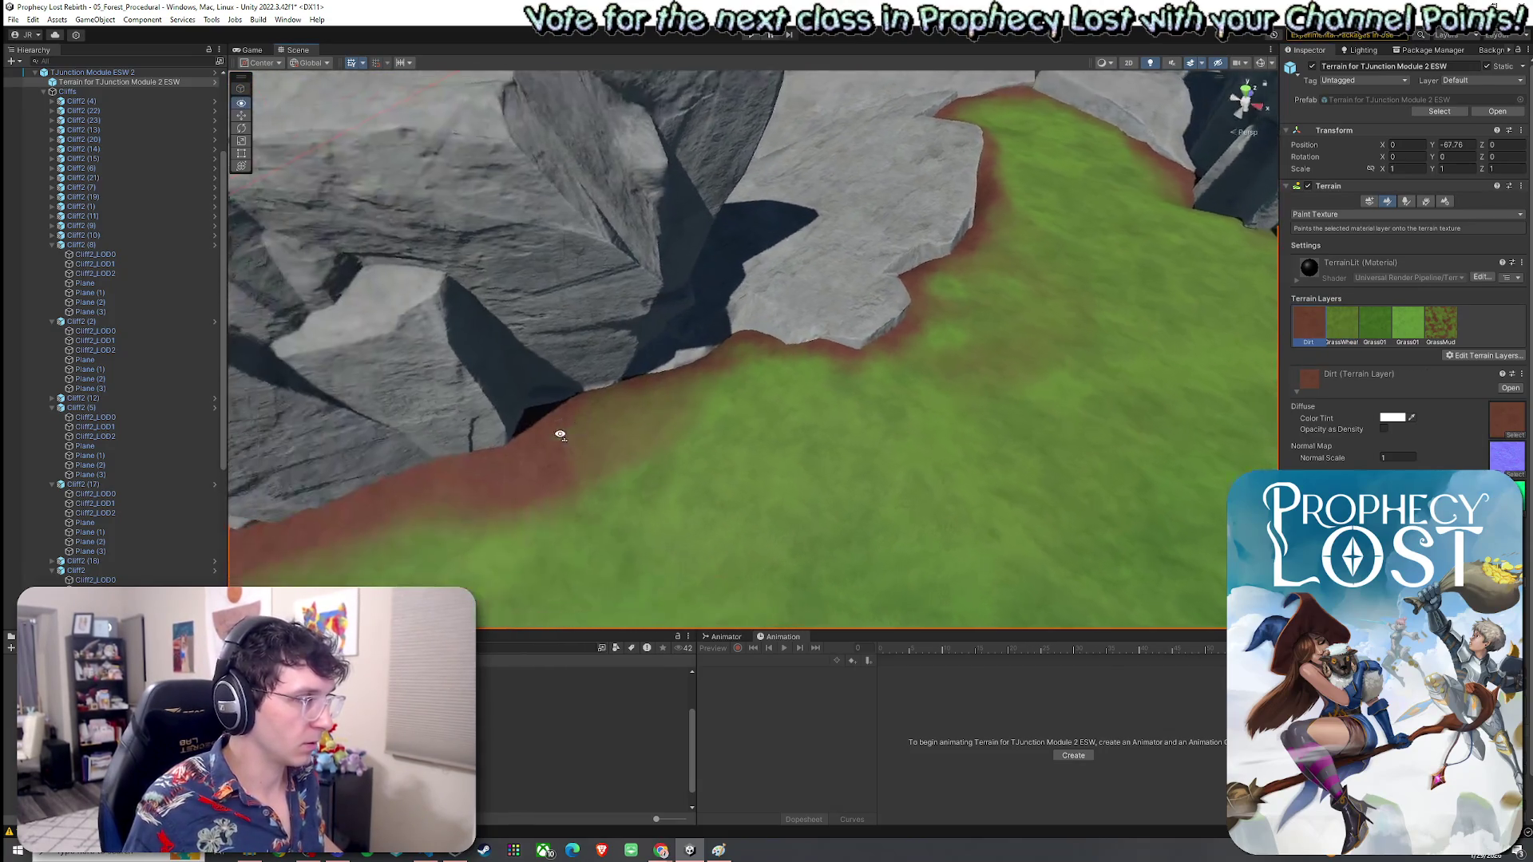
left_click(1342, 323)
mouse_move(1056, 351)
left_mouse_down()
mouse_move(821, 367)
mouse_move(835, 346)
left_mouse_up()
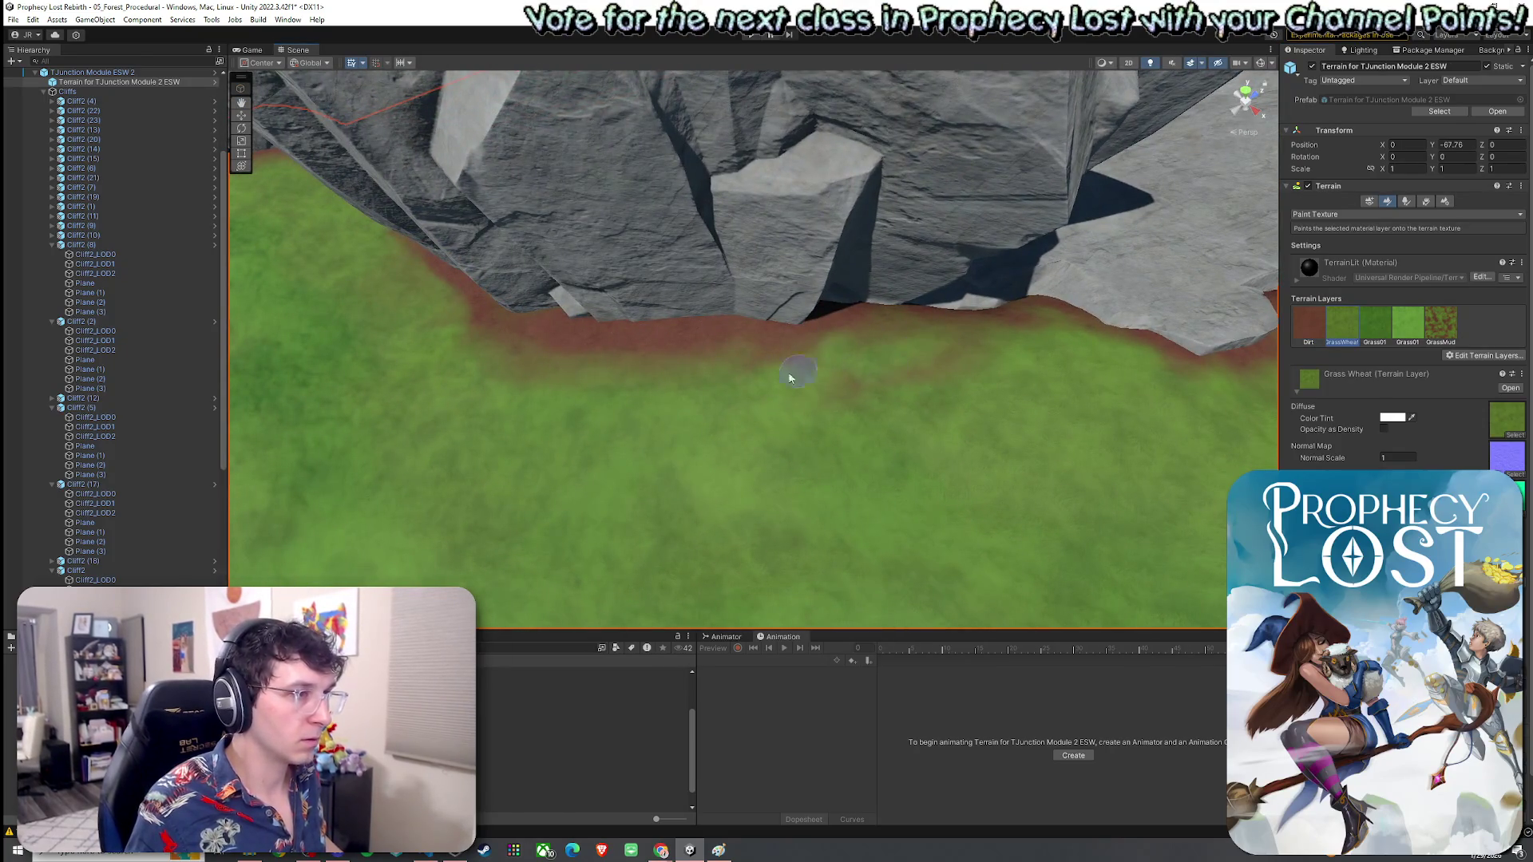
mouse_move(883, 409)
left_mouse_down()
mouse_move(1099, 335)
mouse_move(1003, 328)
mouse_move(770, 408)
left_mouse_up()
left_click_drag(848, 336, 1134, 302)
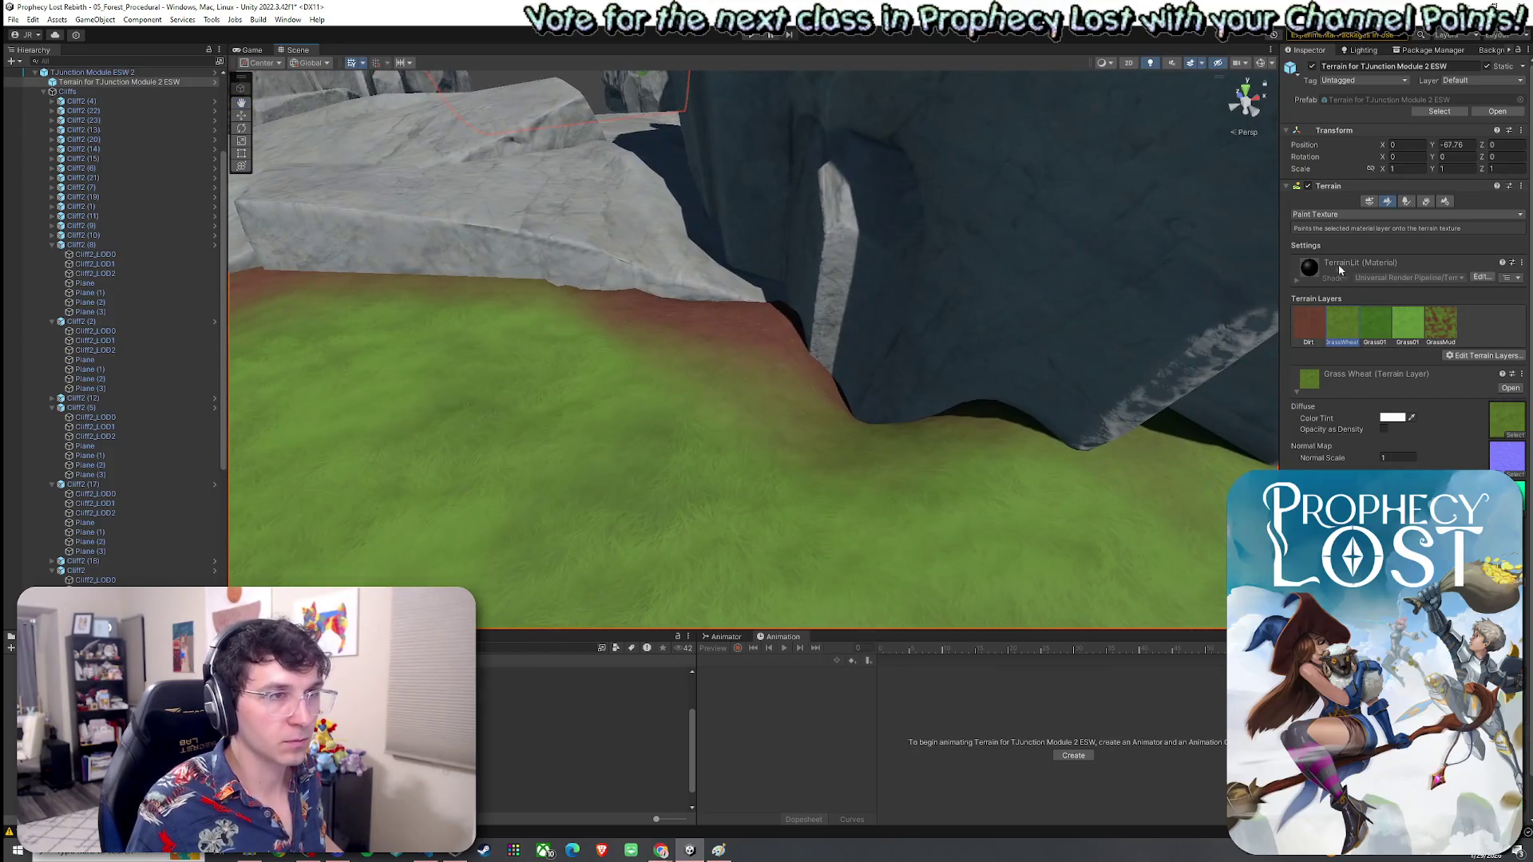
Step: Switch the terrain tool to Set Height and sample a height of about -60.45
left_click(1326, 214)
left_click(1317, 260)
scroll(894, 330, "down", 5)
left_click(895, 349, "shift")
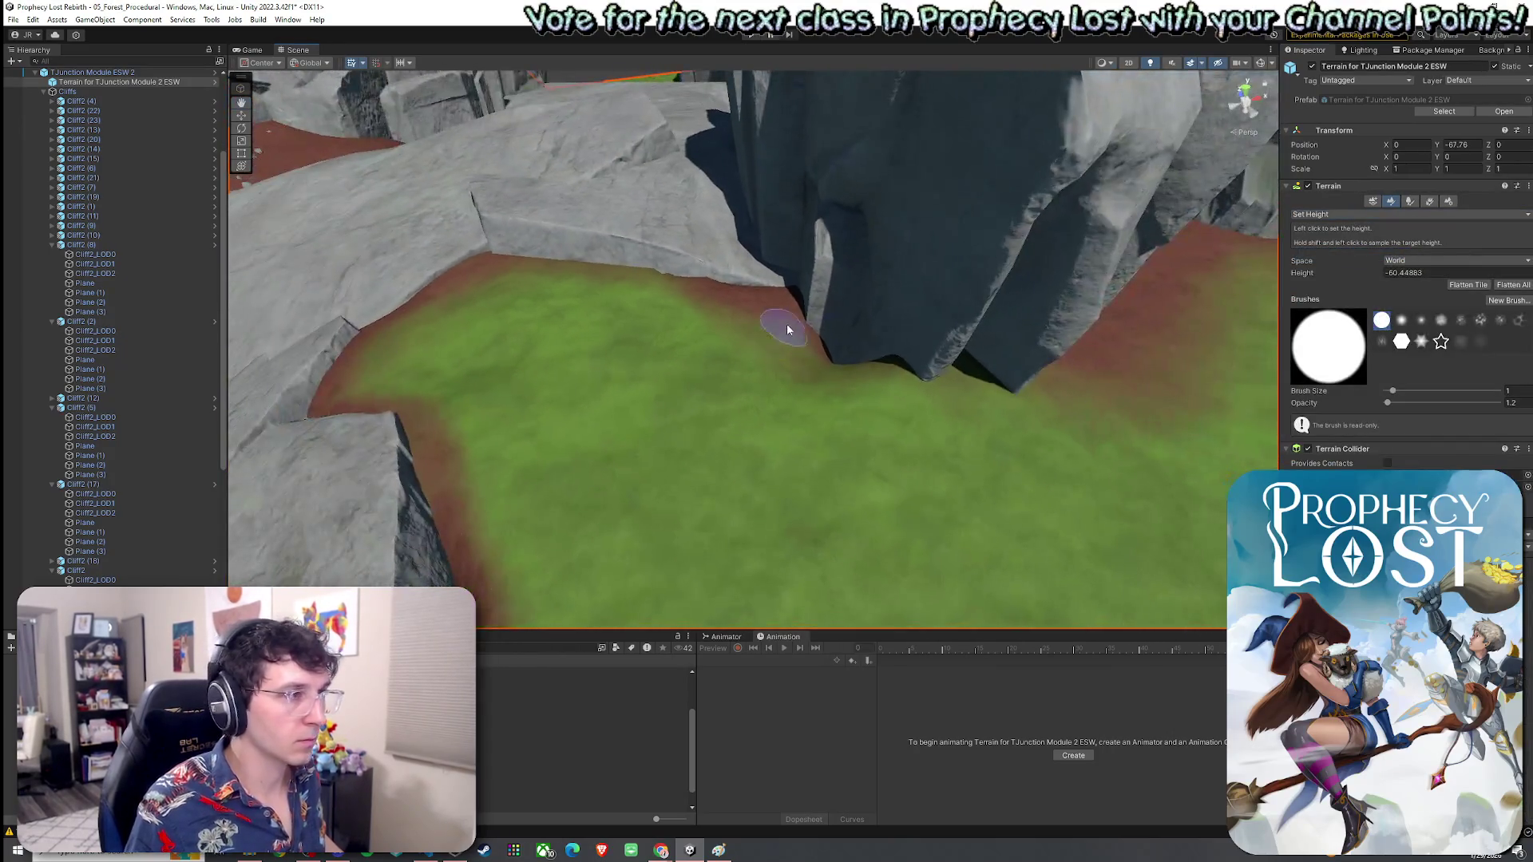
mouse_move(846, 345)
left_mouse_down()
mouse_move(768, 366)
mouse_move(774, 352)
mouse_move(721, 336)
left_mouse_up()
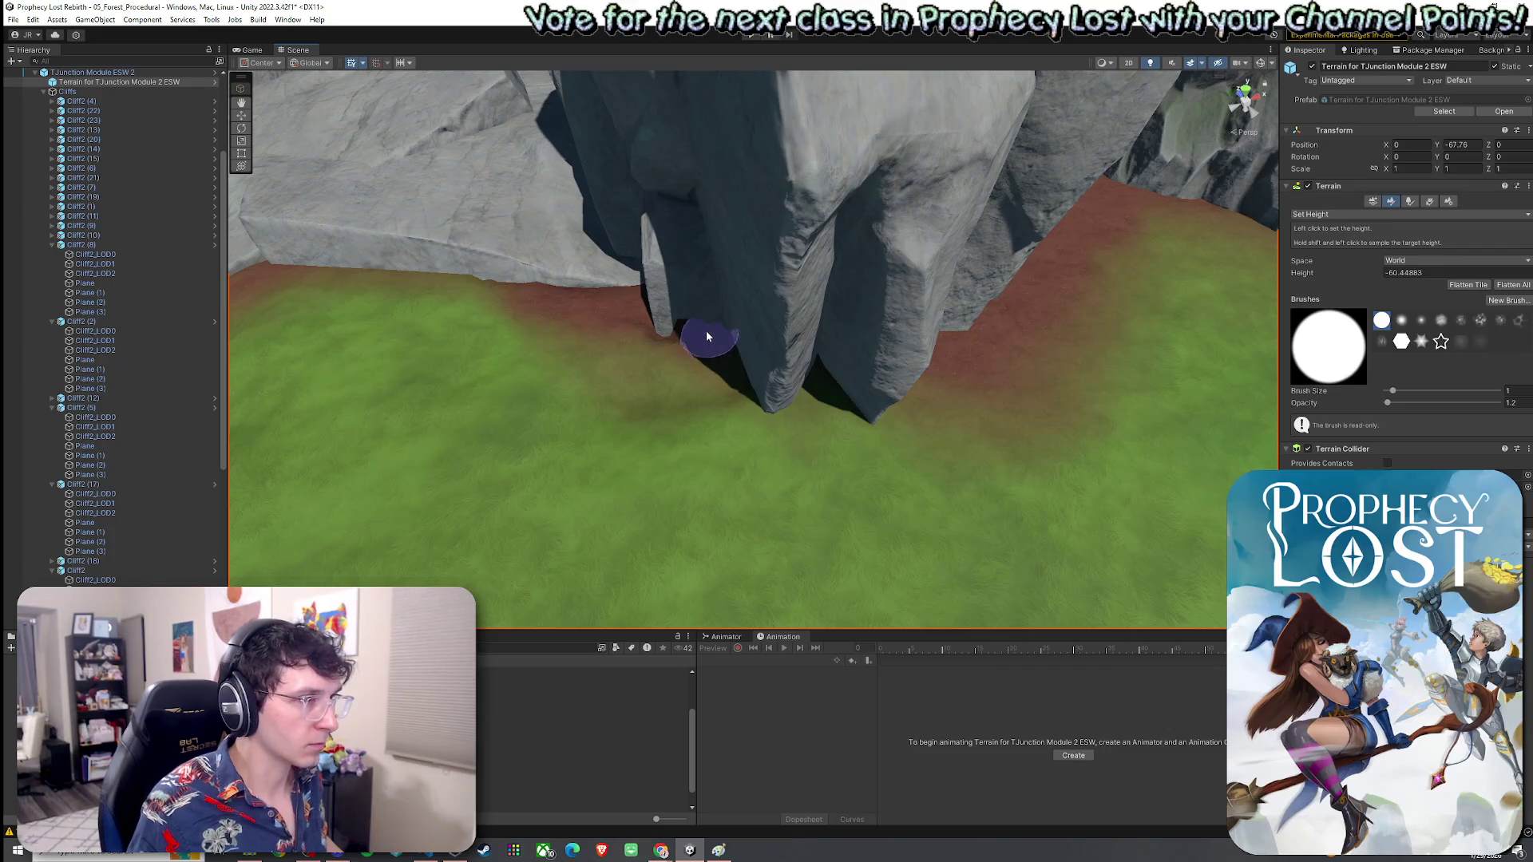
Step: Enlarge the Set Height brush from 1 to 4 and flatten the gap under the cliff
mouse_move(712, 317)
left_mouse_down()
mouse_move(832, 329)
mouse_move(639, 367)
mouse_move(754, 340)
left_mouse_up()
left_click_drag(1394, 391, 1401, 391)
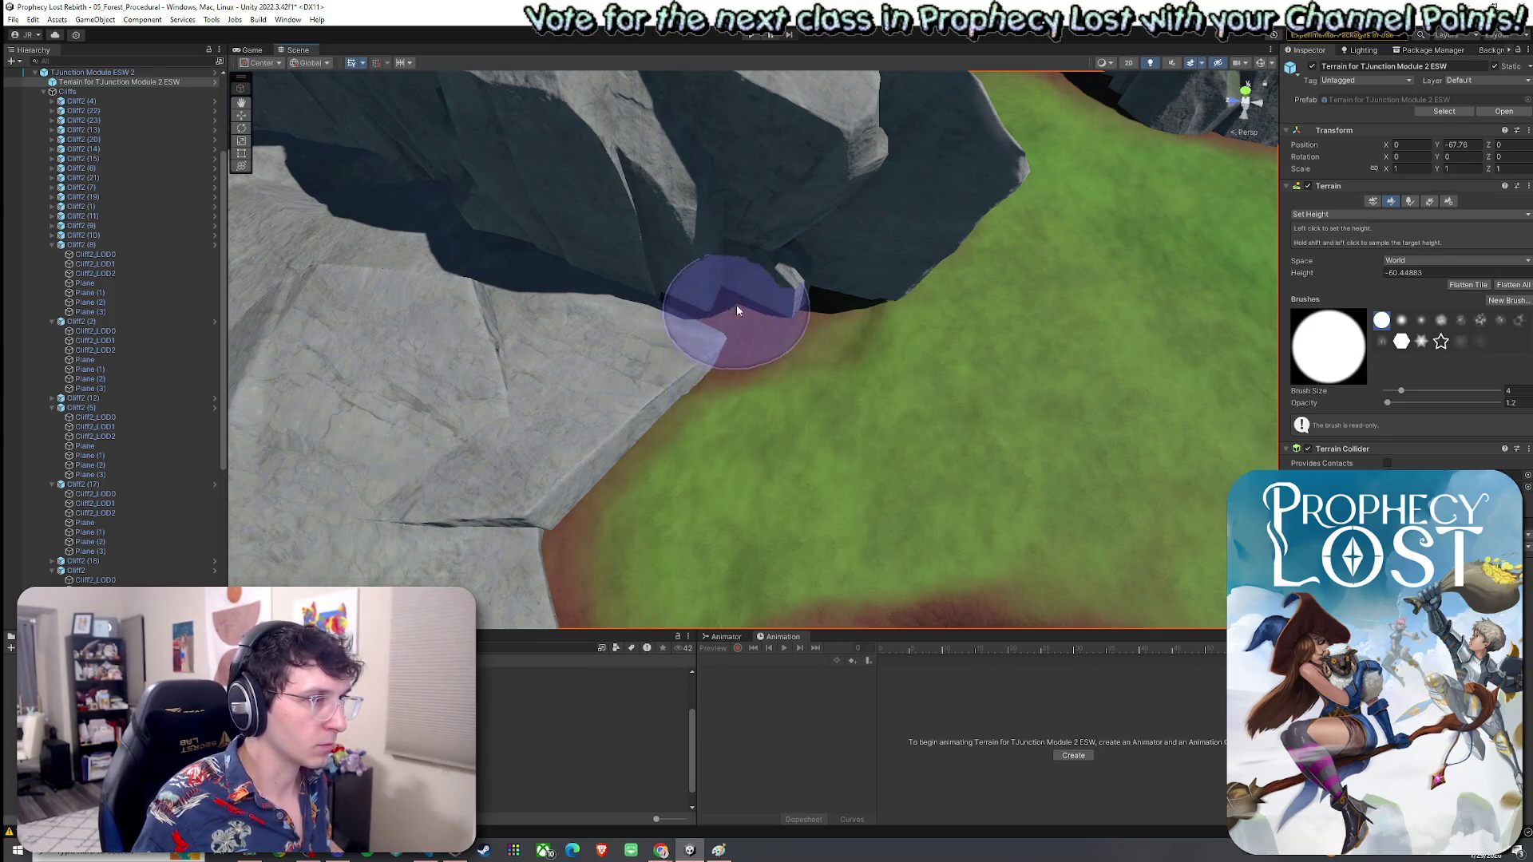
left_click_drag(899, 286, 757, 239)
Step: Smooth the flattened gap at strength 100, then return to Paint Texture
left_click(1358, 214)
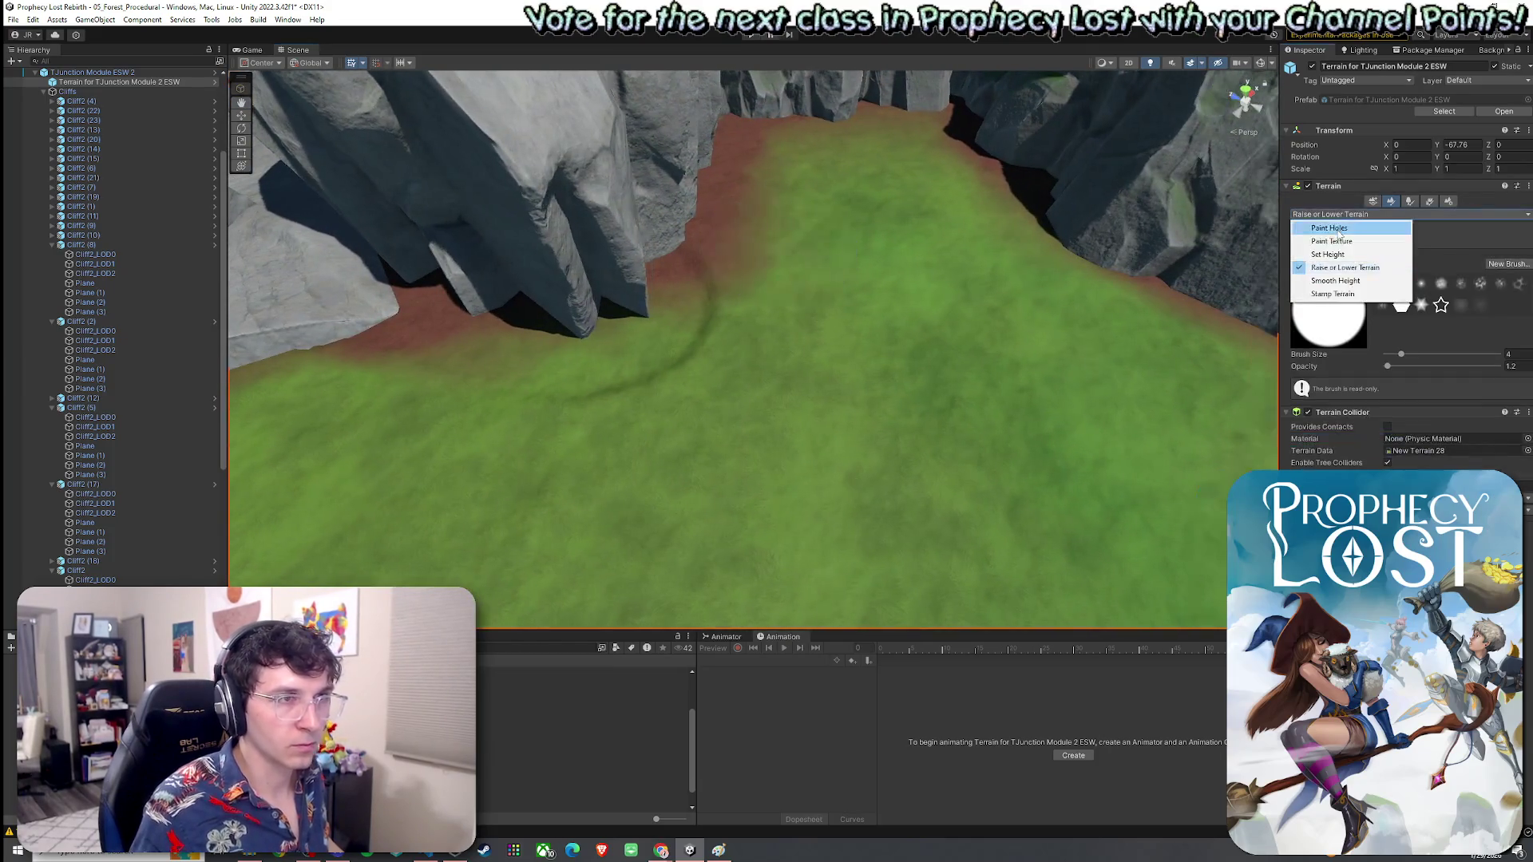
left_click(1349, 277)
left_click(1512, 363)
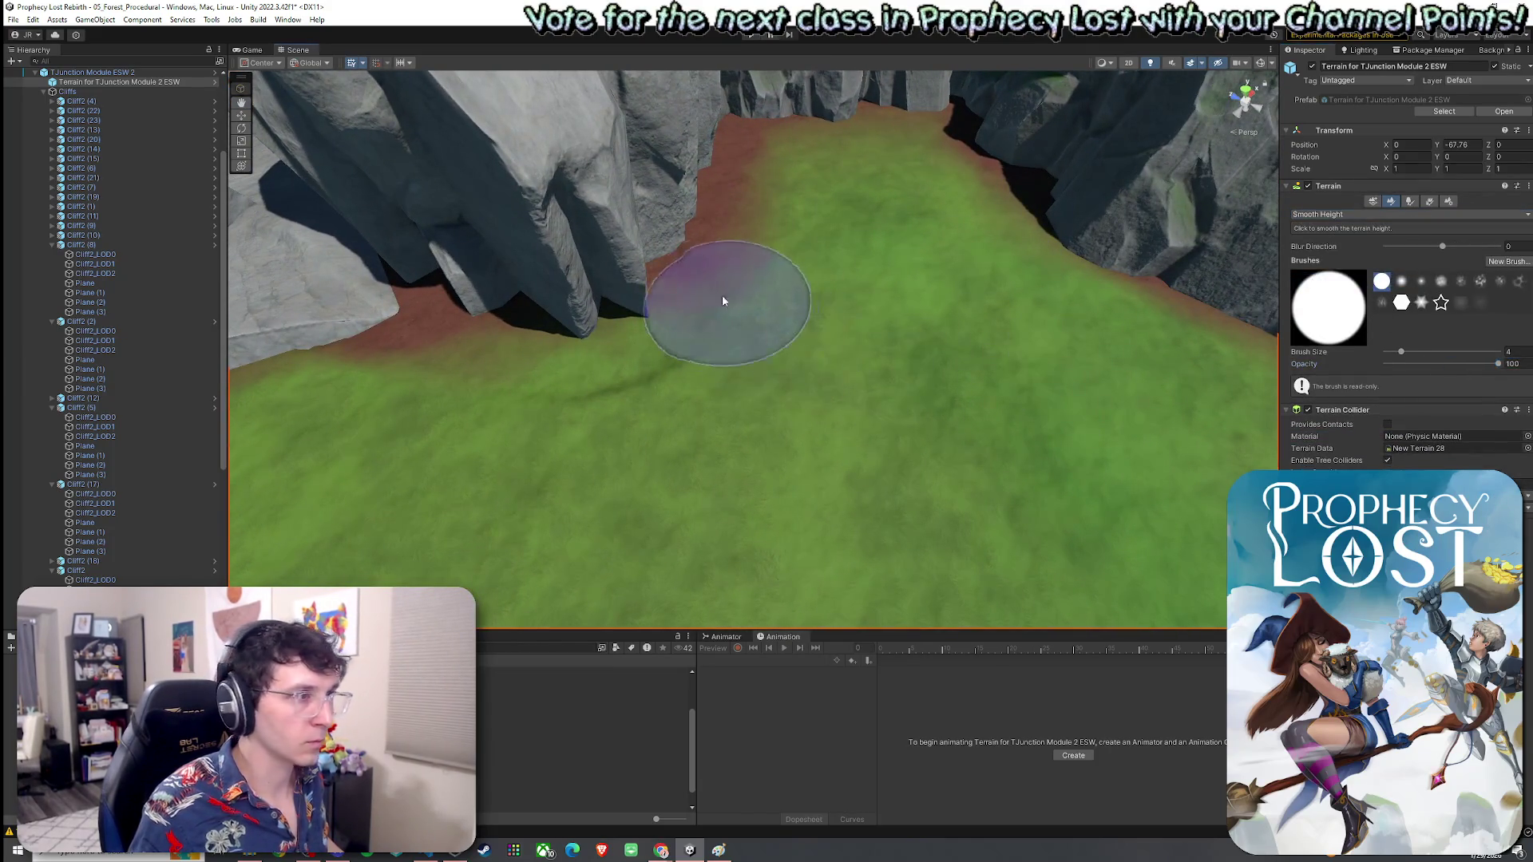
mouse_move(342, 342)
left_mouse_down()
mouse_move(896, 280)
mouse_move(1017, 346)
mouse_move(1062, 335)
left_mouse_up()
left_click(1357, 214)
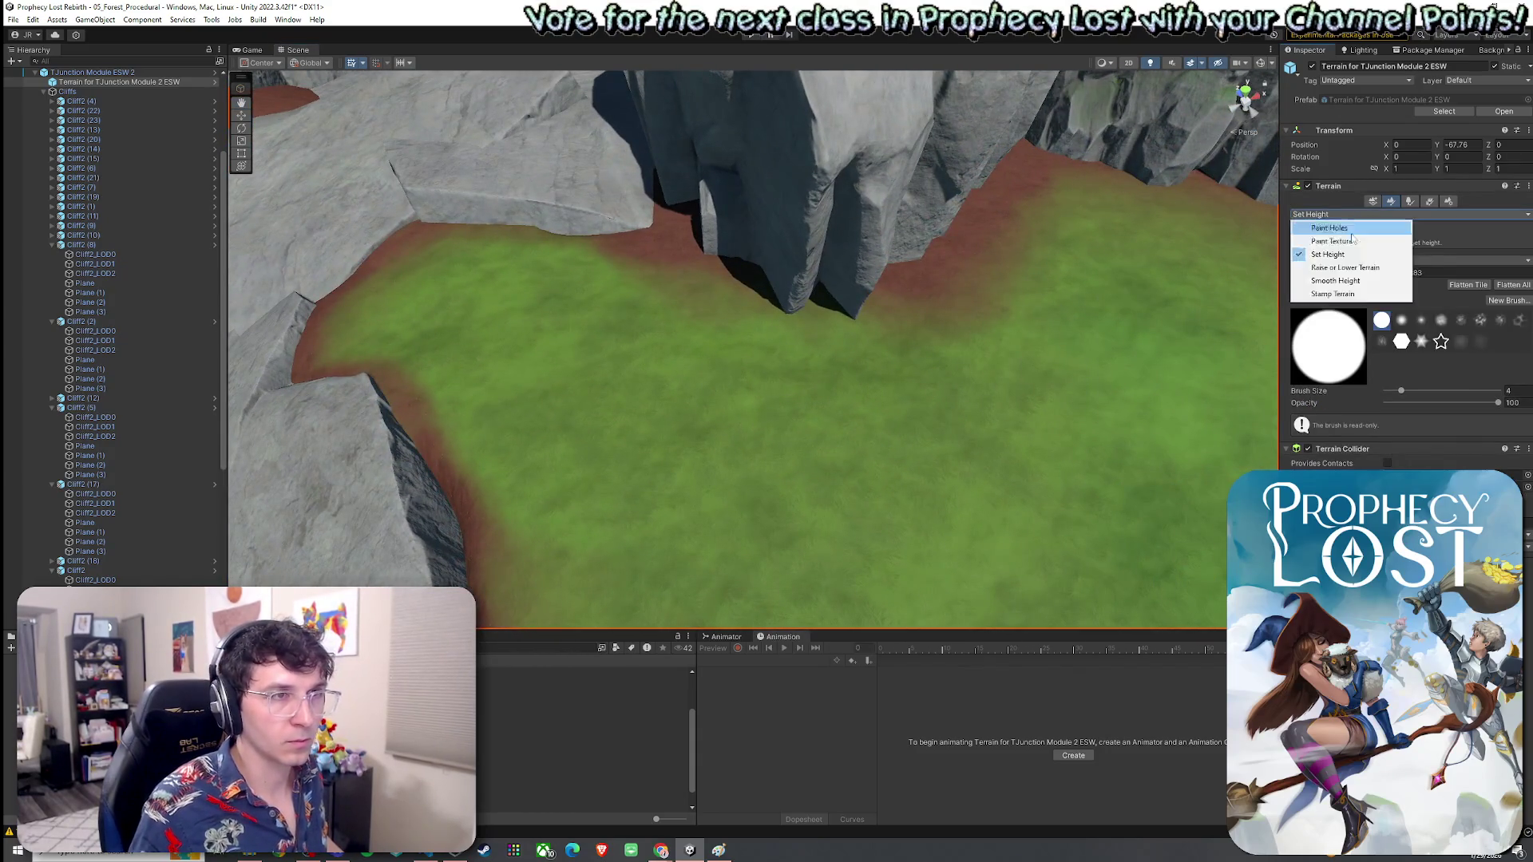
left_click(1332, 240)
Step: Paint Grass Wheat over the dirt strip by the rock ledge, then choose Paint Details
left_click(1310, 326)
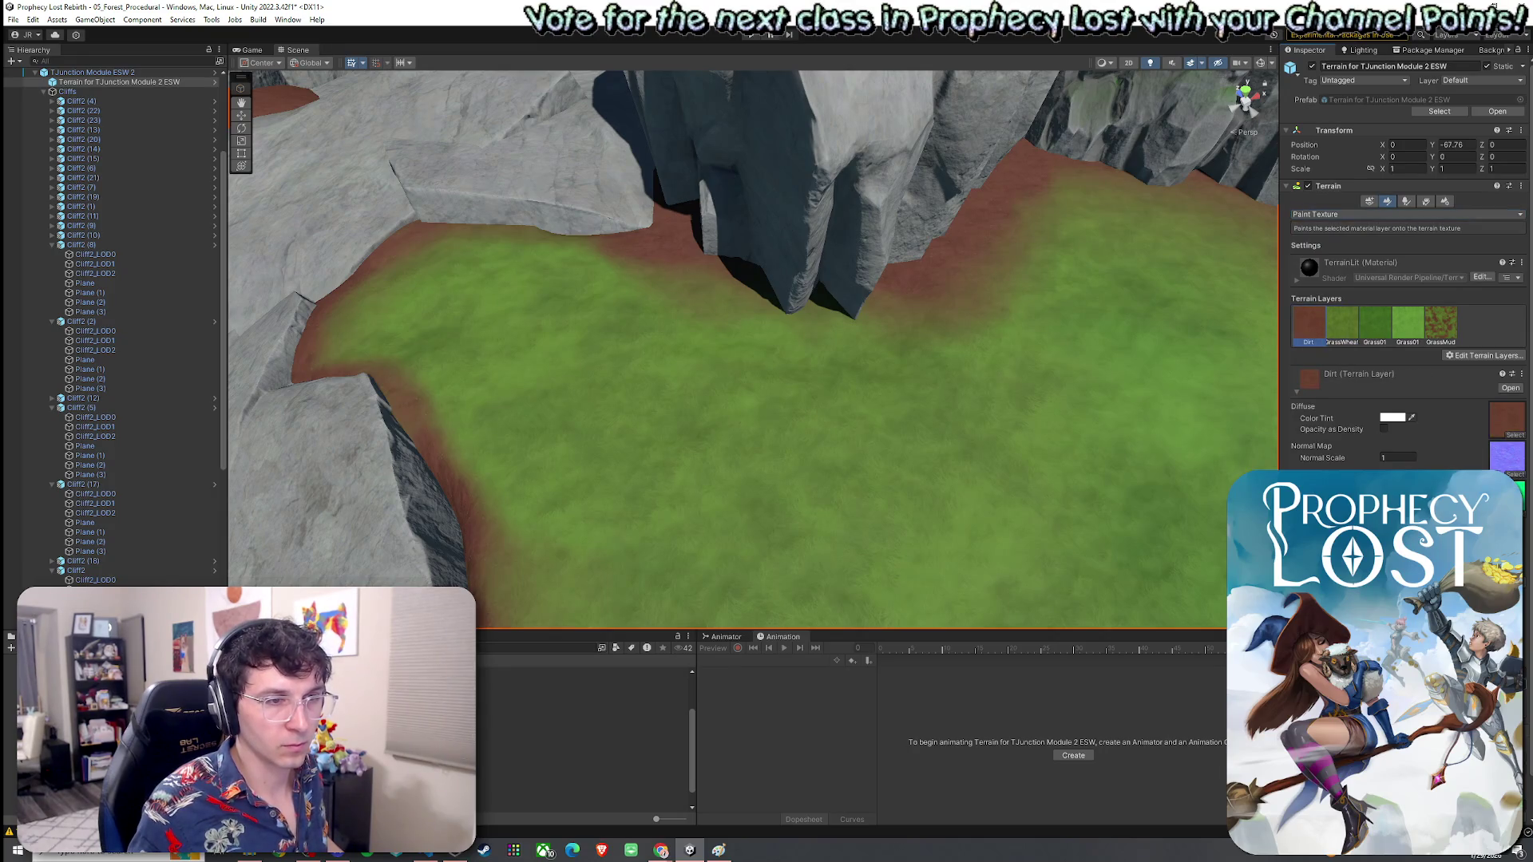
mouse_move(799, 344)
left_mouse_down()
mouse_move(910, 342)
mouse_move(879, 352)
left_mouse_up()
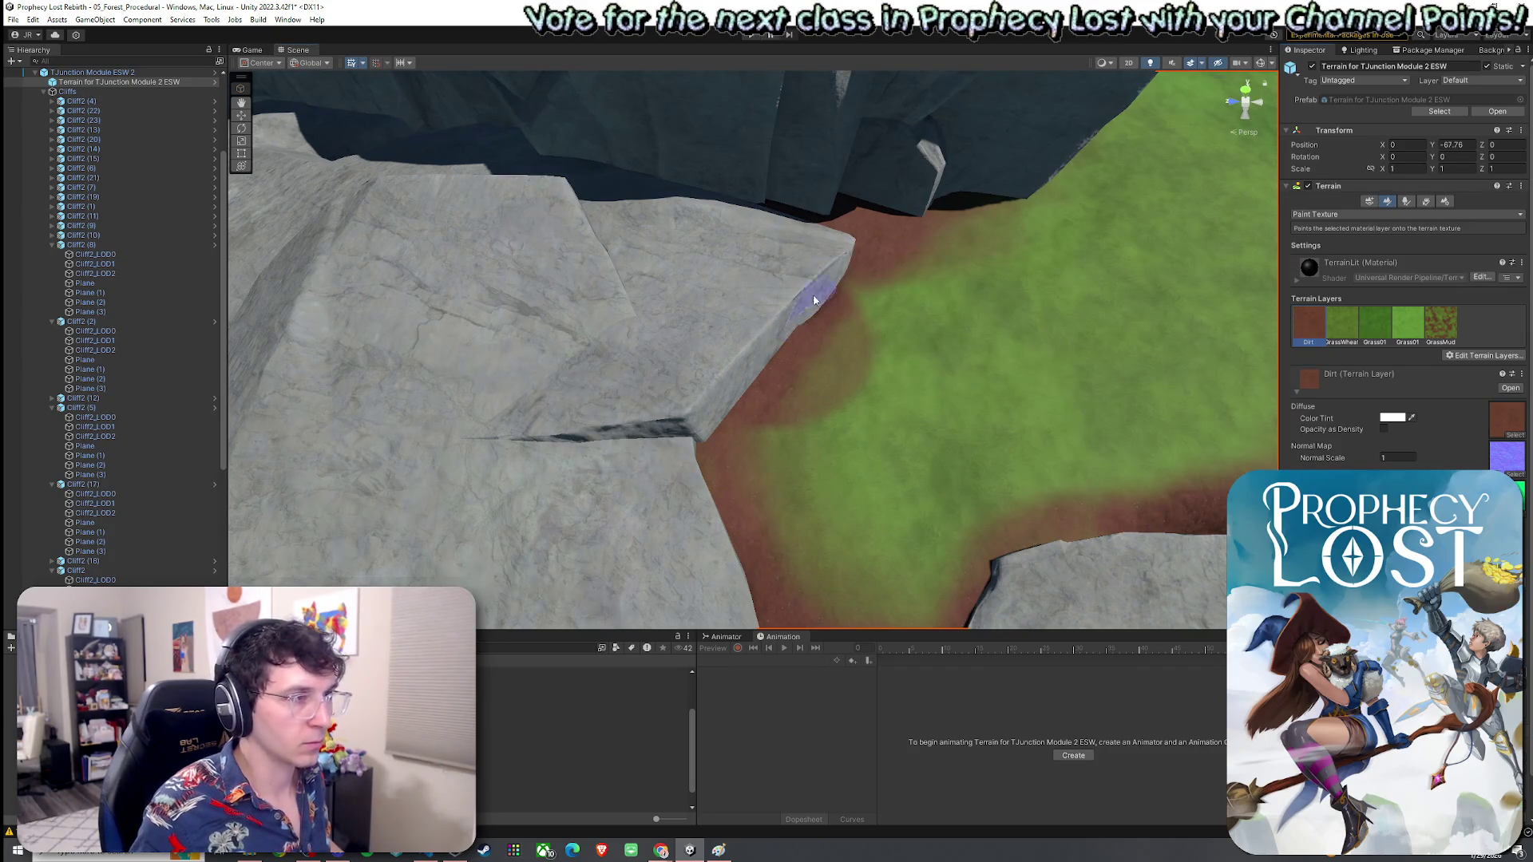
left_click(1332, 334)
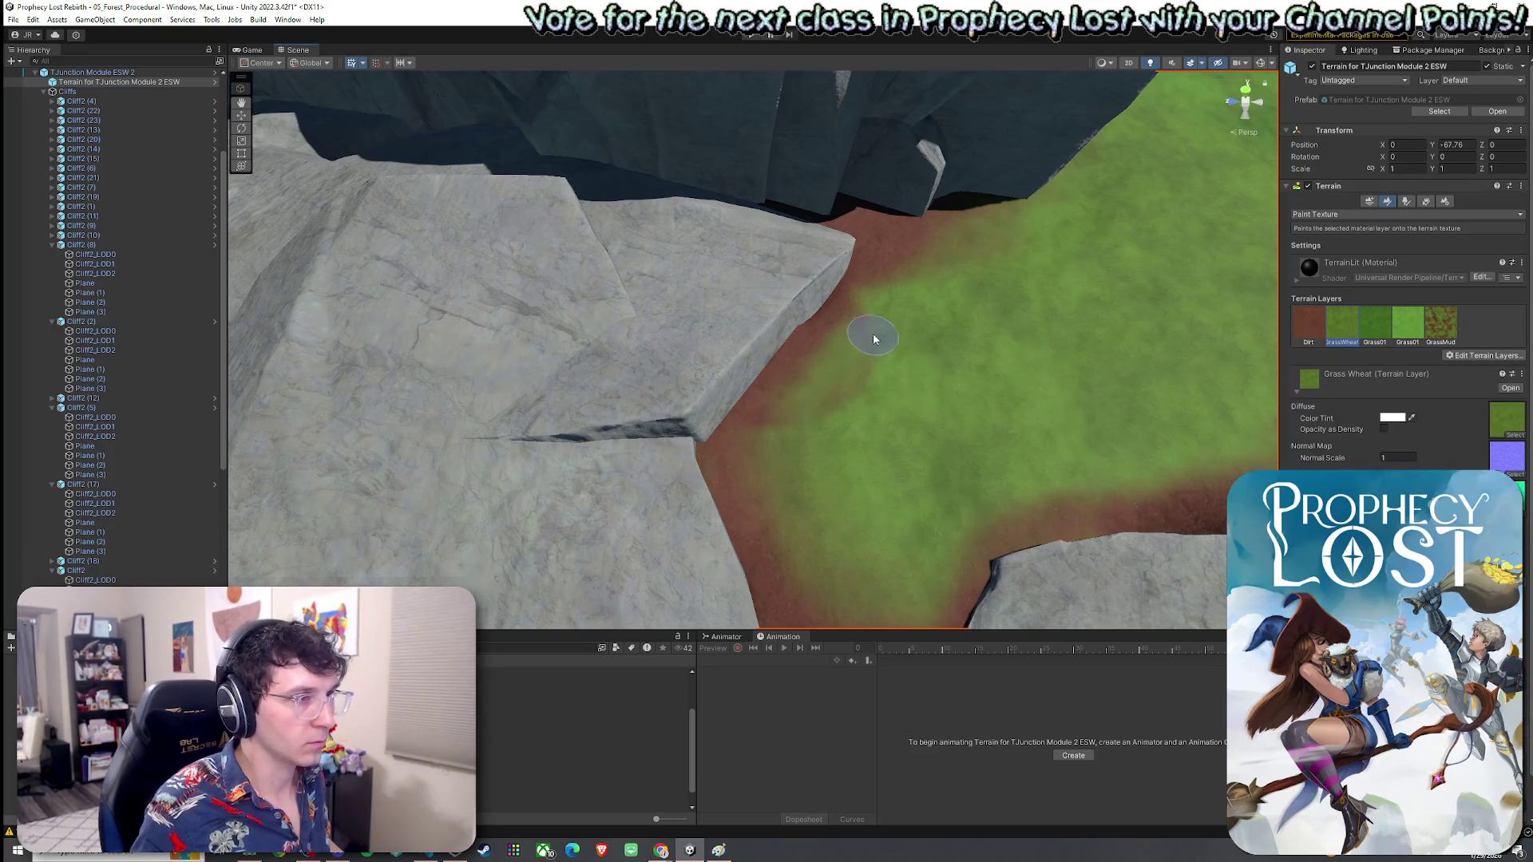
left_click_drag(892, 234, 897, 286)
left_click(1310, 326)
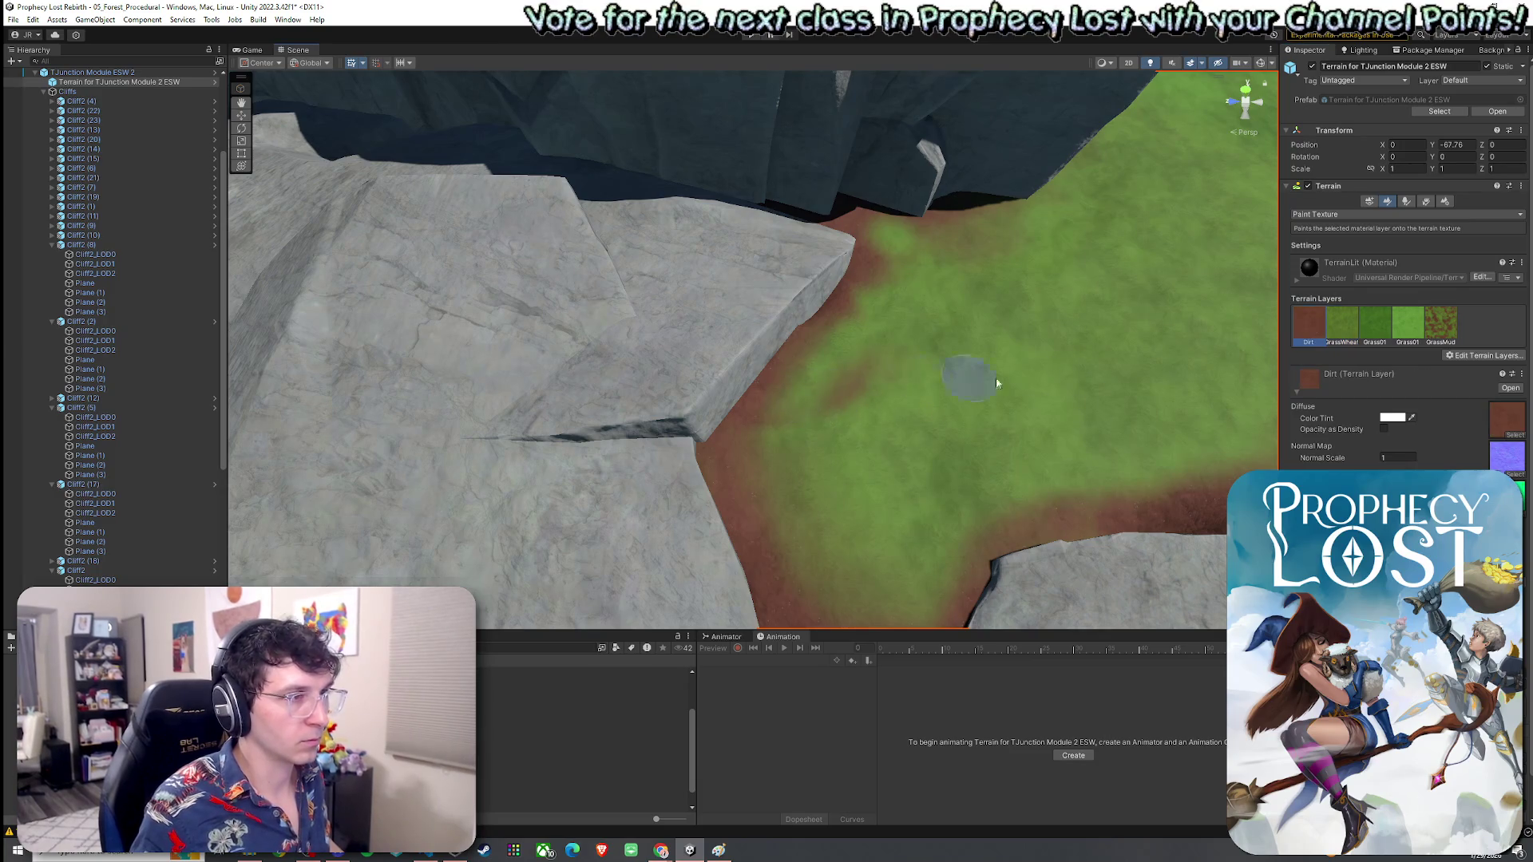
left_click(1342, 324)
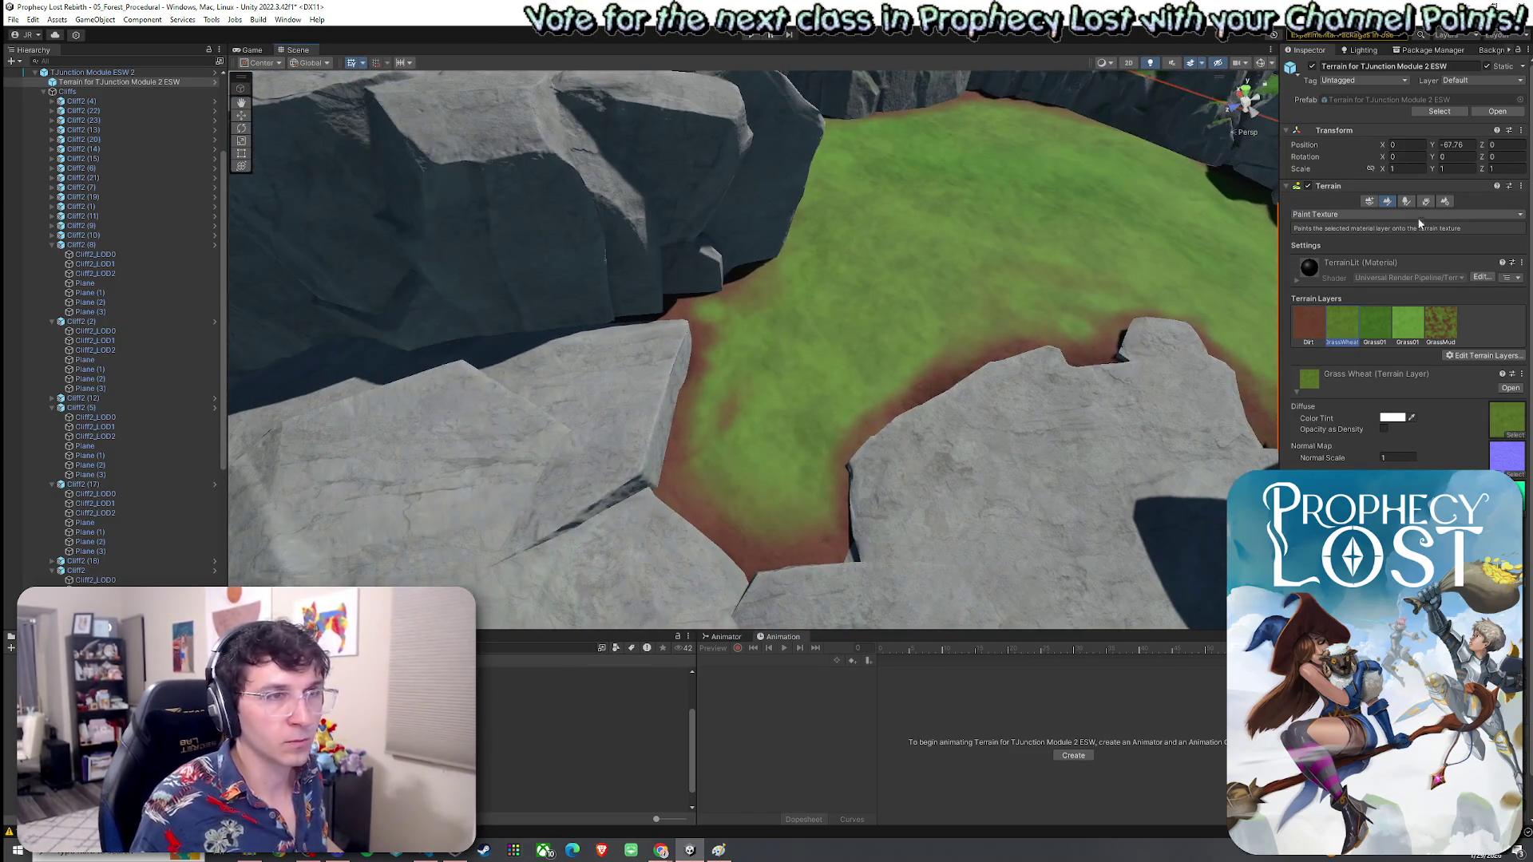
left_click(1427, 203)
Step: Paint two grass clumps on the clearing and a large grass patch in the lower-left area
left_click_drag(946, 268, 898, 308)
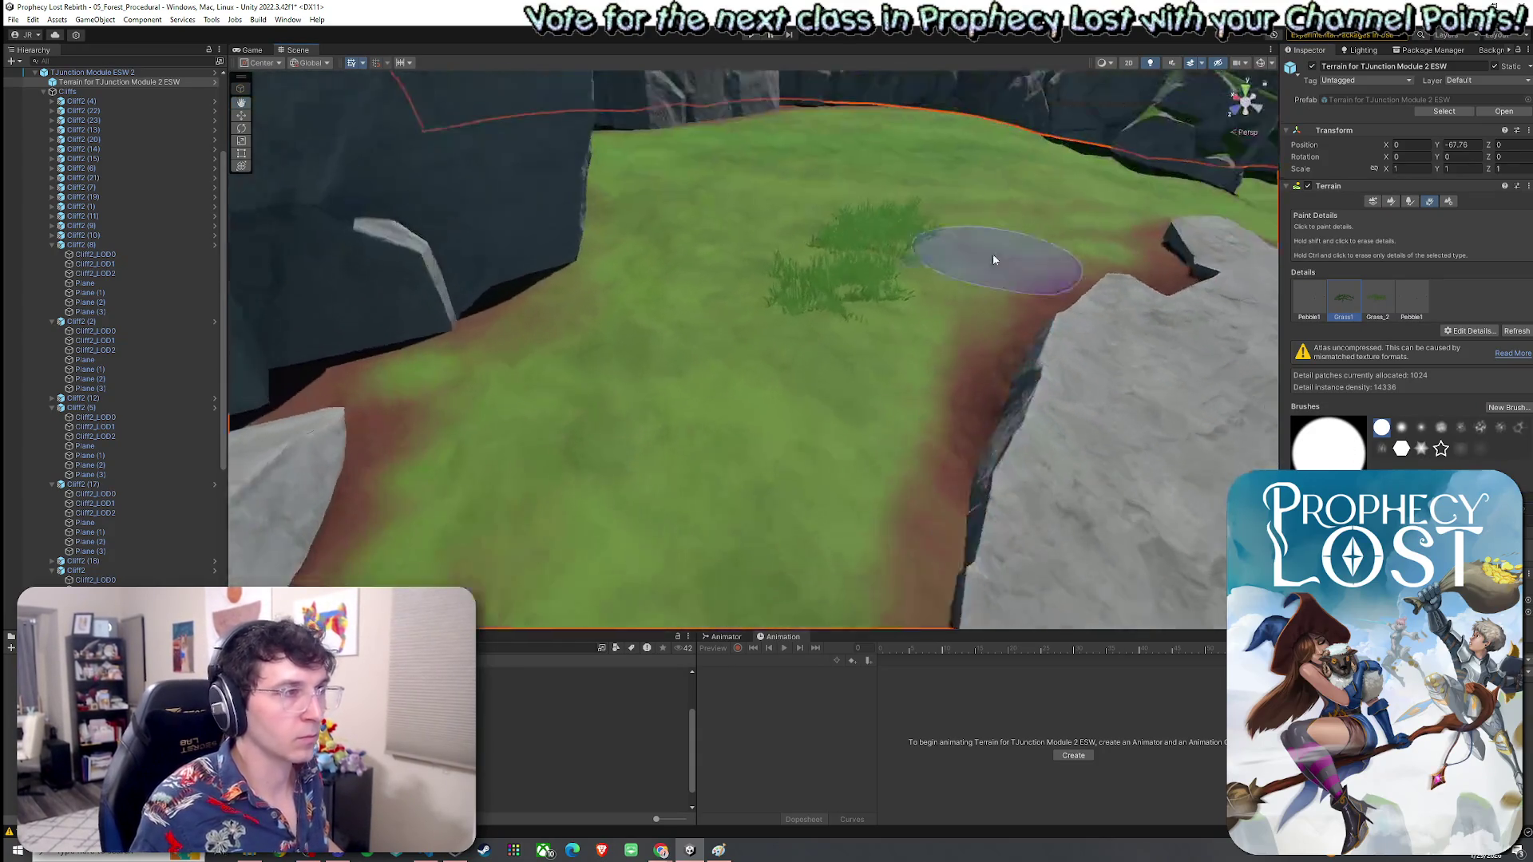
left_click_drag(607, 479, 674, 404)
scroll(733, 211, "down", 5)
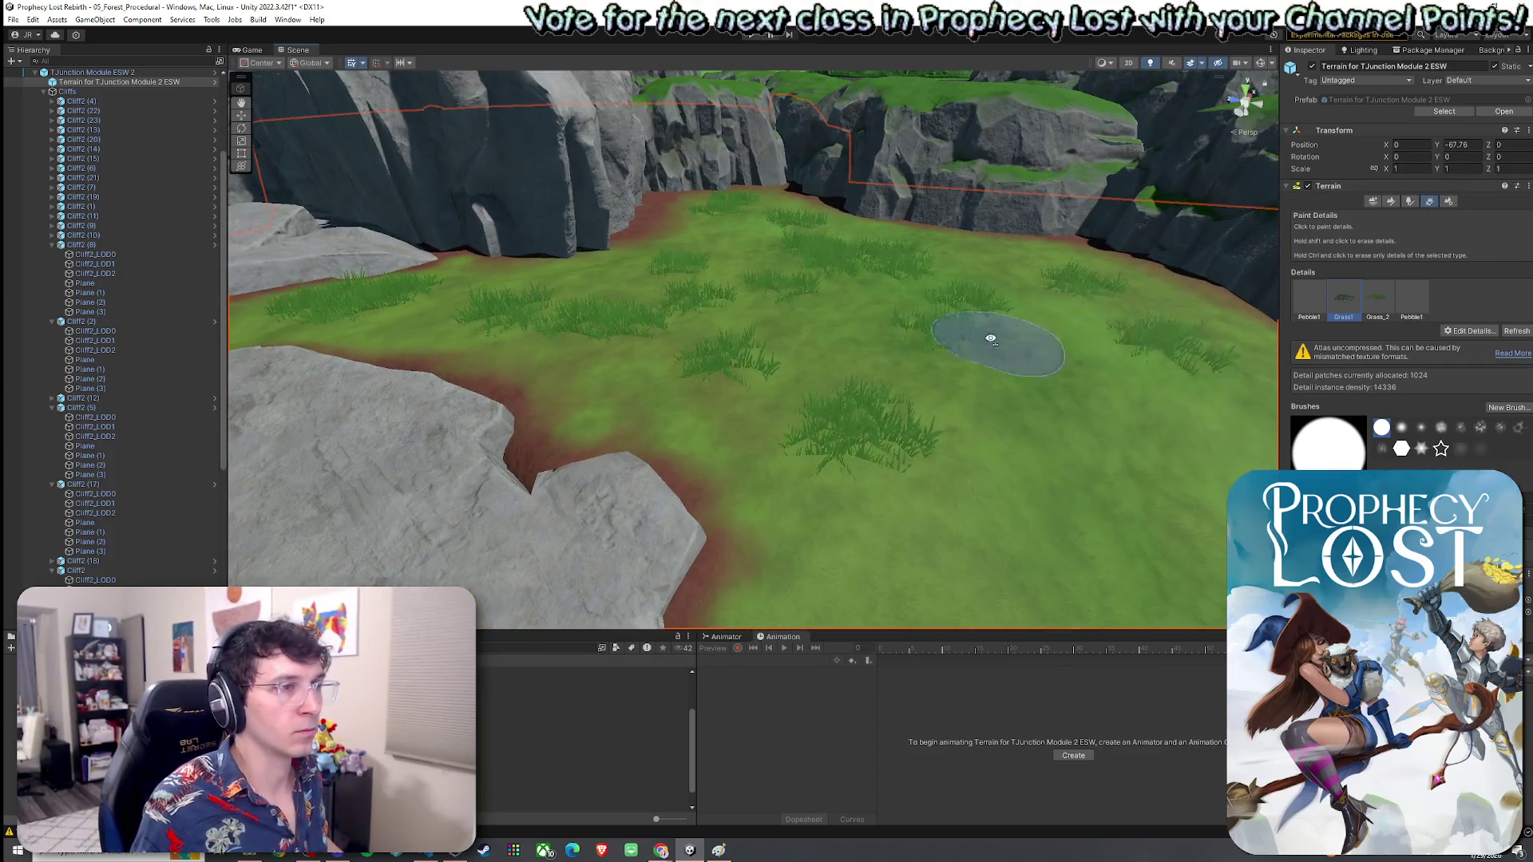
scroll(1158, 320, "up", 3)
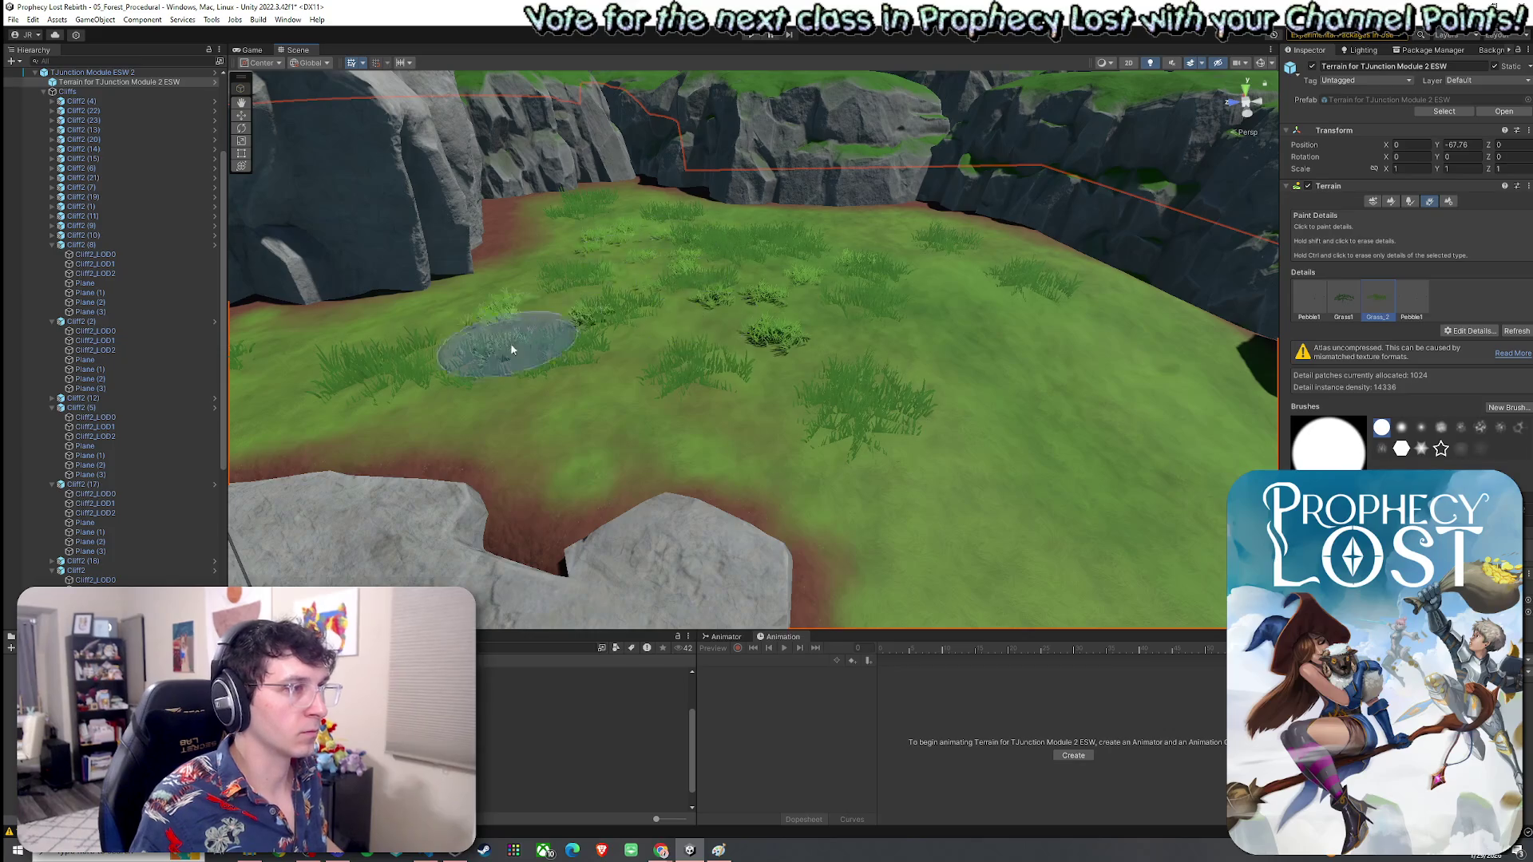
scroll(359, 346, "up", 3)
scroll(468, 402, "down", 4)
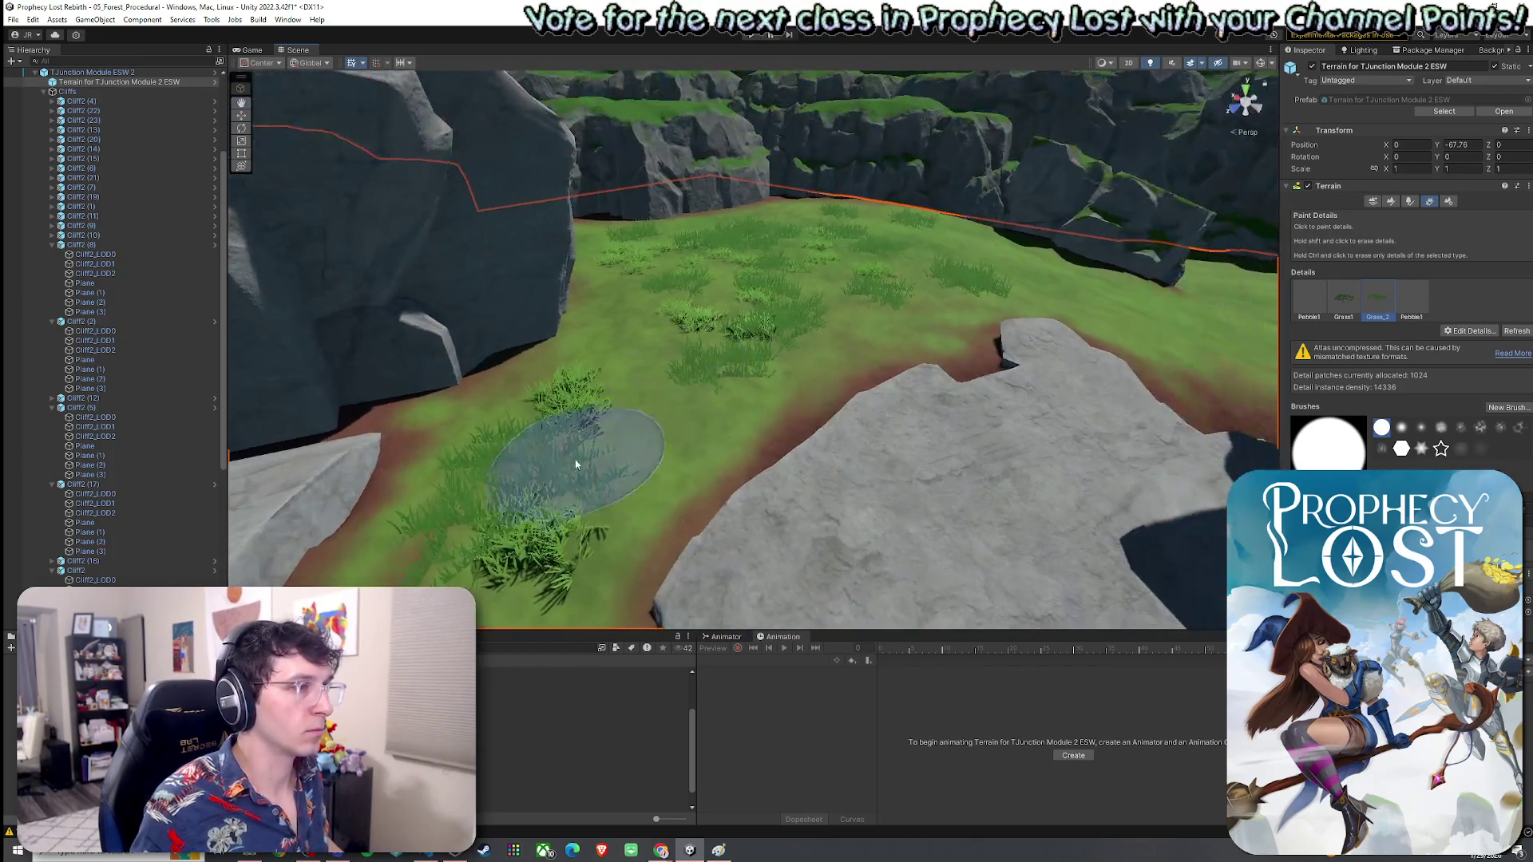
scroll(564, 462, "up", 5)
scroll(612, 353, "down", 5)
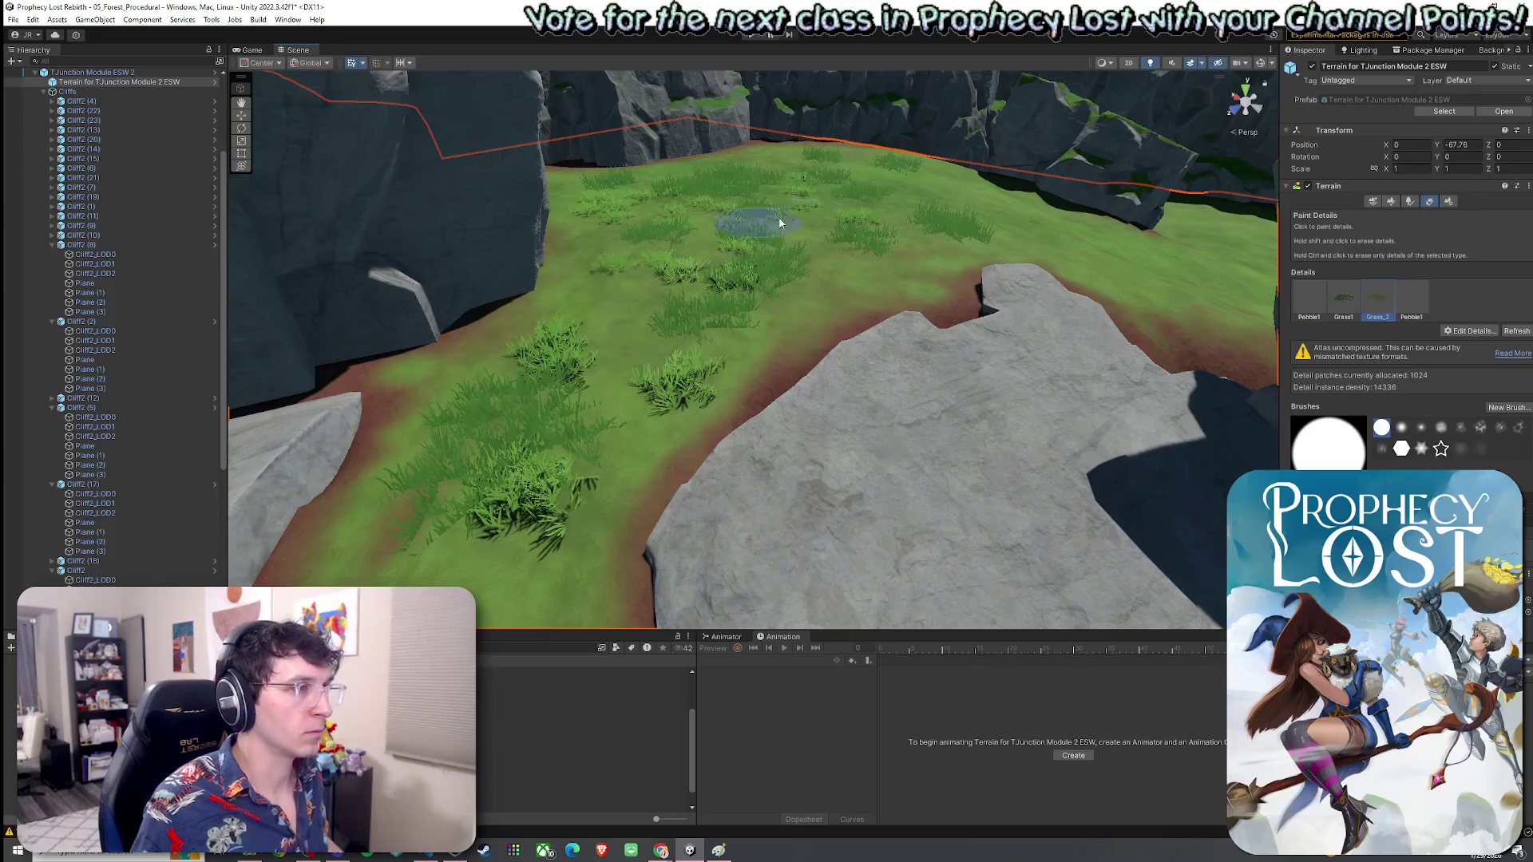
scroll(877, 212, "up", 5)
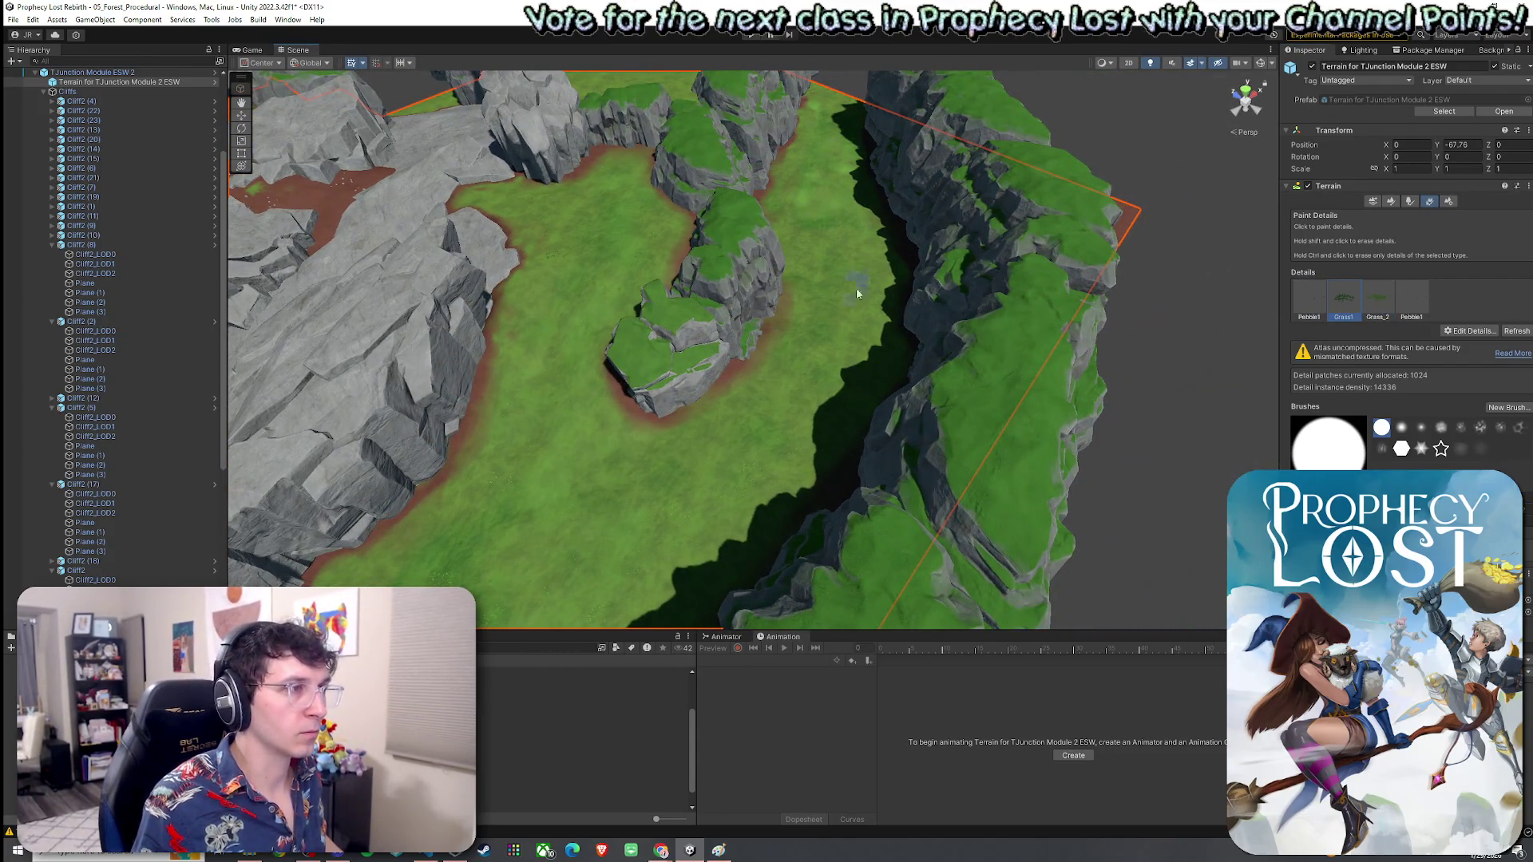
scroll(561, 553, "up", 5)
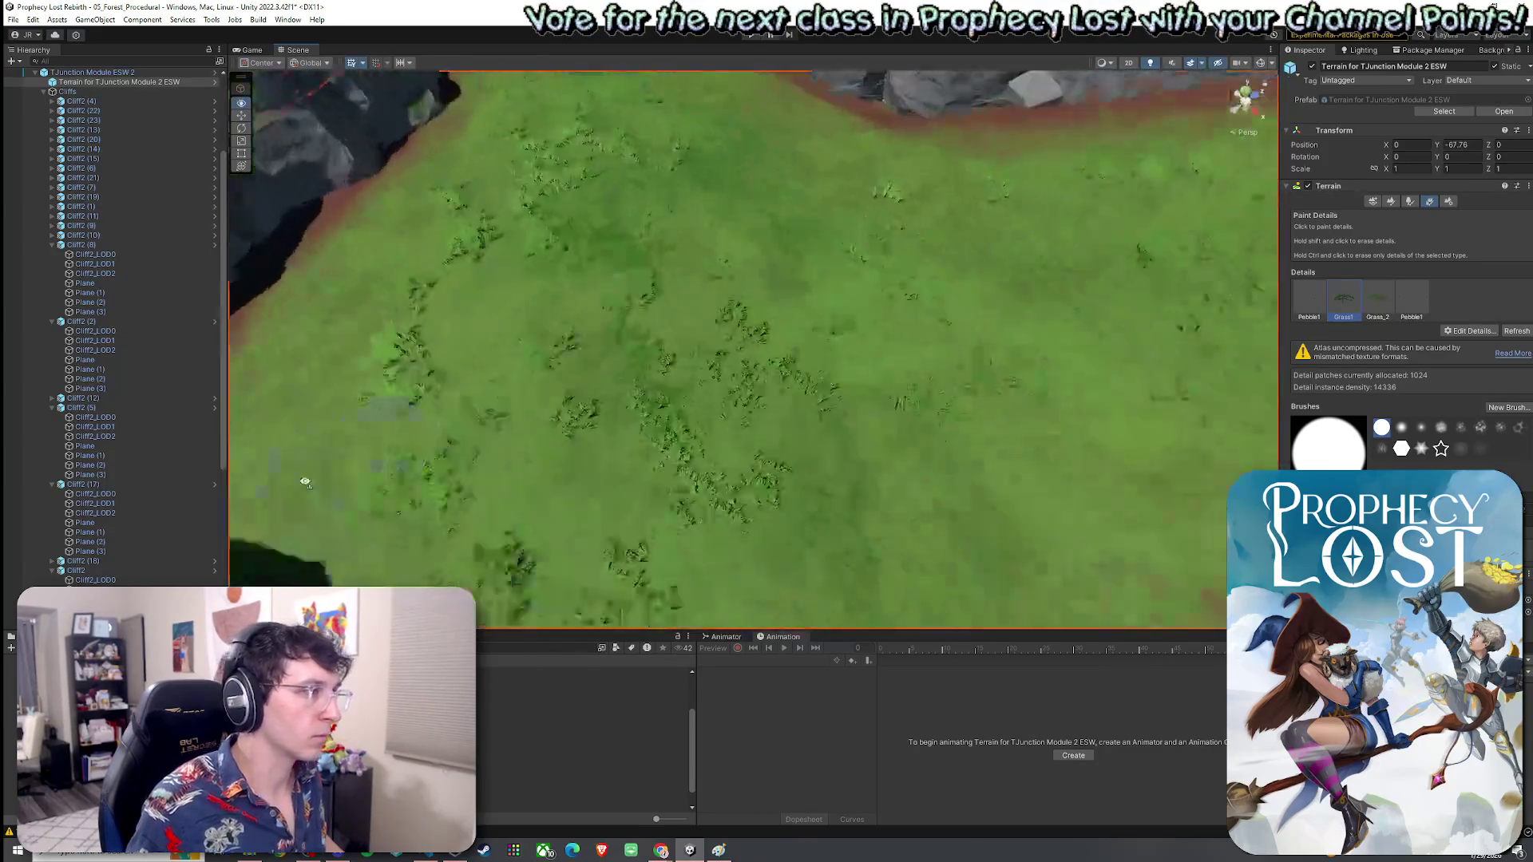
Step: Orbit along the cliff wall and grass corridor to check the grass coverage
left_click_drag(658, 218, 996, 303)
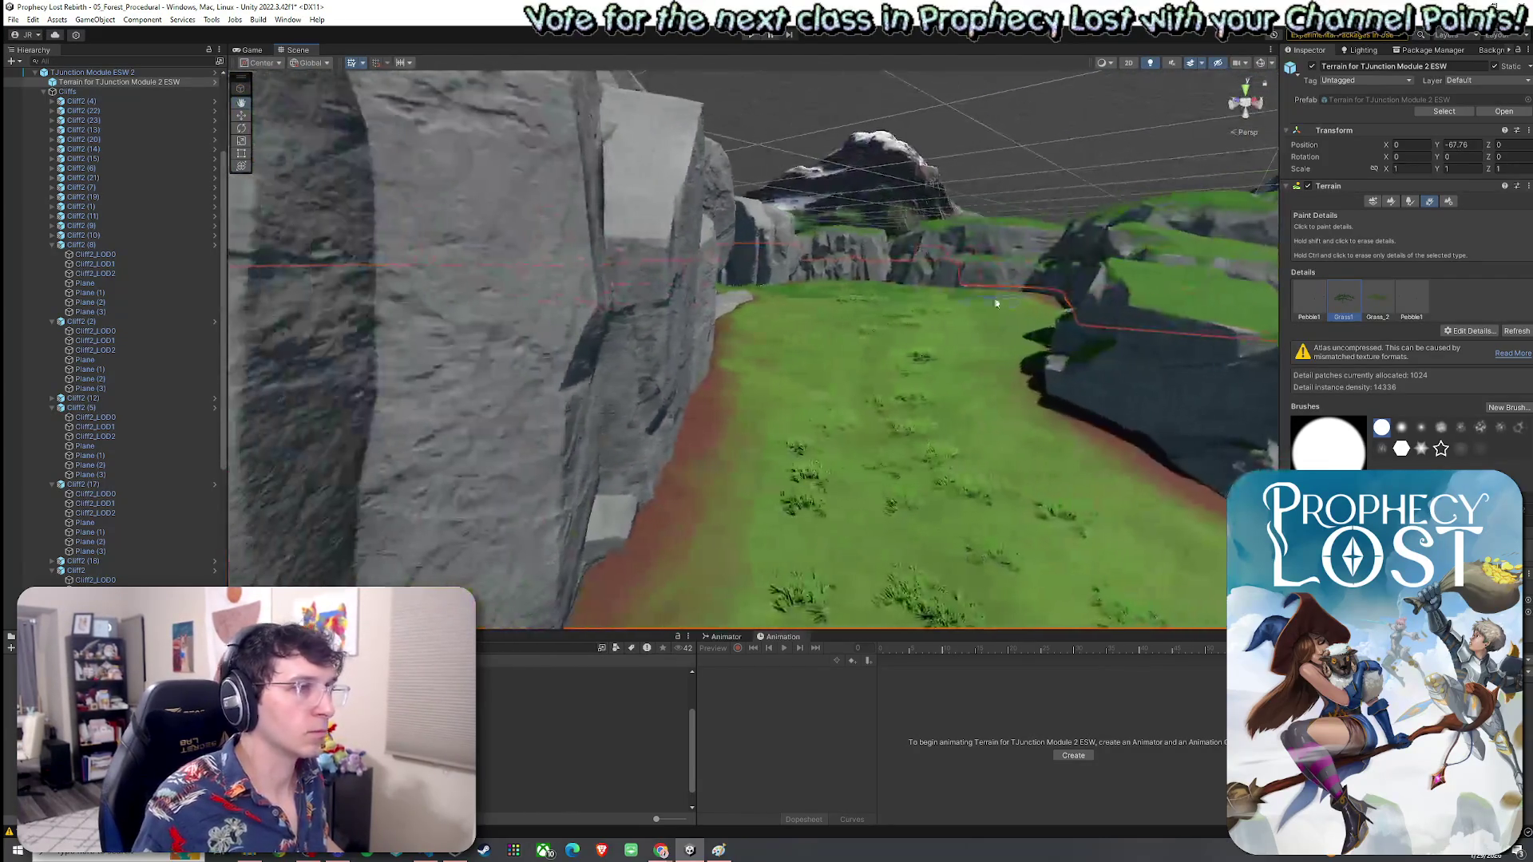
mouse_move(867, 589)
left_mouse_down()
mouse_move(807, 559)
mouse_move(883, 376)
mouse_move(975, 448)
mouse_move(889, 404)
mouse_move(1009, 438)
left_mouse_up()
mouse_move(1071, 357)
left_mouse_down()
mouse_move(916, 323)
mouse_move(668, 537)
left_mouse_up()
mouse_move(950, 387)
left_mouse_down()
mouse_move(919, 379)
mouse_move(895, 415)
mouse_move(883, 531)
mouse_move(995, 559)
mouse_move(983, 495)
mouse_move(1003, 424)
mouse_move(879, 513)
mouse_move(620, 525)
mouse_move(538, 482)
mouse_move(455, 479)
left_mouse_up()
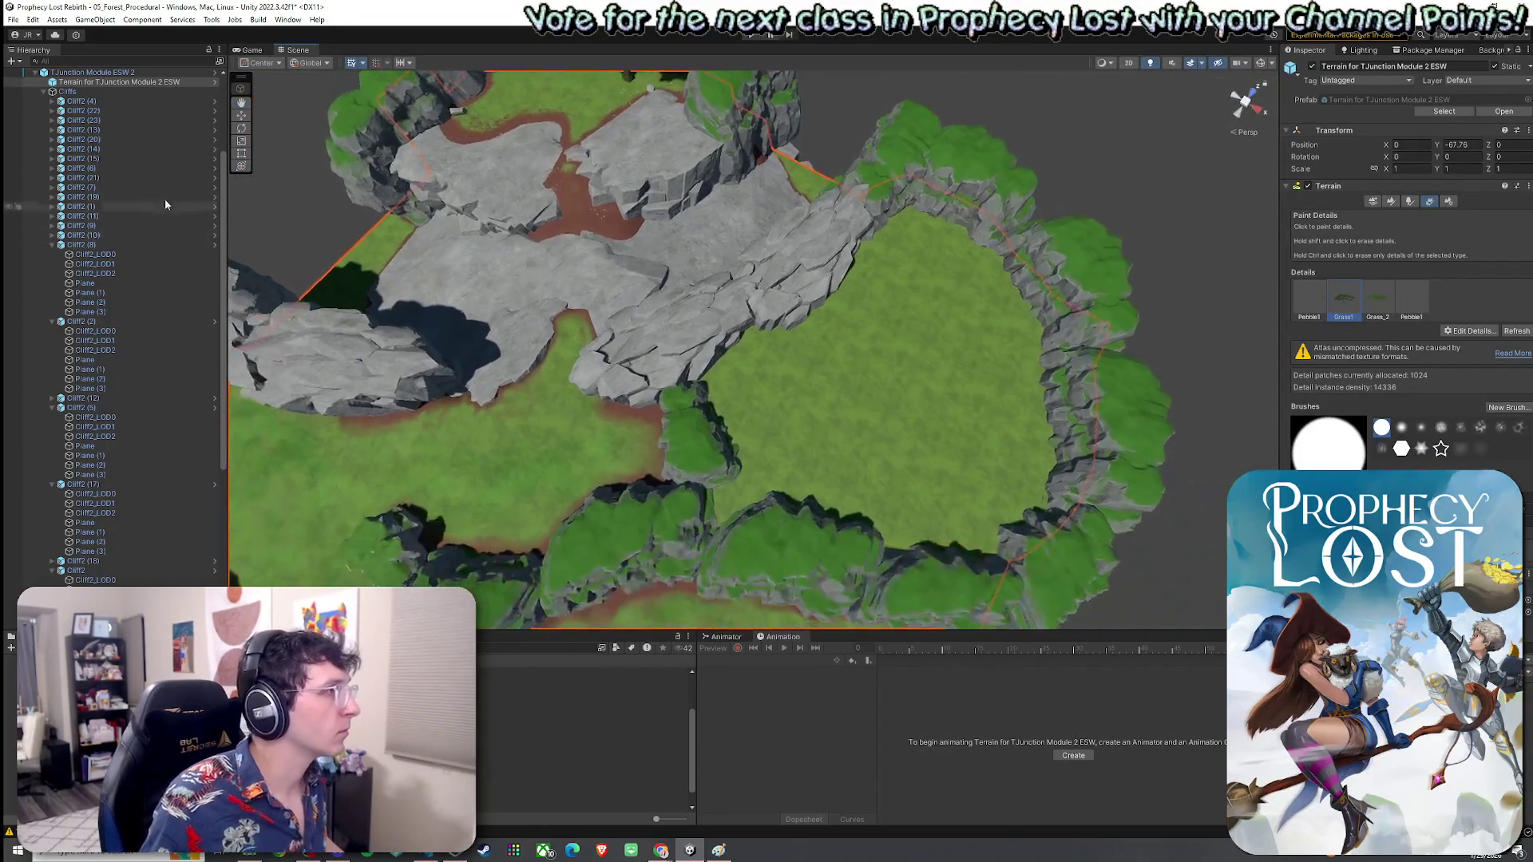
Step: Select TJunction Module ESW 2 and apply all of its prefab overrides
scroll(130, 226, "up", 4)
left_click(36, 206)
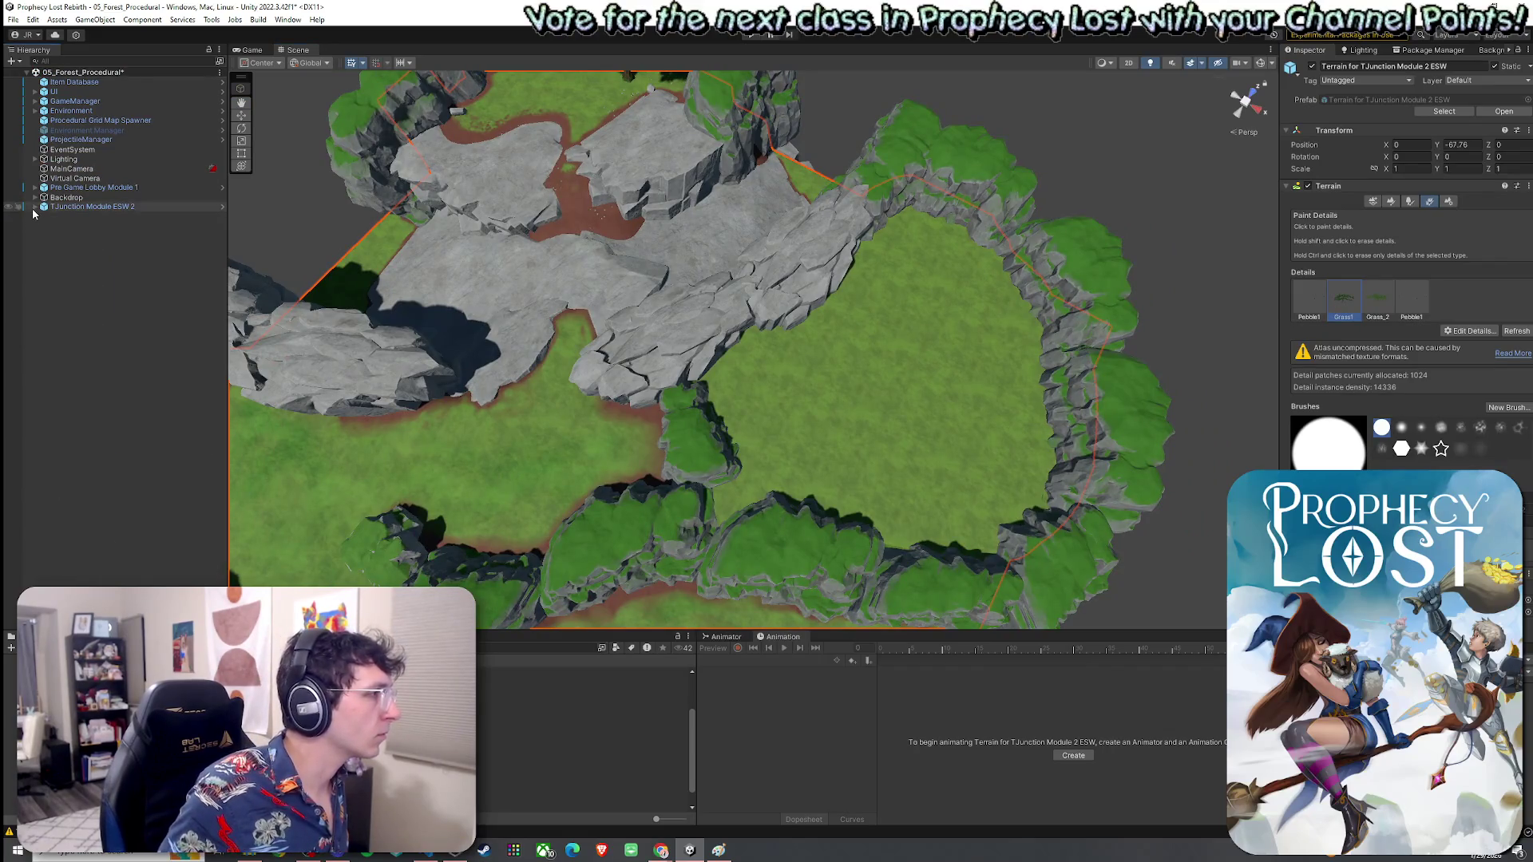
left_click(35, 206)
left_click(44, 226)
left_click(87, 206)
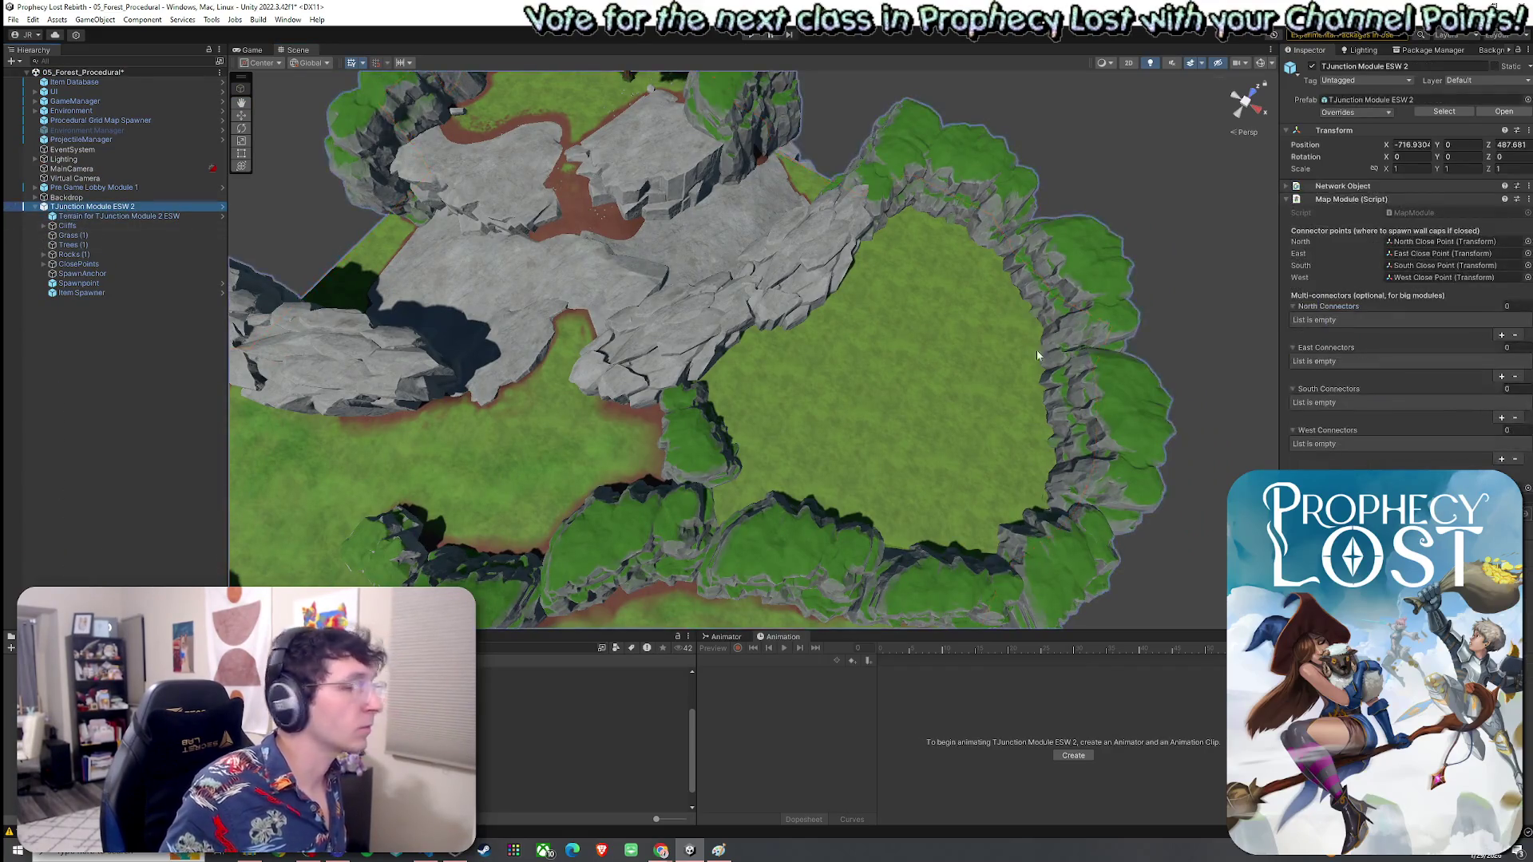
left_click(1389, 111)
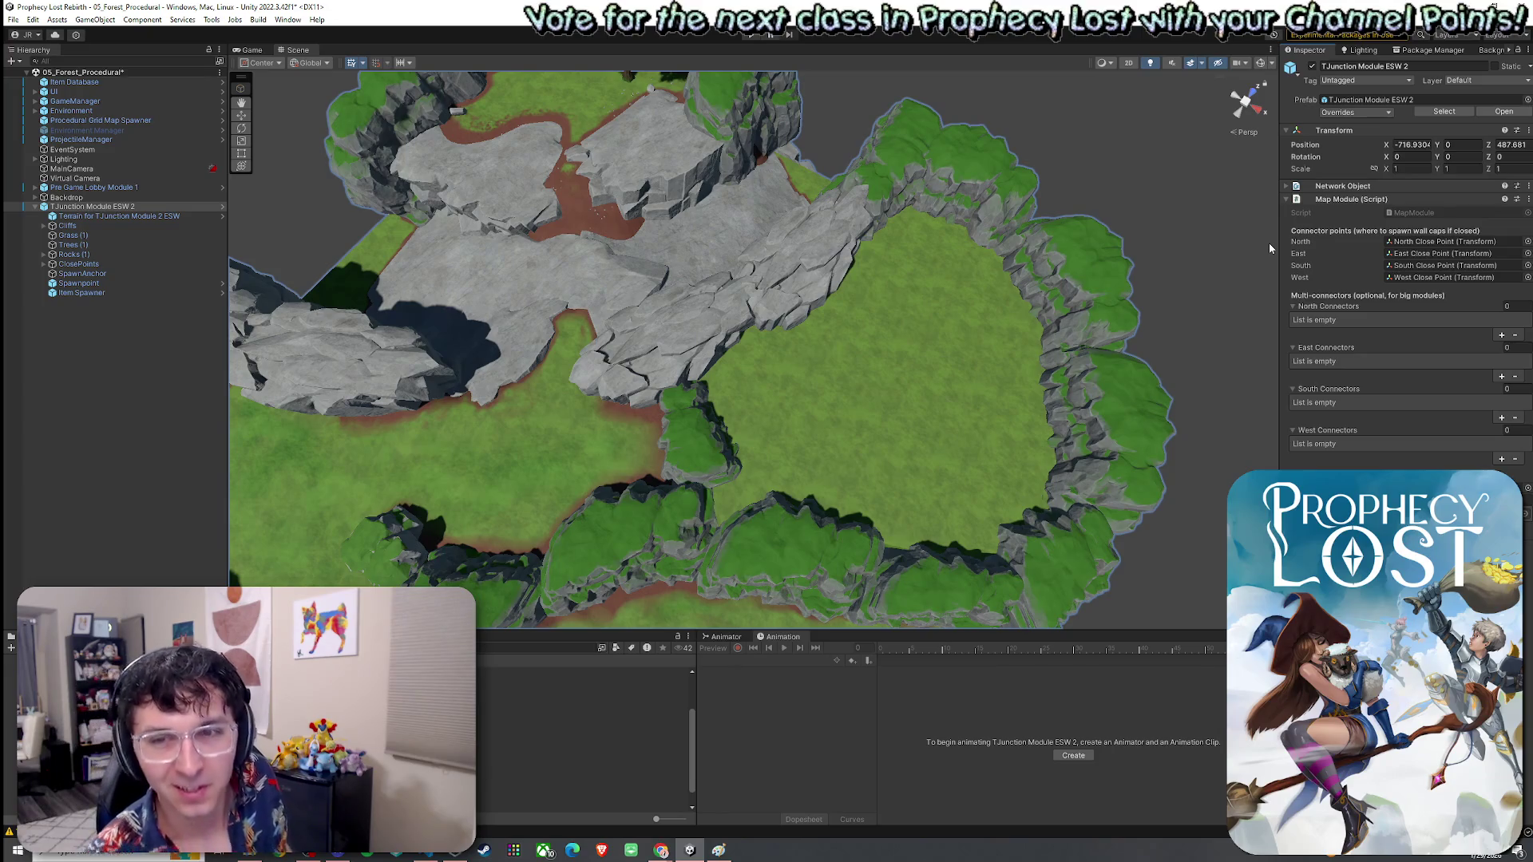
Step: Deselect the module and select the Billboard Group tree prefab in the Project window
left_click_drag(1070, 320, 1043, 318)
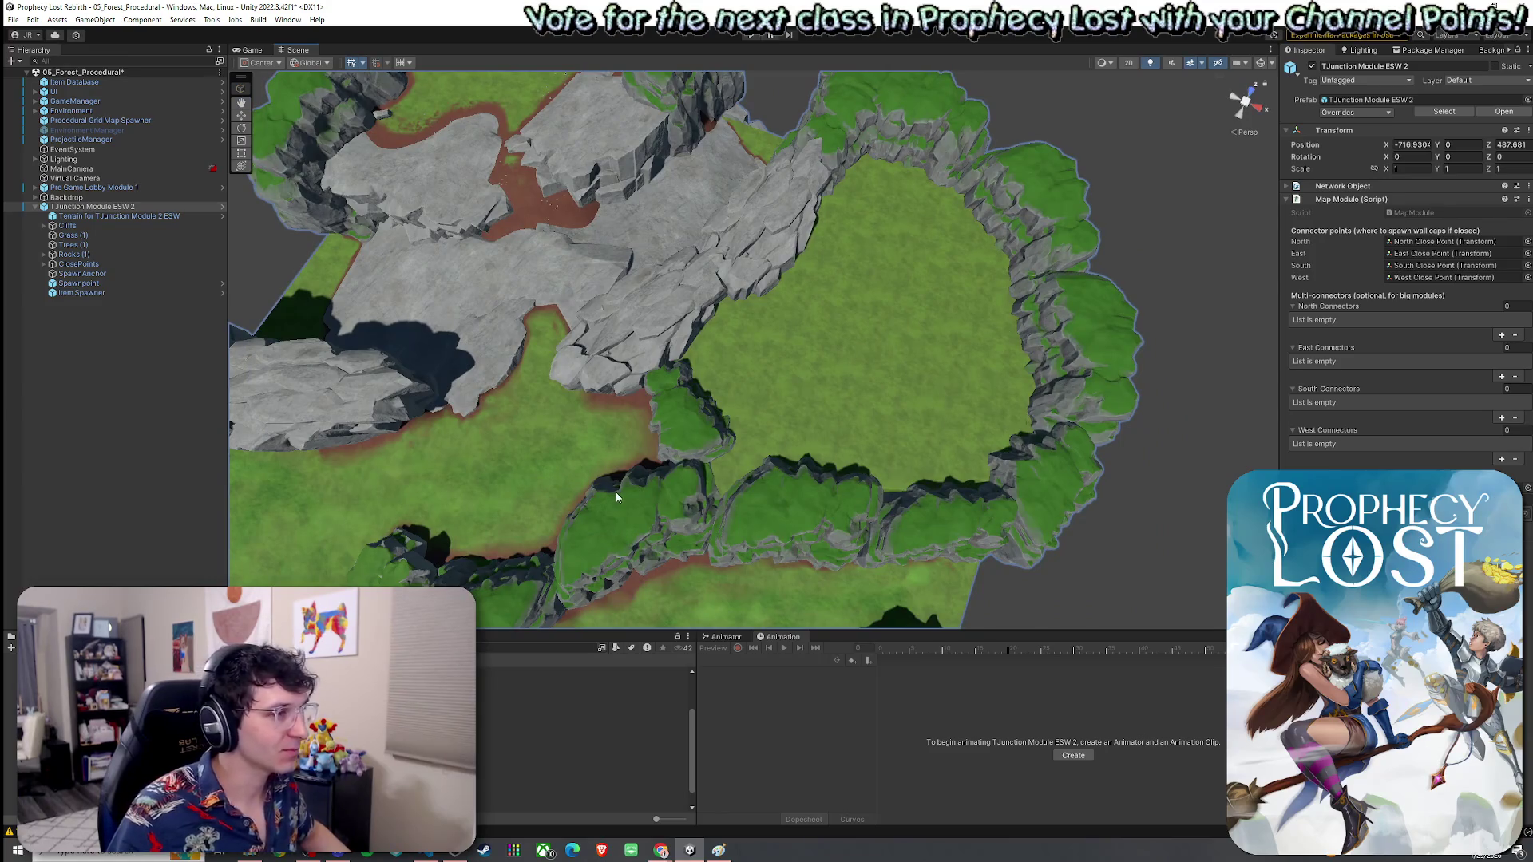
left_click(200, 466)
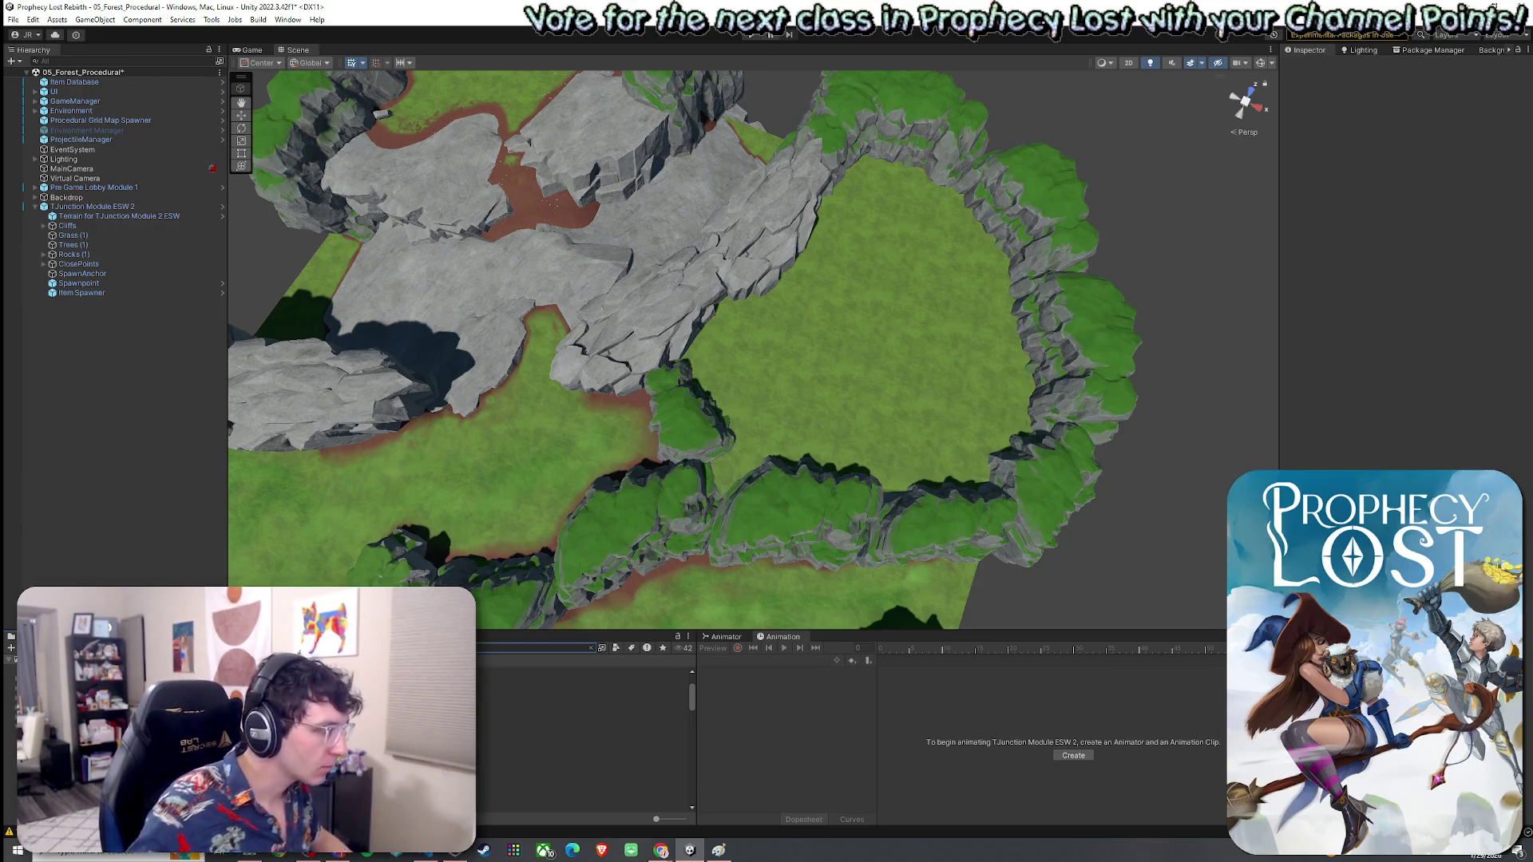
left_click(559, 672)
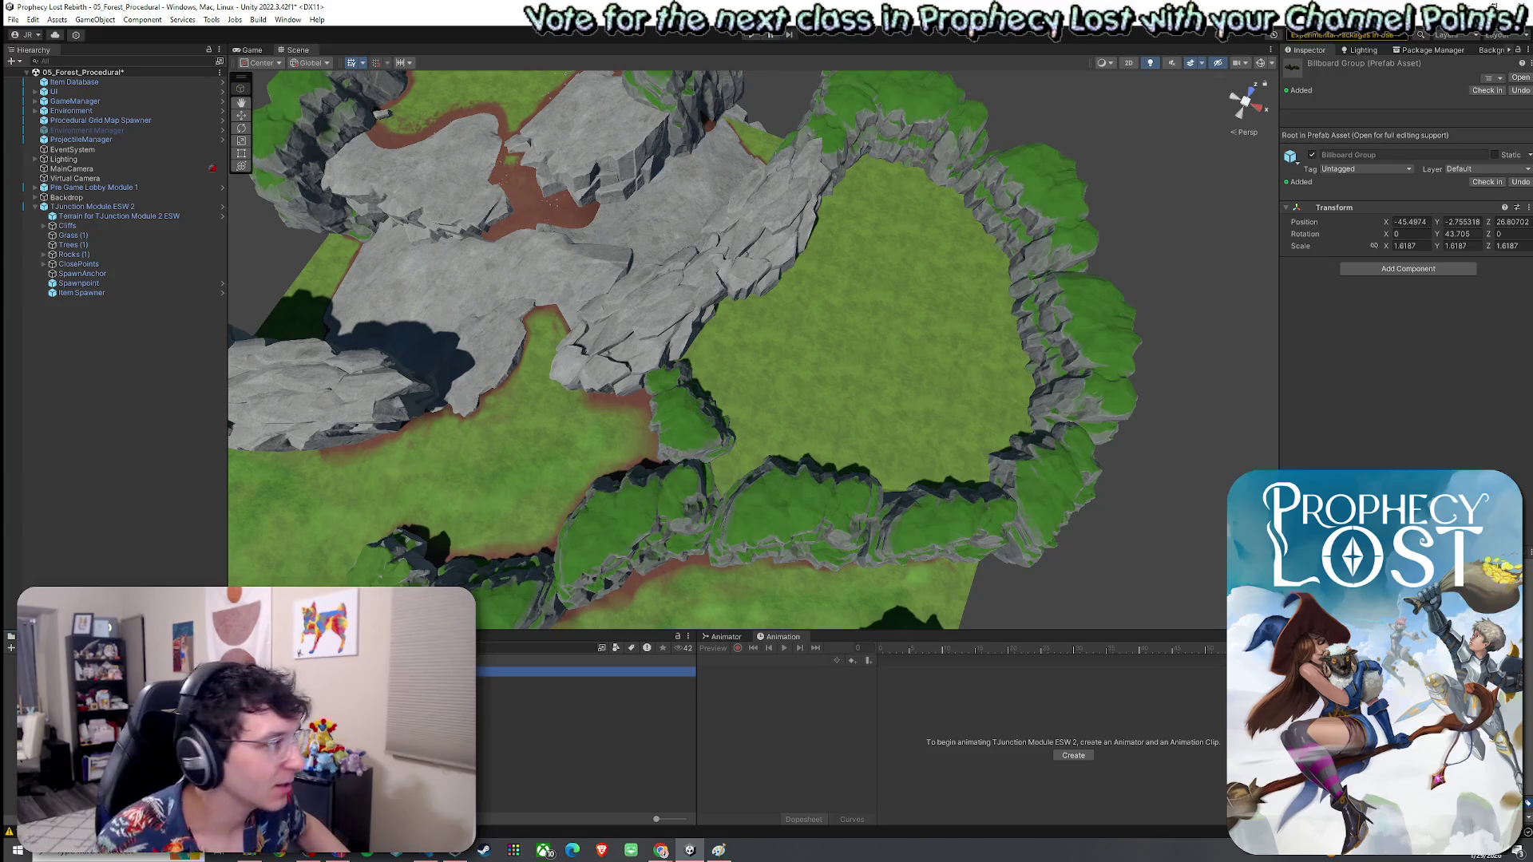
Step: Place the Billboard Group prefab into the clearing and adjust its height to the ground
mouse_move(559, 672)
left_mouse_down()
mouse_move(840, 343)
mouse_move(847, 377)
mouse_move(750, 395)
mouse_move(919, 230)
left_mouse_up()
scroll(828, 255, "down", 3)
mouse_move(736, 248)
left_mouse_down()
mouse_move(733, 289)
mouse_move(614, 324)
left_mouse_up()
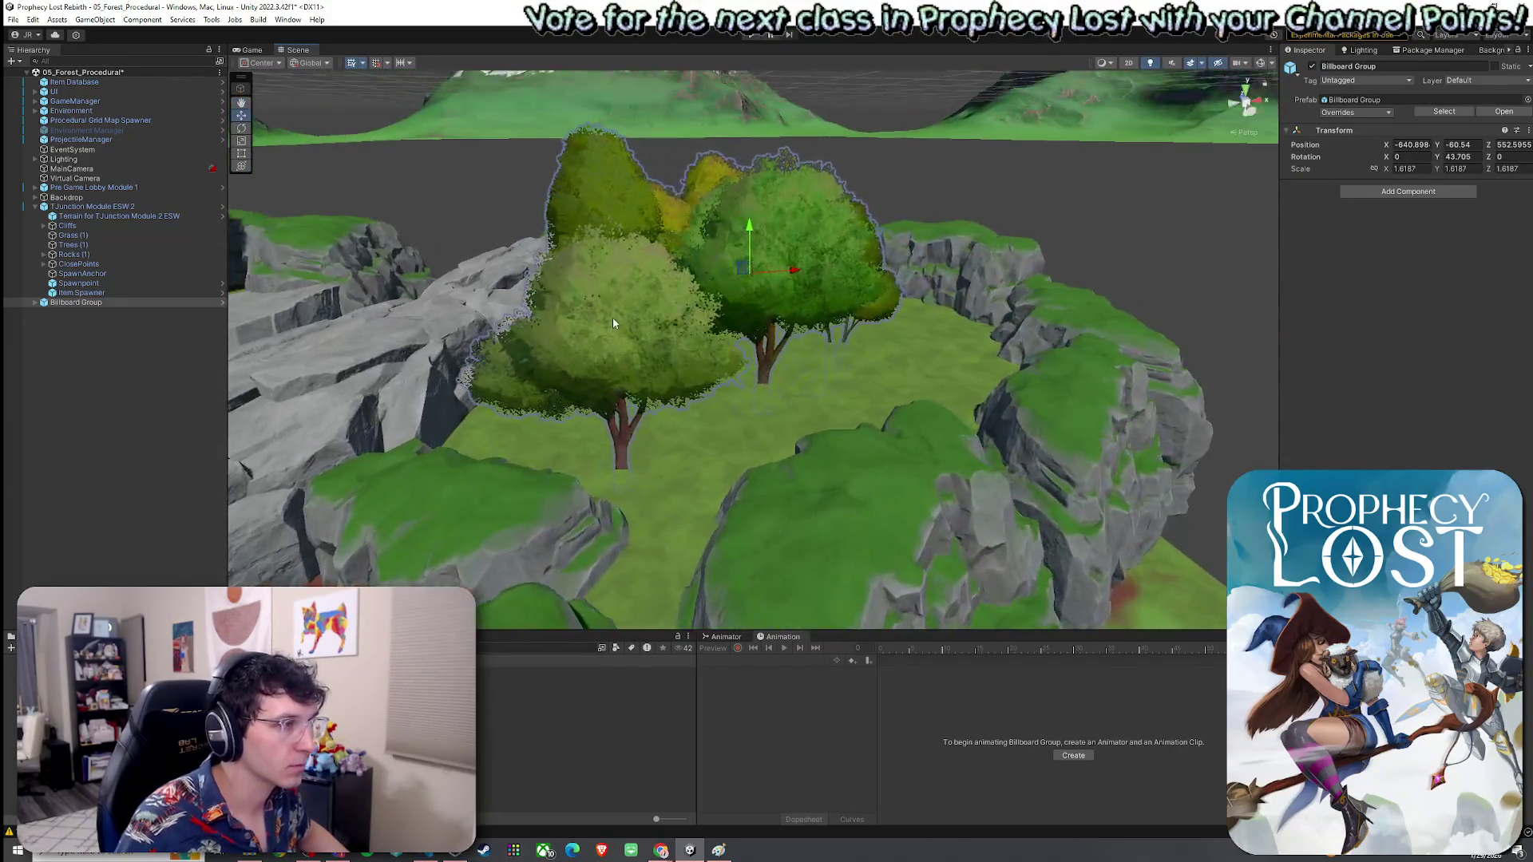
mouse_move(751, 232)
left_mouse_down()
mouse_move(745, 212)
mouse_move(620, 247)
left_mouse_up()
Step: Reposition individual trees, lowering TGV_Tree_Billboard_02B (5) and moving 02A (5) nearer the front
left_click(638, 331)
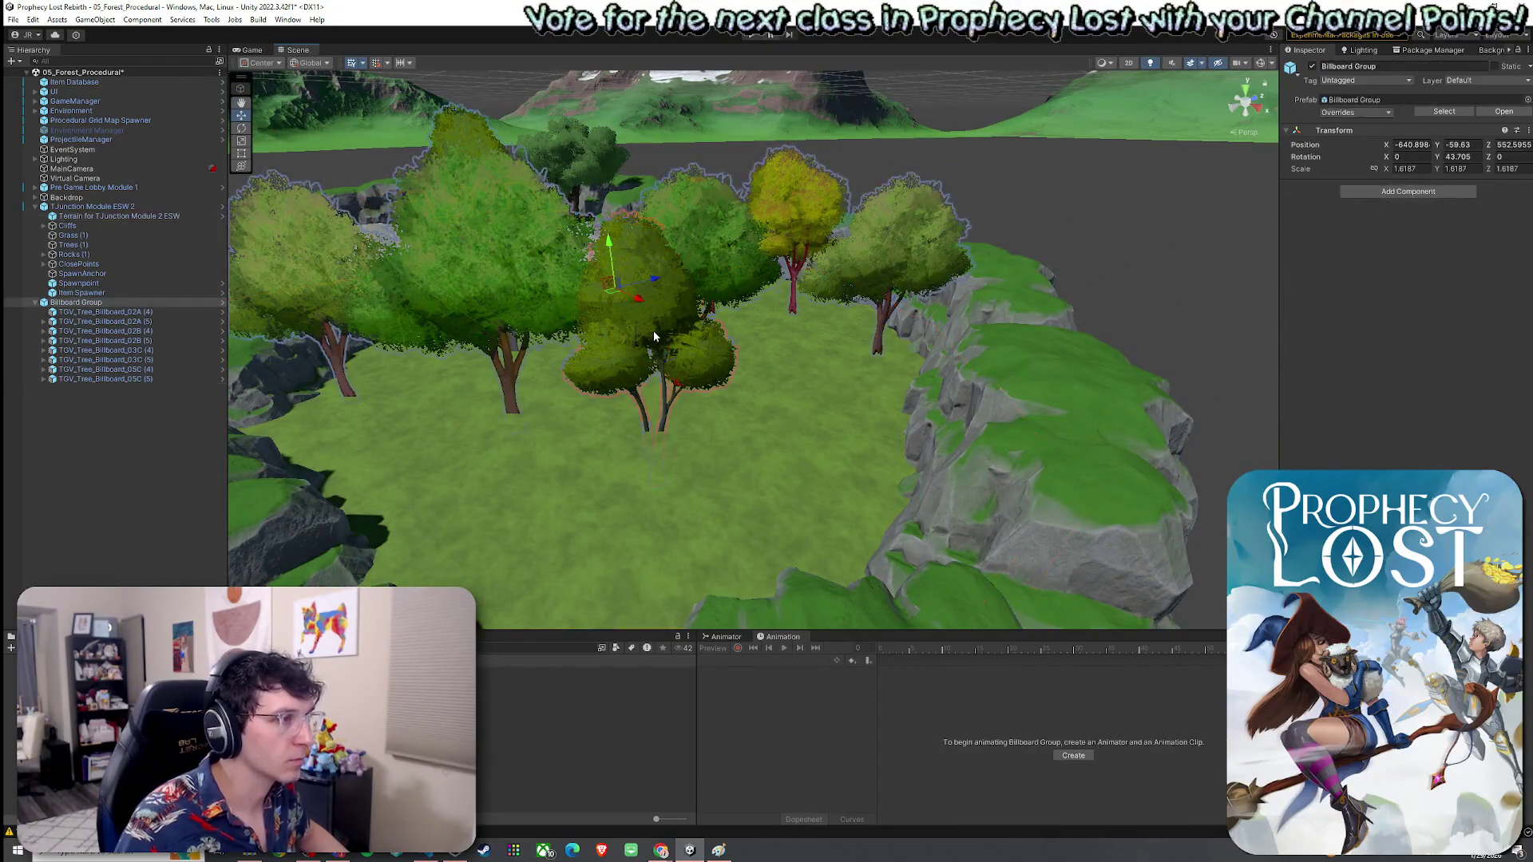
mouse_move(662, 389)
left_mouse_down()
mouse_move(617, 389)
mouse_move(603, 329)
left_mouse_up()
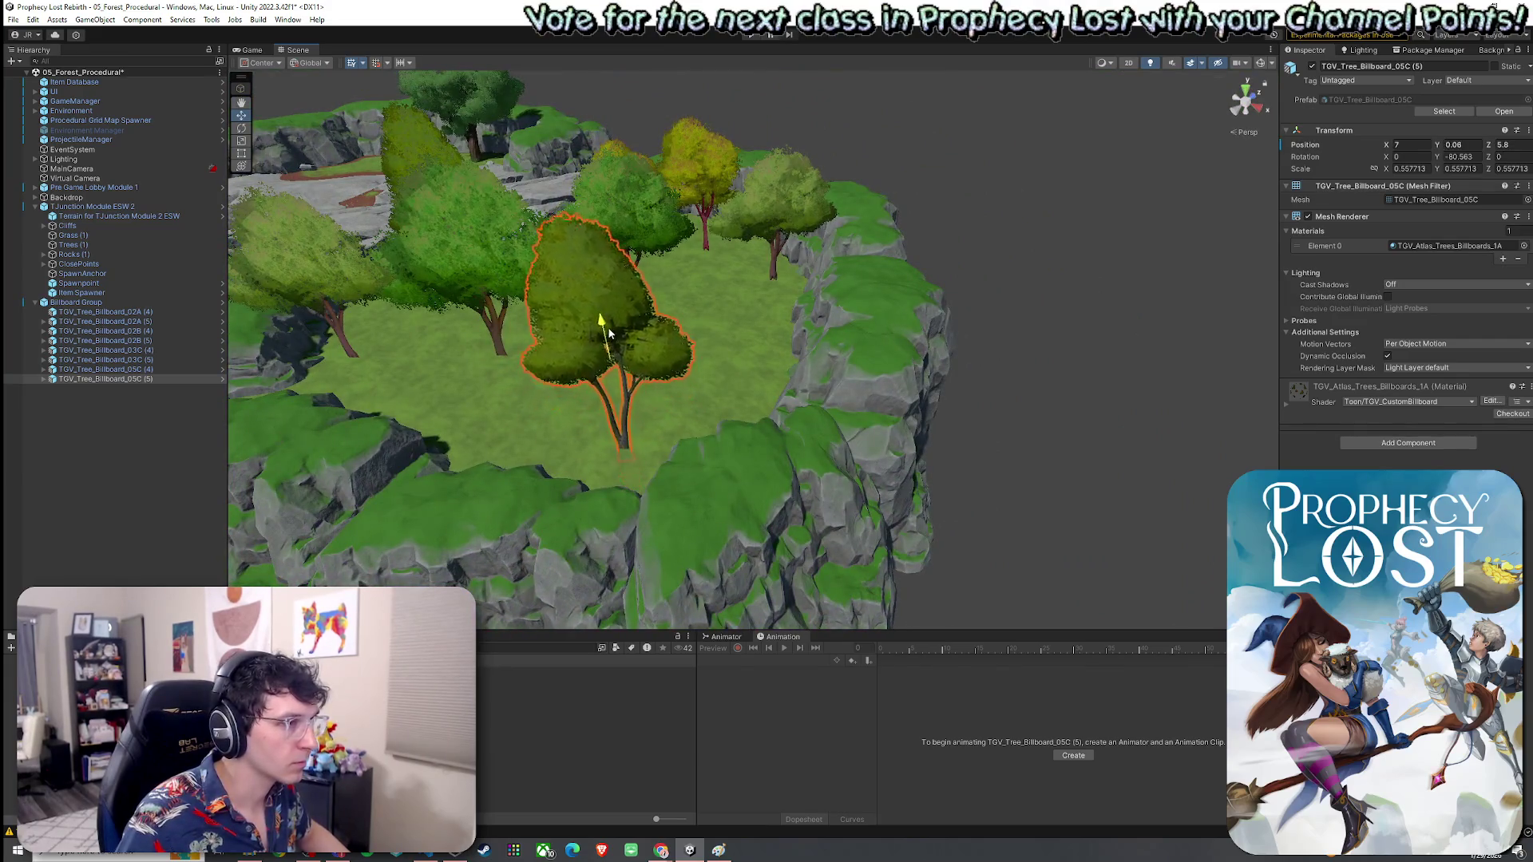
scroll(626, 326, "up", 3)
left_click(719, 315)
left_click_drag(717, 308, 717, 326)
left_click(569, 329)
mouse_move(568, 329)
left_mouse_down()
mouse_move(562, 357)
mouse_move(559, 319)
mouse_move(660, 249)
mouse_move(1022, 182)
mouse_move(803, 188)
mouse_move(788, 301)
mouse_move(823, 262)
left_mouse_up()
mouse_move(942, 334)
left_mouse_down()
mouse_move(856, 420)
mouse_move(952, 412)
left_mouse_up()
Step: Select the Cliff2 (5) piece beside the gap and collapse the expanded cliff entries in the Hierarchy
left_click(854, 420)
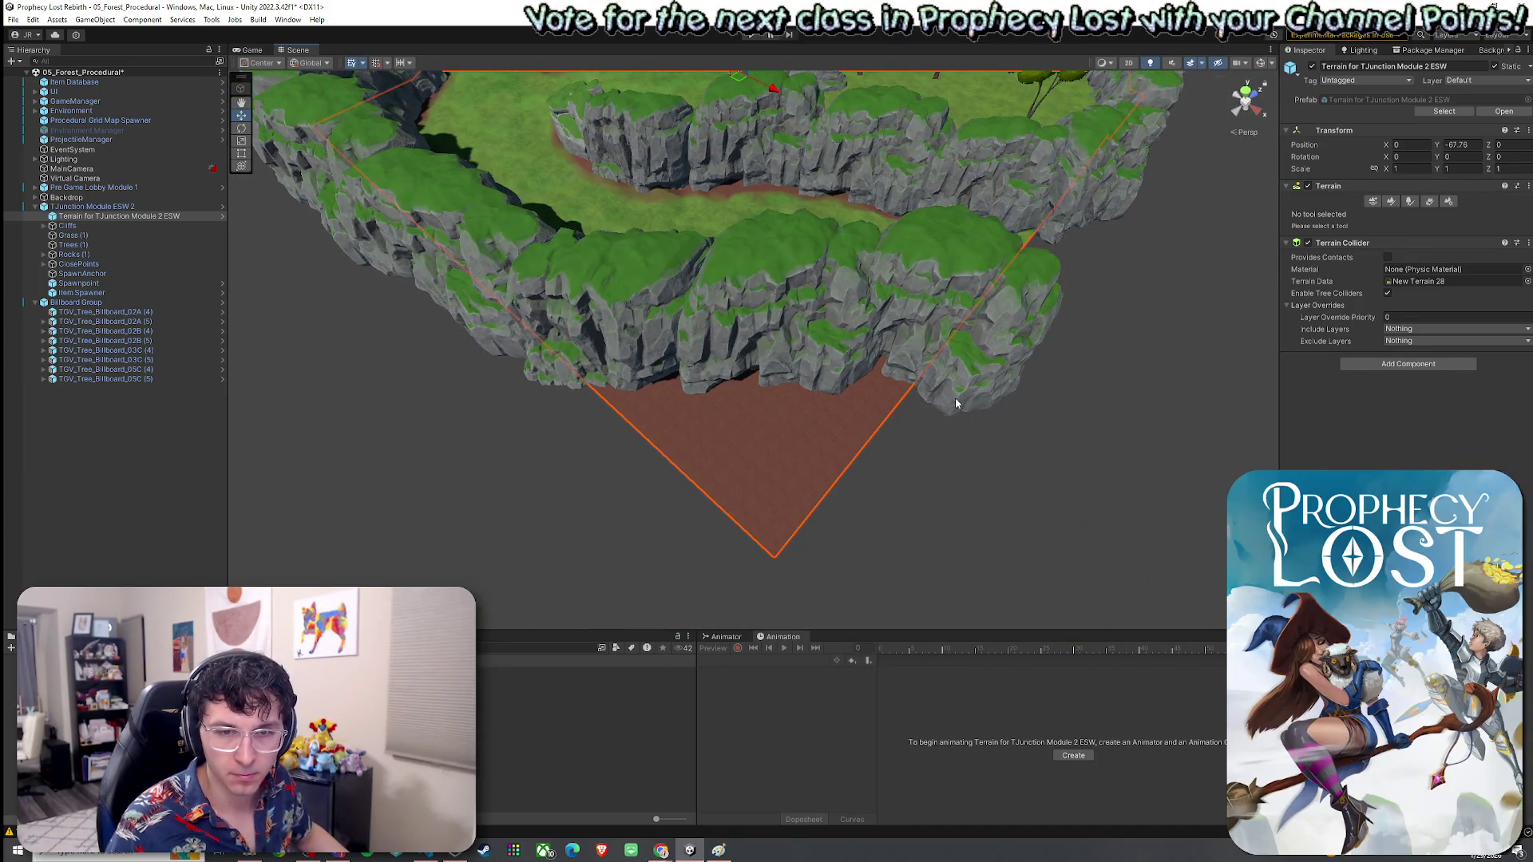
left_click_drag(956, 404, 818, 416)
left_click(622, 283)
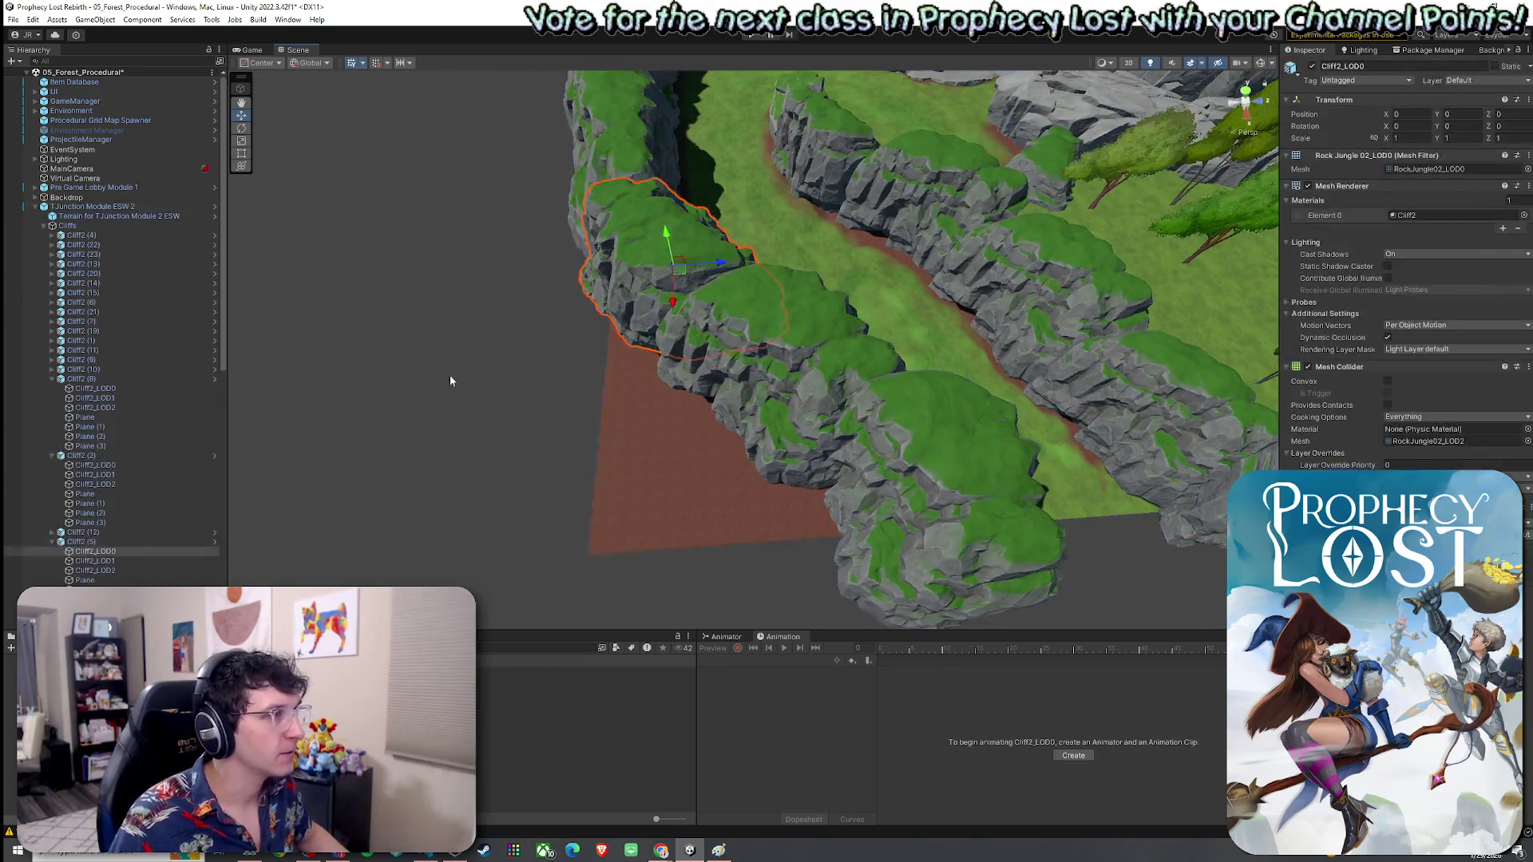
left_click(88, 542)
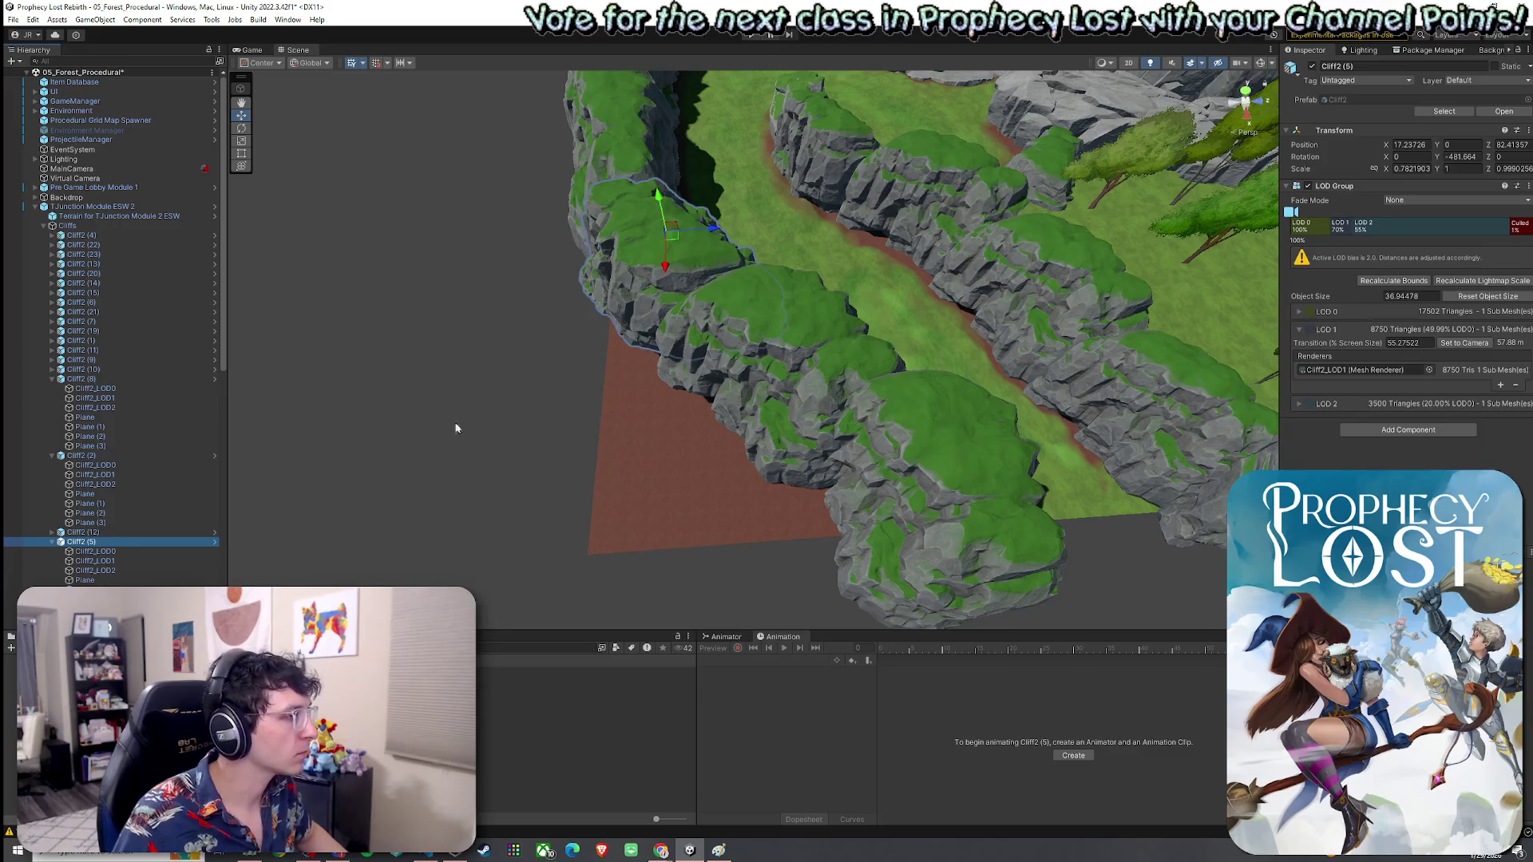
left_click(51, 378)
left_click(52, 388)
left_click(51, 408)
left_click(51, 417)
left_click(51, 426)
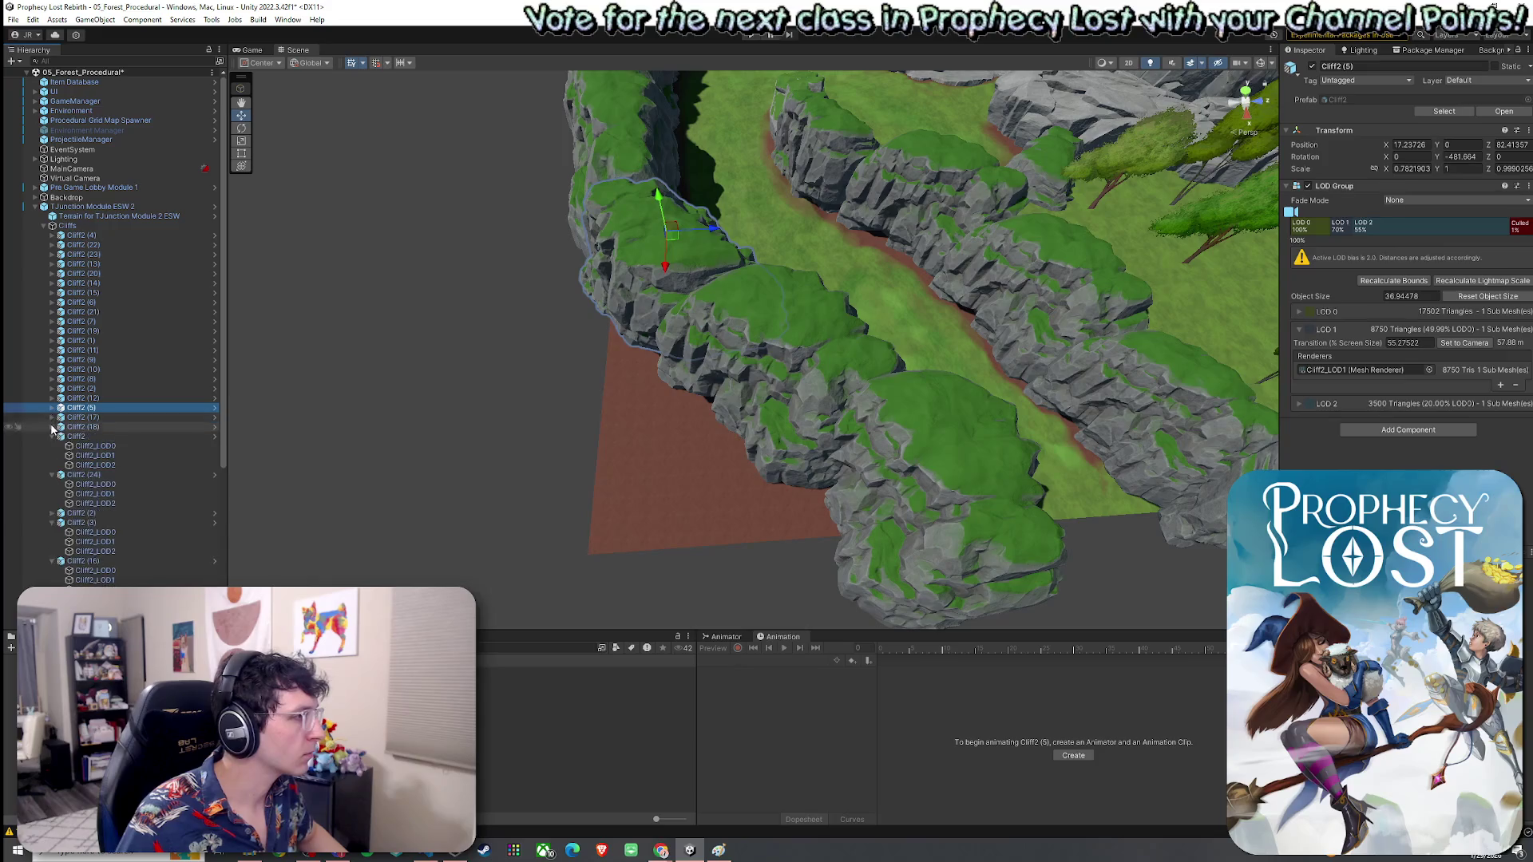
left_click(51, 436)
left_click(51, 446)
left_click(51, 455)
Step: Duplicate Cliff2 (5) into Cliff2 (25) and Cliff2 (26) and move them into the gap
key("ctrl+d")
mouse_move(671, 233)
left_mouse_down()
mouse_move(583, 315)
mouse_move(567, 362)
mouse_move(601, 351)
mouse_move(581, 331)
mouse_move(547, 476)
mouse_move(685, 529)
left_mouse_up()
key("e")
key("w")
key("ctrl+d")
key("e")
key("w")
mouse_move(548, 477)
left_mouse_down()
mouse_move(530, 530)
mouse_move(739, 561)
mouse_move(787, 587)
left_mouse_up()
Step: Duplicate again to make Cliff2 (27) and turn it to line up with the wall
key("ctrl+d")
key("e")
scroll(719, 479, "down", 5)
key("w")
mouse_move(728, 467)
left_mouse_down()
mouse_move(802, 445)
mouse_move(781, 447)
mouse_move(1081, 503)
mouse_move(720, 548)
mouse_move(750, 553)
left_mouse_up()
key("e")
scroll(749, 555, "up", 5)
Step: Select Cliff2 (26) and rotate it slightly to fit the wall
left_click(825, 554)
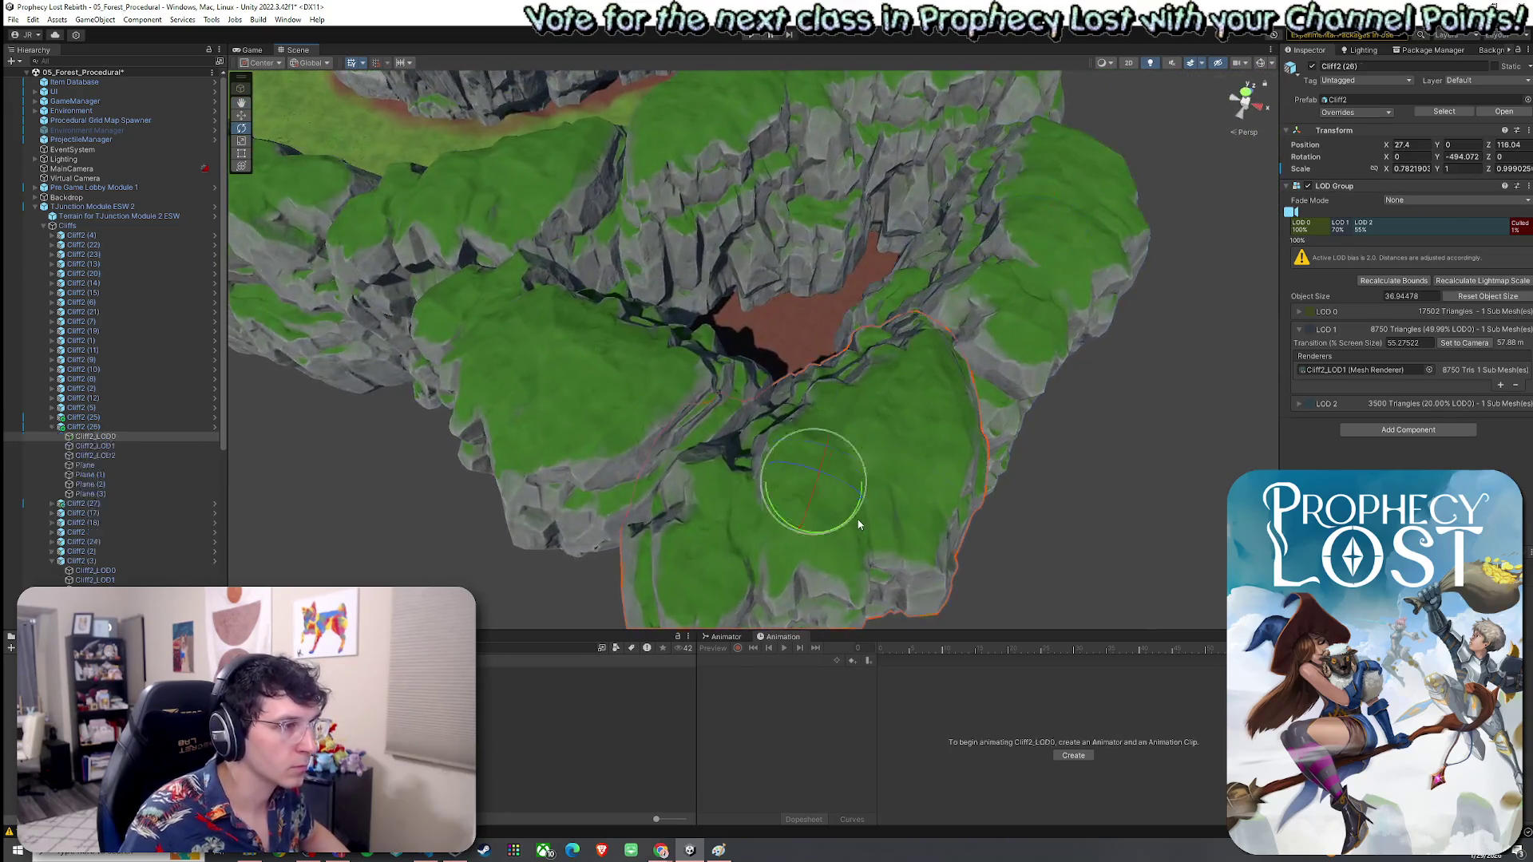
left_click(88, 427)
key("w")
key("e")
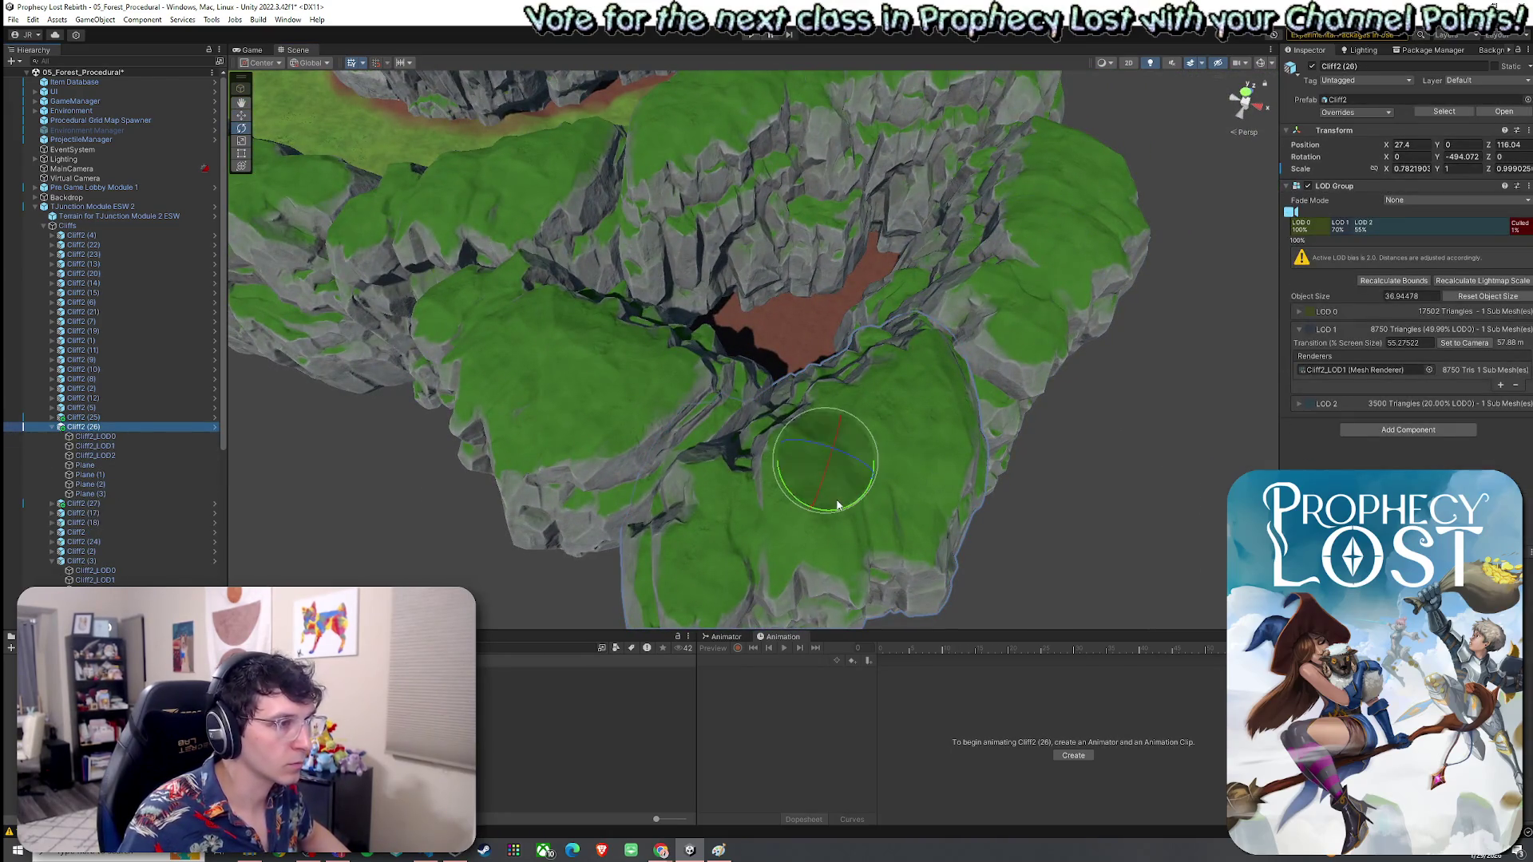
left_click_drag(814, 515, 792, 515)
scroll(718, 447, "down", 3)
Step: Rotate Cliff2 (25), widen it to about 1.02 on X, and move it to X 30, Z 91.6
mouse_move(631, 391)
left_mouse_down()
mouse_move(445, 438)
mouse_move(438, 471)
mouse_move(644, 361)
left_mouse_up()
left_click(695, 261)
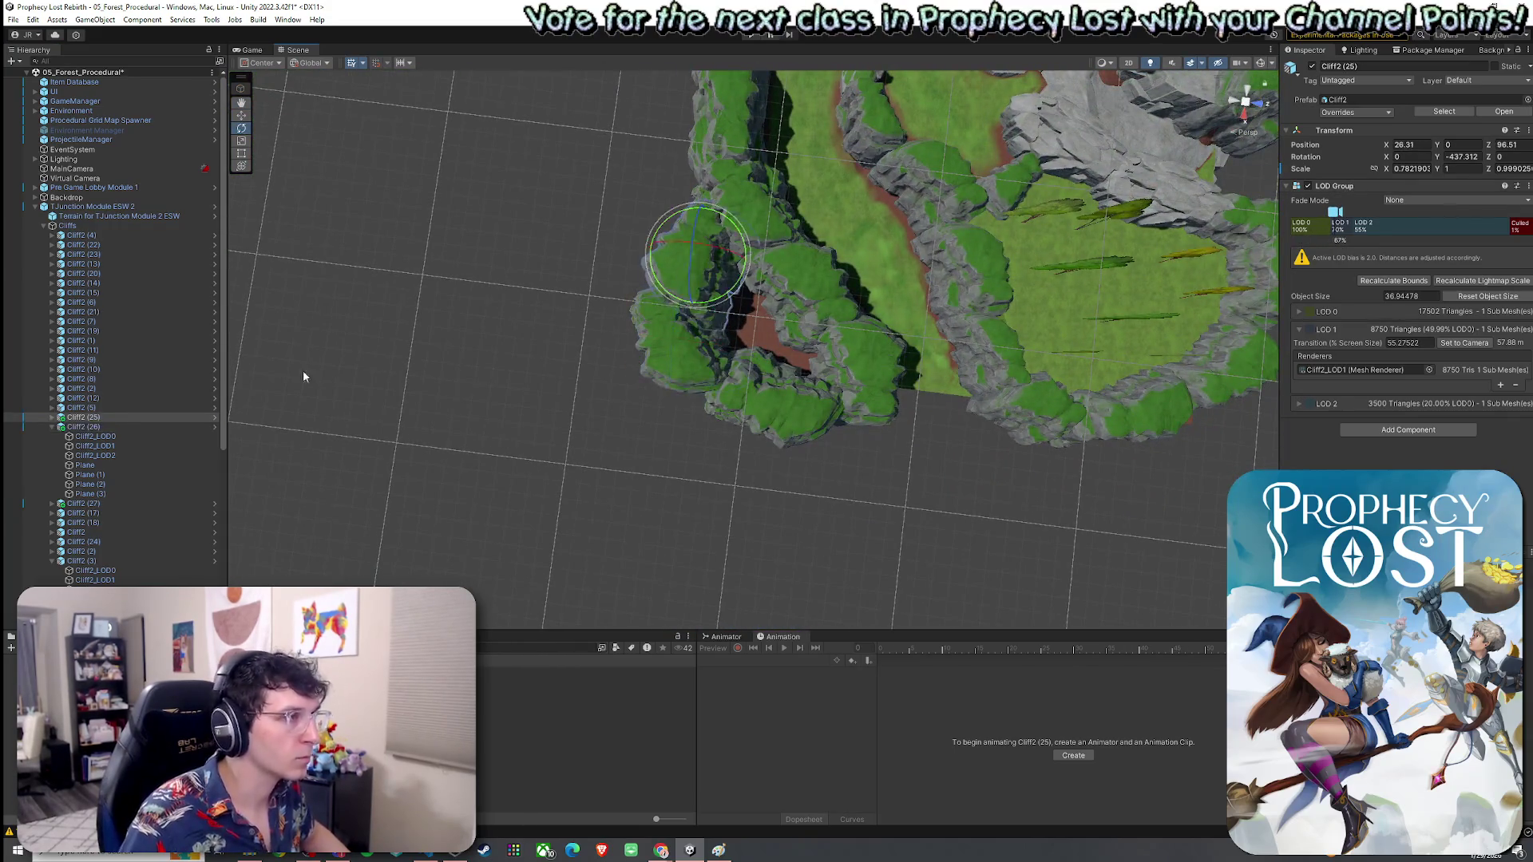
mouse_move(706, 265)
left_mouse_down()
mouse_move(692, 257)
mouse_move(708, 285)
mouse_move(687, 249)
left_mouse_up()
key("r")
key("w")
mouse_move(687, 249)
left_mouse_down()
mouse_move(660, 260)
mouse_move(674, 297)
mouse_move(716, 232)
mouse_move(829, 193)
mouse_move(1009, 75)
mouse_move(377, 254)
left_mouse_up()
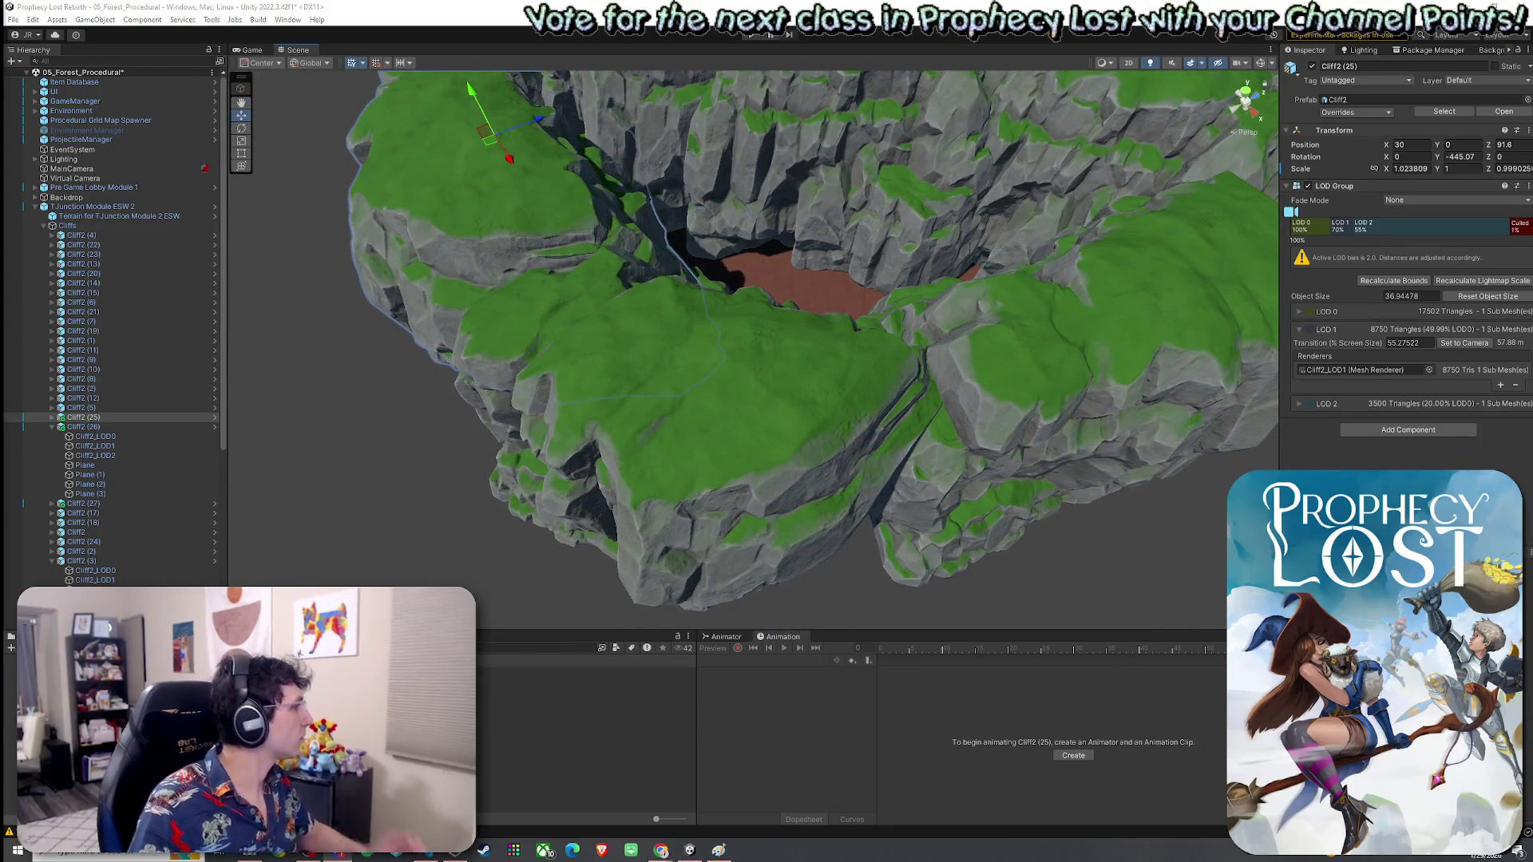
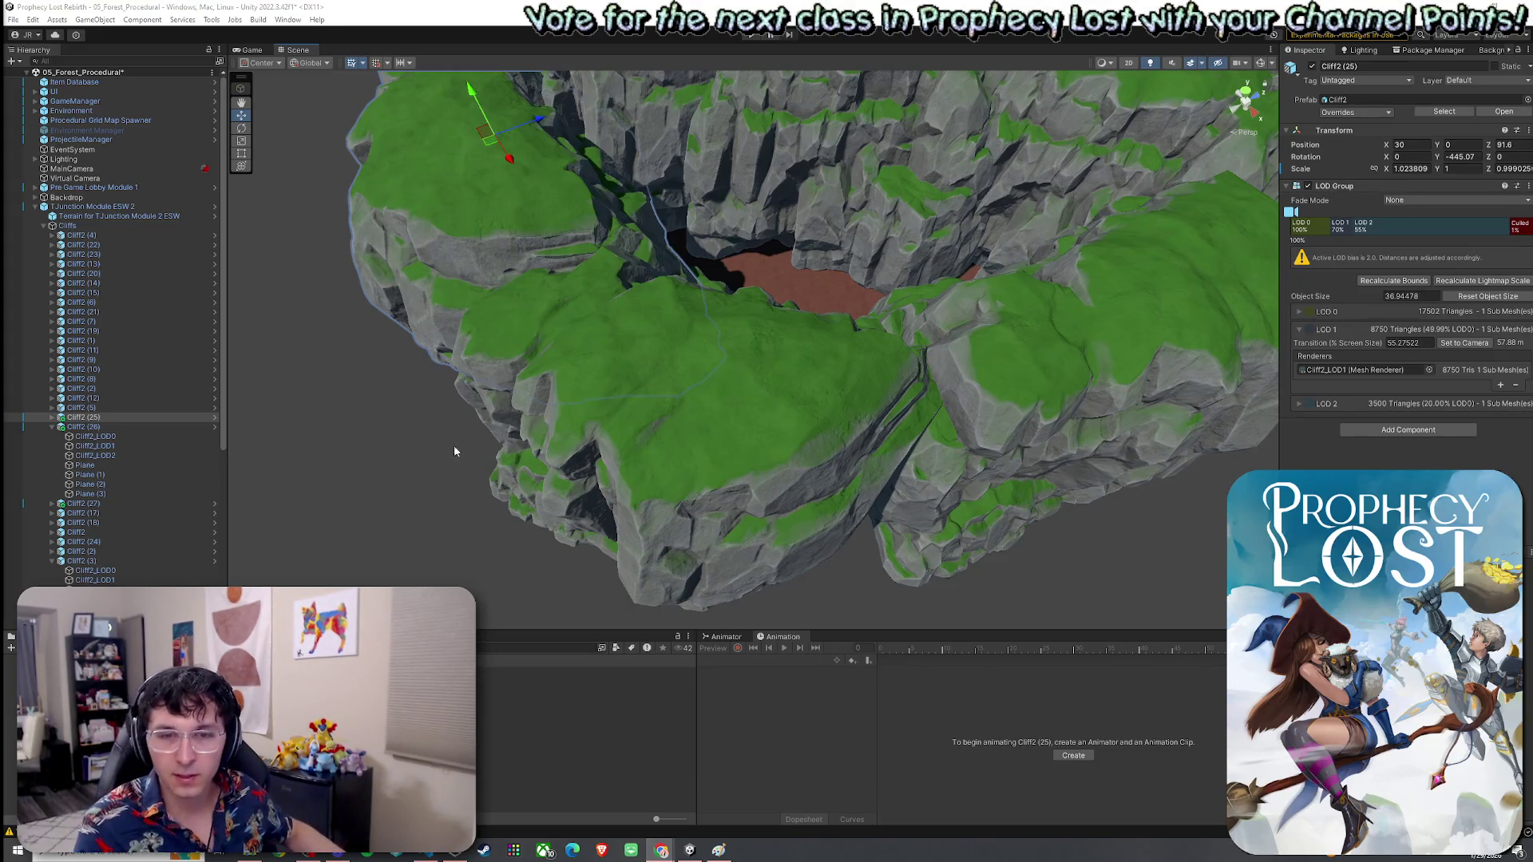
Step: Select the T-junction terrain and raise a bump and a tall spike on the chasm floor at strength 9.8
mouse_move(869, 394)
left_mouse_down()
mouse_move(696, 323)
mouse_move(732, 364)
mouse_move(727, 406)
left_mouse_up()
left_click(726, 406)
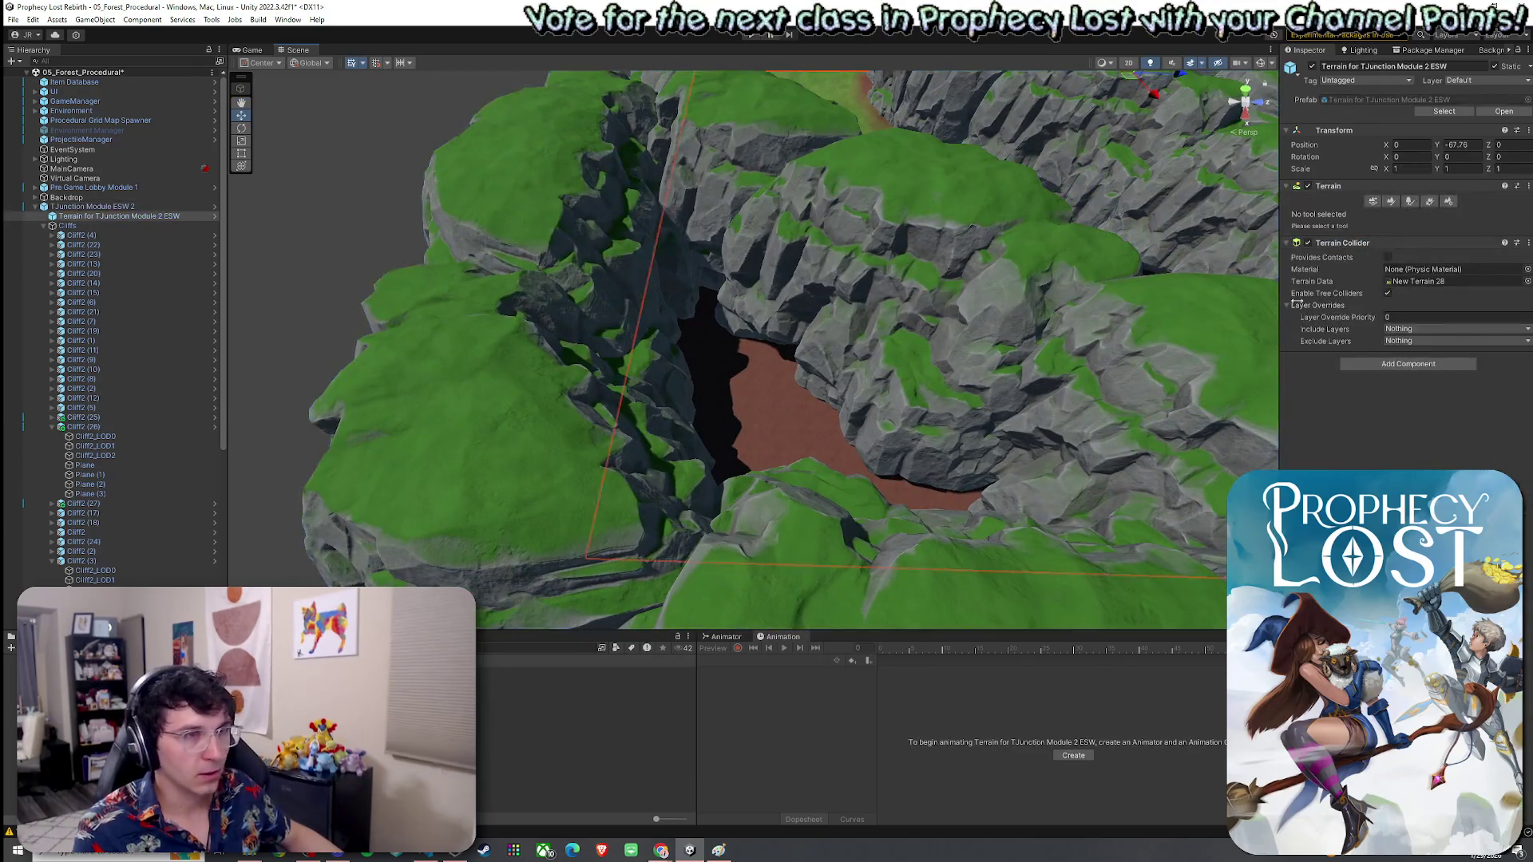
left_click(1391, 201)
left_click(1394, 214)
left_click(1328, 254)
left_click(1350, 214)
left_click(1345, 267)
left_click_drag(806, 351, 741, 303)
left_click_drag(1387, 366, 1396, 366)
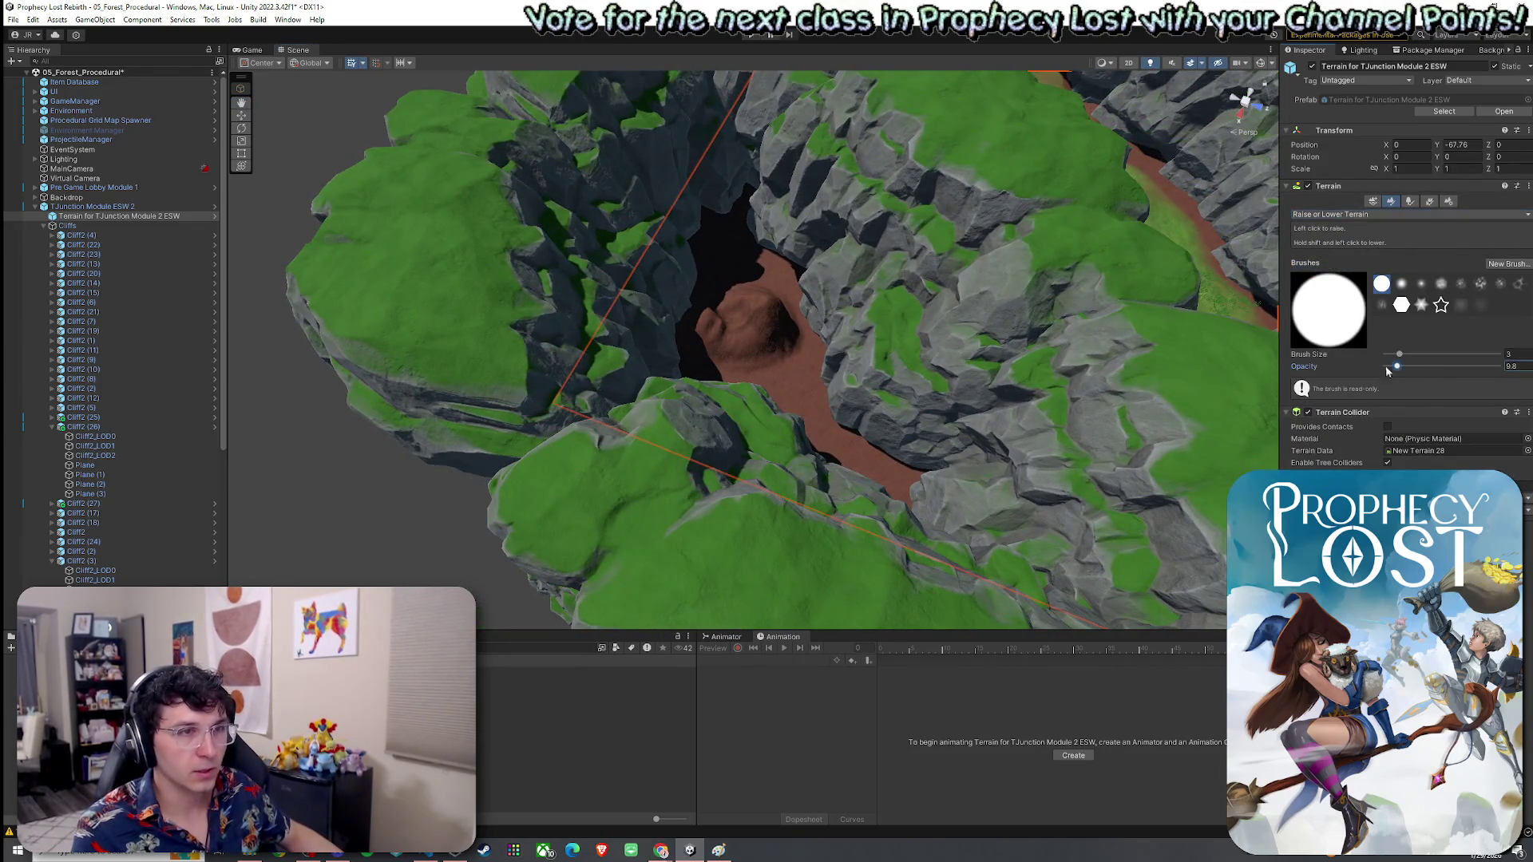
scroll(839, 369, "up", 2)
left_click(839, 369)
scroll(838, 369, "down", 2)
Step: Flatten the chasm floor with Set Height to -57.11 using a size 17 brush
left_click(1350, 214)
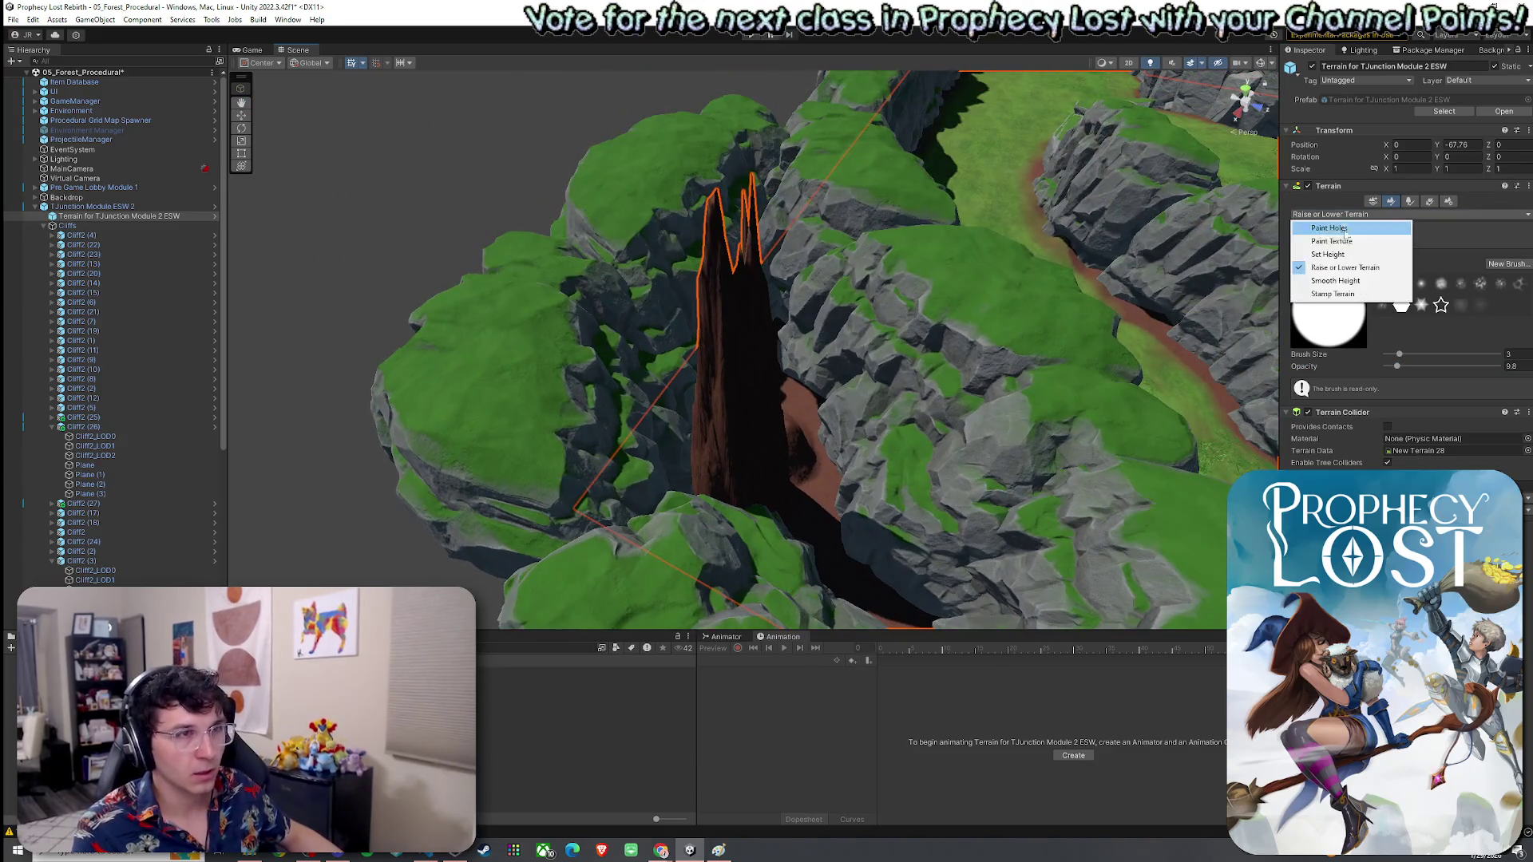
left_click(1328, 254)
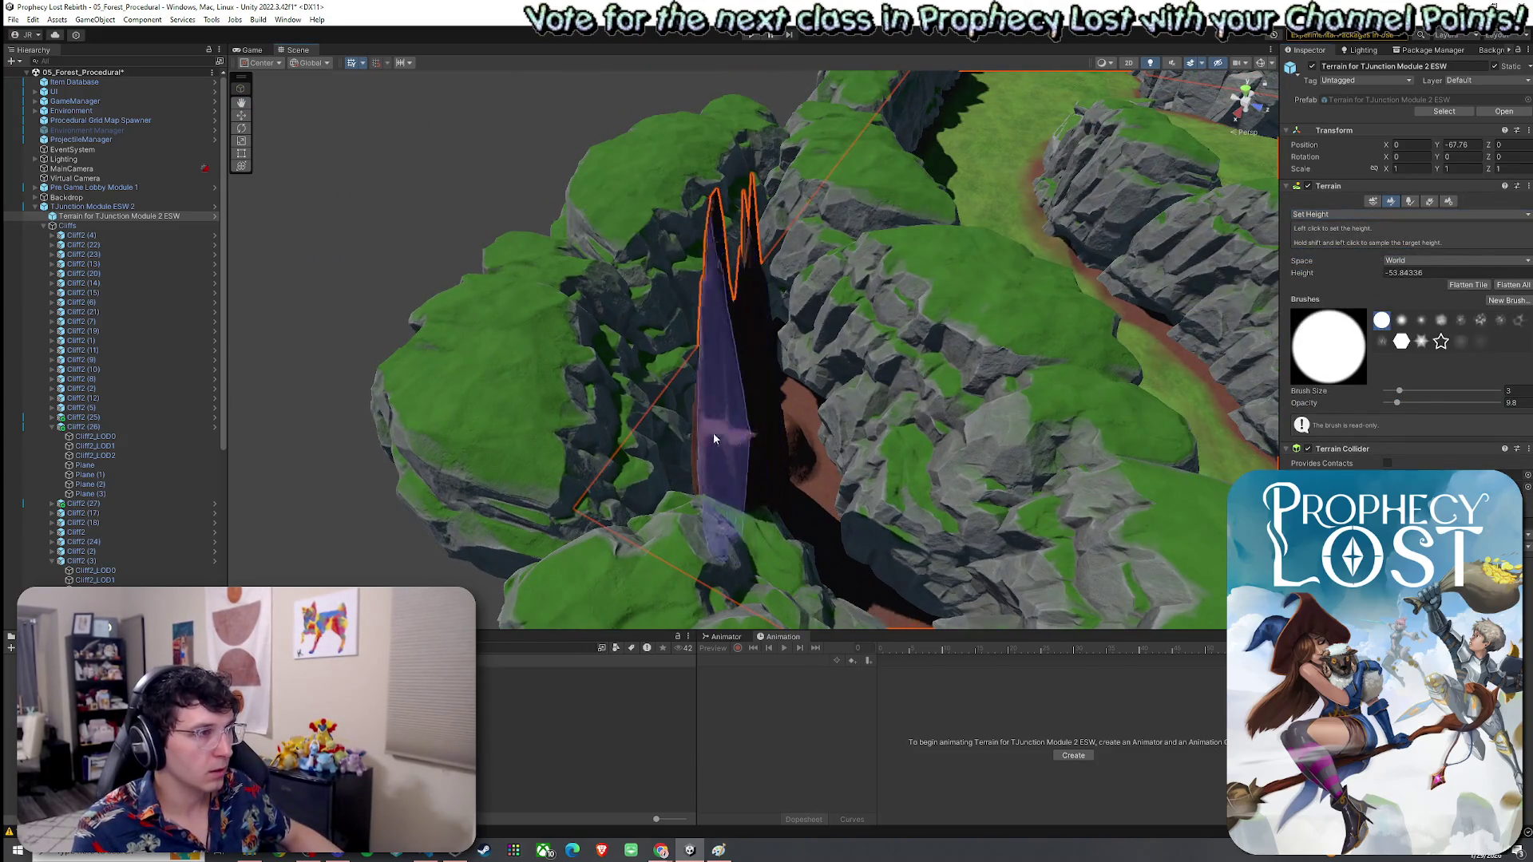
left_click_drag(712, 433, 712, 375)
left_click(634, 465, "shift")
mouse_move(649, 439)
left_mouse_down()
mouse_move(695, 479)
mouse_move(758, 376)
mouse_move(830, 421)
mouse_move(770, 372)
mouse_move(754, 249)
mouse_move(731, 238)
left_mouse_up()
left_click(1421, 390)
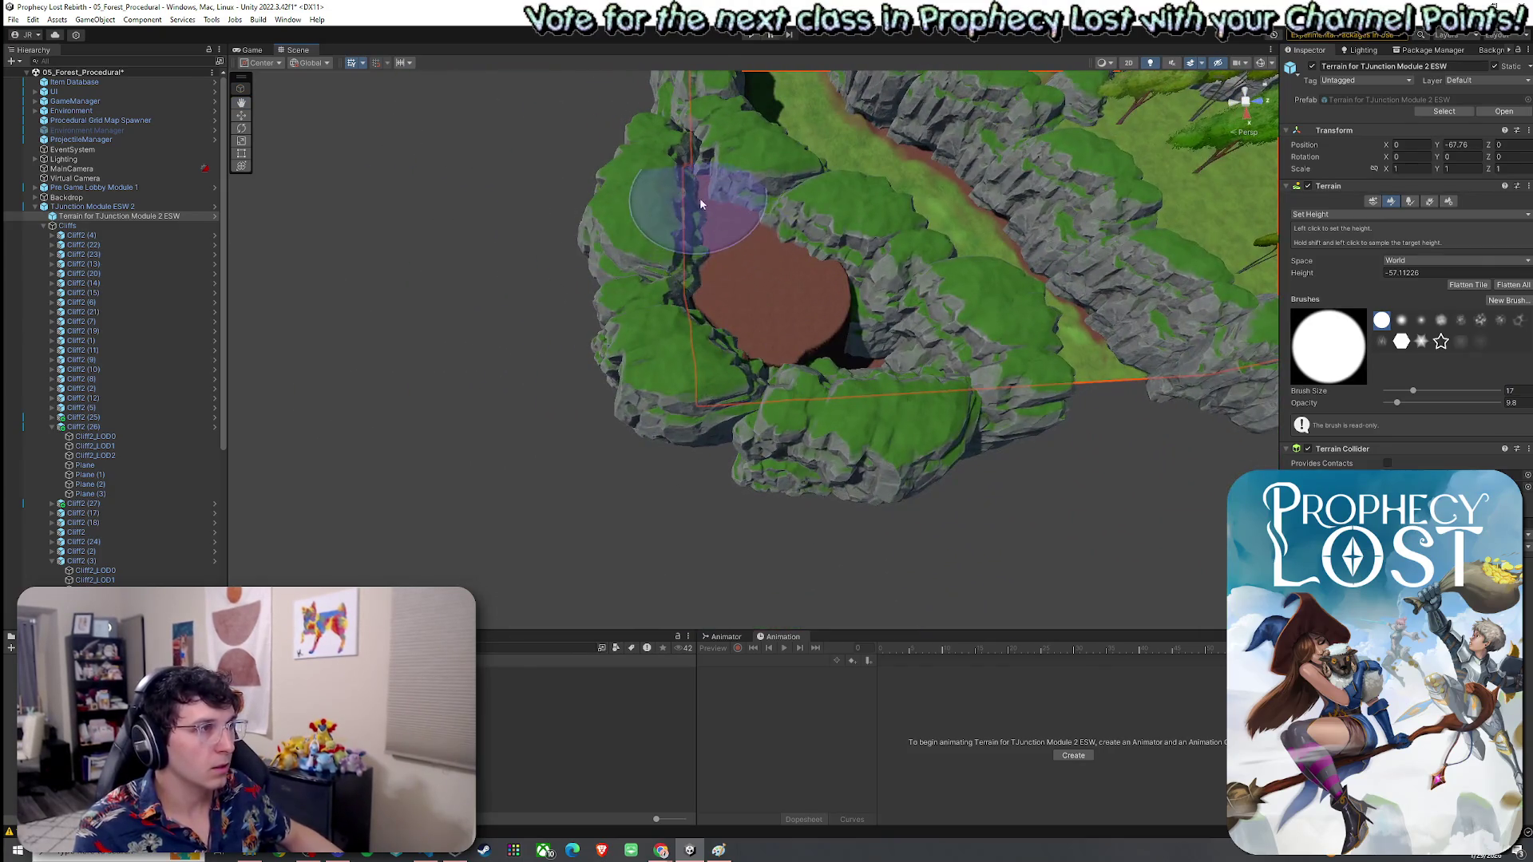
mouse_move(866, 352)
left_mouse_down()
mouse_move(883, 393)
mouse_move(770, 349)
mouse_move(703, 415)
left_mouse_up()
left_click(661, 477)
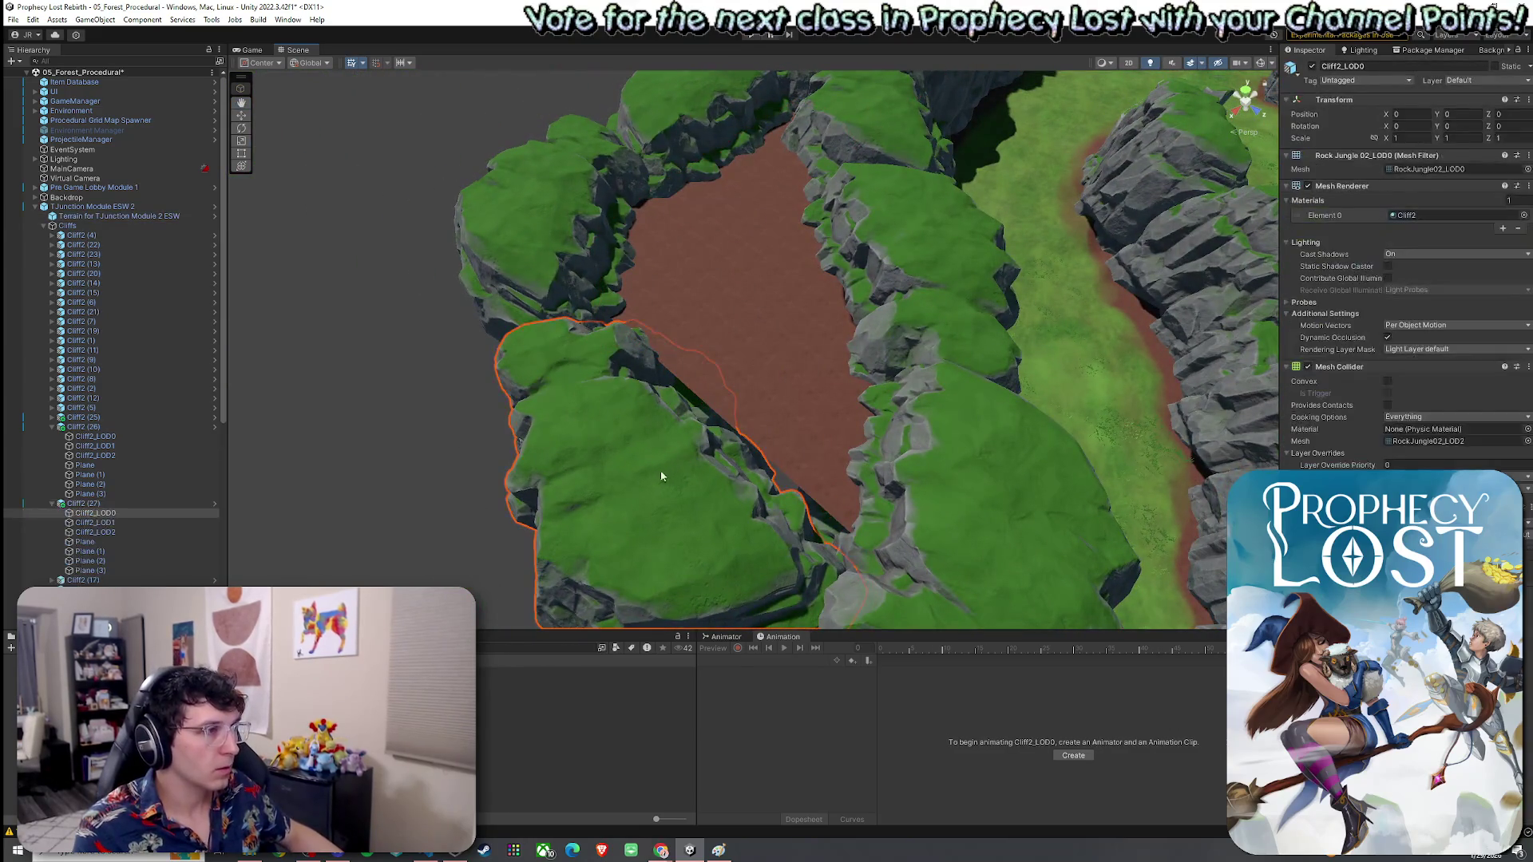
Step: Shift the Cliff2 (27) cliff object slightly along Z
left_click(212, 503)
mouse_move(639, 472)
left_mouse_down()
mouse_move(660, 455)
mouse_move(1113, 463)
mouse_move(951, 476)
mouse_move(860, 521)
left_mouse_up()
scroll(860, 520, "down", 3)
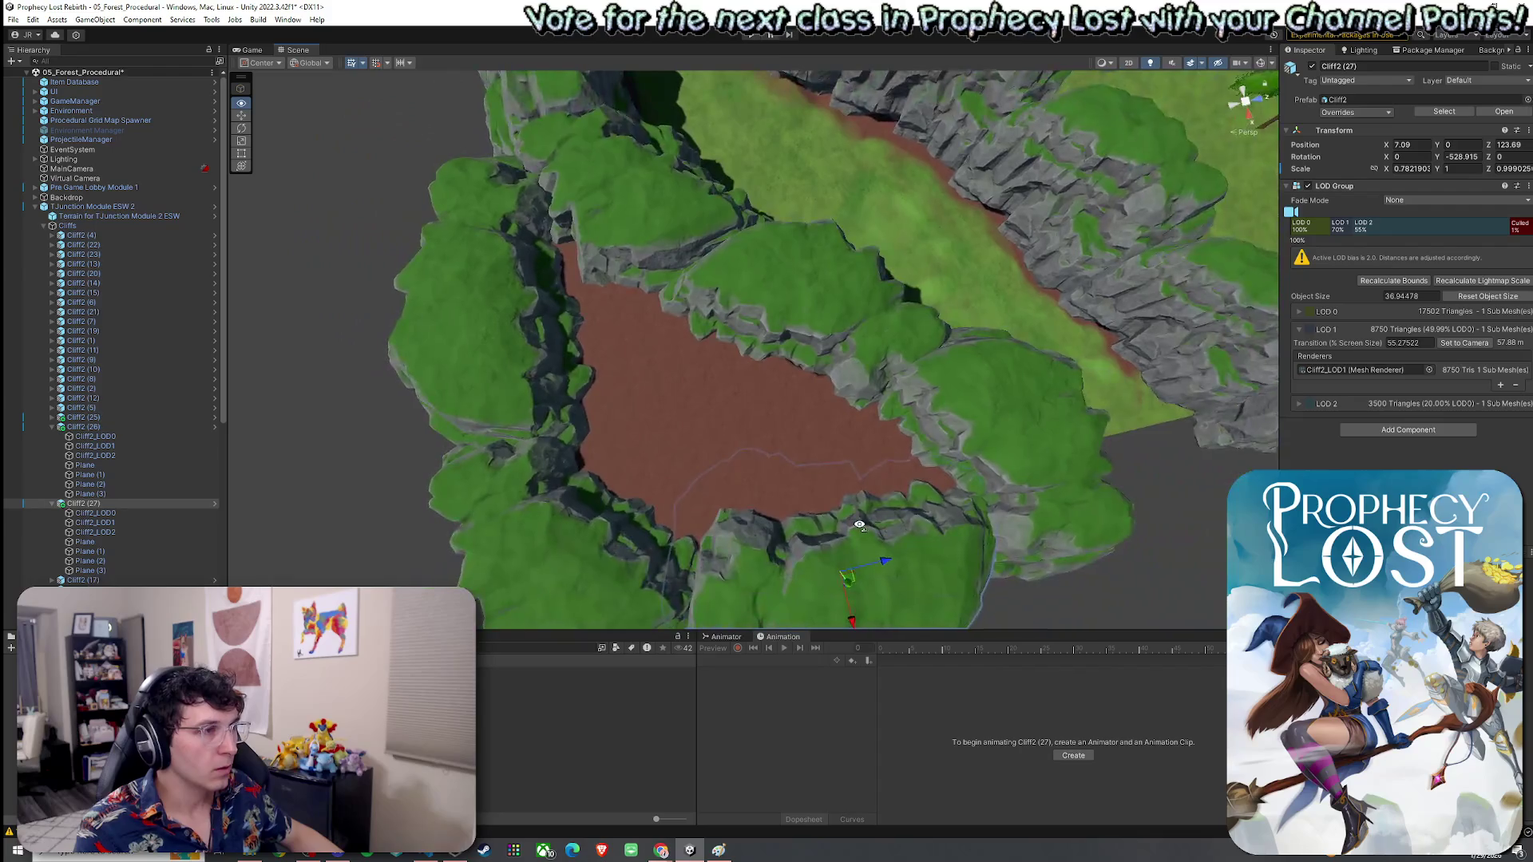
Step: Paint the Grass Wheat texture over the brown dirt inside the module's cliffs
left_click(763, 394)
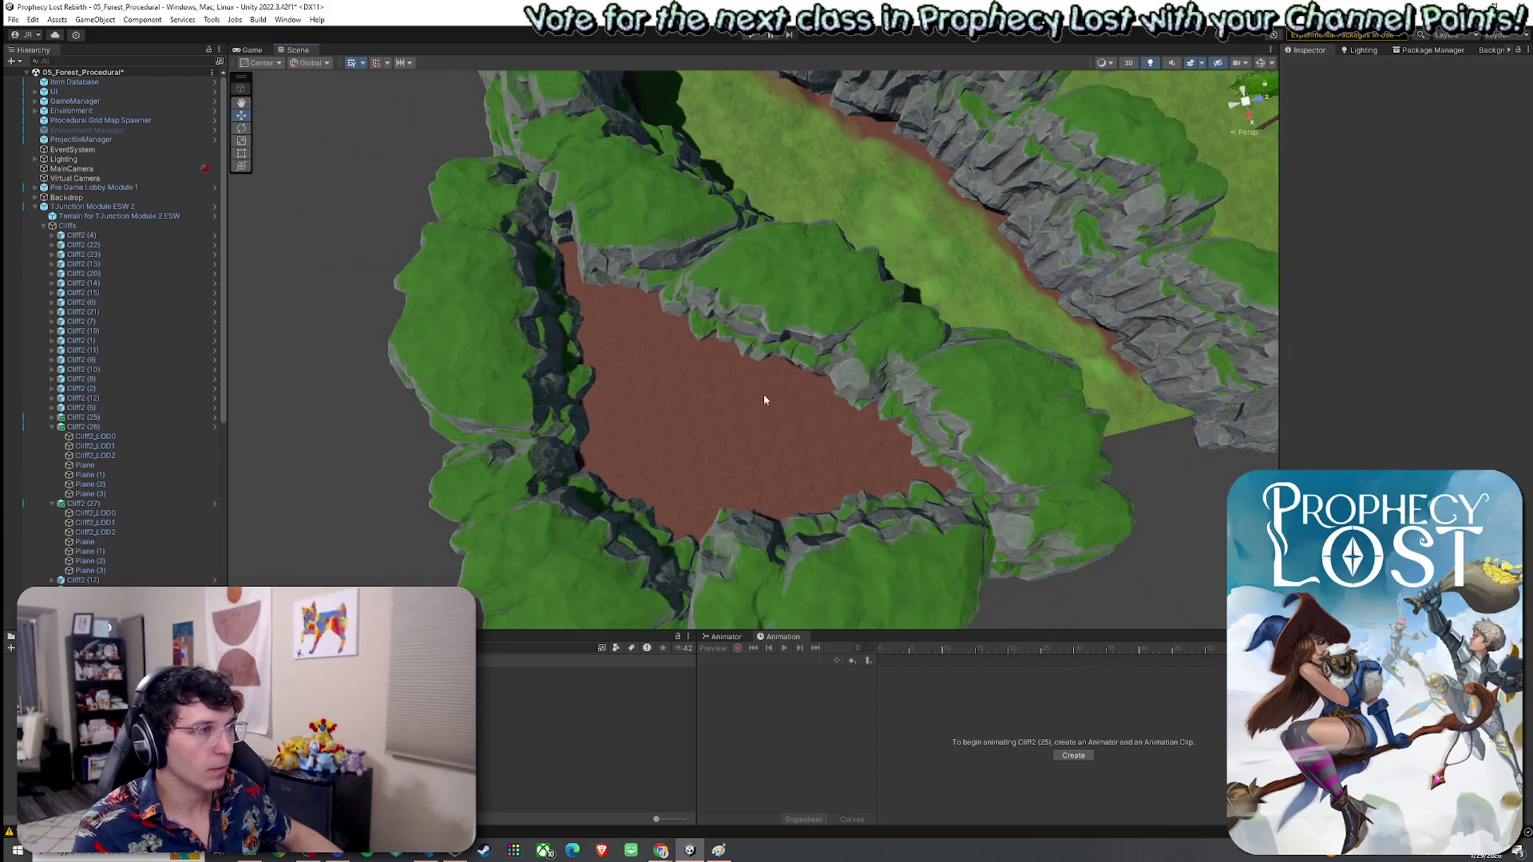
left_click(1110, 325)
left_click(1400, 214)
left_click(1404, 240)
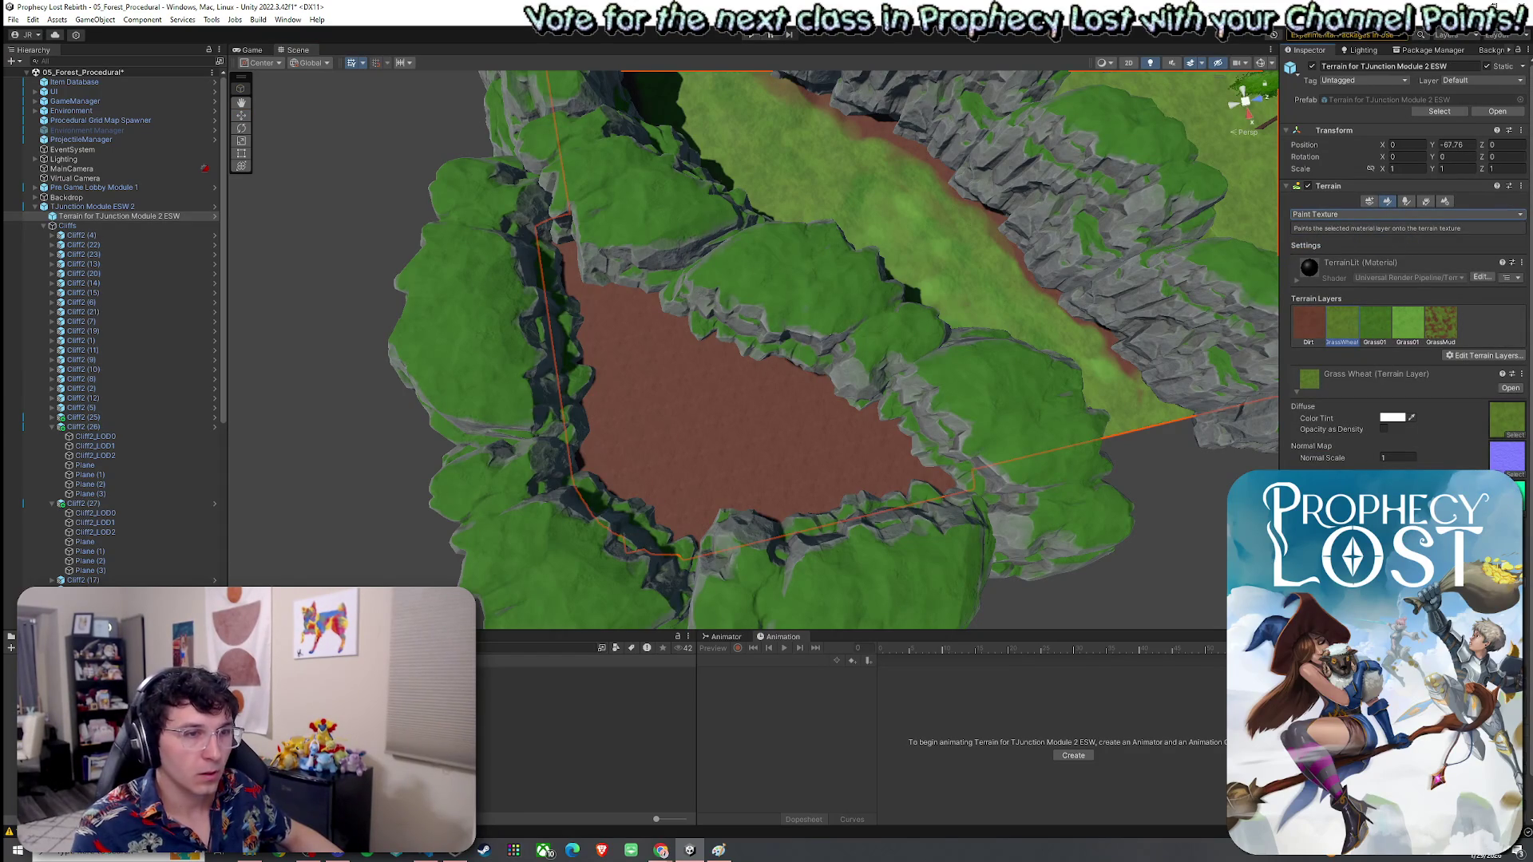
mouse_move(856, 479)
left_mouse_down()
mouse_move(591, 376)
mouse_move(690, 511)
left_mouse_up()
scroll(754, 350, "up", 5)
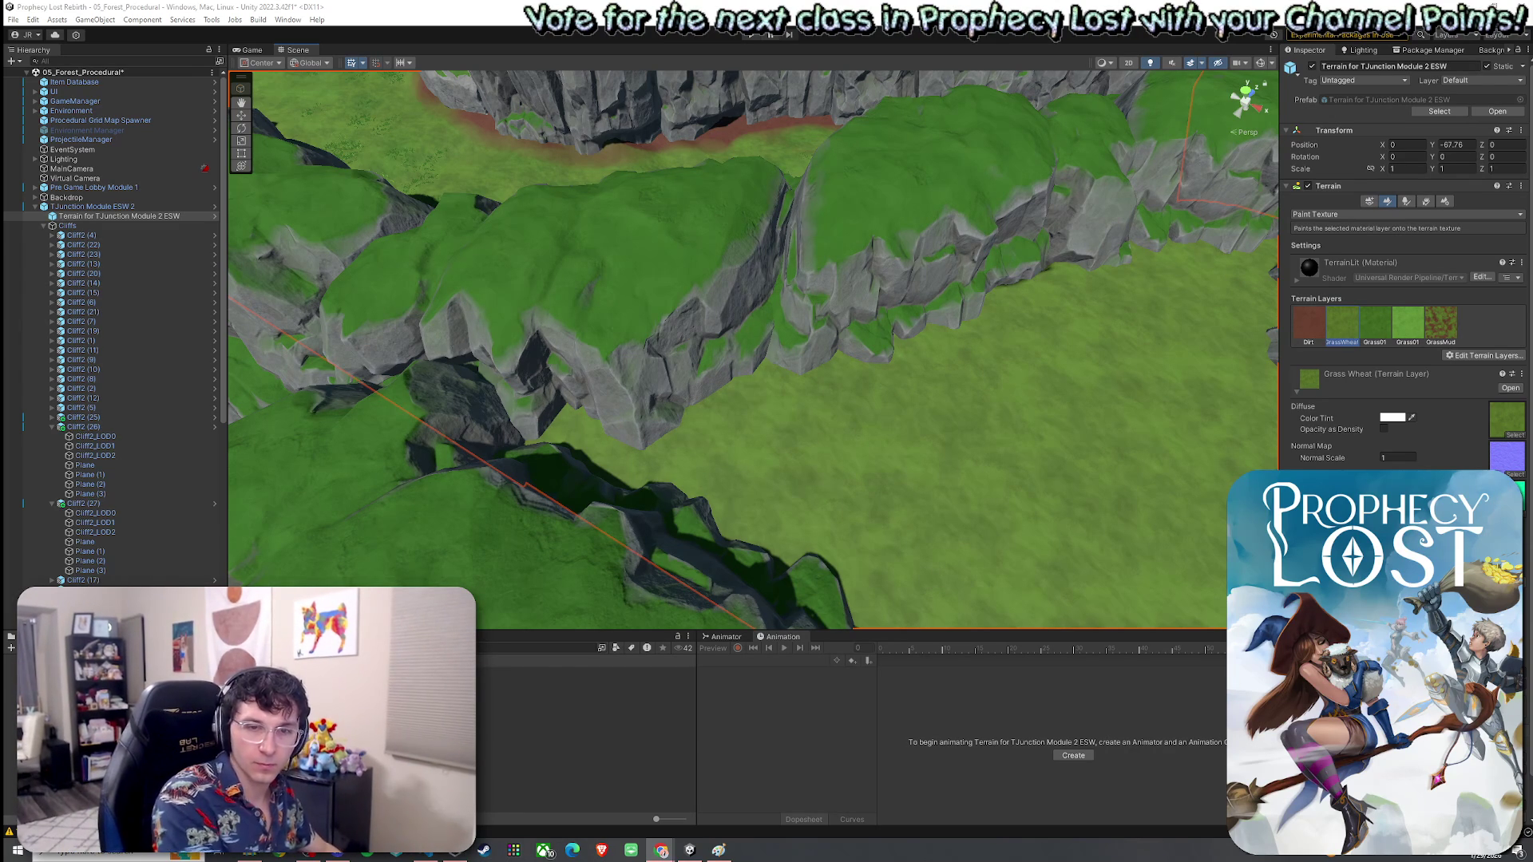
mouse_move(787, 344)
left_mouse_down()
mouse_move(821, 342)
mouse_move(565, 376)
left_mouse_up()
Step: Collapse the expanded cliff entries and the Cliffs group in the Hierarchy
left_click(52, 427)
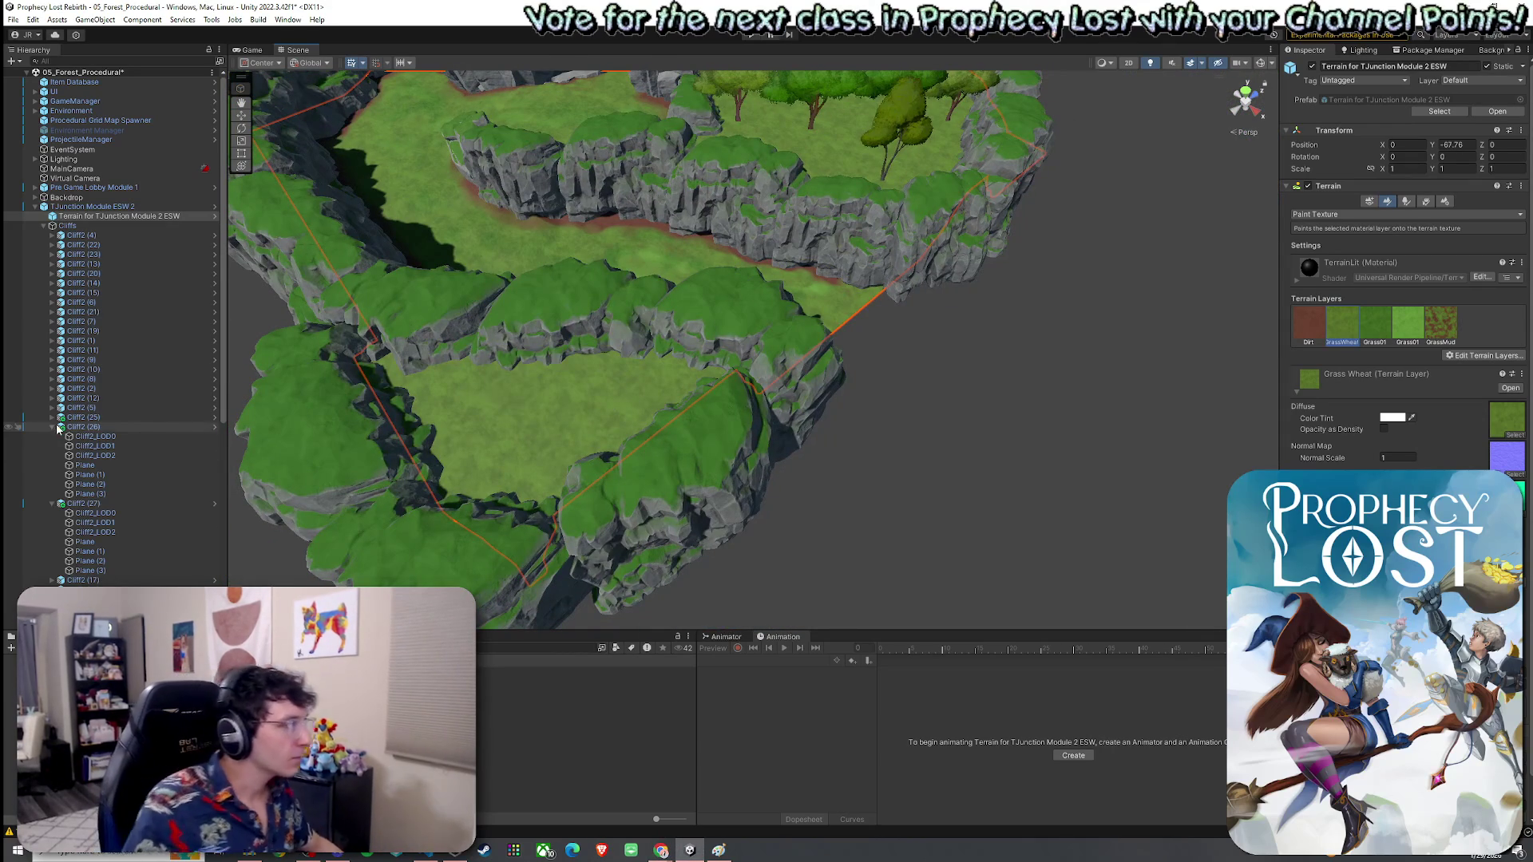
left_click(52, 436)
left_click(52, 456)
left_click(52, 494)
left_click(52, 504)
left_click(52, 514)
left_click(52, 523)
left_click(52, 532)
left_click(54, 542)
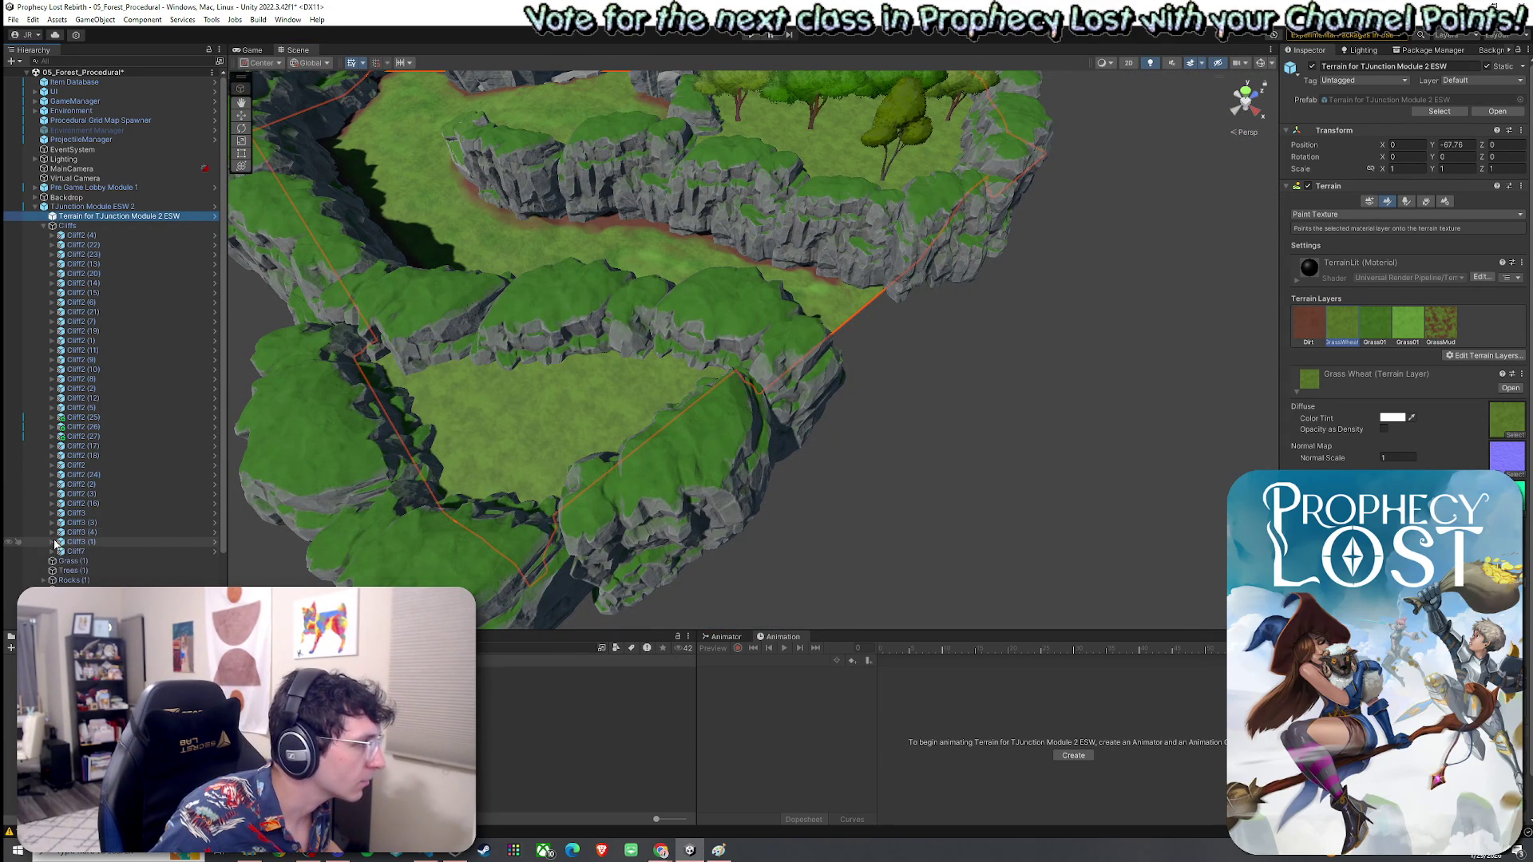
left_click(44, 226)
Step: Duplicate the Billboard Group with Ctrl+D and move the copy onto the lower-left grass
left_click(104, 312)
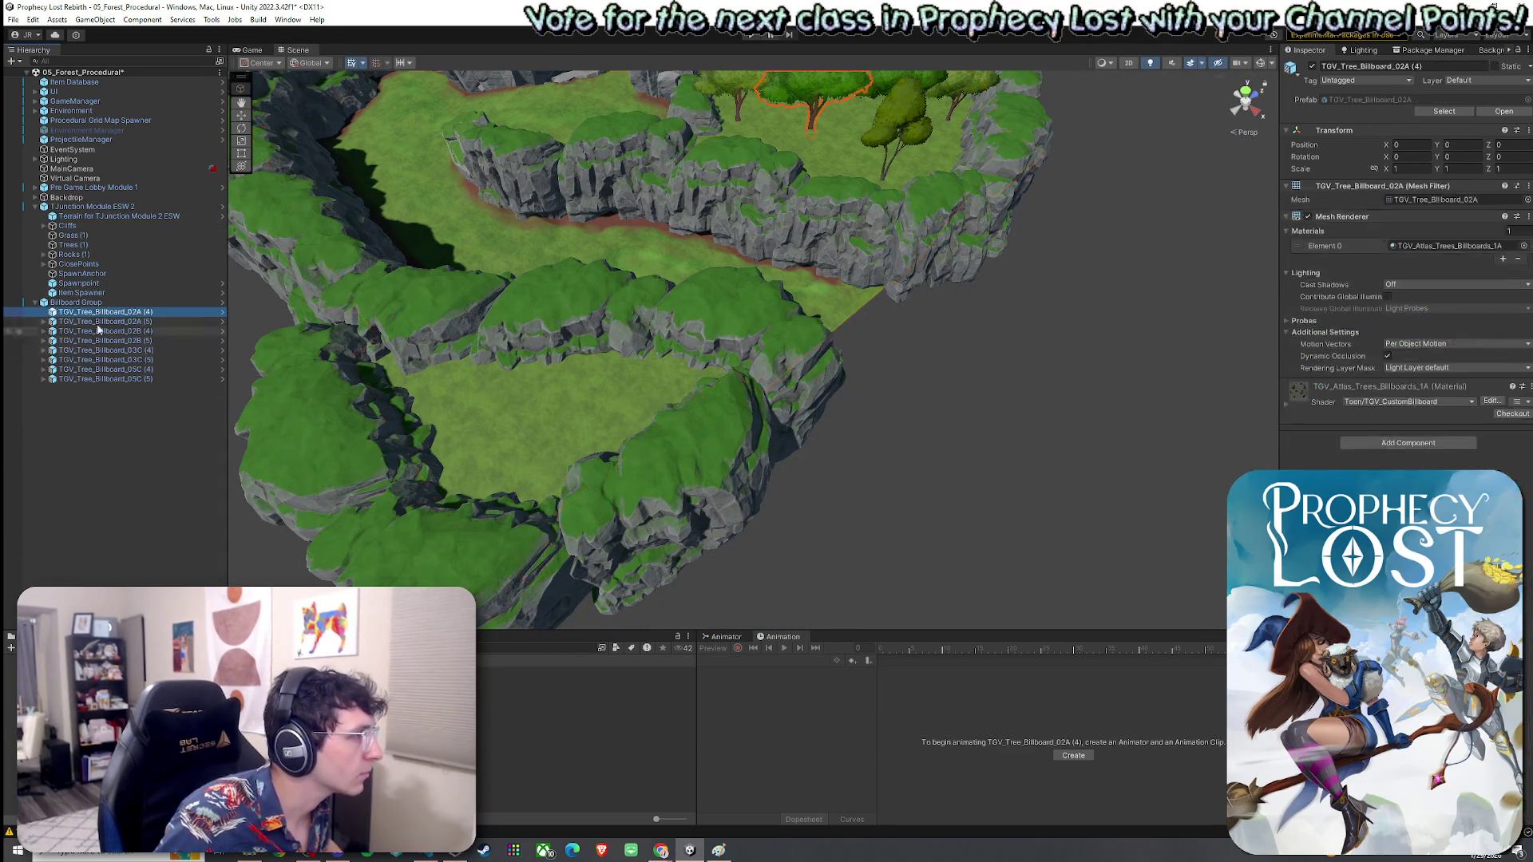
left_click(34, 302)
left_click(67, 303)
key("f")
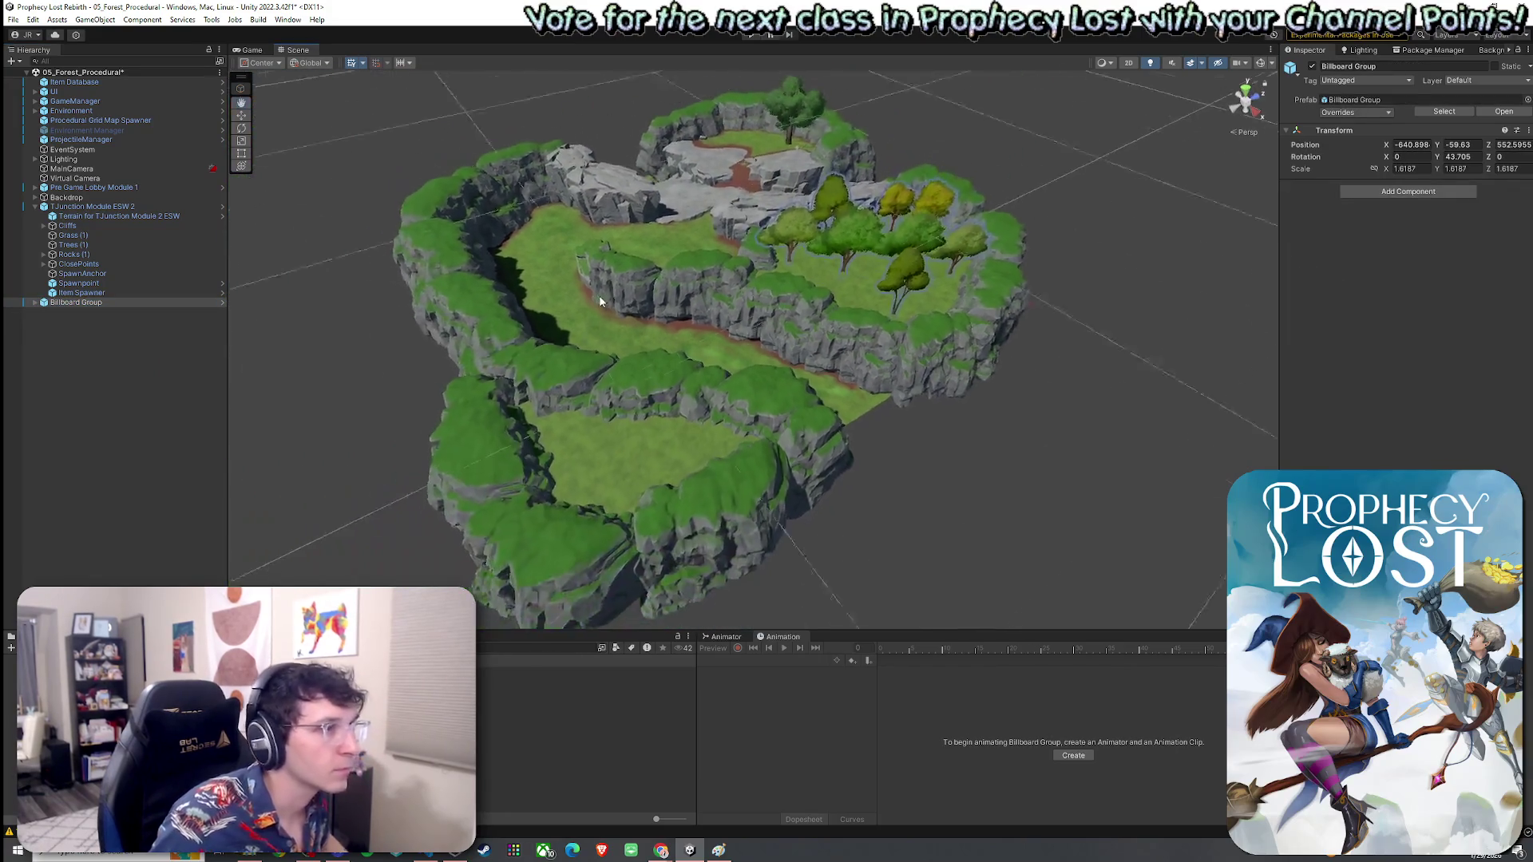
key("ctrl+d")
mouse_move(884, 250)
left_mouse_down()
mouse_move(650, 437)
mouse_move(662, 424)
left_mouse_up()
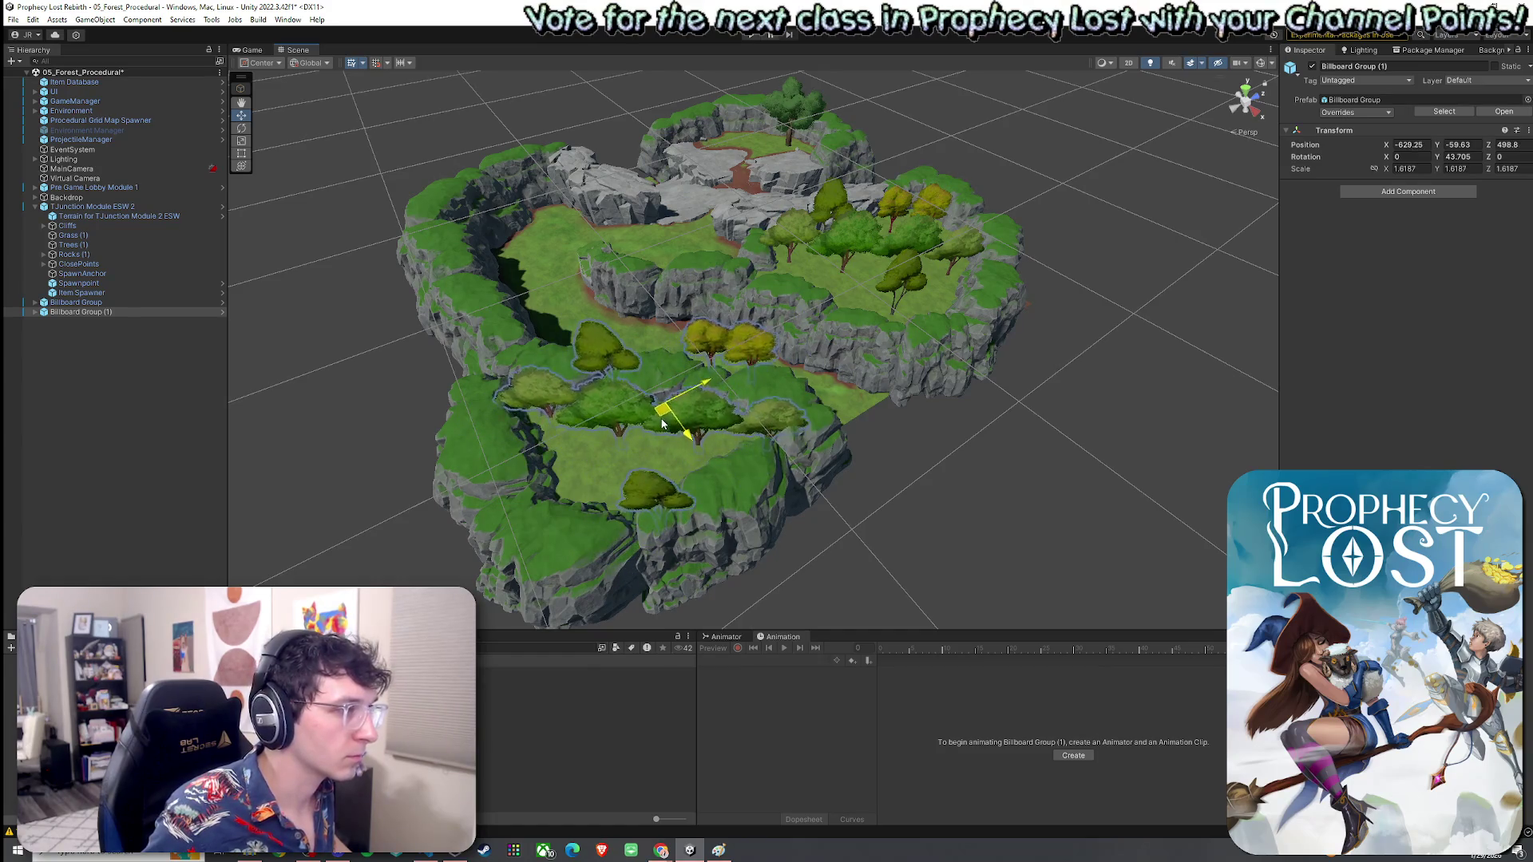
Step: Thin out the copied group, deleting three trees and repositioning two others
left_click(747, 347)
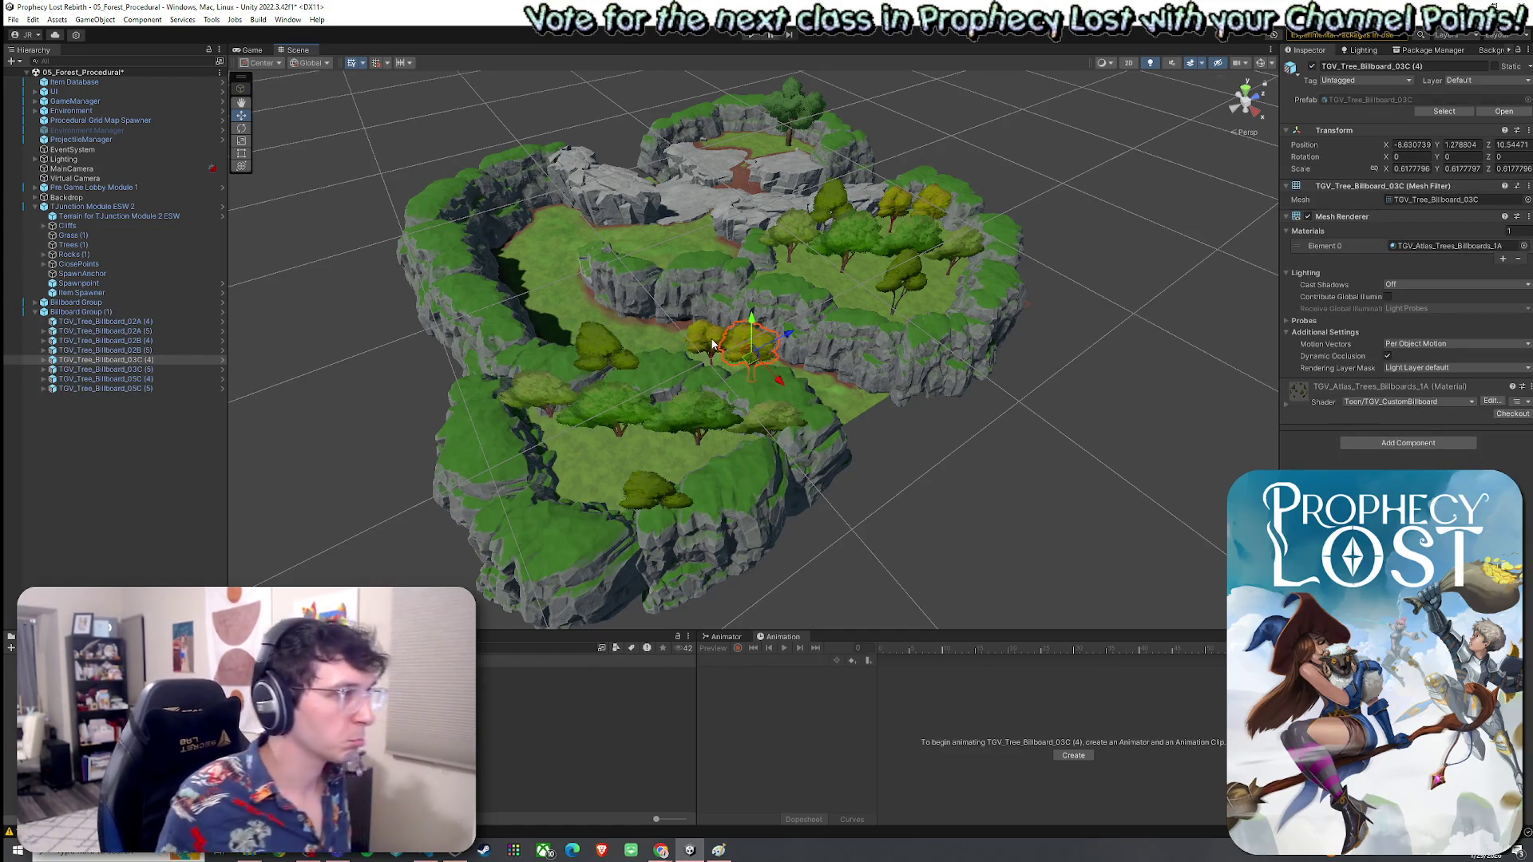
left_click(703, 340, "shift")
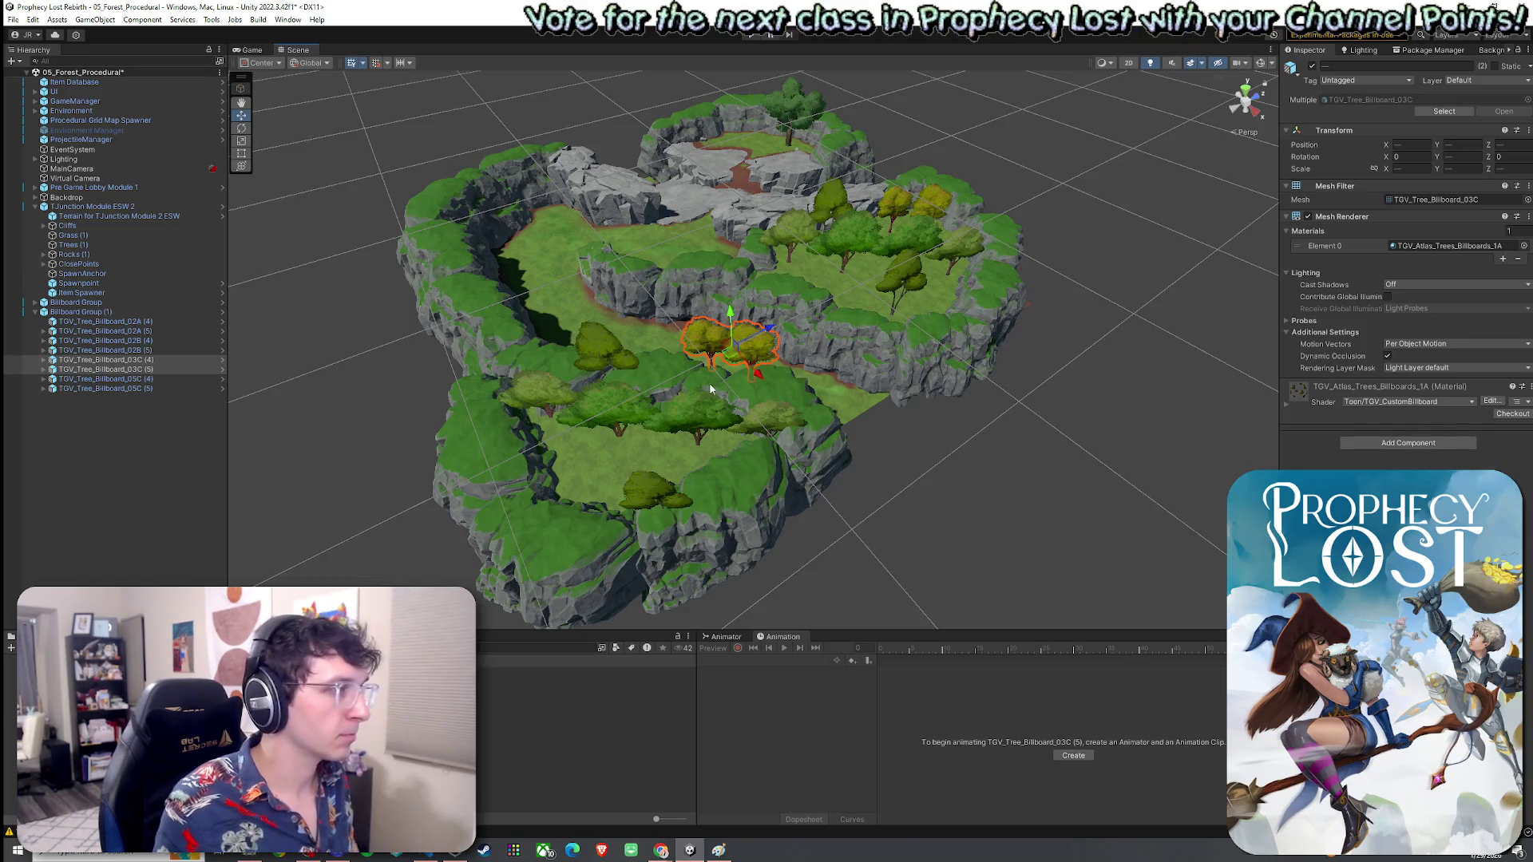
key("Delete")
left_click(607, 358)
left_click_drag(604, 383, 605, 499)
left_click(649, 482)
key("Delete")
left_click(699, 416)
mouse_move(700, 415)
left_mouse_down()
mouse_move(691, 438)
mouse_move(753, 433)
mouse_move(741, 429)
left_mouse_up()
left_click(769, 435)
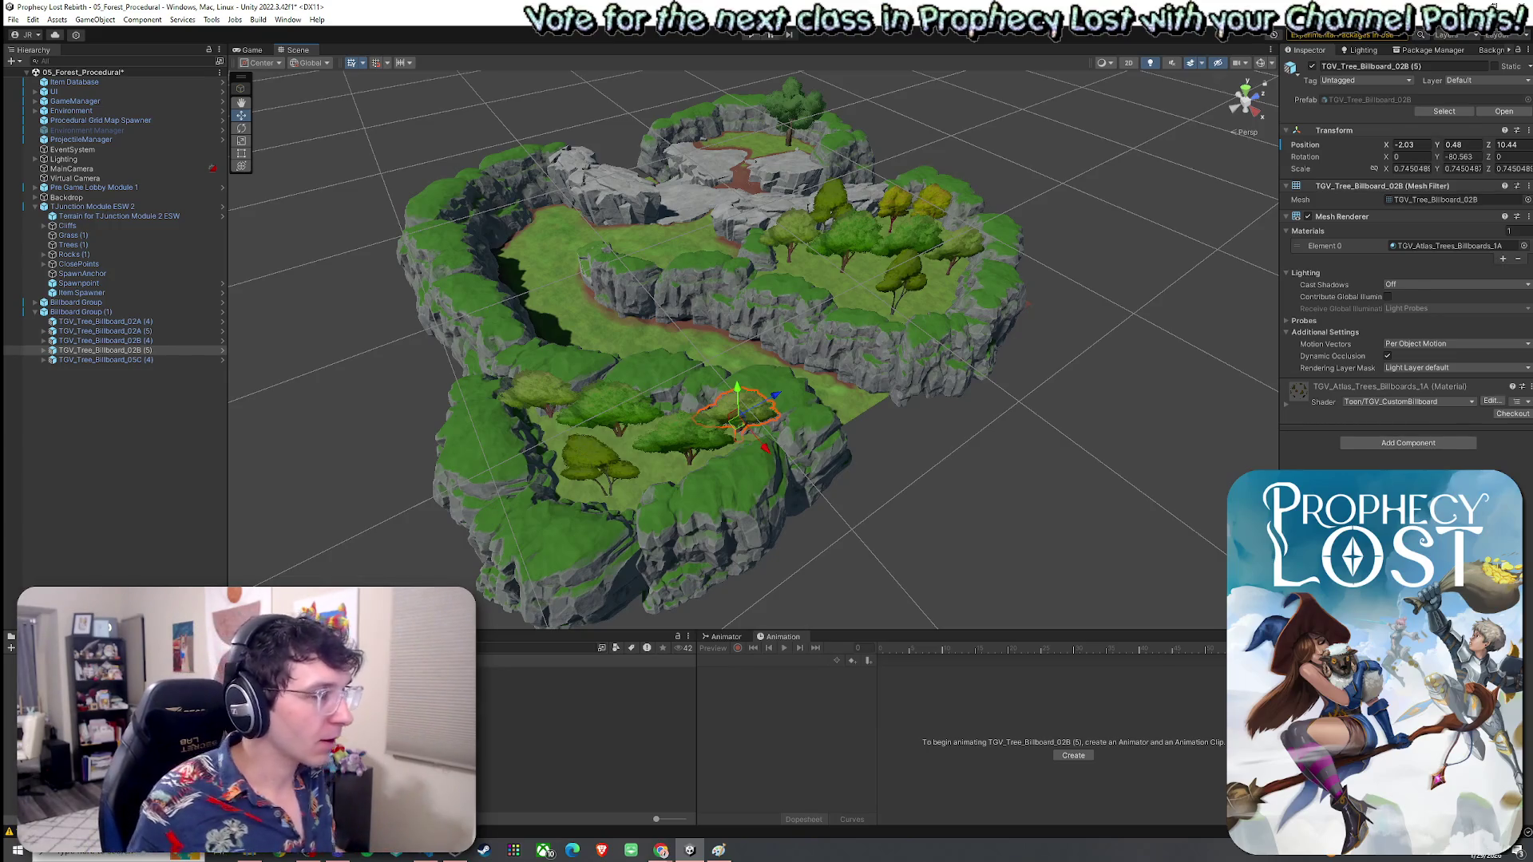
scroll(938, 369, "up", 10)
mouse_move(937, 370)
left_mouse_down()
mouse_move(763, 320)
mouse_move(520, 159)
mouse_move(543, 179)
mouse_move(424, 178)
mouse_move(779, 240)
mouse_move(1262, 206)
left_mouse_up()
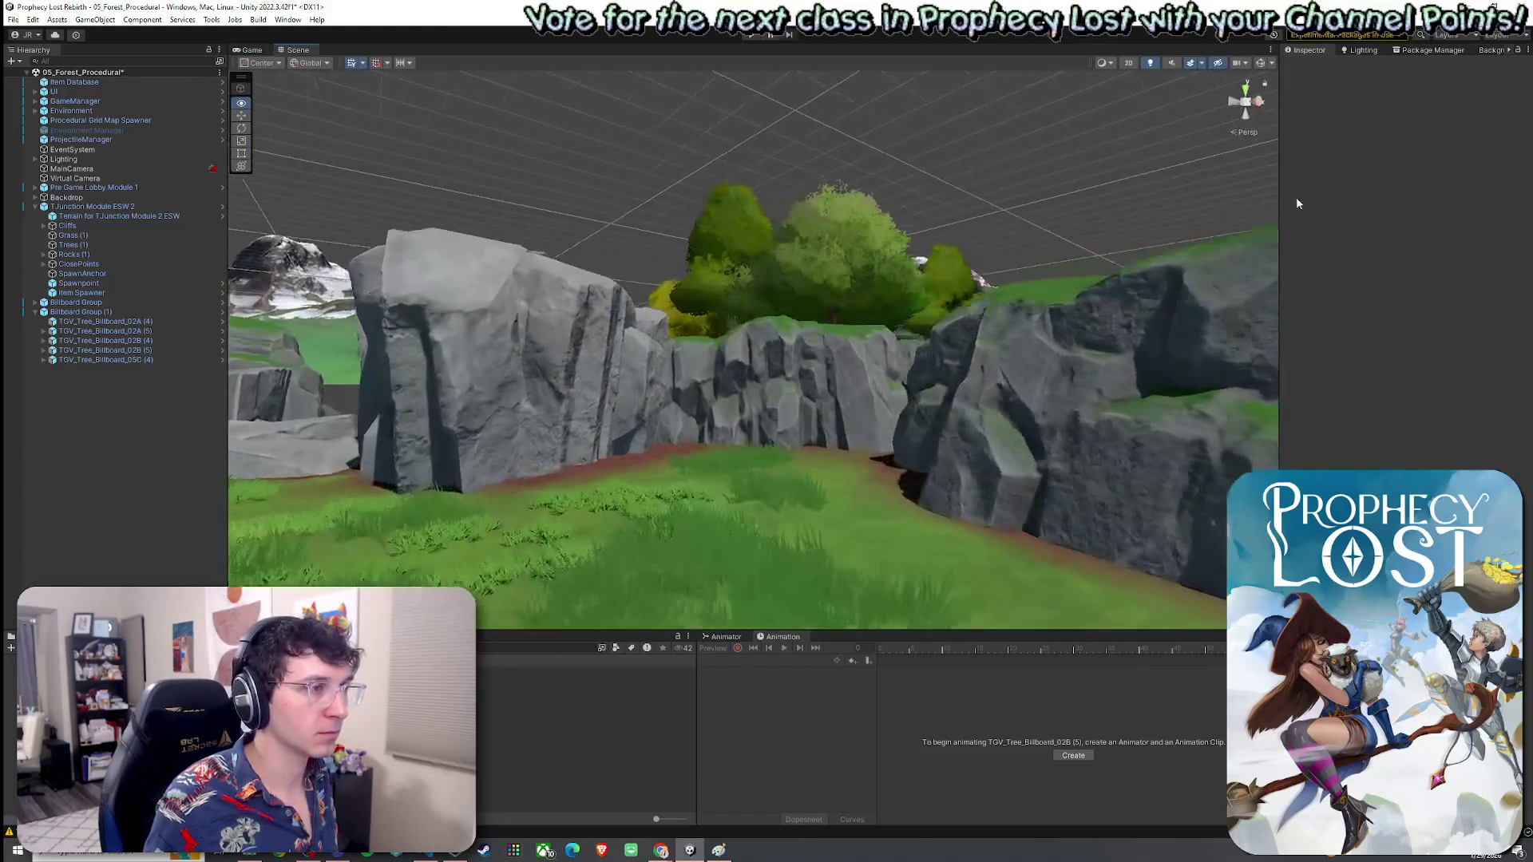
Step: Fly into the canyon and delete the TGV_Tree_Billboard_02B (4) tree from the clearing
key("Up")
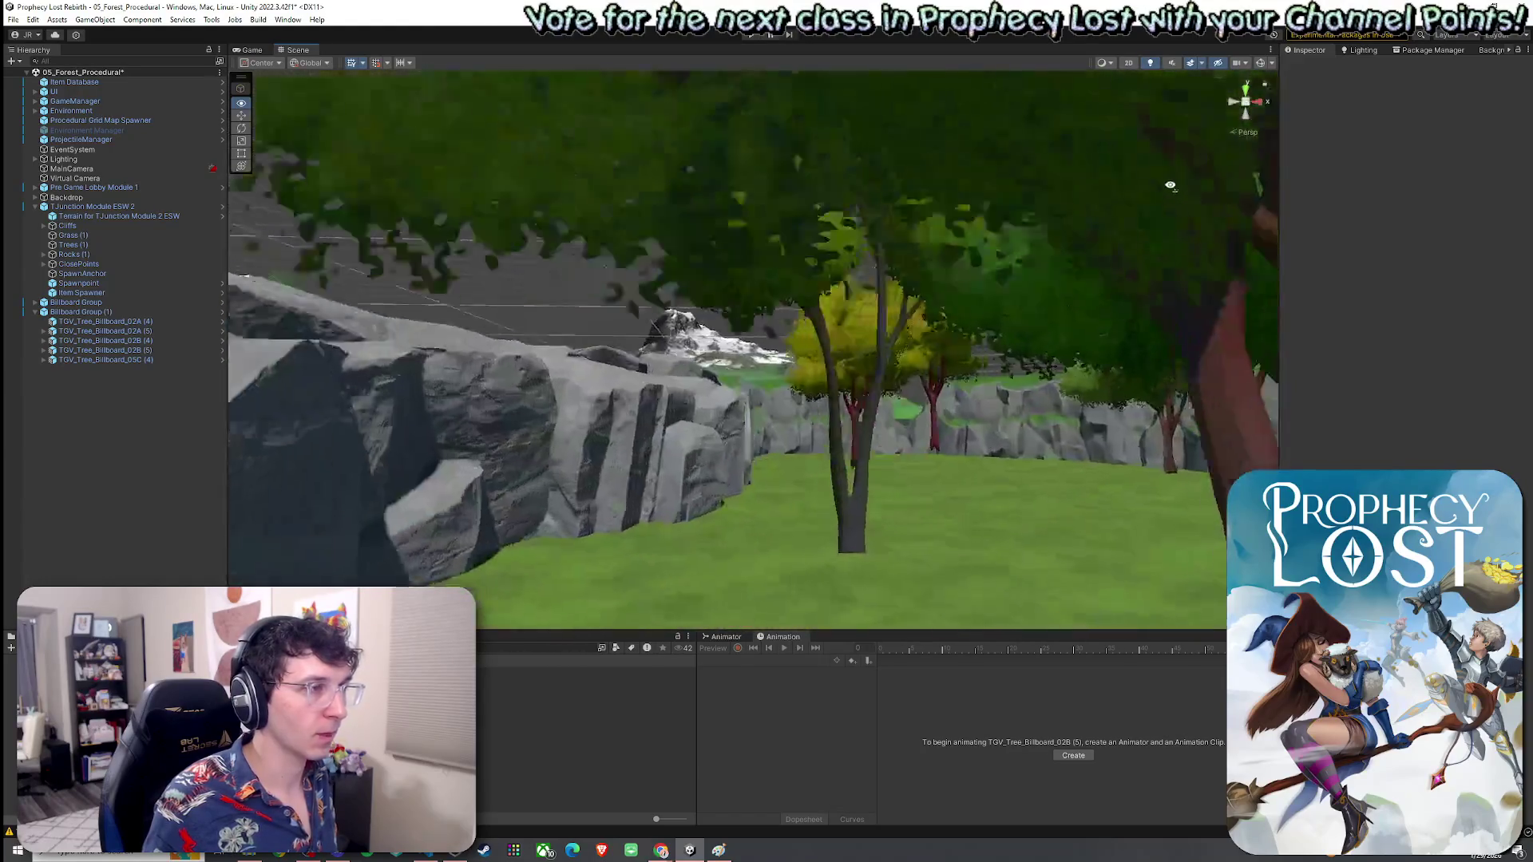
left_click_drag(1118, 279, 984, 350)
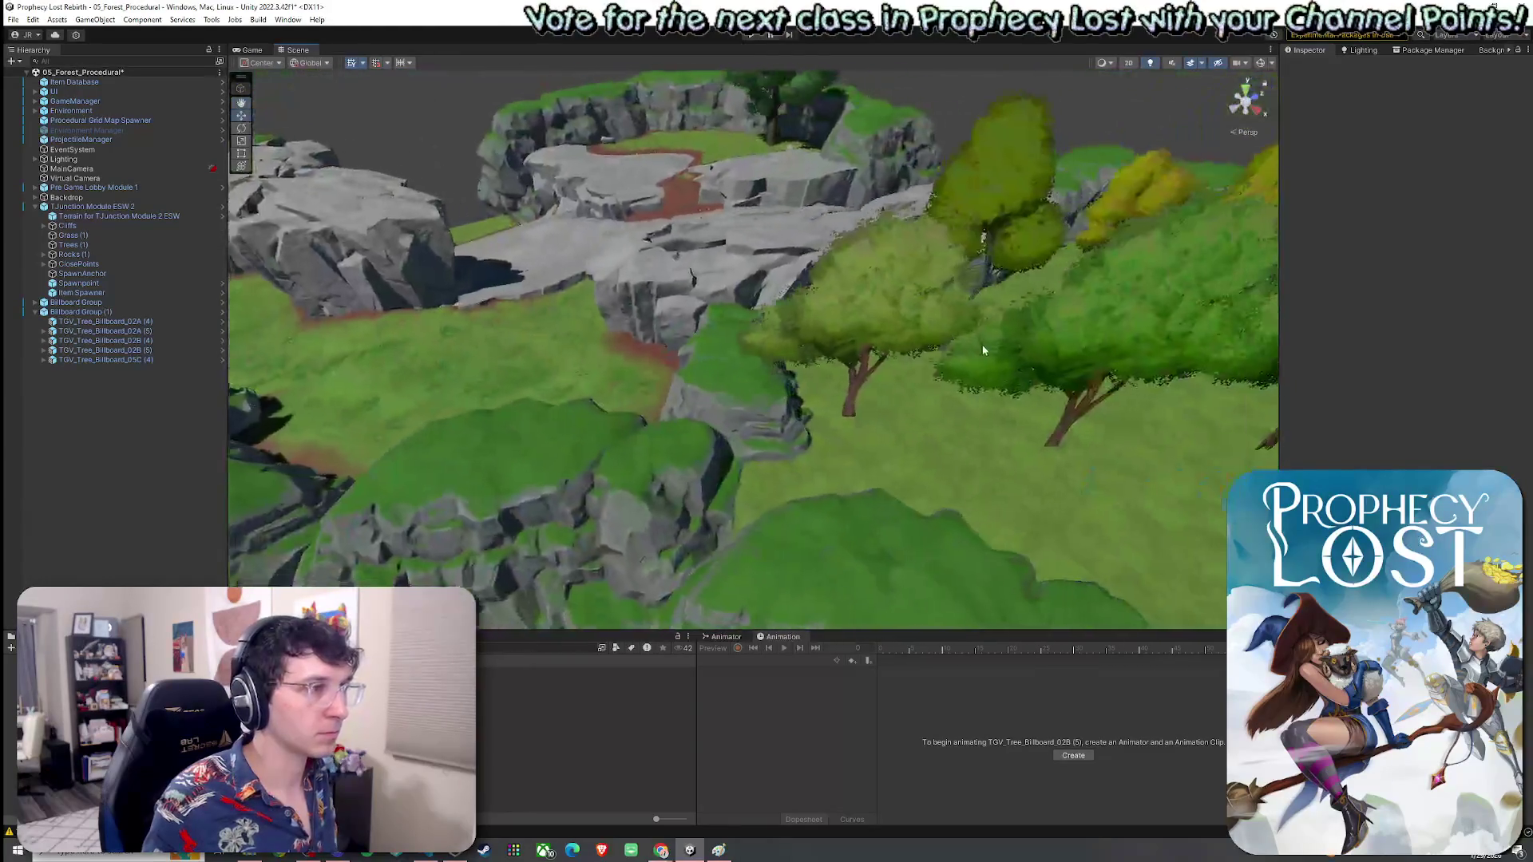
left_click(881, 323)
key("Delete")
mouse_move(537, 320)
left_mouse_down()
mouse_move(922, 321)
mouse_move(729, 438)
mouse_move(989, 195)
mouse_move(992, 143)
mouse_move(931, 269)
mouse_move(870, 187)
left_mouse_up()
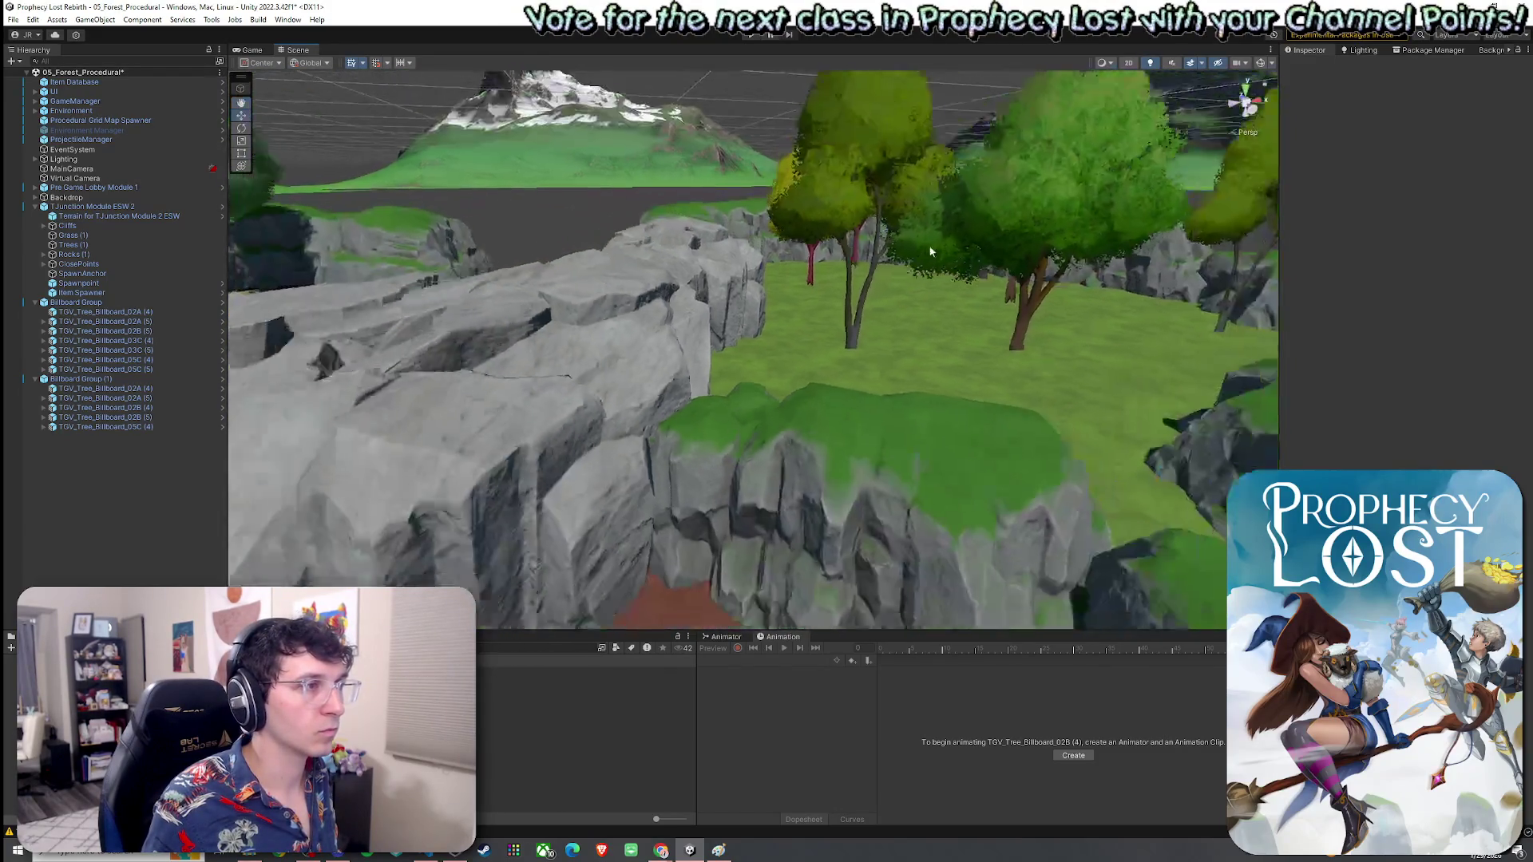
Step: Move into the grassy clearing beside the cliffs and select the module's terrain
left_click(868, 182)
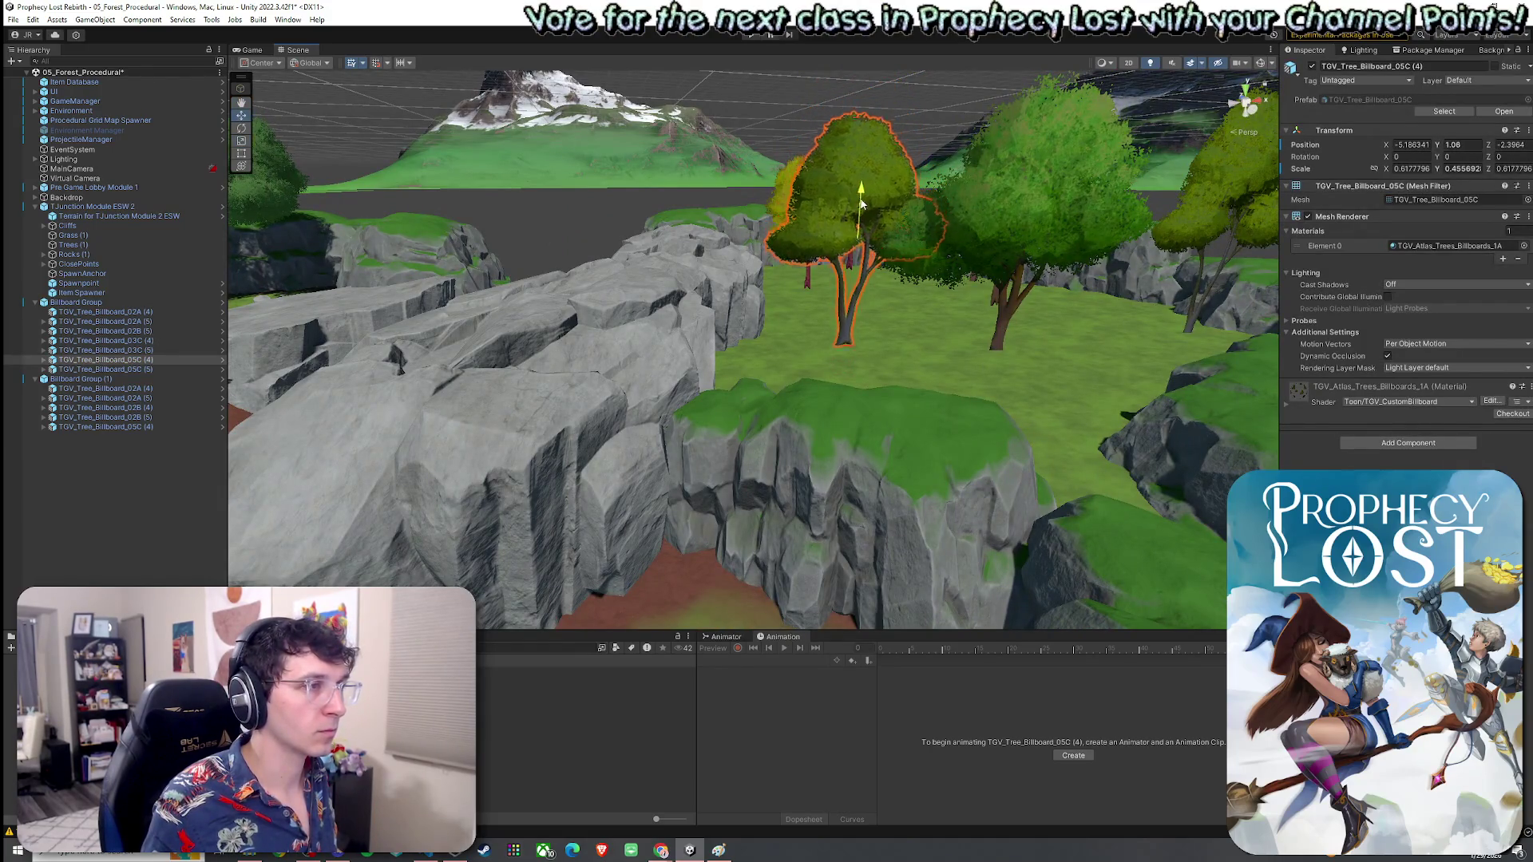
scroll(862, 219, "down", 5)
mouse_move(885, 230)
left_mouse_down()
mouse_move(710, 224)
mouse_move(751, 255)
mouse_move(787, 325)
mouse_move(789, 154)
mouse_move(803, 151)
mouse_move(812, 193)
mouse_move(721, 147)
mouse_move(942, 152)
mouse_move(901, 299)
mouse_move(495, 353)
mouse_move(749, 353)
left_mouse_up()
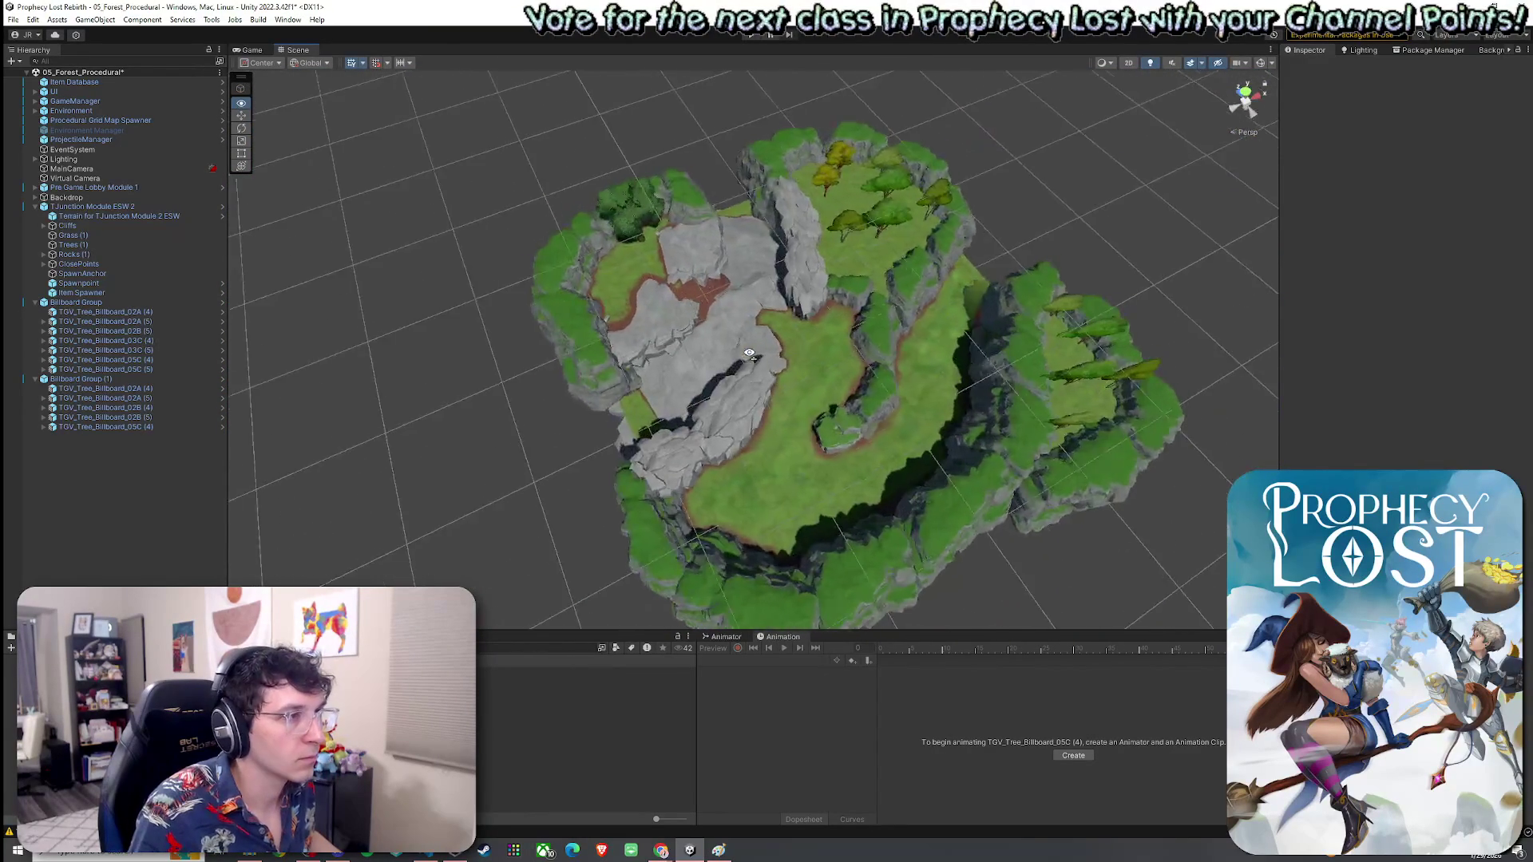
scroll(749, 354, "up", 5)
left_click(961, 252)
mouse_move(961, 272)
left_mouse_down()
mouse_move(682, 315)
mouse_move(683, 280)
mouse_move(792, 338)
mouse_move(787, 191)
mouse_move(261, 157)
mouse_move(353, 91)
mouse_move(735, 453)
left_mouse_up()
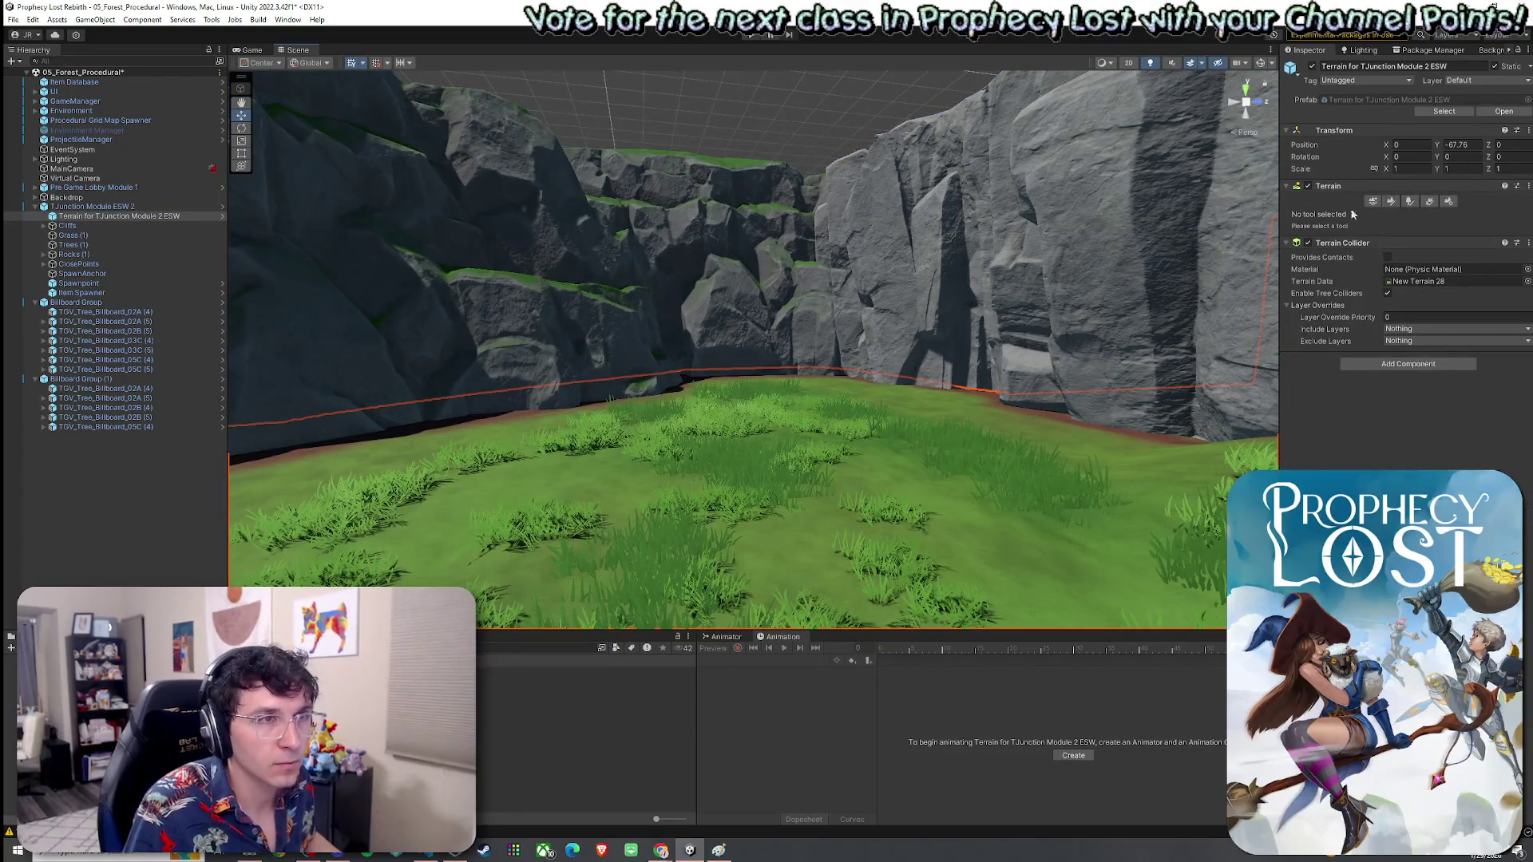
Step: Switch the terrain to Paint Trees and begin adding a new tree type
left_click(1428, 201)
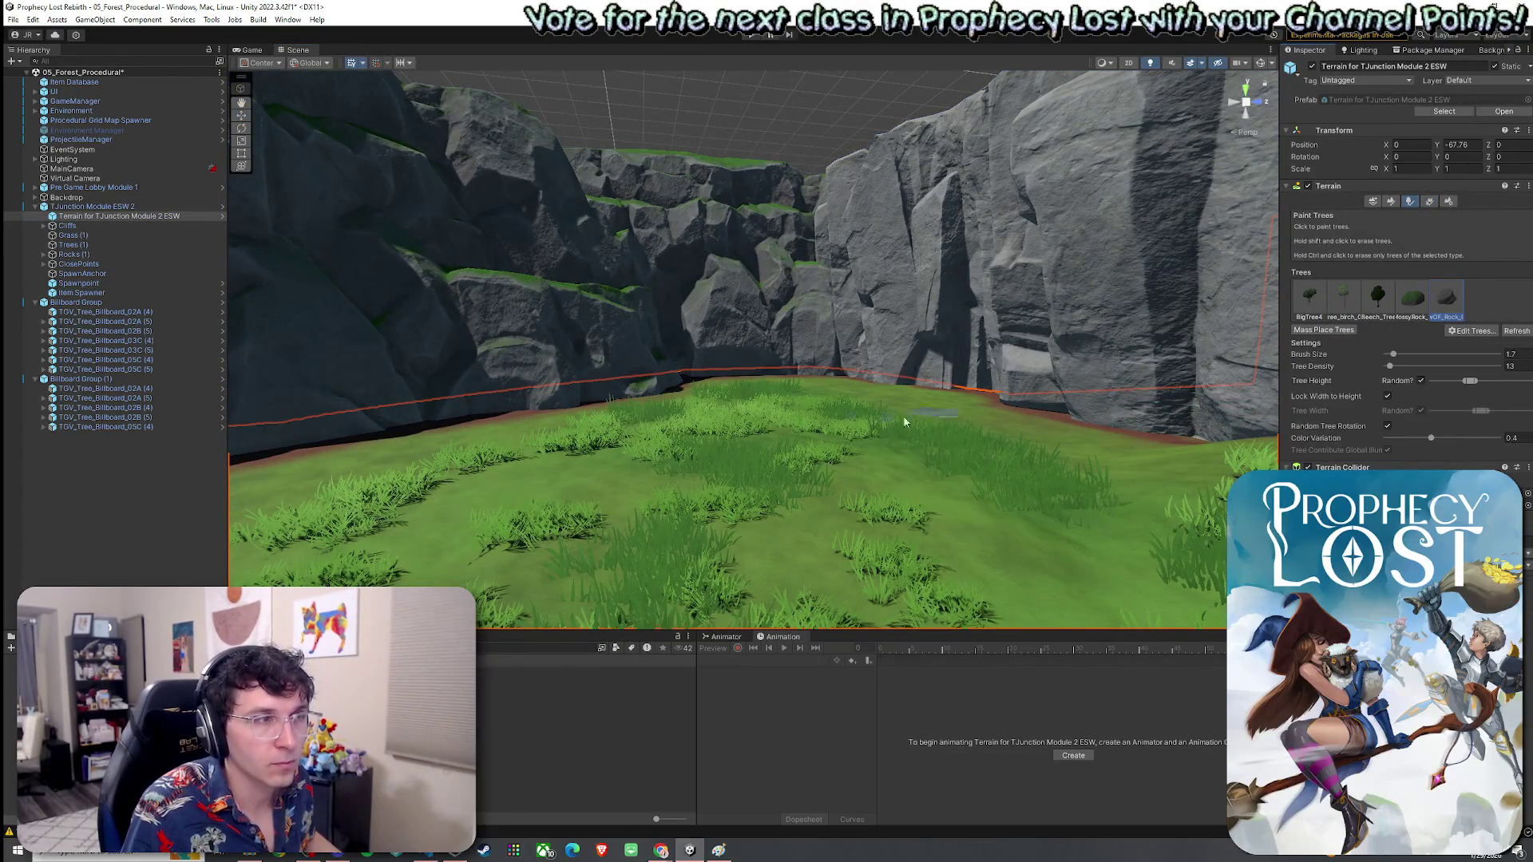
mouse_move(838, 394)
left_mouse_down()
mouse_move(897, 472)
mouse_move(1088, 530)
mouse_move(889, 530)
mouse_move(1047, 424)
mouse_move(750, 434)
mouse_move(649, 321)
mouse_move(626, 365)
left_mouse_up()
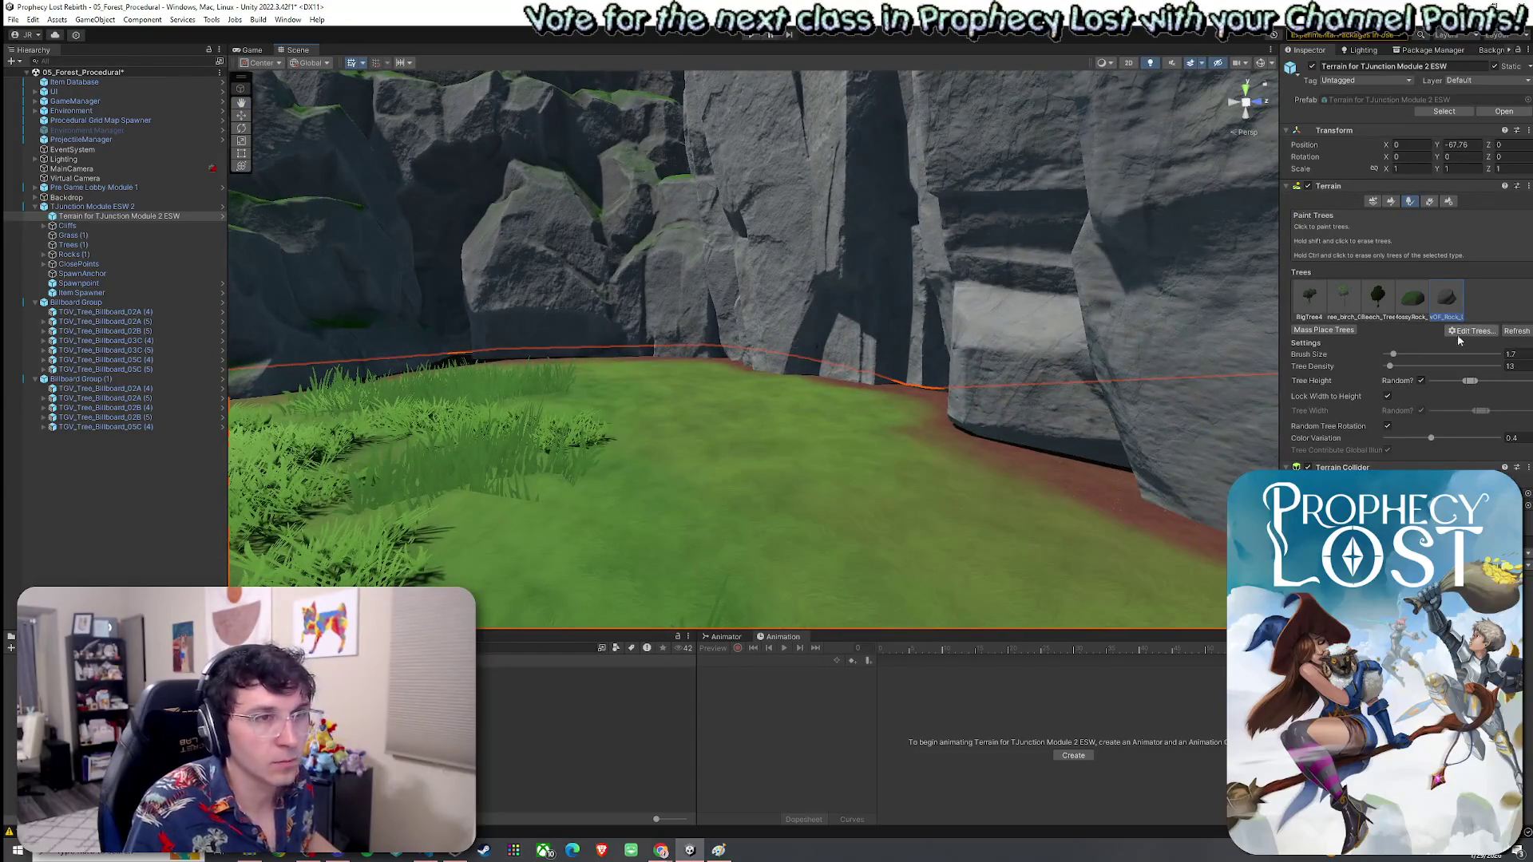
mouse_move(909, 395)
left_mouse_down()
mouse_move(1078, 274)
mouse_move(1002, 487)
mouse_move(1010, 513)
left_mouse_up()
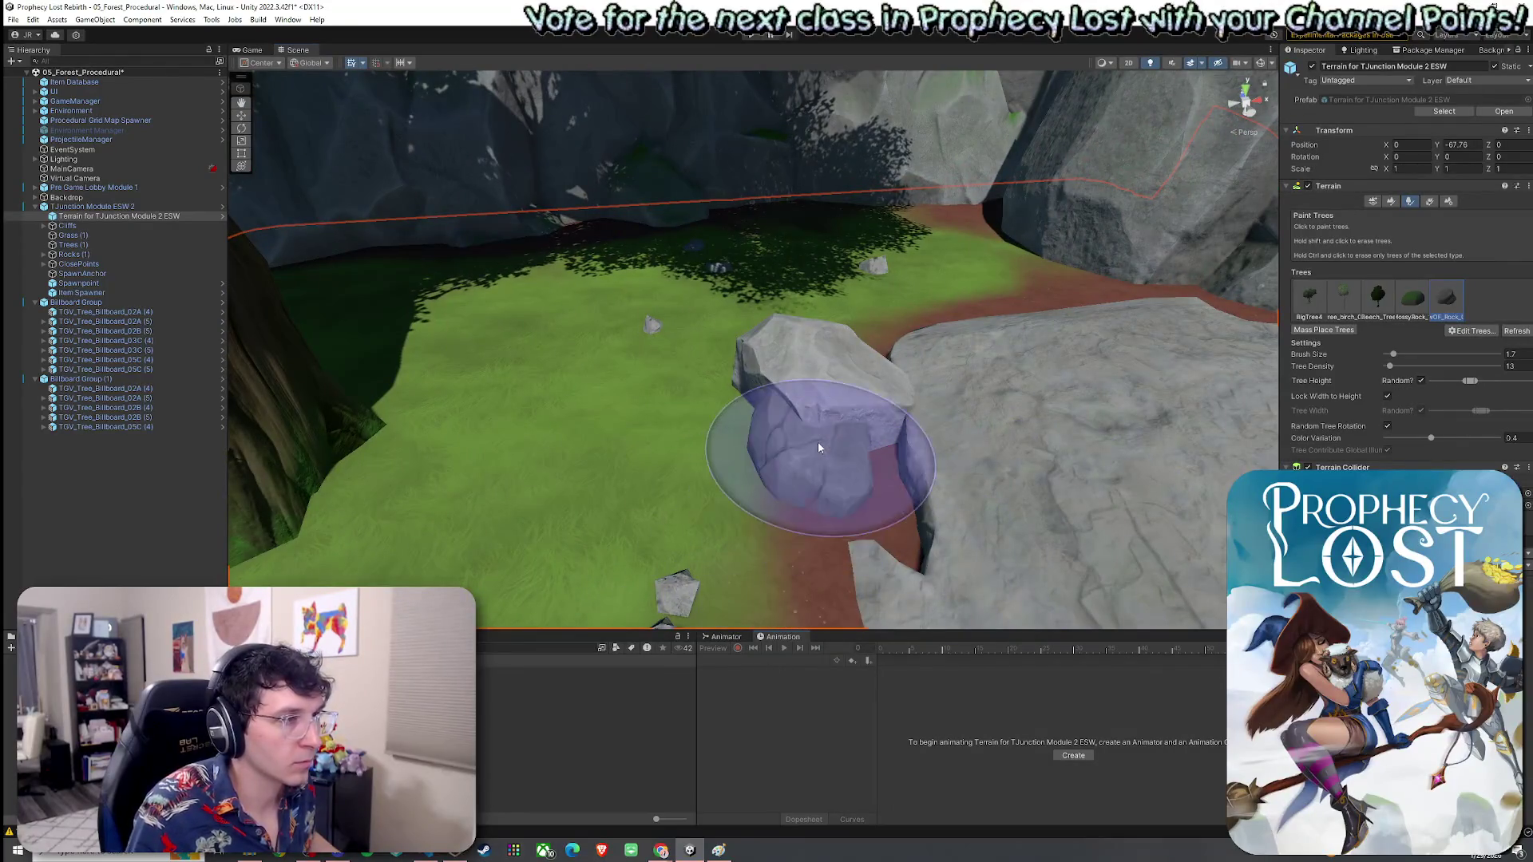
left_click(767, 400)
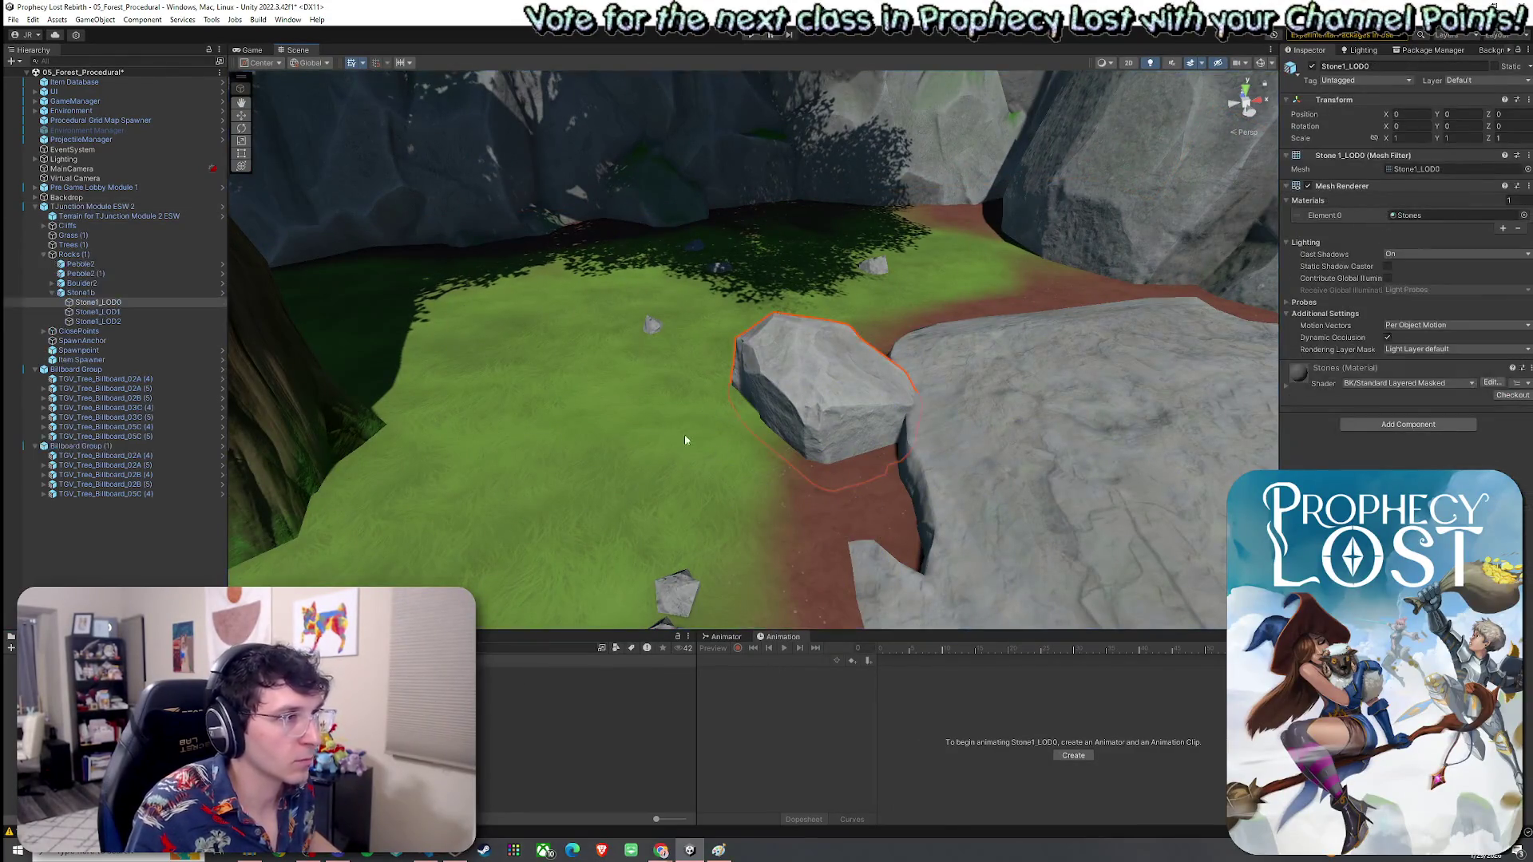
left_click_drag(622, 387, 779, 330)
left_click(778, 330)
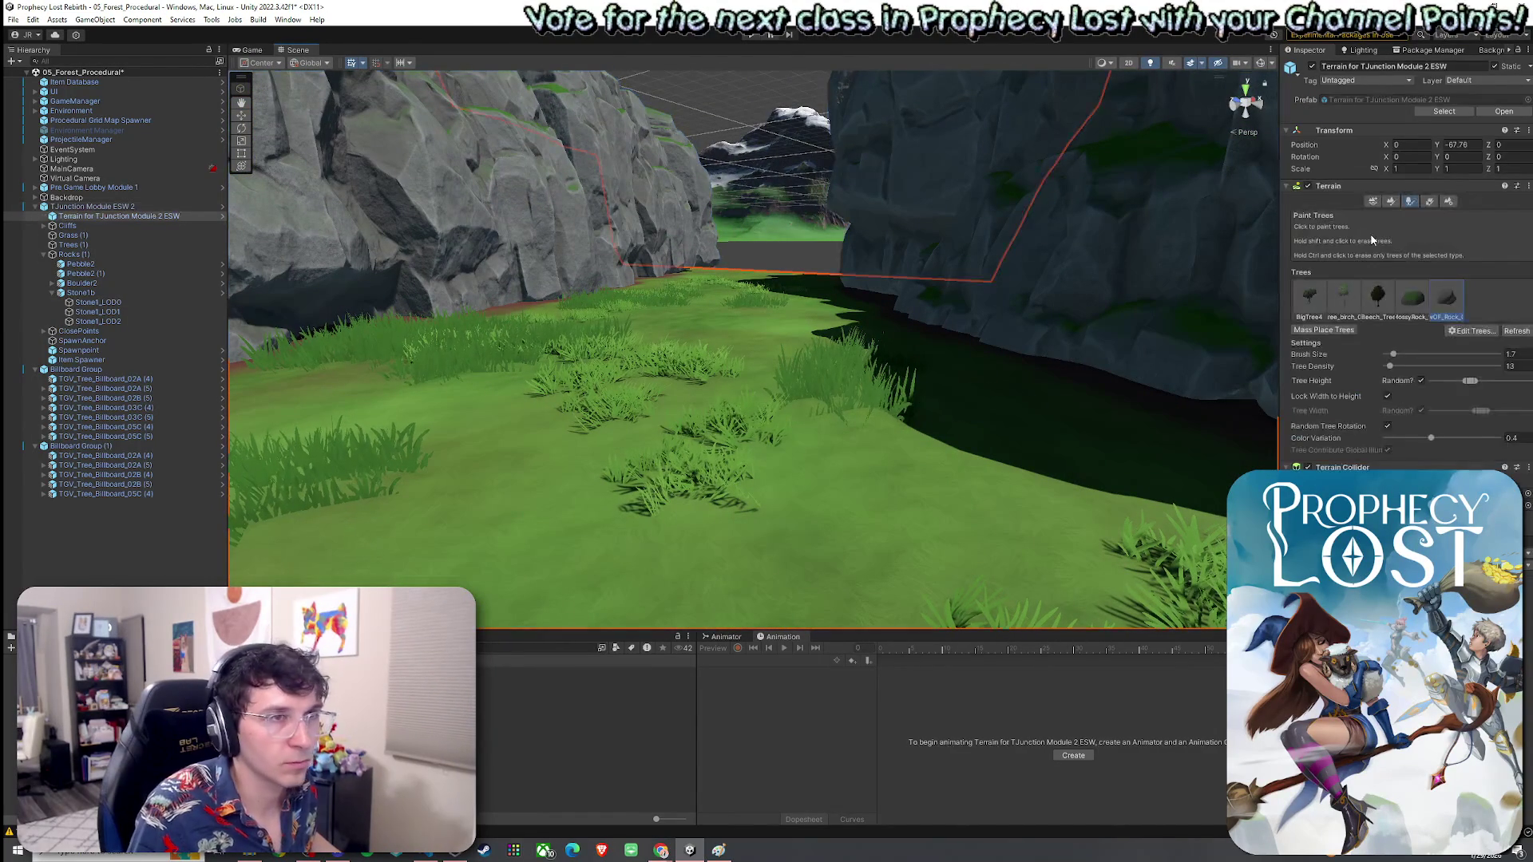
left_click(1467, 333)
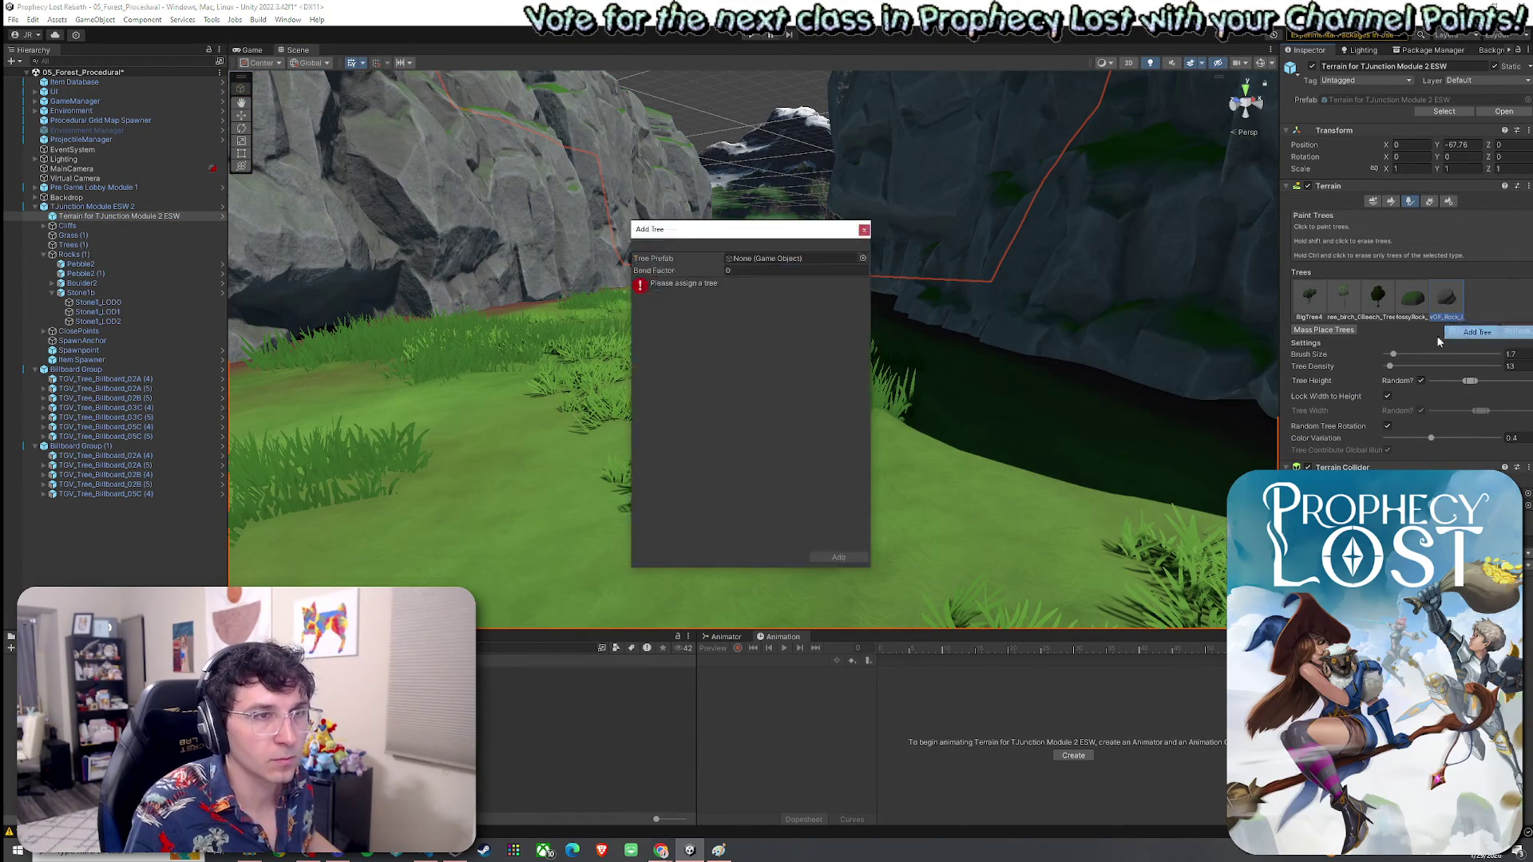
Step: Add the Stone1b prefab as a new terrain tree type
left_click(862, 258)
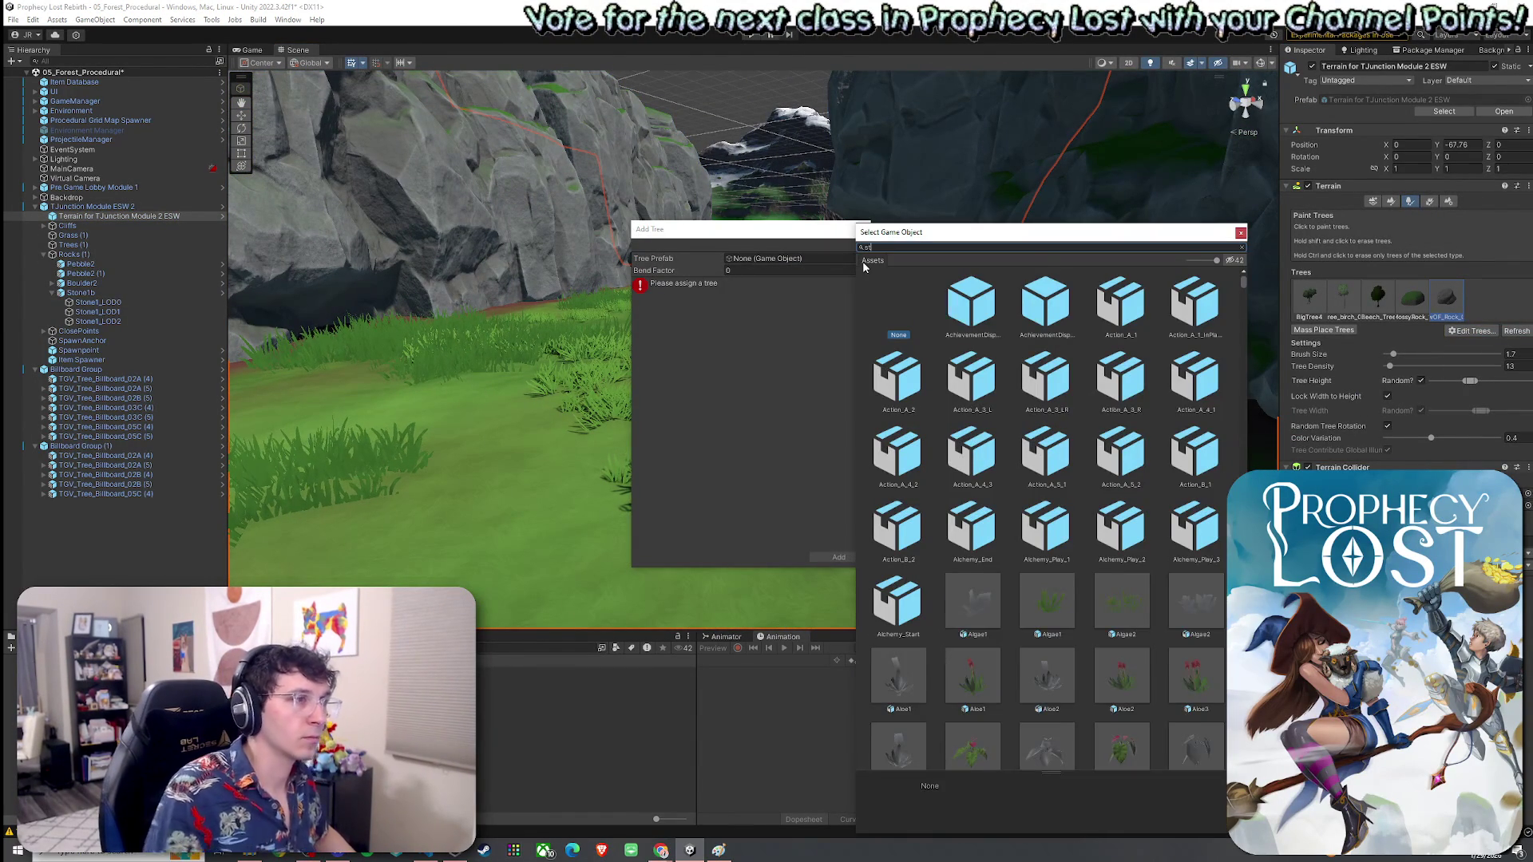
type("one1b")
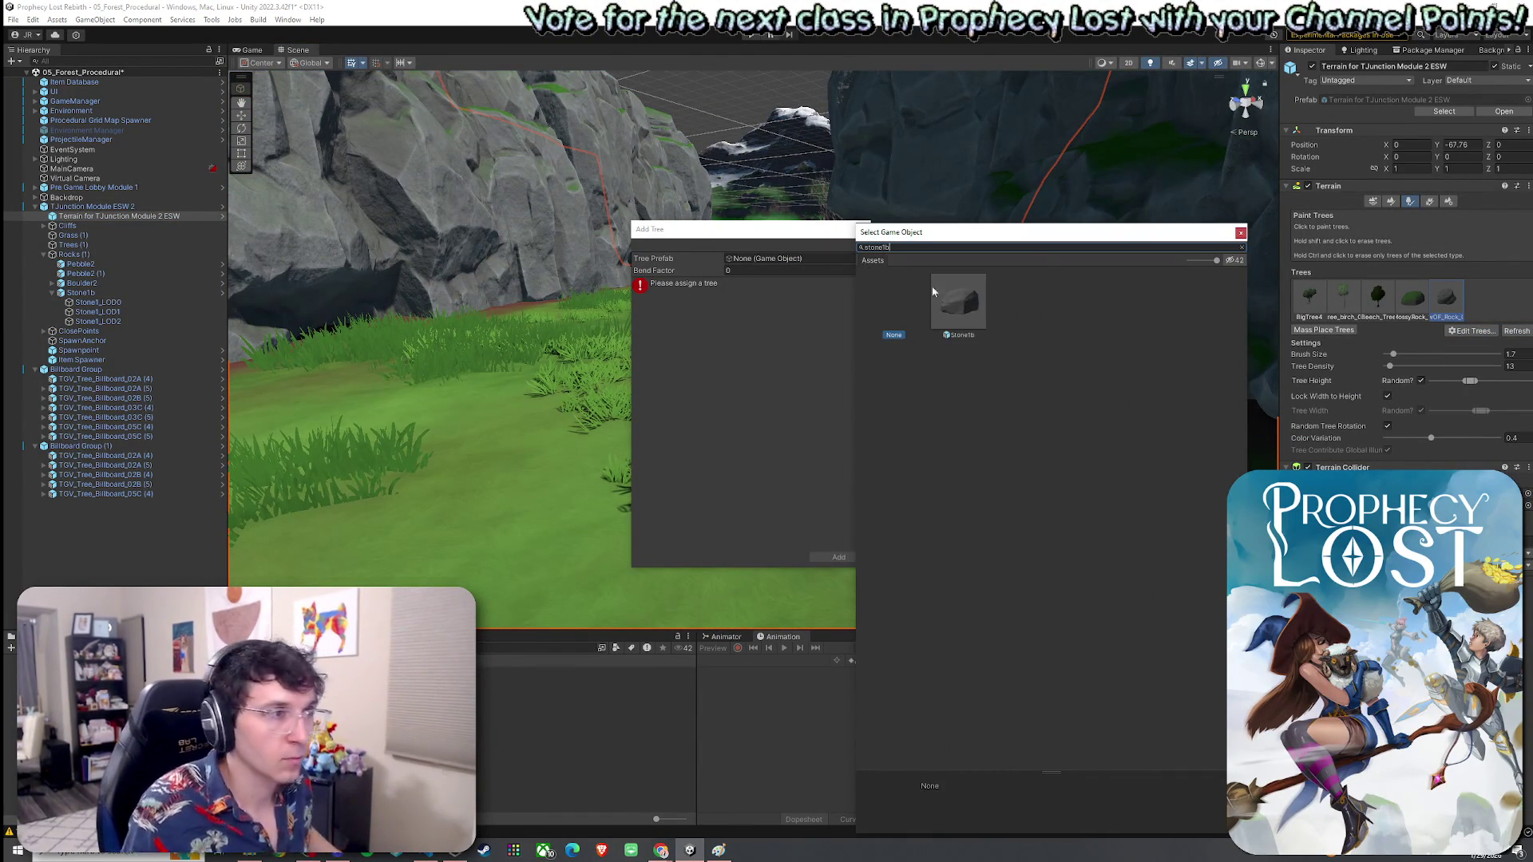
double_click(936, 294)
left_click(837, 555)
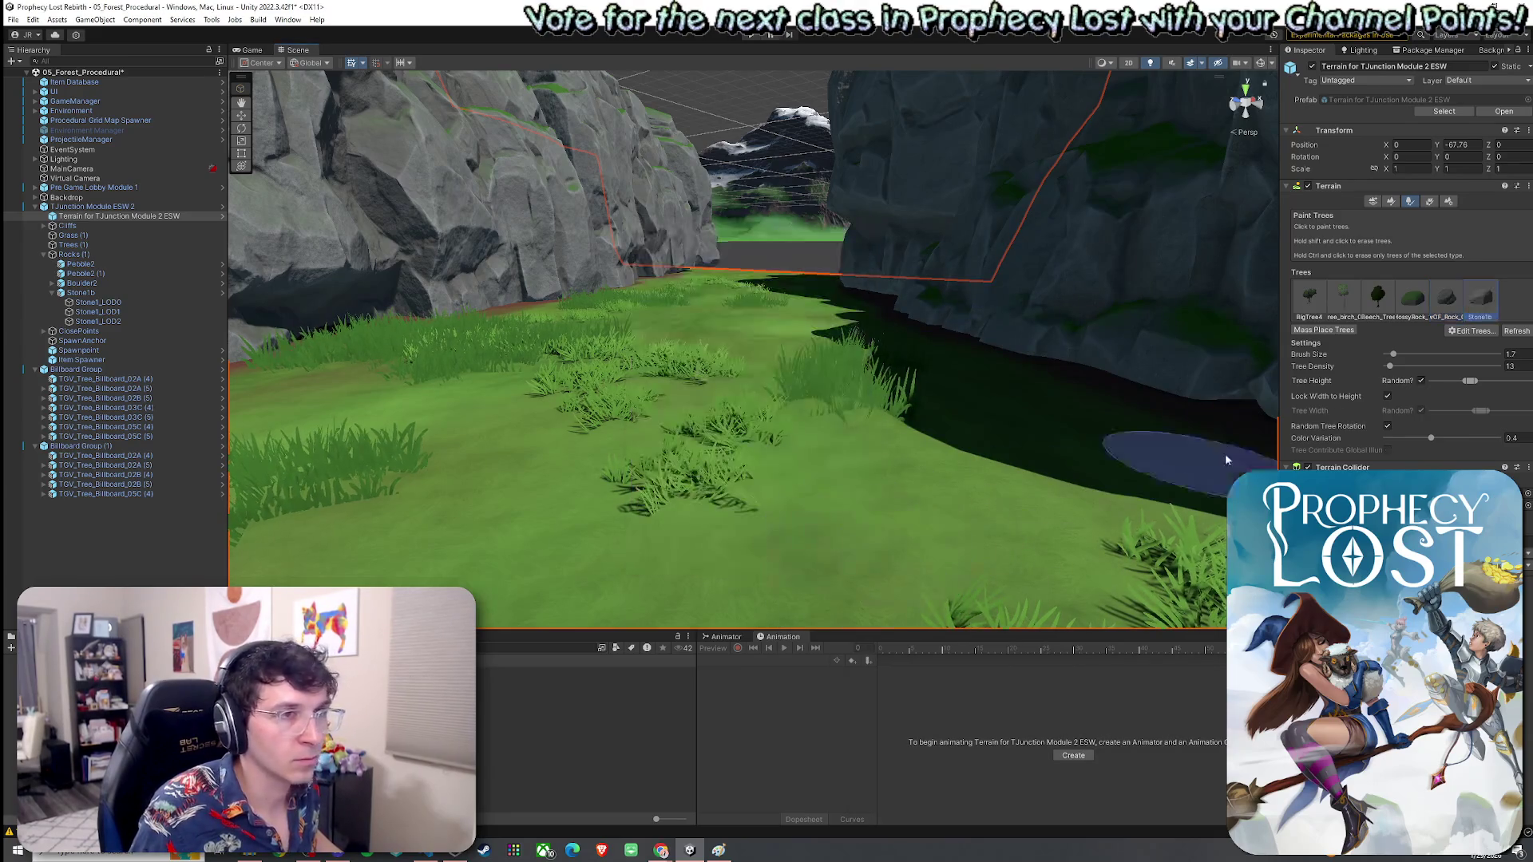
Step: Paint a birch tree on the grass, undoing three oversized leafy trees
mouse_move(935, 377)
left_mouse_down()
mouse_move(801, 479)
mouse_move(1246, 465)
mouse_move(966, 400)
mouse_move(1174, 301)
mouse_move(850, 471)
mouse_move(1081, 410)
mouse_move(958, 447)
mouse_move(1028, 493)
left_mouse_up()
mouse_move(550, 541)
left_mouse_down()
mouse_move(831, 558)
mouse_move(718, 599)
mouse_move(879, 454)
mouse_move(1019, 455)
mouse_move(803, 431)
mouse_move(770, 446)
left_mouse_up()
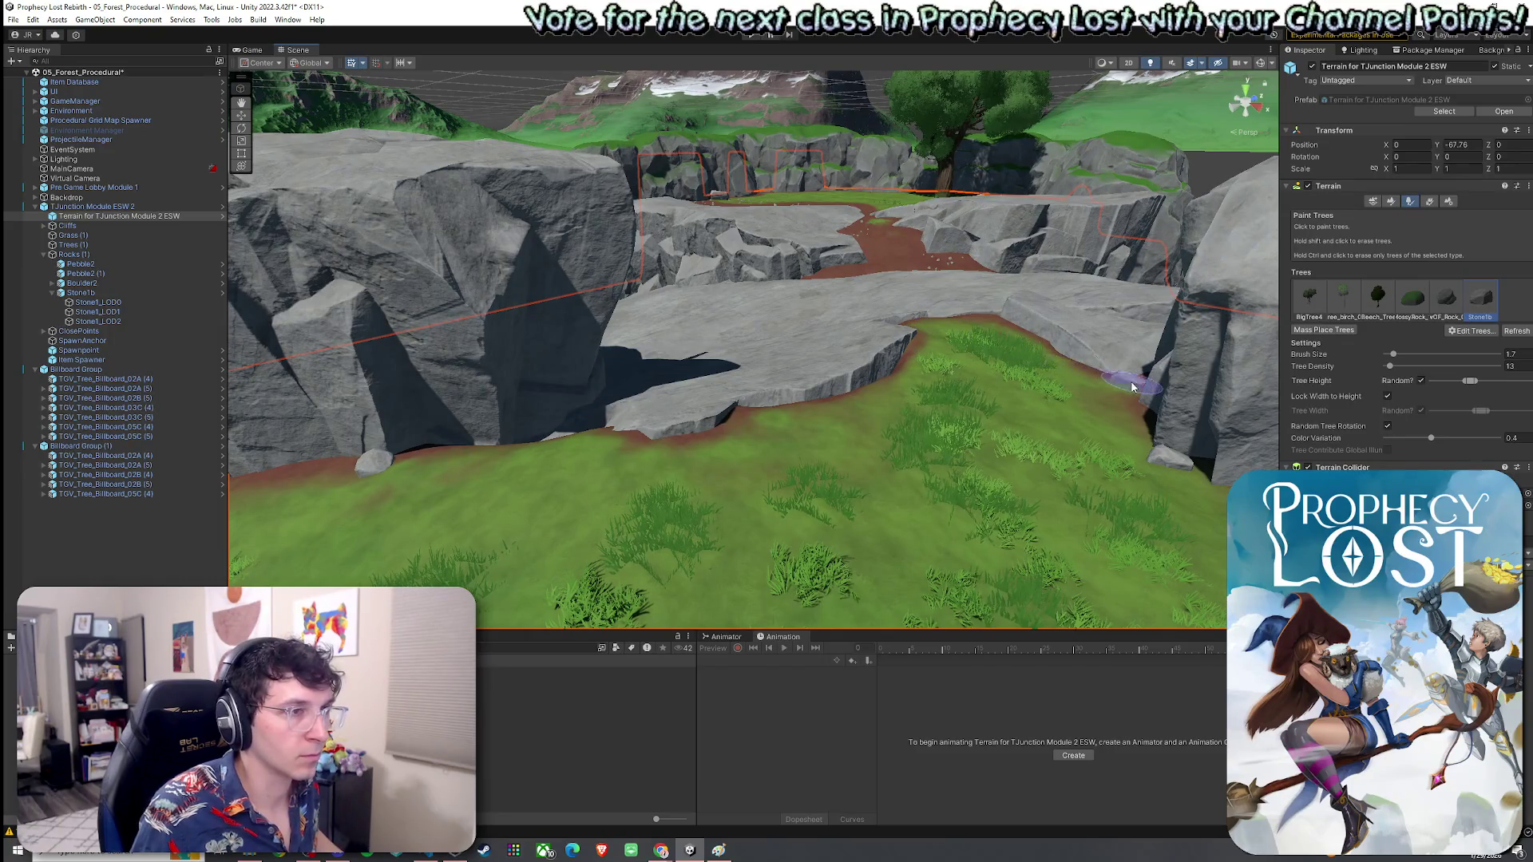
mouse_move(587, 440)
left_mouse_down()
mouse_move(681, 479)
mouse_move(773, 439)
left_mouse_up()
mouse_move(527, 524)
left_mouse_down()
mouse_move(599, 444)
mouse_move(469, 383)
mouse_move(564, 428)
left_mouse_up()
left_click(967, 318)
left_click_drag(967, 318, 976, 374)
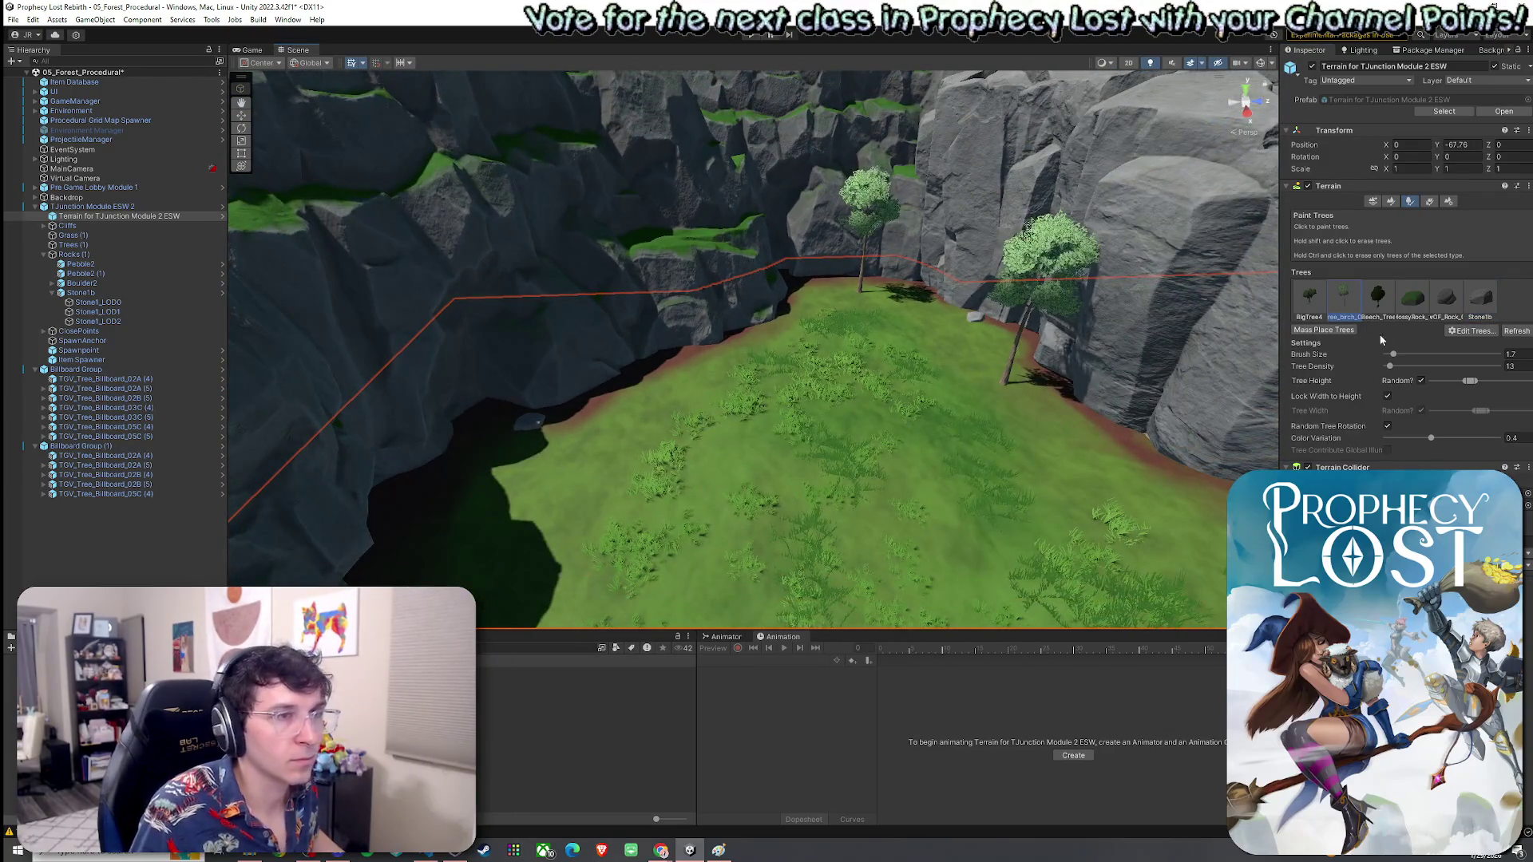
left_click(695, 378)
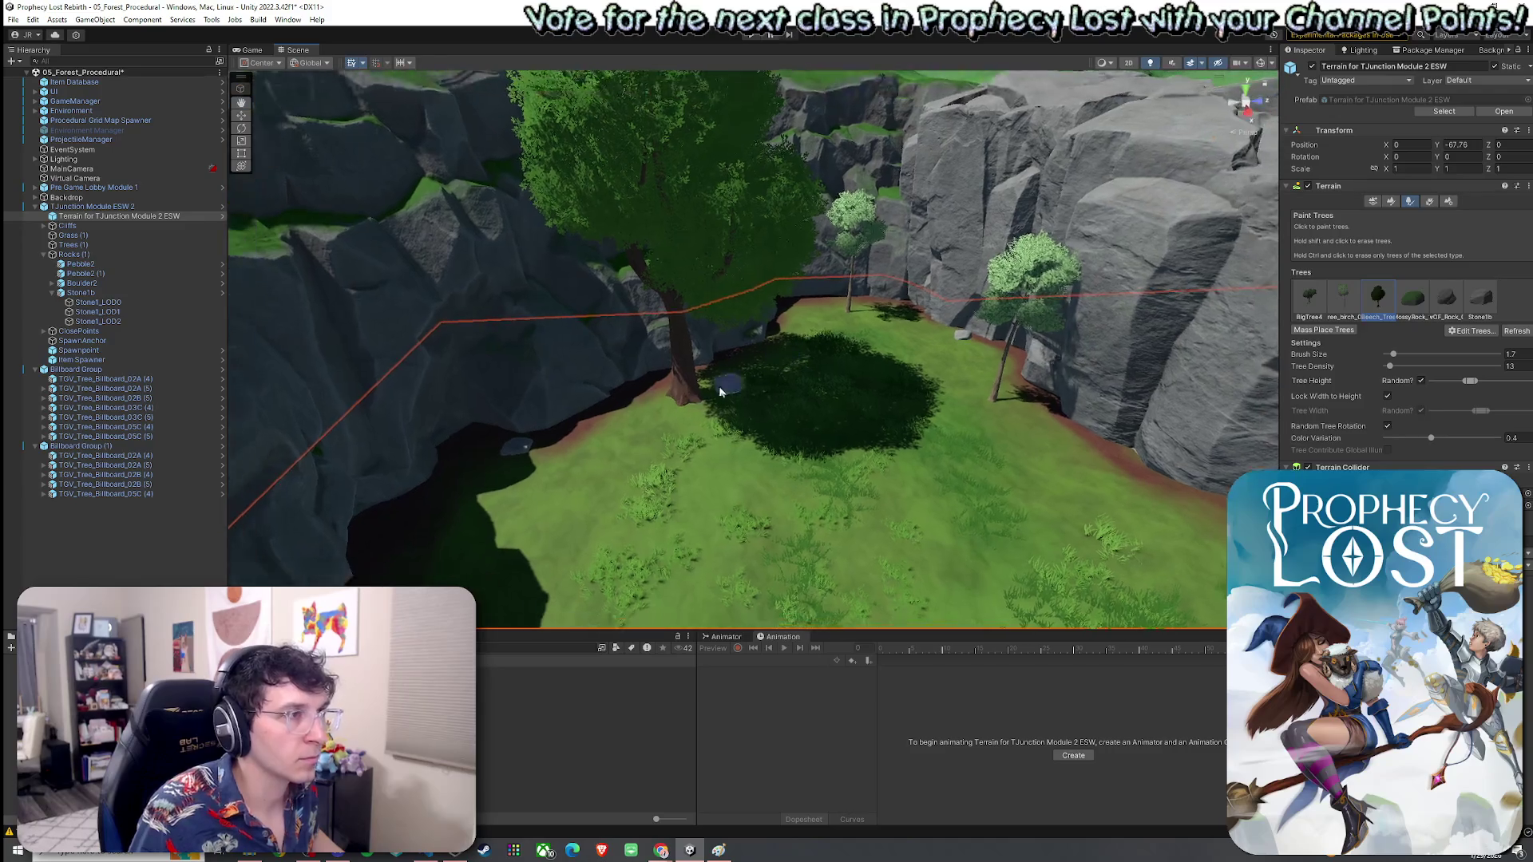
key("ctrl+z")
left_click(710, 411)
key("ctrl+z")
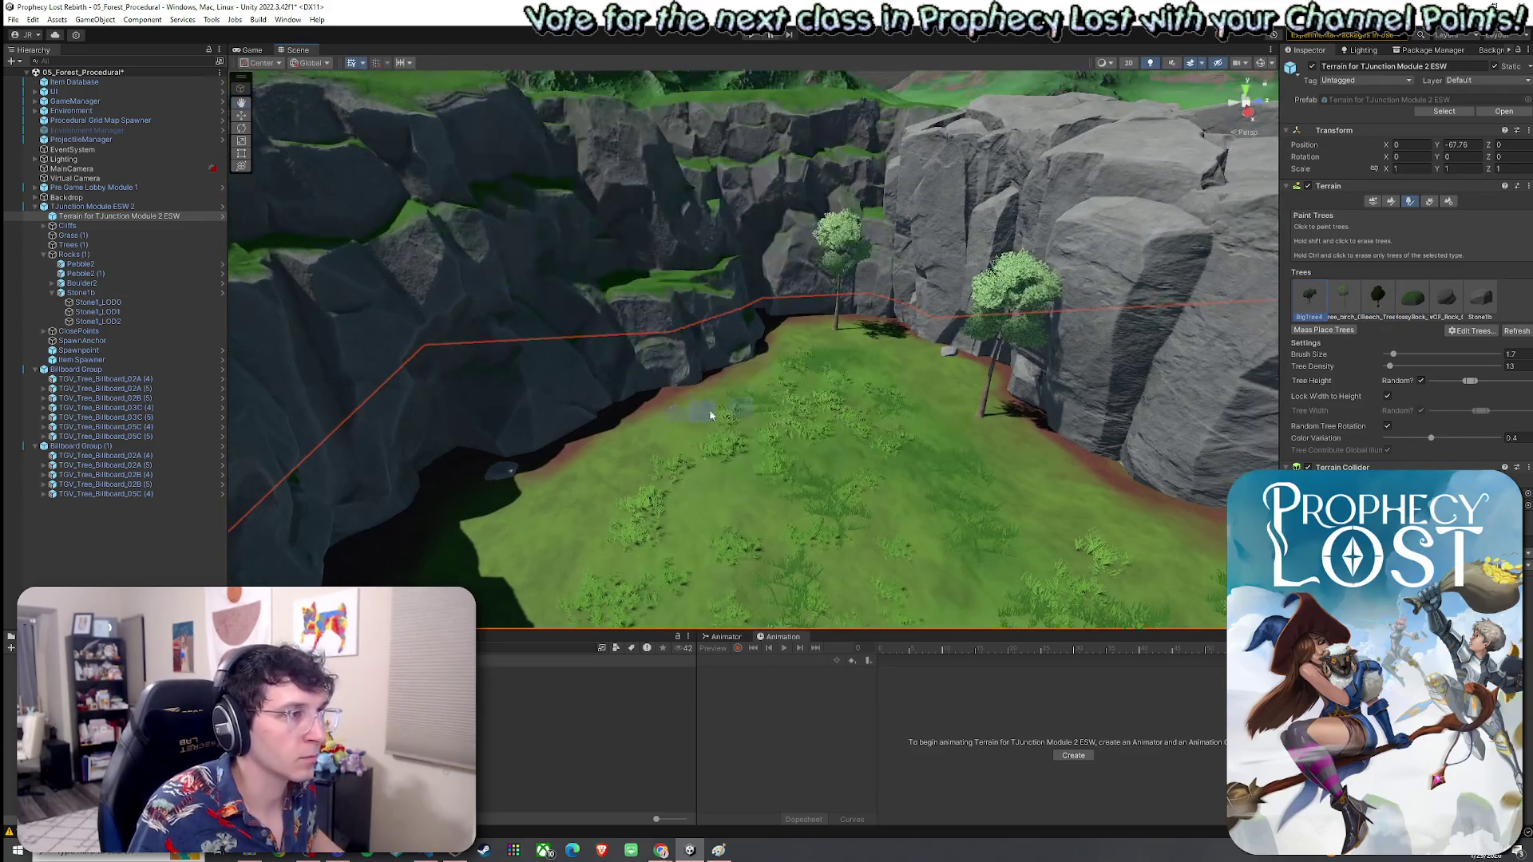
left_click(915, 382)
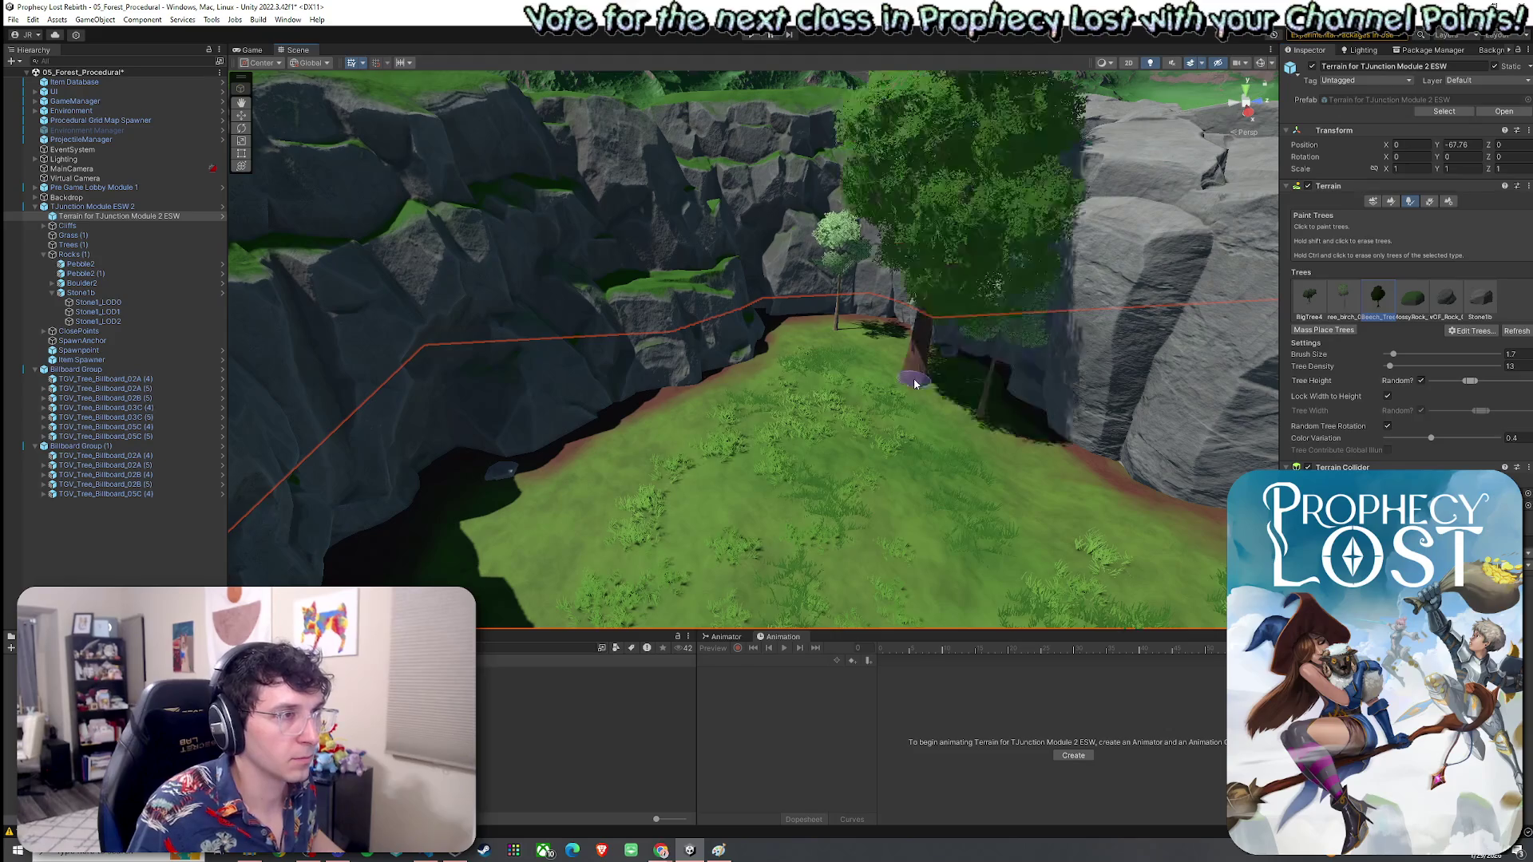
key("ctrl+z")
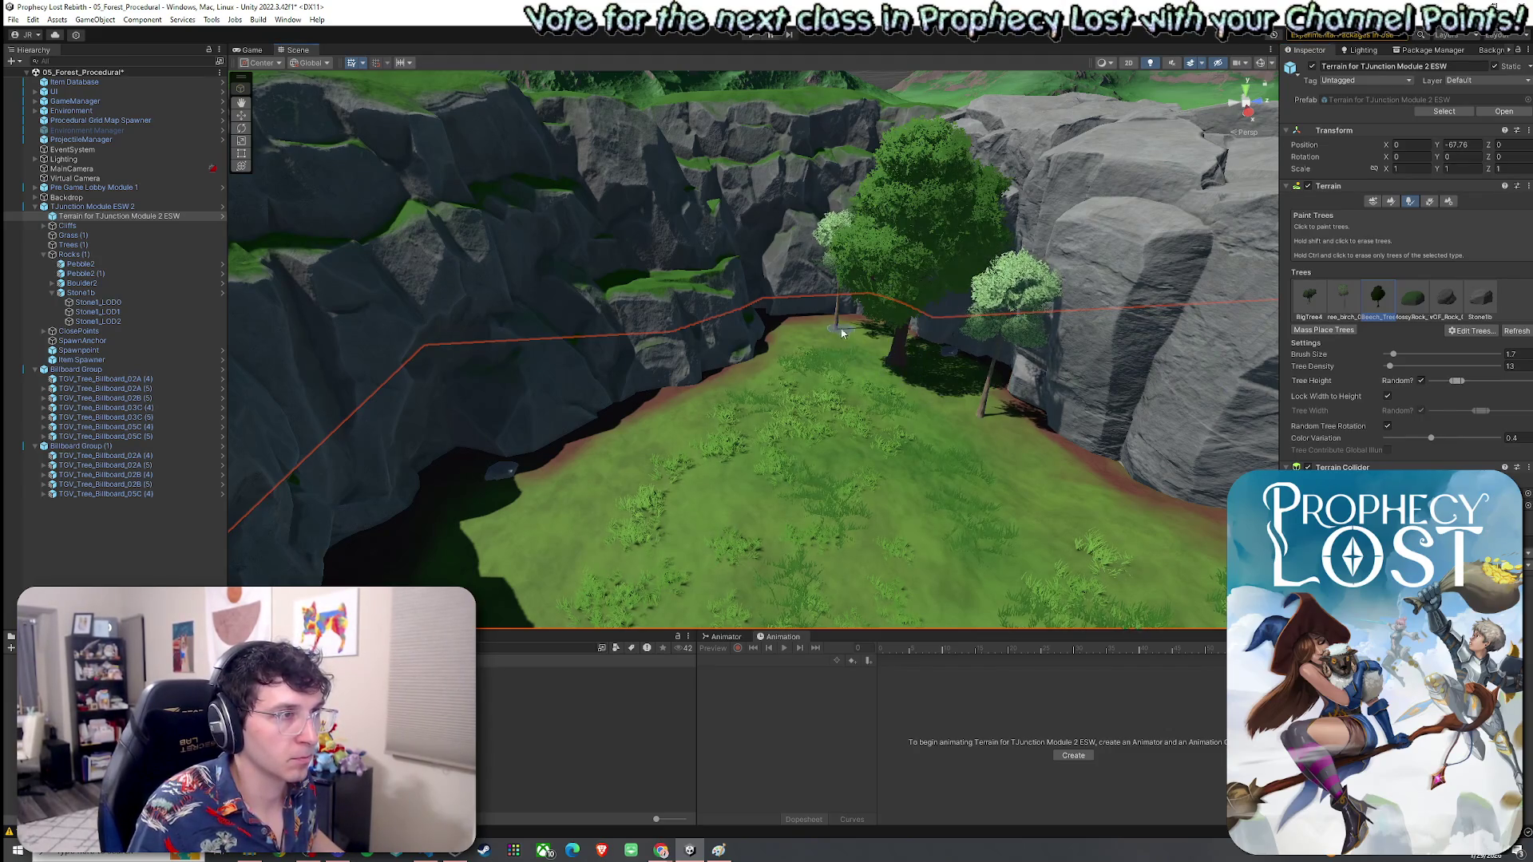
Step: Orbit around the gorge to review the trees, then select TJunction Module ESW 2
scroll(835, 411, "up", 5)
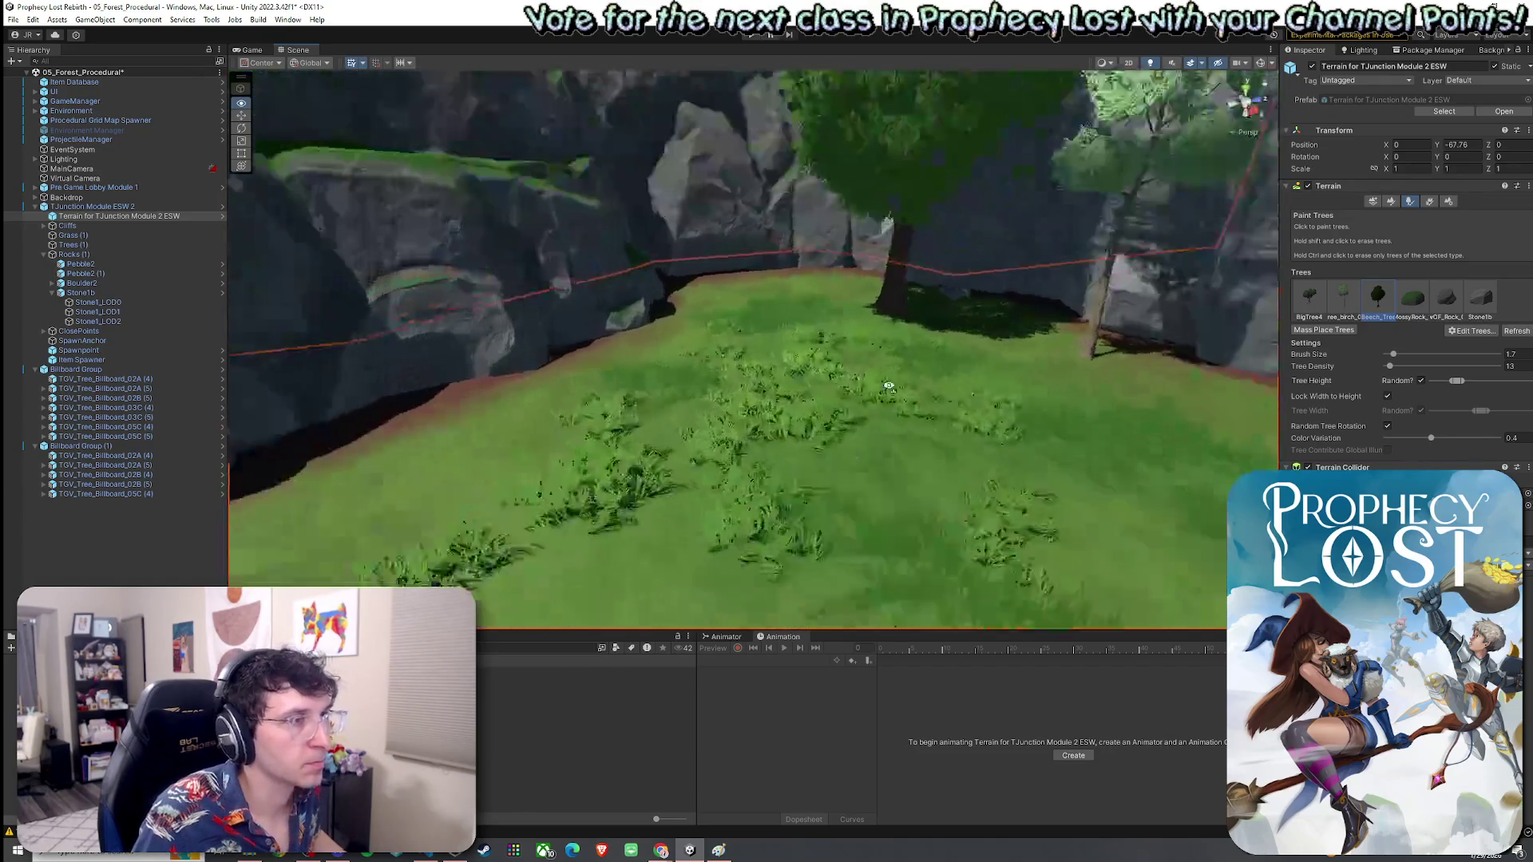
mouse_move(836, 330)
left_mouse_down()
mouse_move(770, 342)
mouse_move(659, 329)
mouse_move(695, 334)
left_mouse_up()
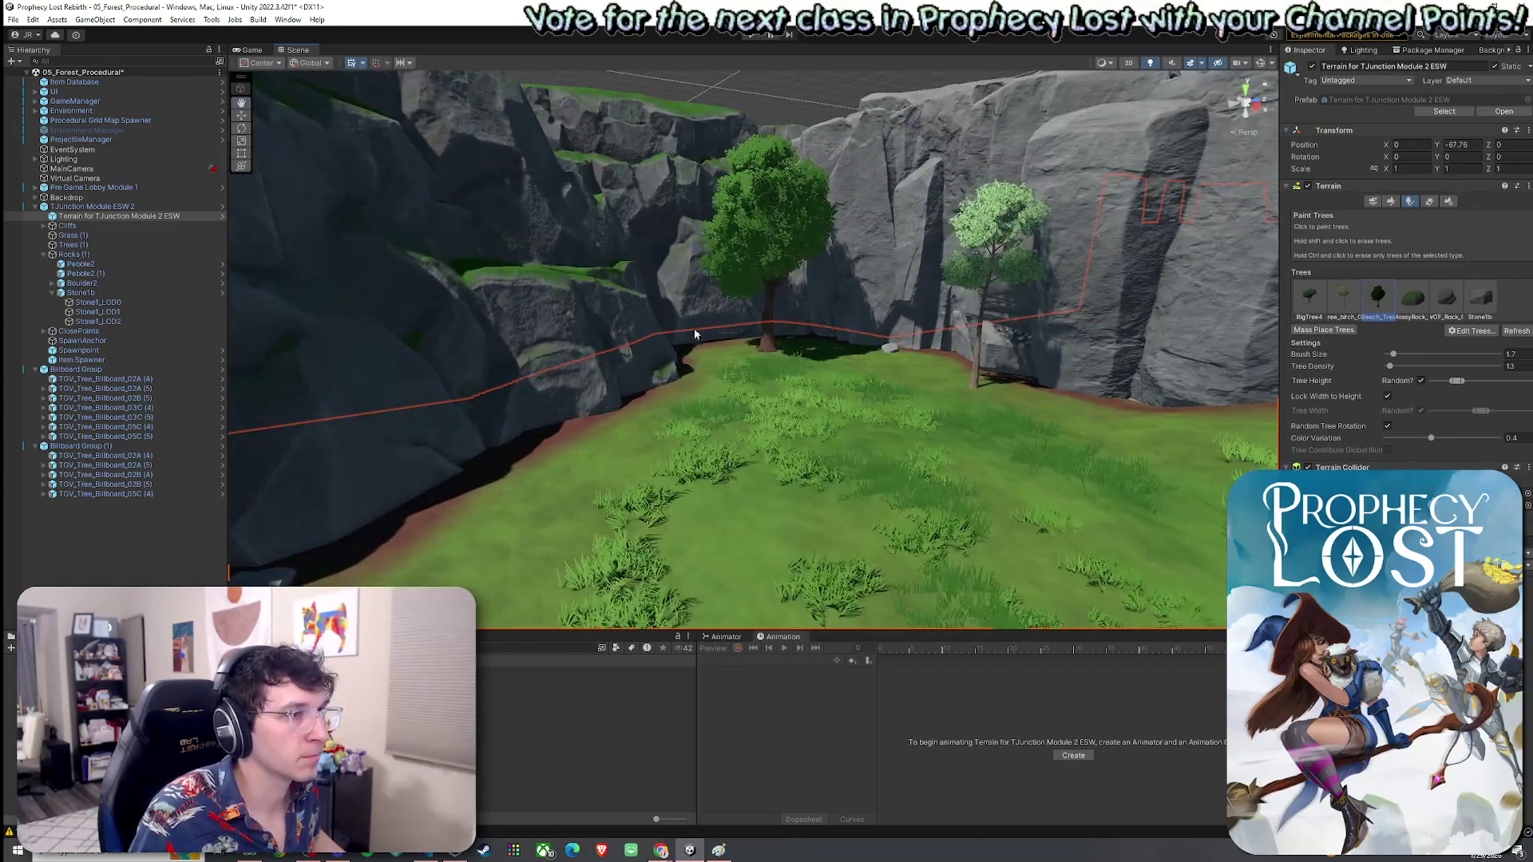
mouse_move(577, 505)
left_mouse_down()
mouse_move(696, 463)
mouse_move(774, 471)
mouse_move(667, 489)
mouse_move(631, 475)
mouse_move(1119, 440)
mouse_move(1042, 401)
mouse_move(1047, 418)
mouse_move(559, 517)
mouse_move(904, 470)
mouse_move(496, 418)
mouse_move(1043, 501)
mouse_move(1054, 472)
mouse_move(575, 394)
mouse_move(541, 366)
mouse_move(532, 377)
mouse_move(713, 390)
left_mouse_up()
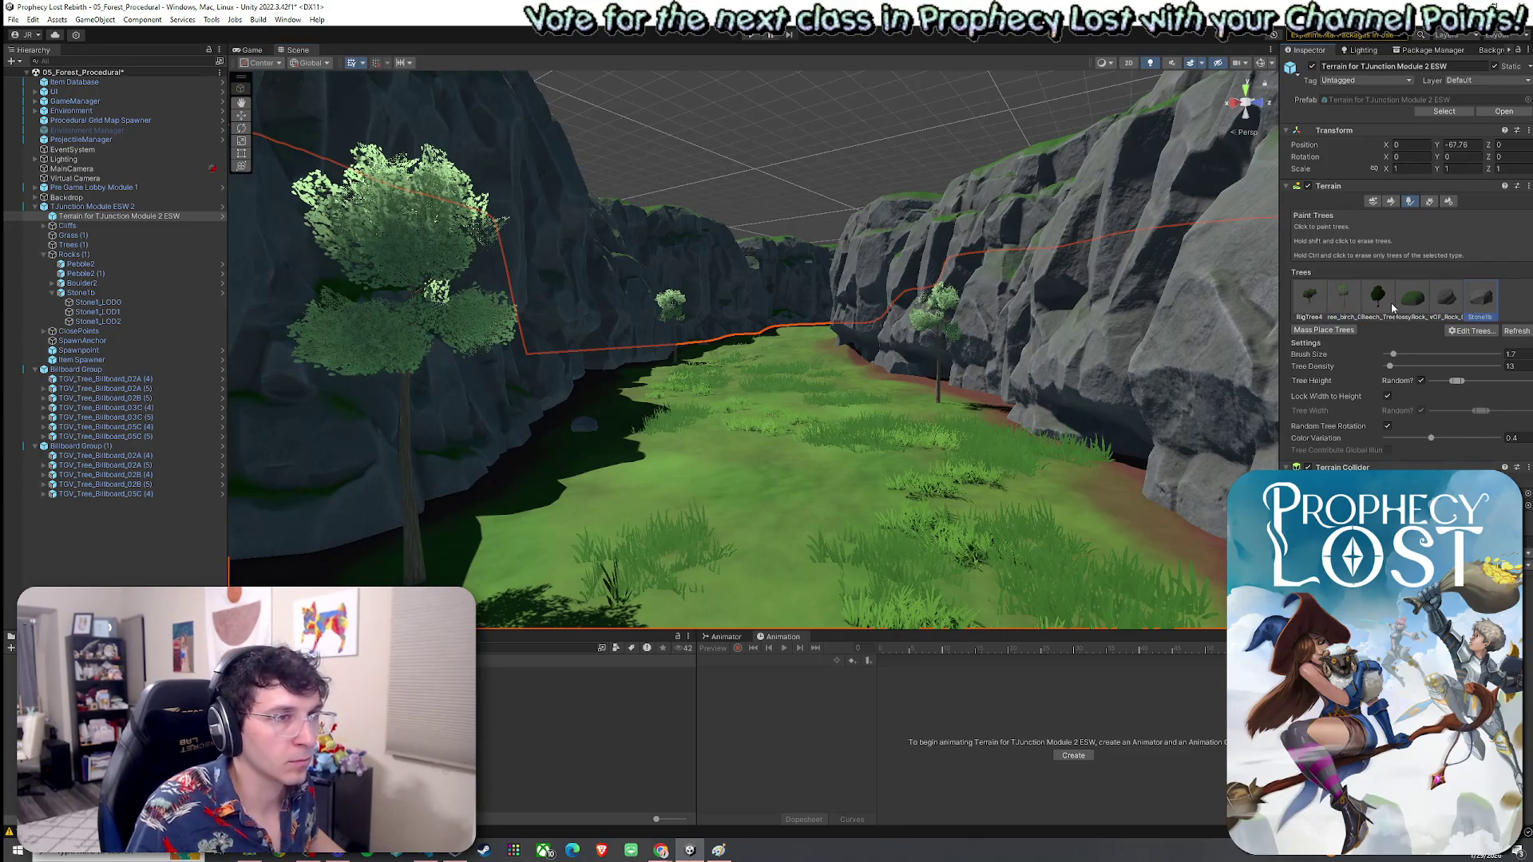
mouse_move(1118, 400)
left_mouse_down()
mouse_move(1502, 391)
mouse_move(1526, 447)
mouse_move(1379, 328)
left_mouse_up()
mouse_move(756, 445)
left_mouse_down()
mouse_move(798, 440)
mouse_move(592, 426)
mouse_move(592, 405)
mouse_move(428, 479)
mouse_move(672, 530)
mouse_move(770, 491)
mouse_move(702, 530)
mouse_move(500, 469)
mouse_move(1026, 456)
mouse_move(963, 230)
mouse_move(164, 555)
mouse_move(224, 359)
left_mouse_up()
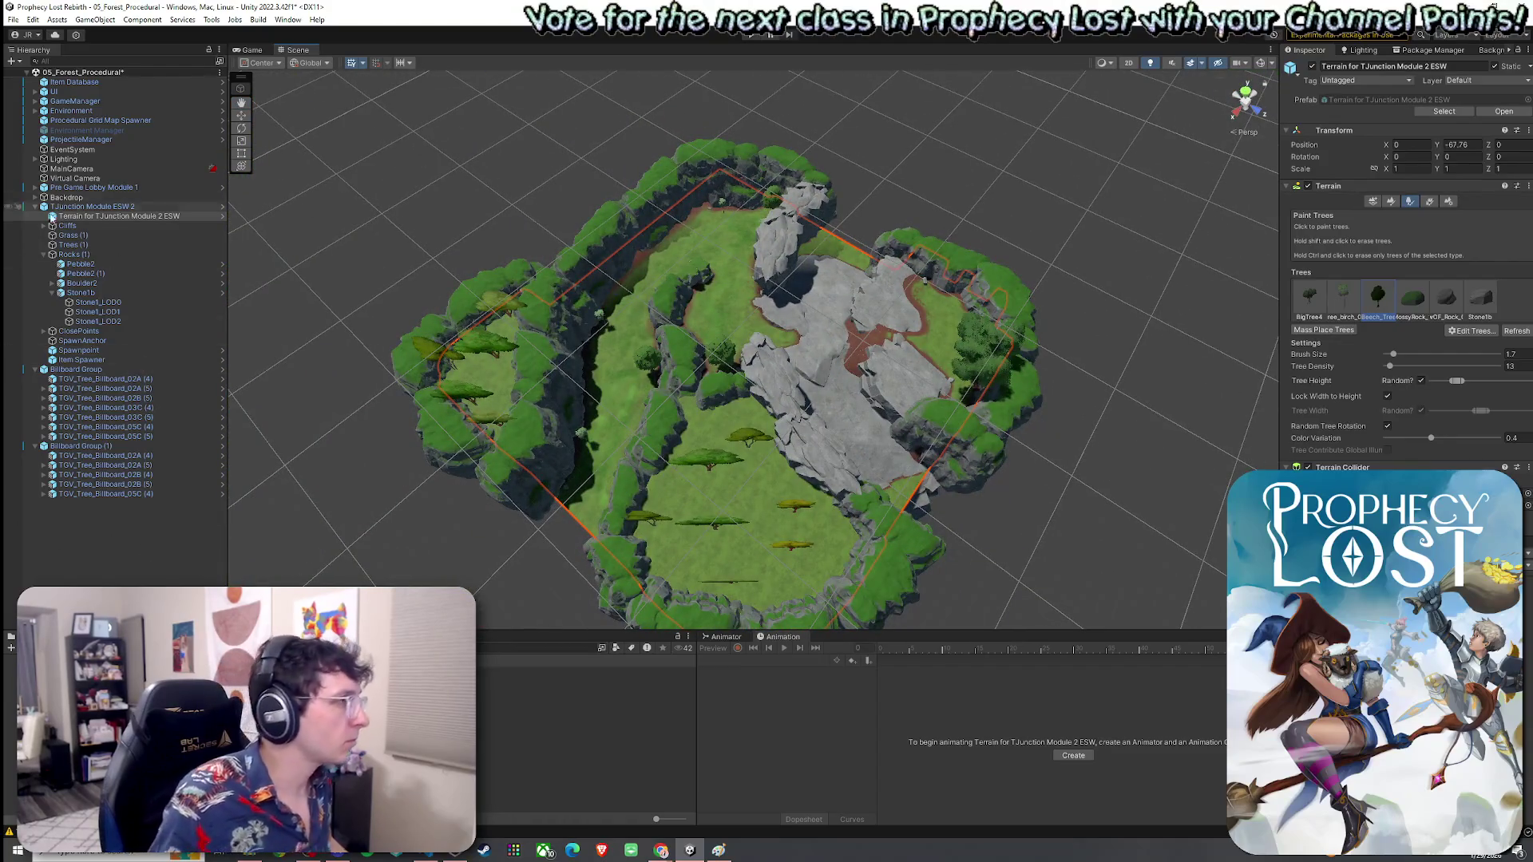
left_click(54, 207)
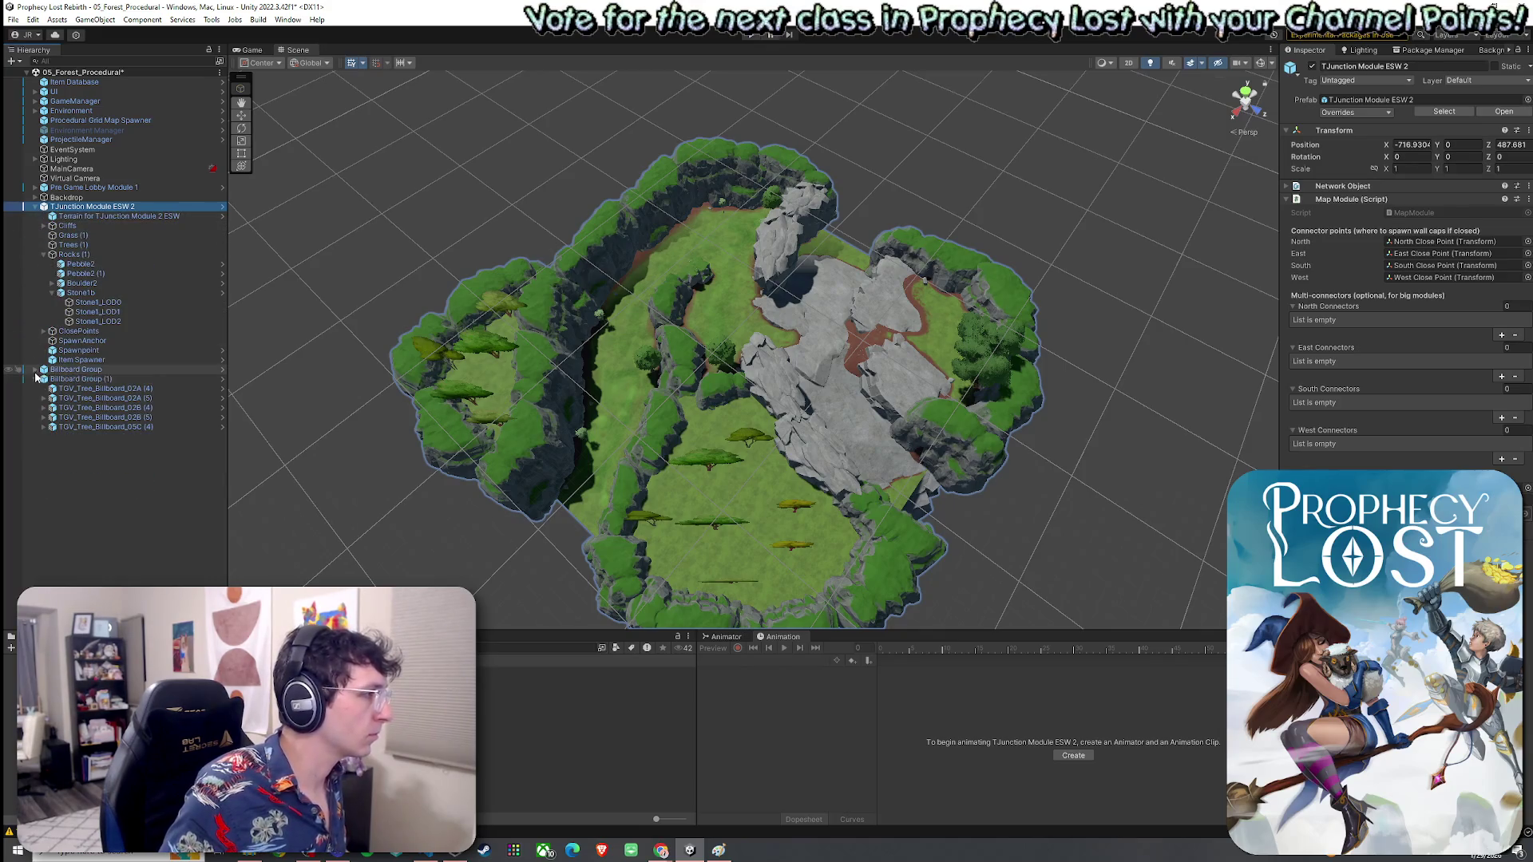
Step: Review TJunction Module ESW 2's prefab overrides without changes and save the scene
left_click(35, 379)
left_click(72, 370)
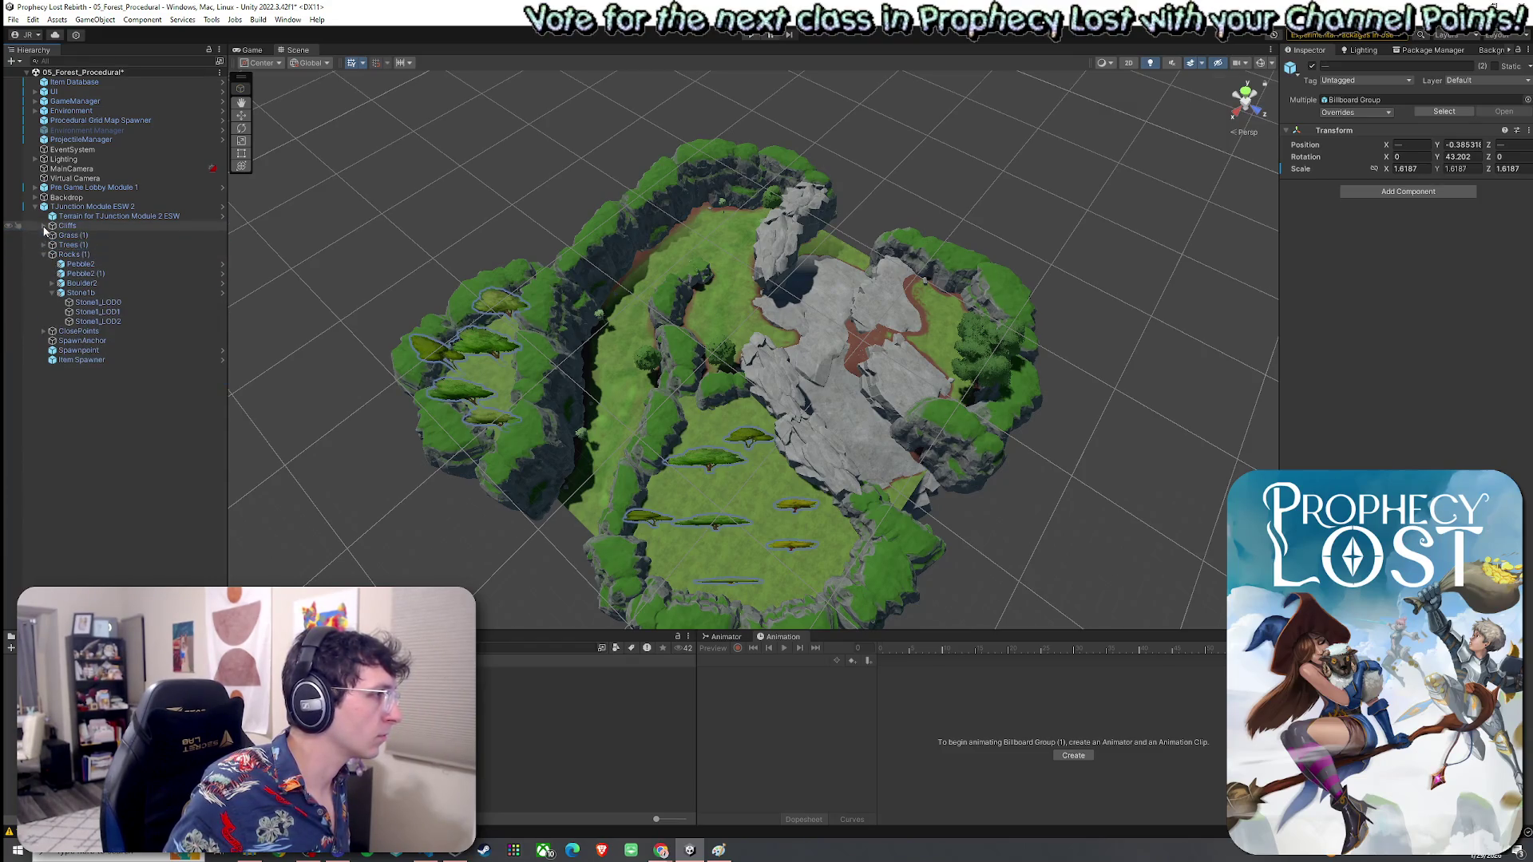
left_click(92, 207)
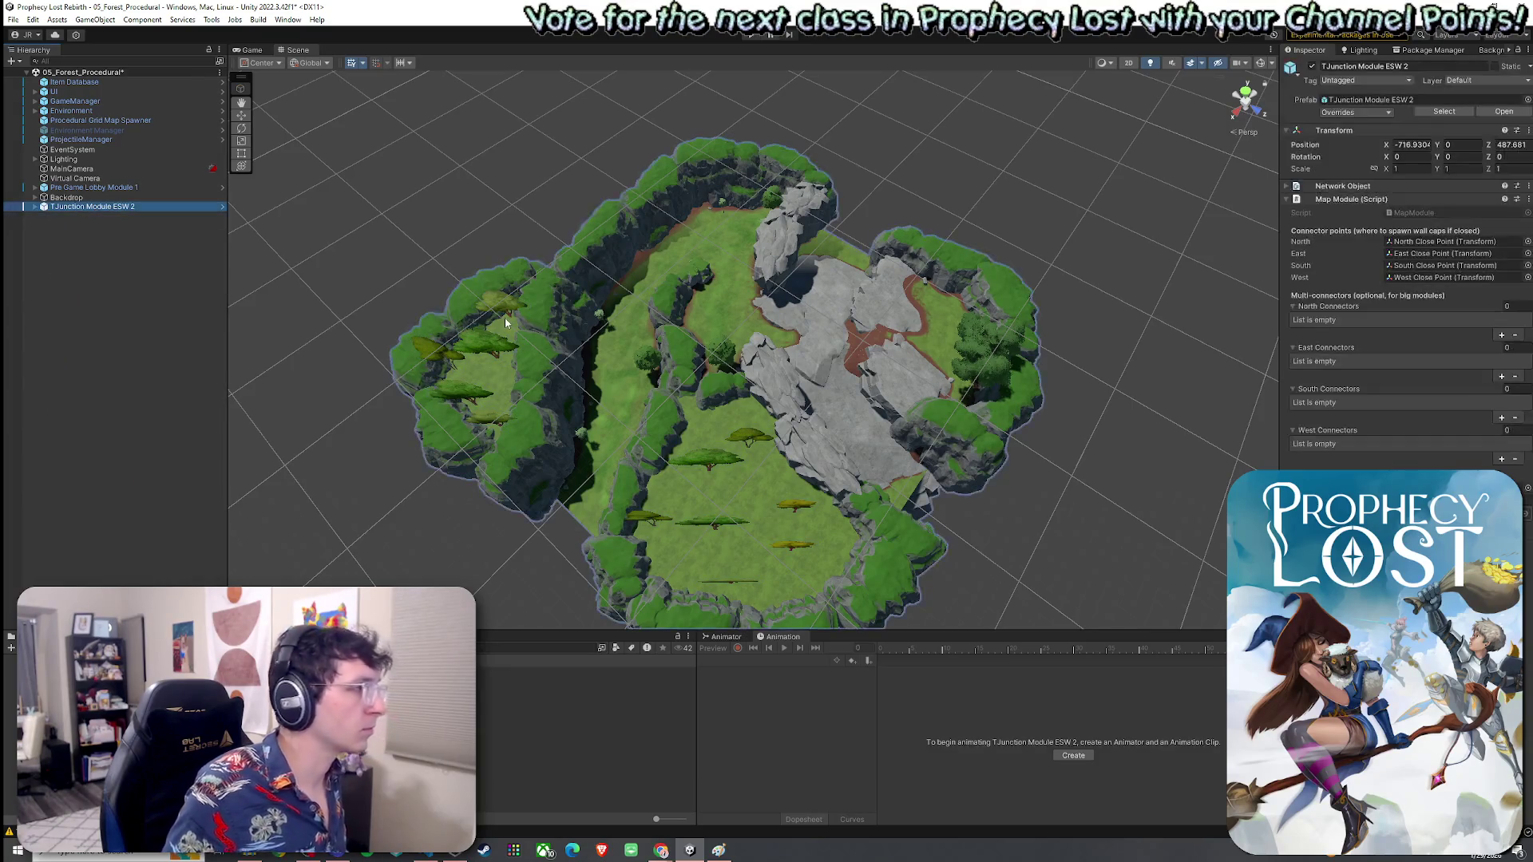
left_click(1367, 112)
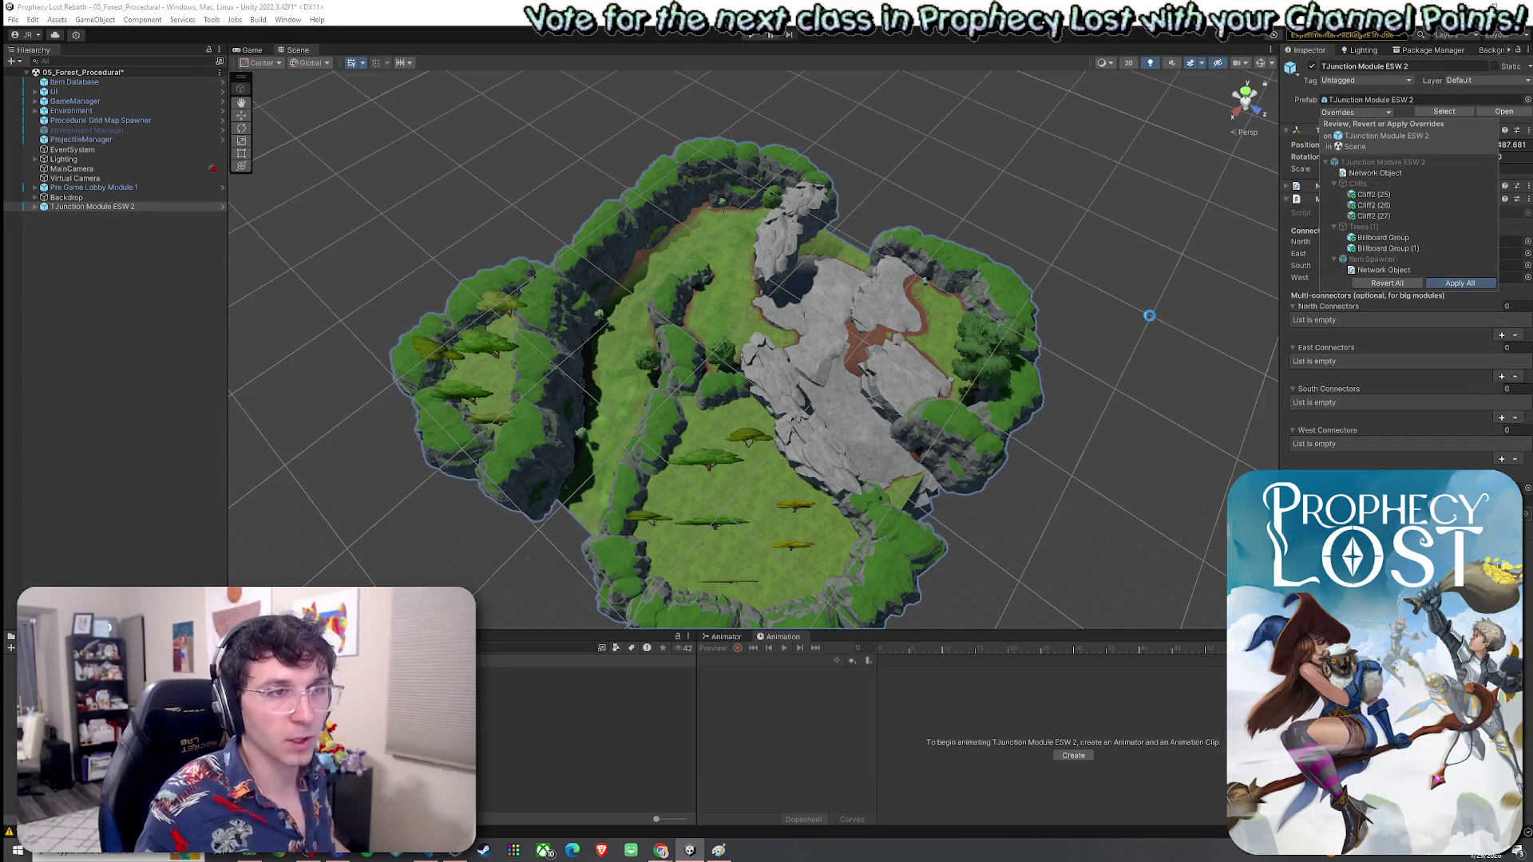
left_click(1150, 318)
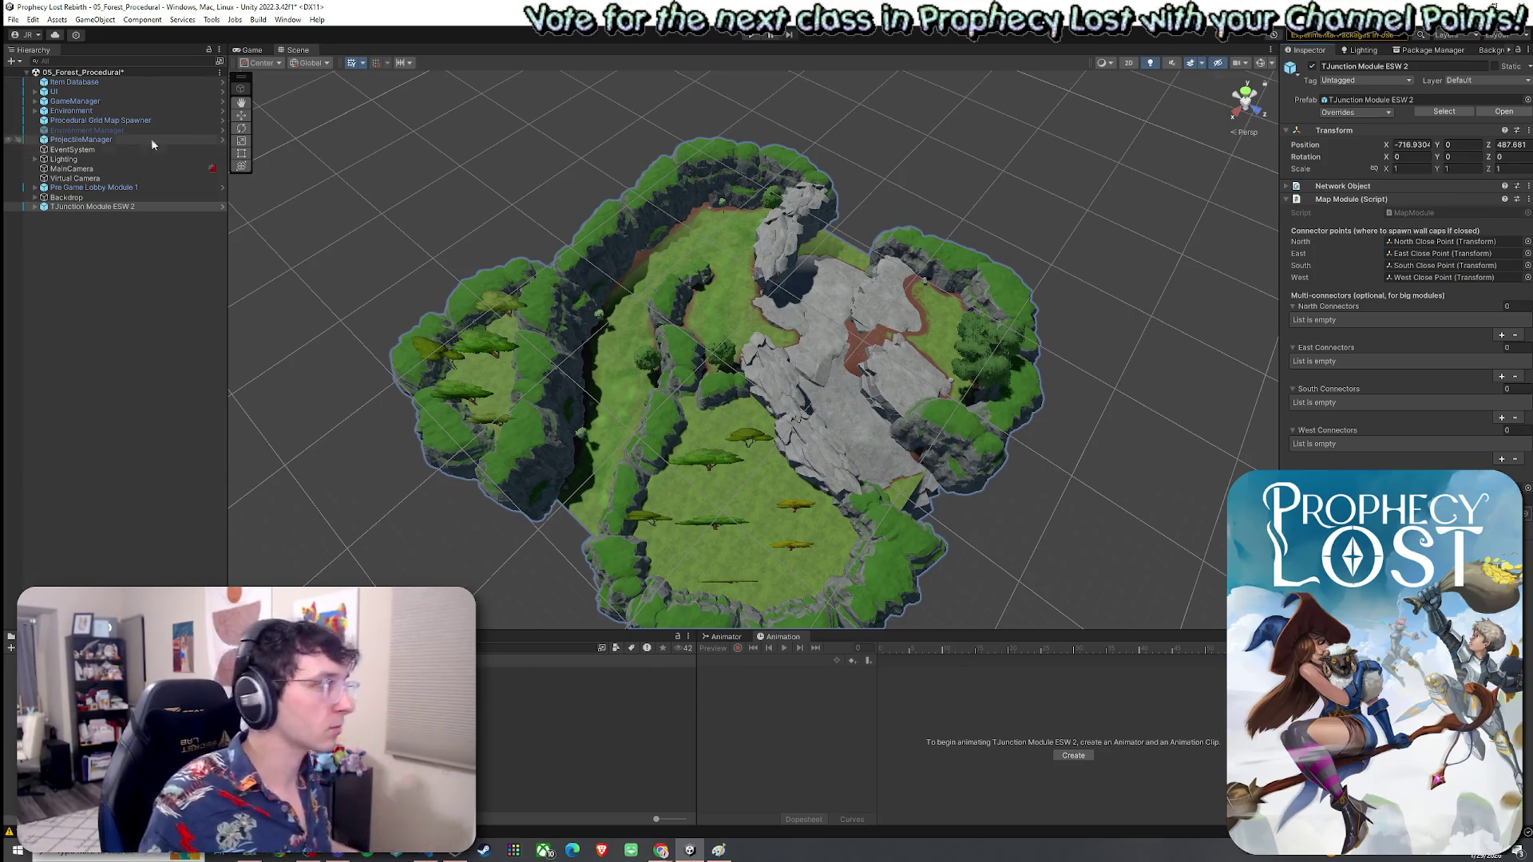
left_click(13, 19)
left_click(48, 76)
Step: View the module from directly above in Top view
mouse_move(443, 257)
left_mouse_down()
mouse_move(370, 308)
mouse_move(896, 196)
mouse_move(1049, 222)
mouse_move(622, 233)
left_mouse_up()
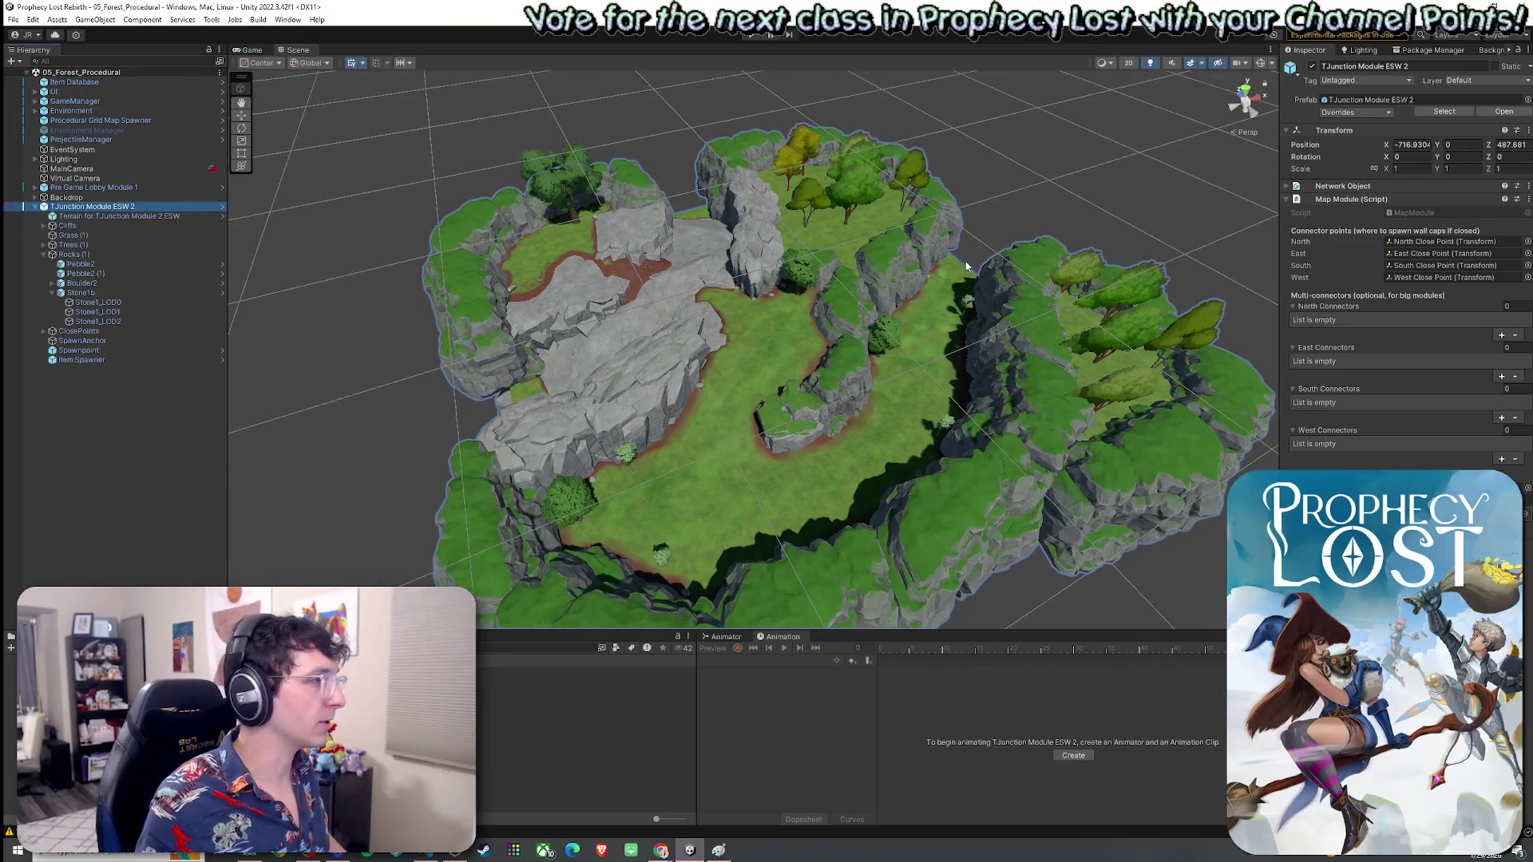
left_click(1245, 86)
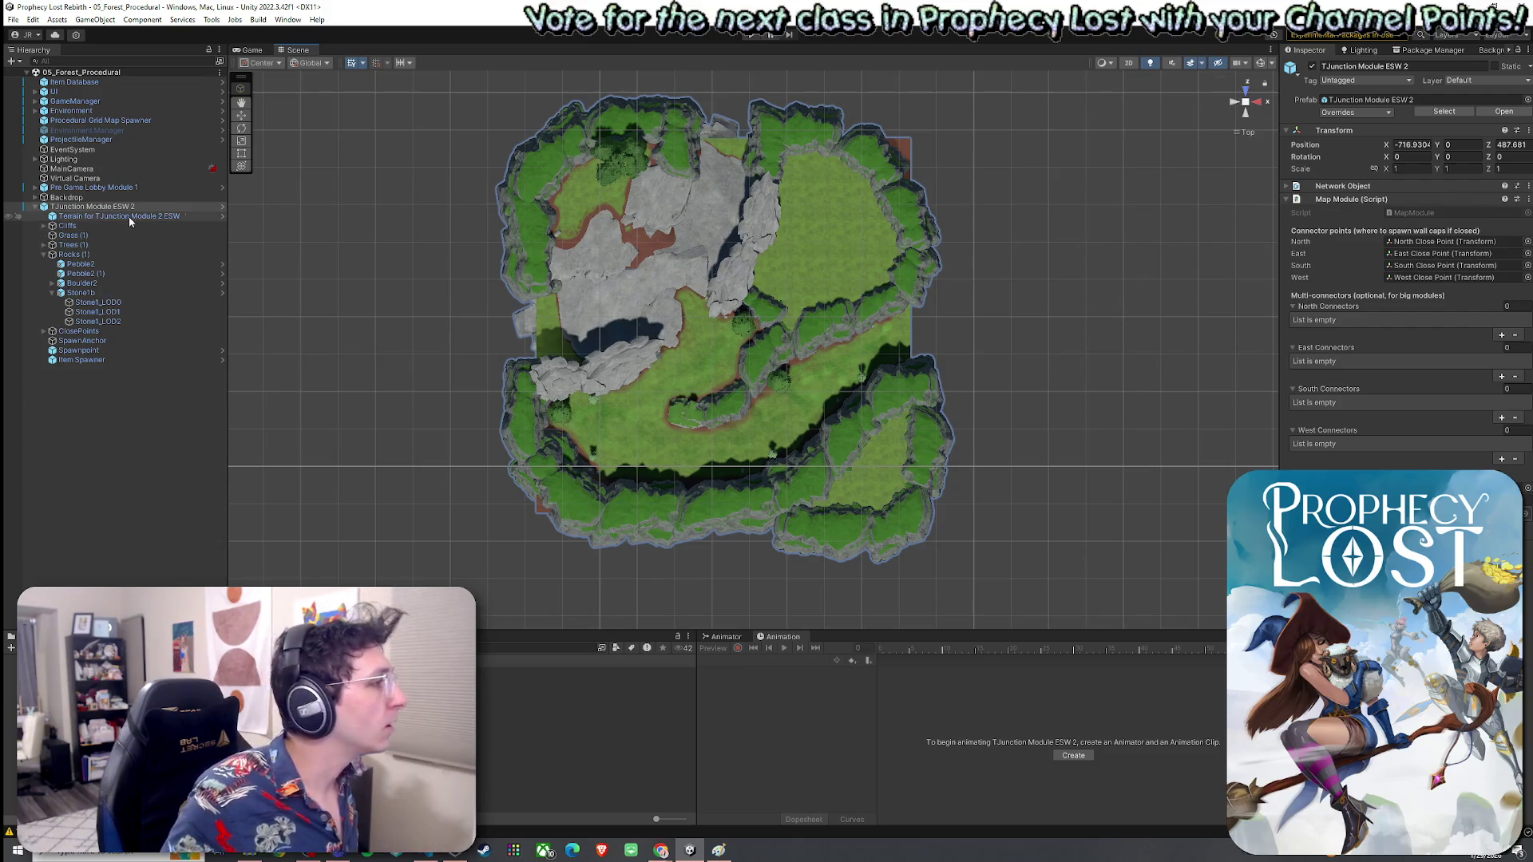
left_click(44, 254)
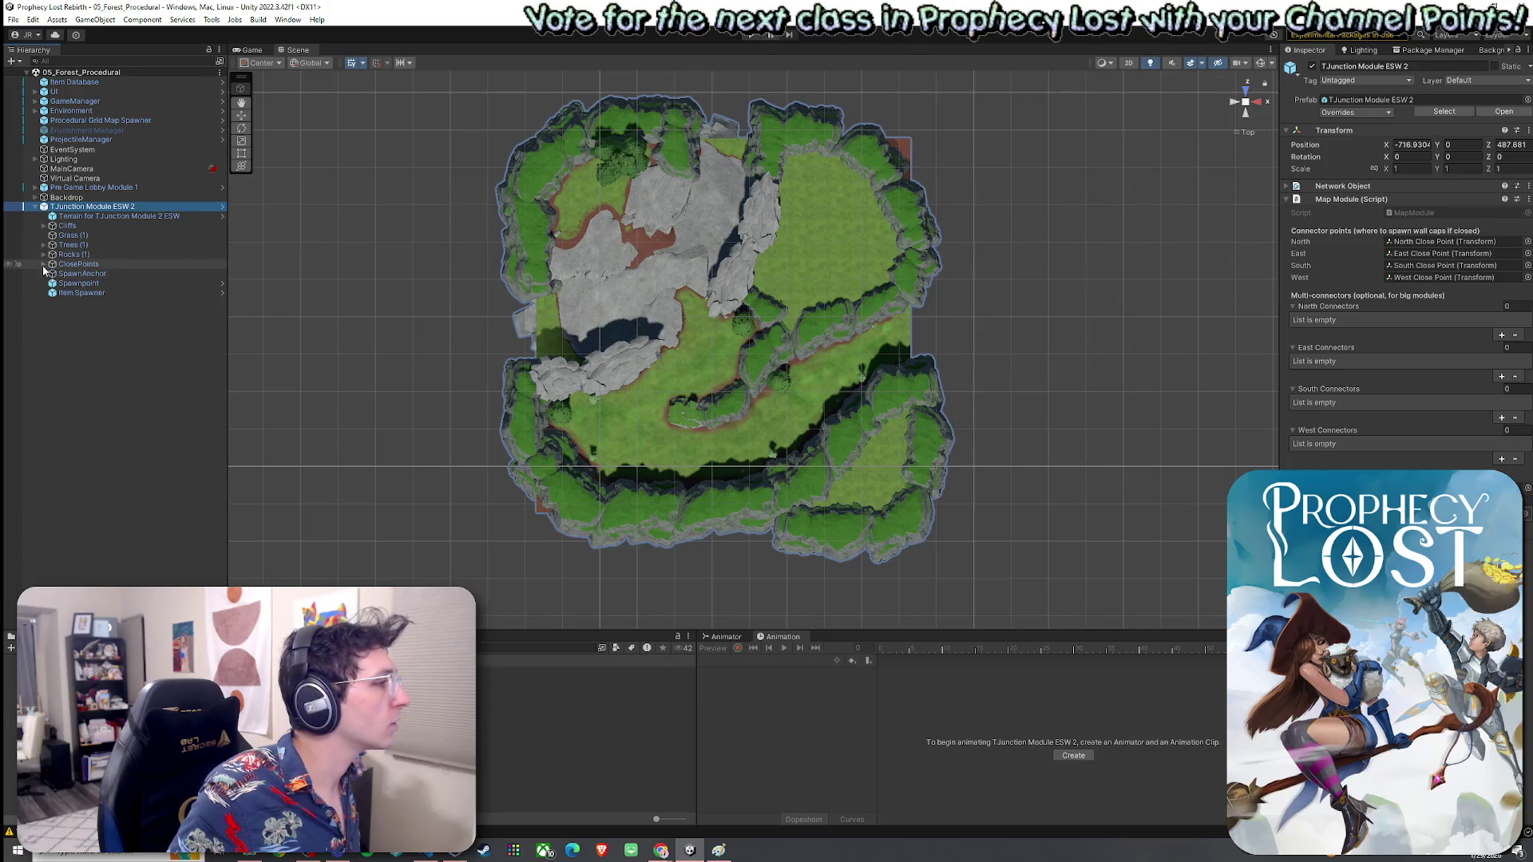
Step: Inspect the North, South, East and West Close Points under ClosePoints
left_click(44, 263)
left_click(72, 274)
key("w")
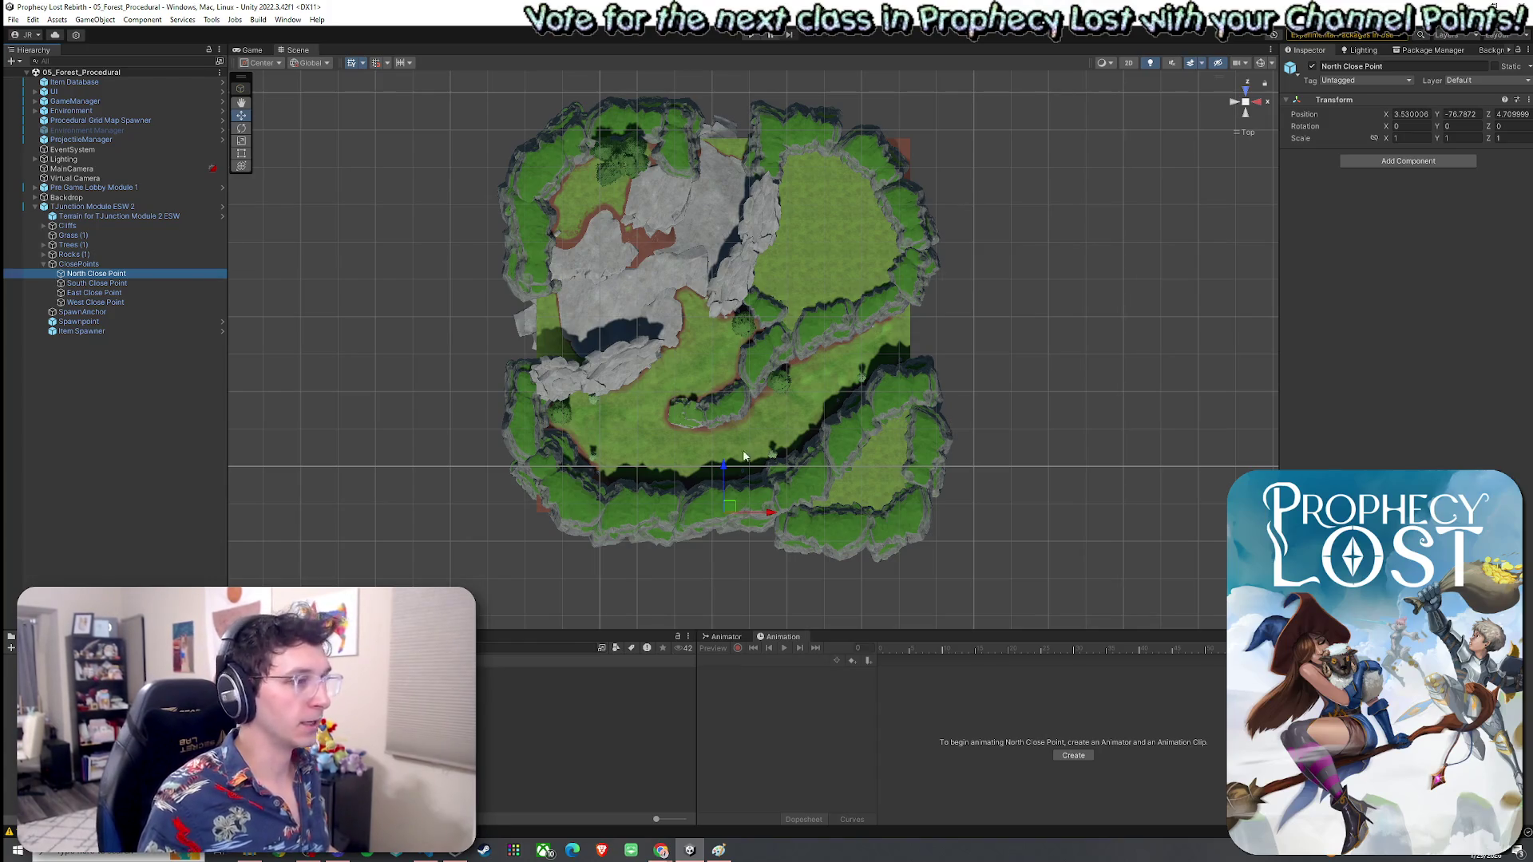
left_click(108, 283)
left_click(117, 293)
left_click(96, 303)
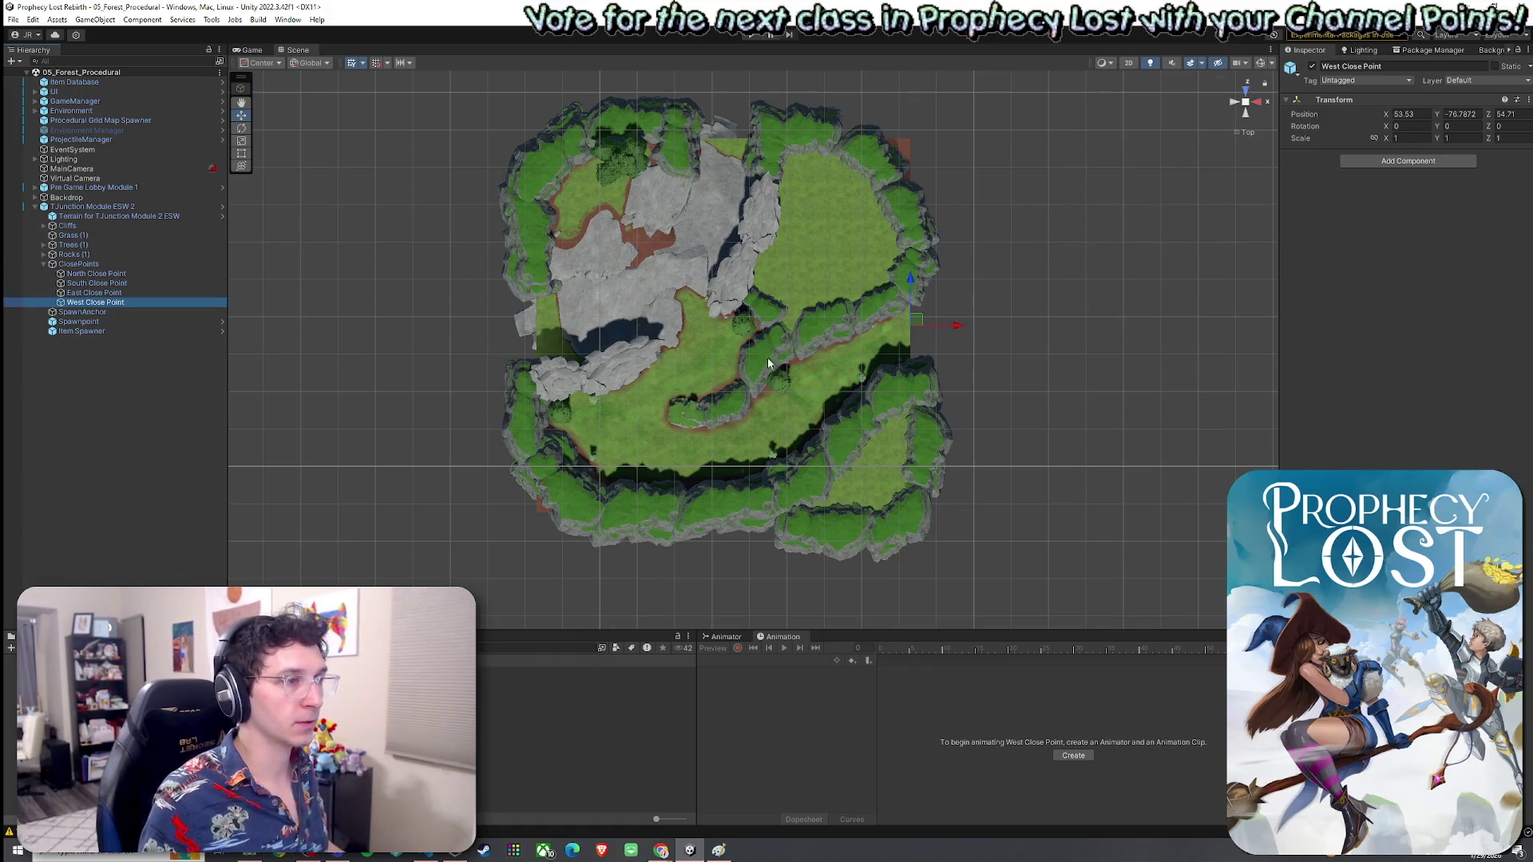
left_click(13, 20)
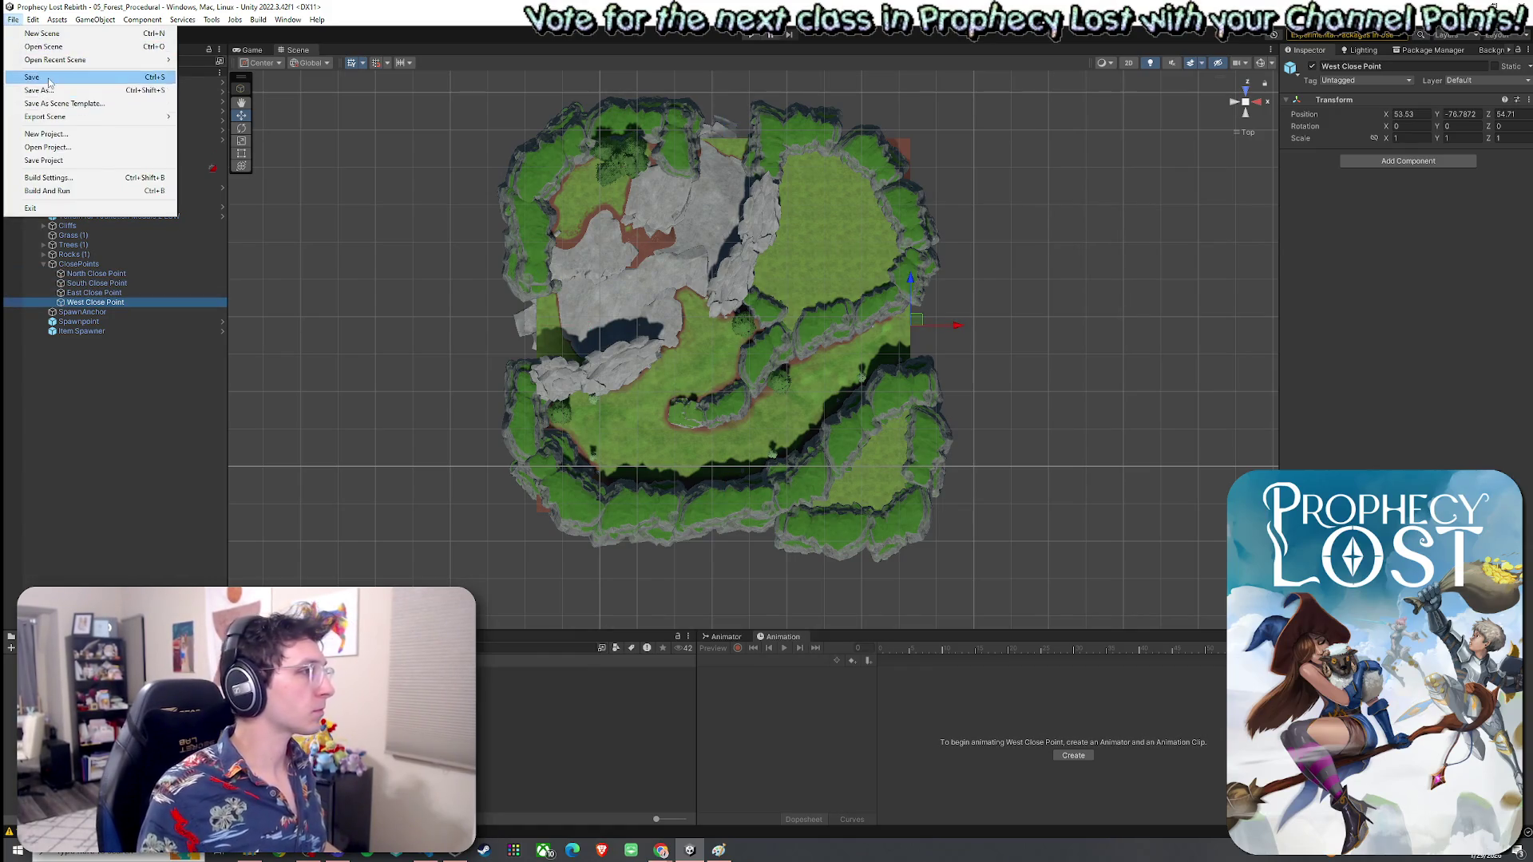
left_click(53, 93)
Step: Delete TJunction Module ESW 2 from the scene and save the scene
left_click(159, 207)
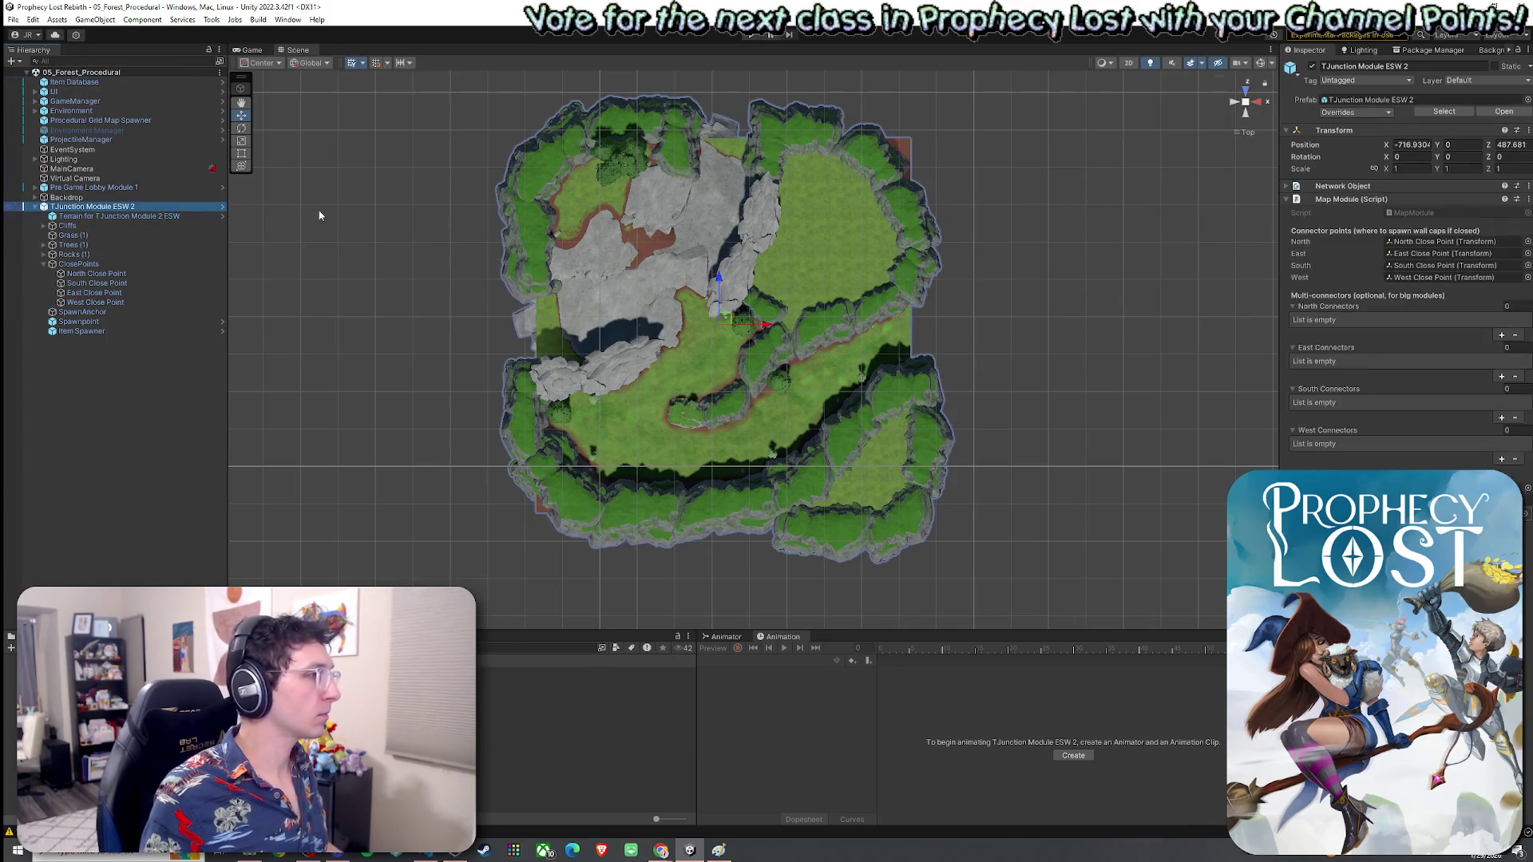
right_click(1332, 148)
left_click(1218, 211)
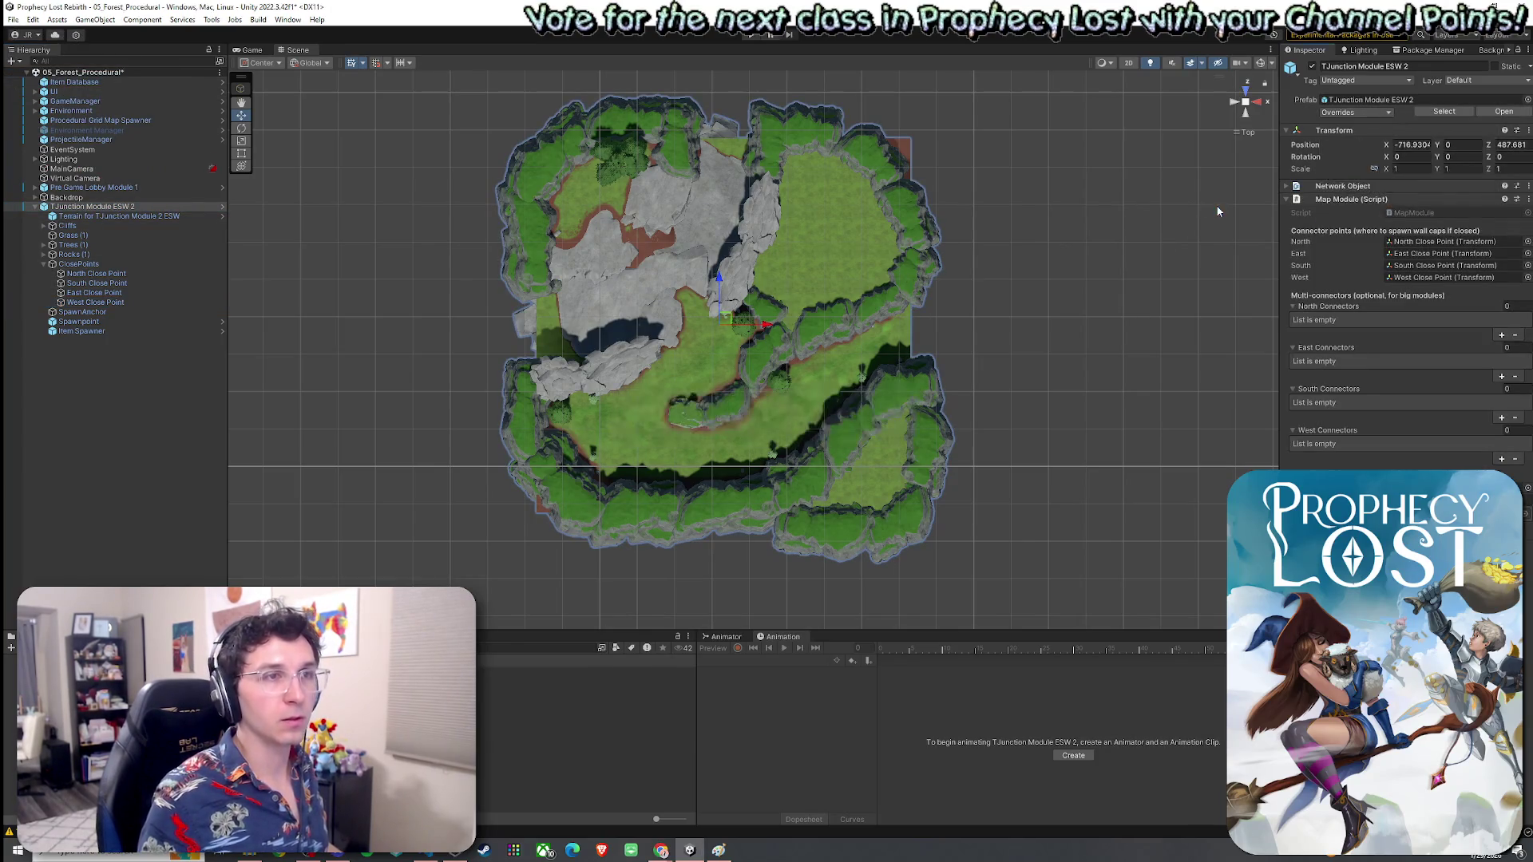
left_click(199, 208)
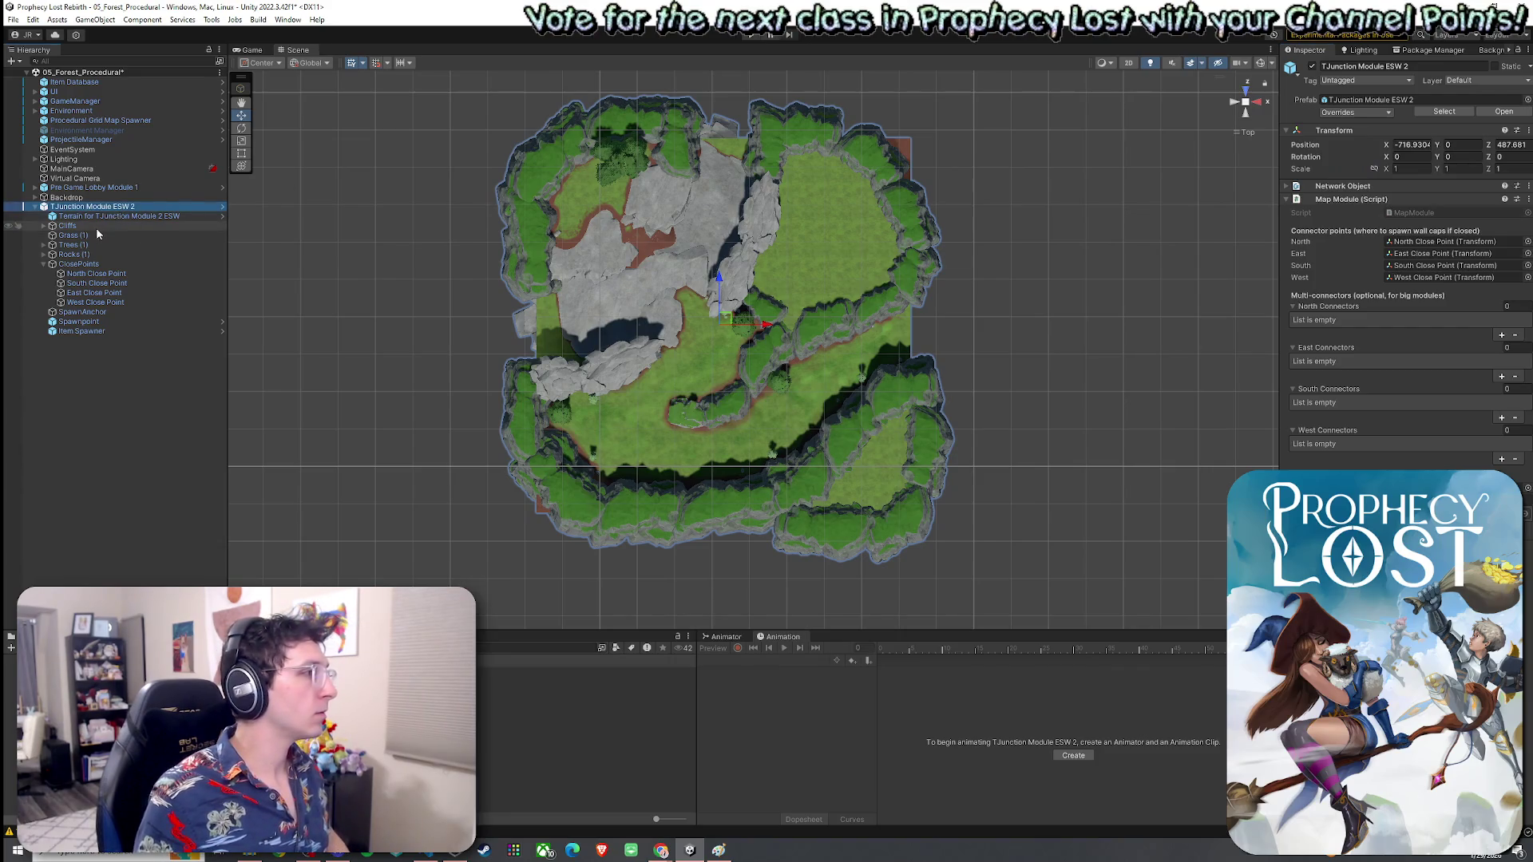
key("Delete")
left_click(20, 21)
left_click(48, 75)
left_click(112, 120)
left_click(88, 130)
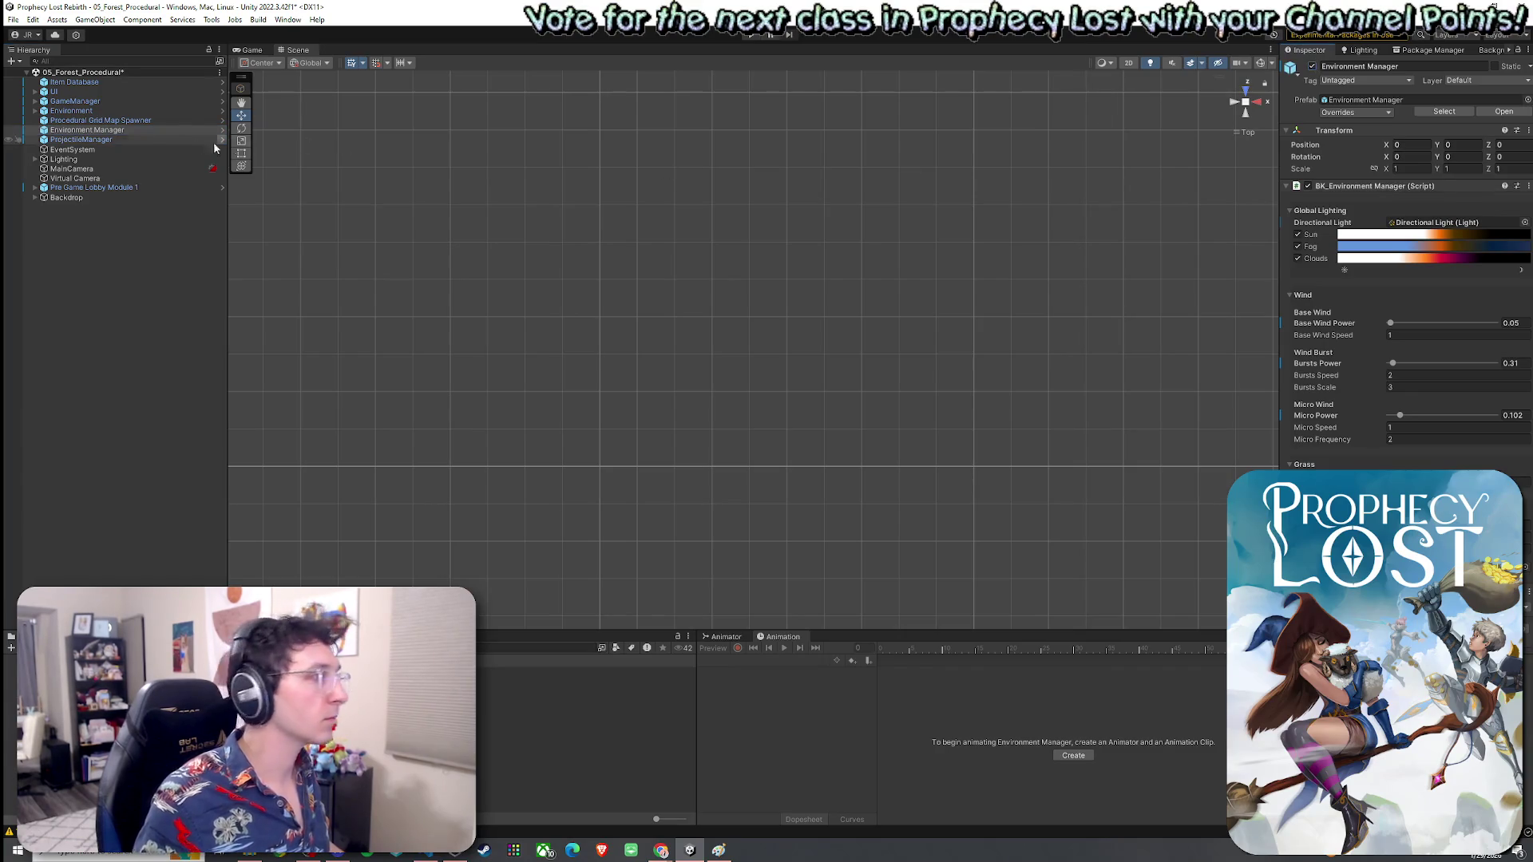
Step: Assign the TJunction Module ESW 2 prefab to a module entry of the Procedural Grid Map Spawner
left_click(144, 120)
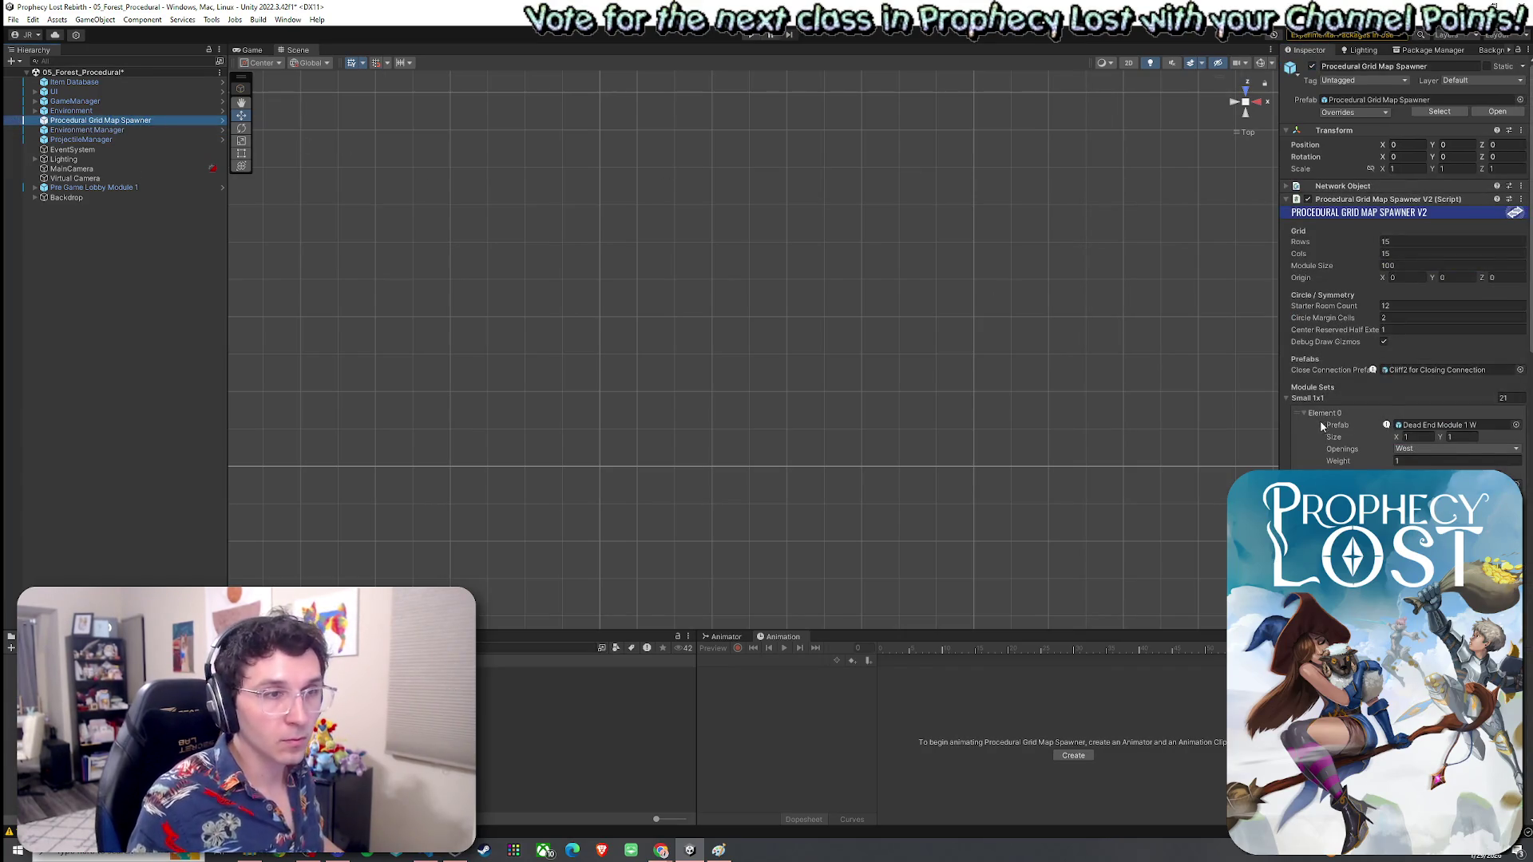
scroll(1355, 461, "down", 15)
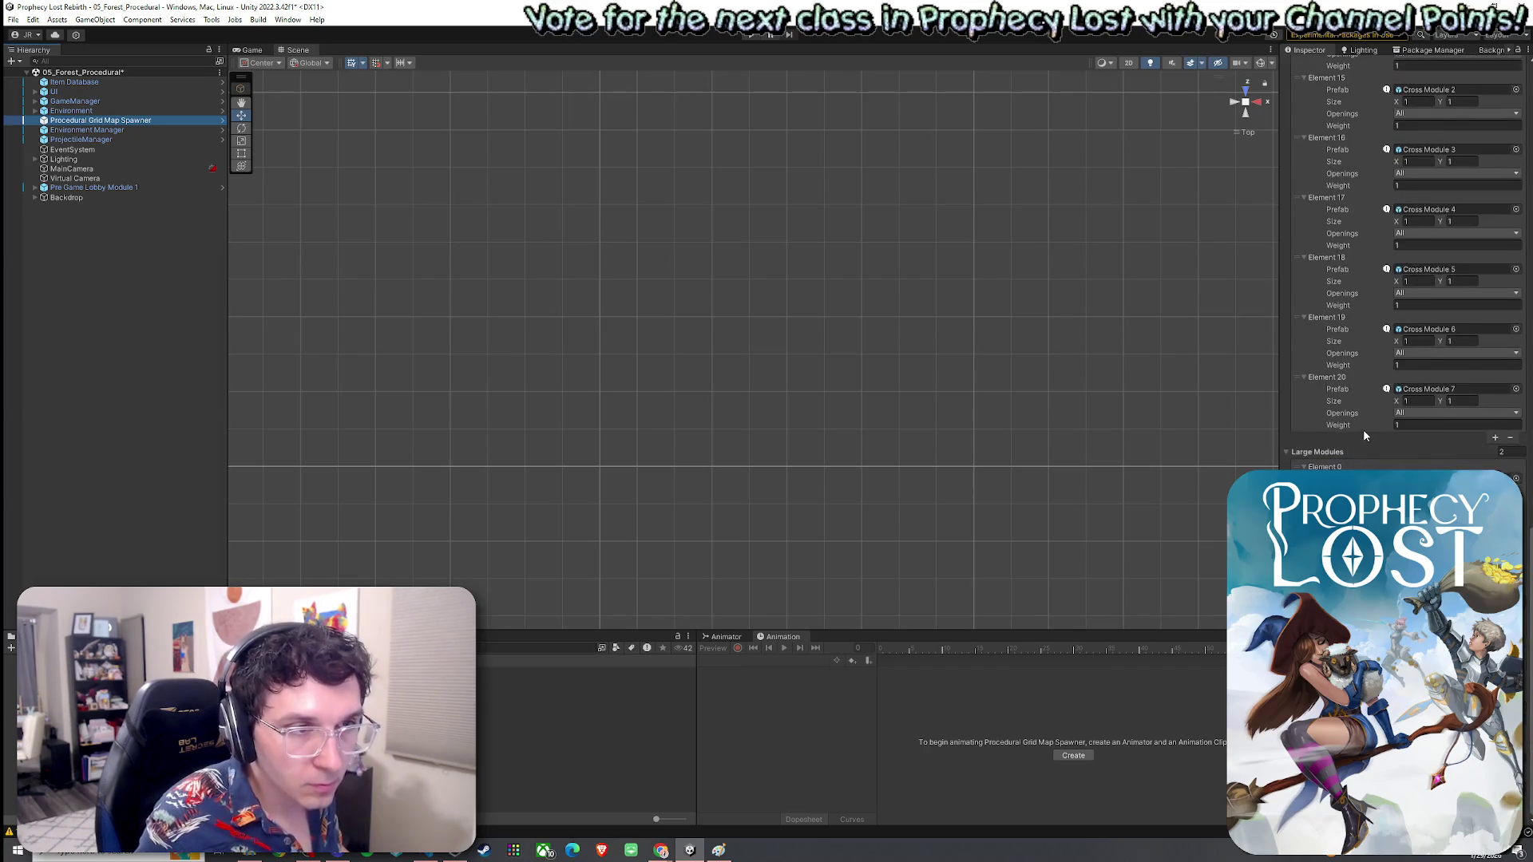
scroll(1369, 451, "up", 2)
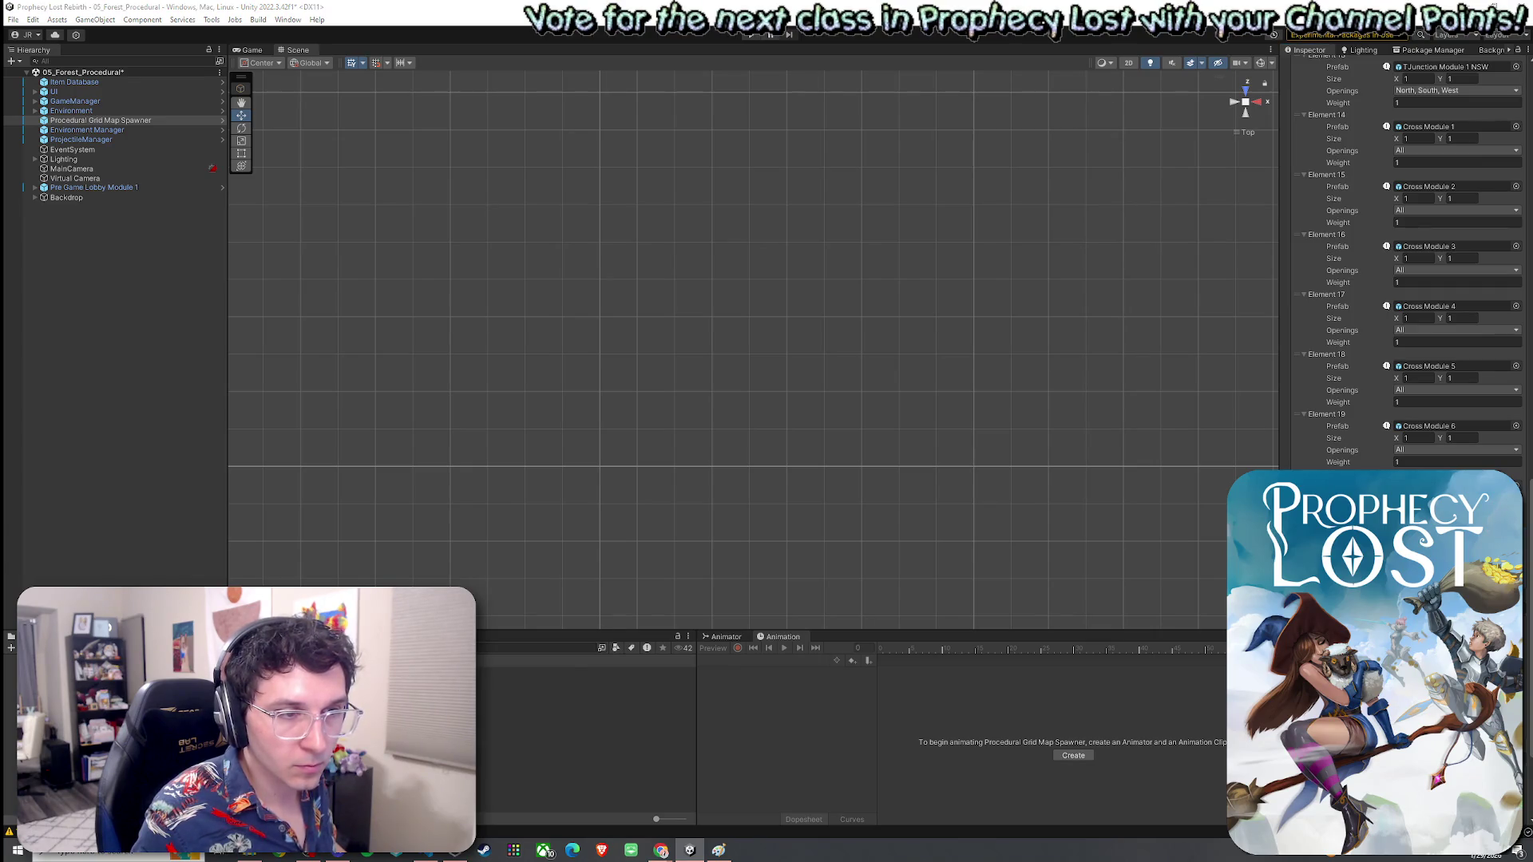
left_click(1516, 366)
type("ESW 2")
left_click(1243, 307)
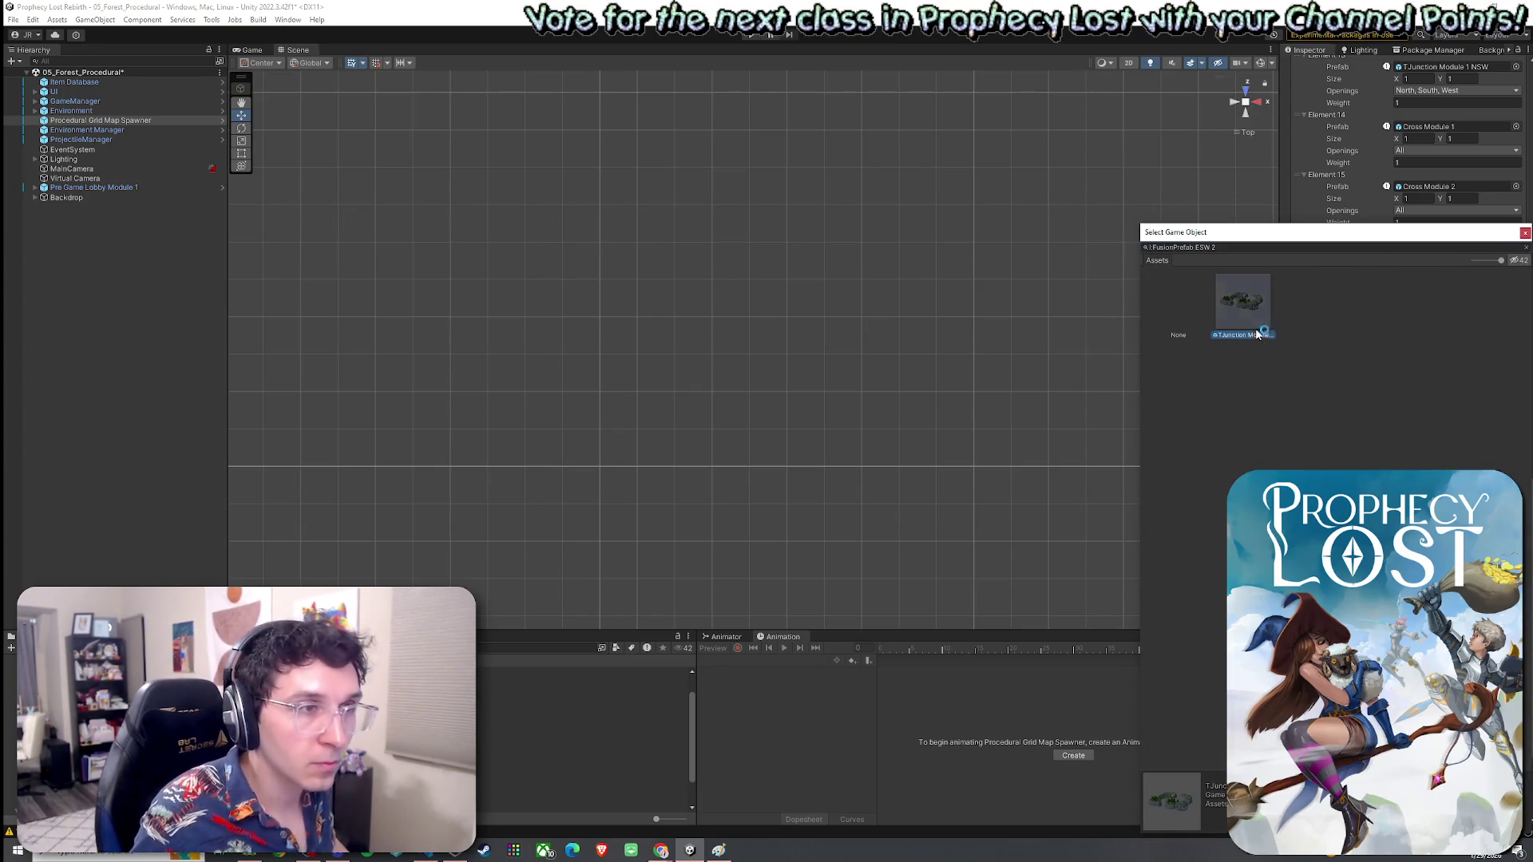
double_click(1246, 324)
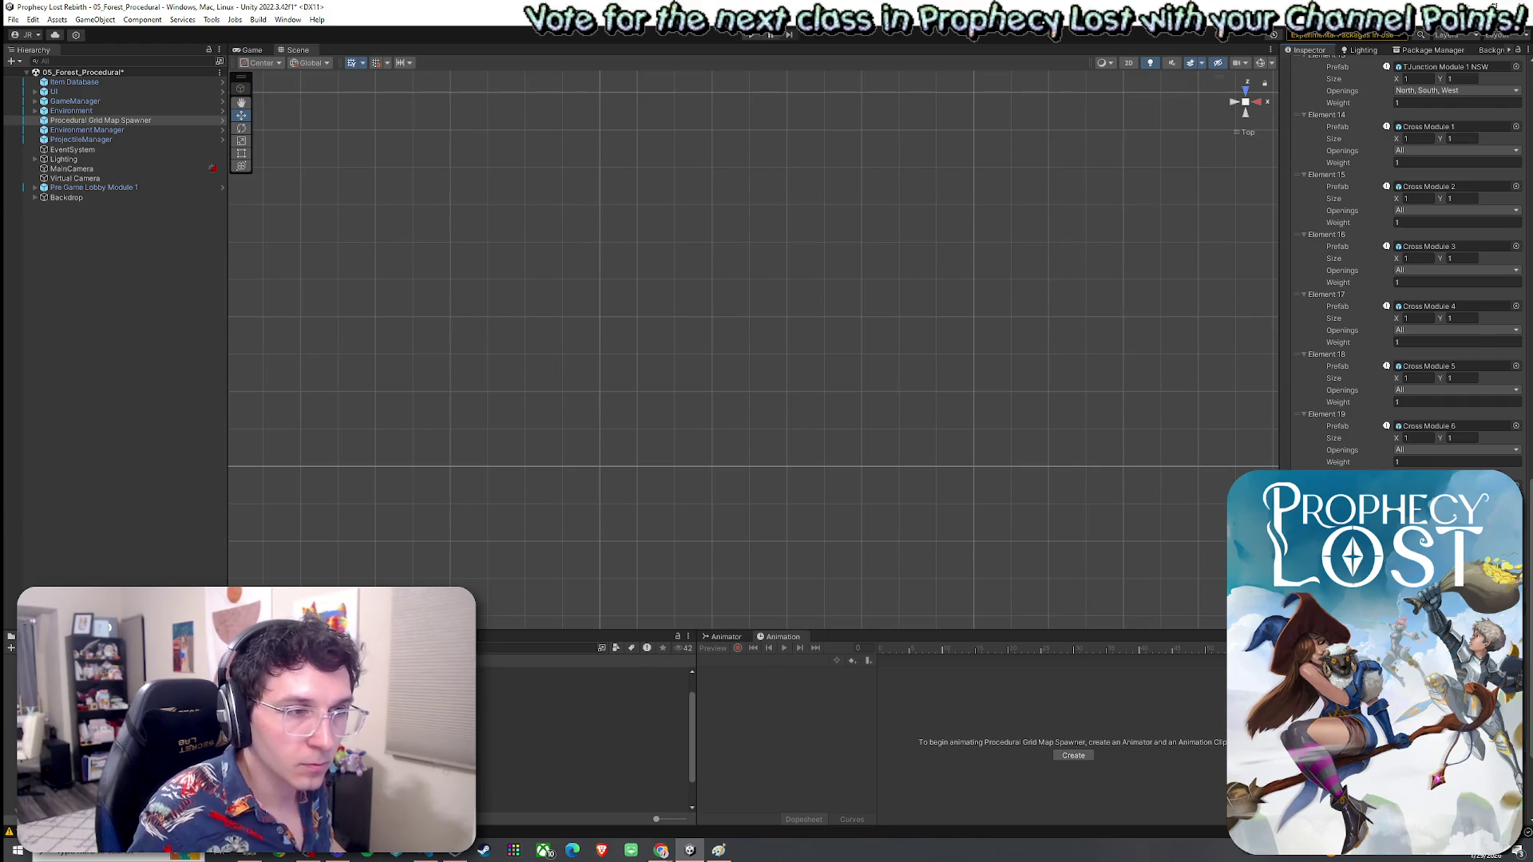
Step: Move the new entry up the module list, review overrides, and save with Ctrl+S
mouse_move(1358, 424)
left_mouse_down()
mouse_move(1361, 119)
mouse_move(1362, 183)
mouse_move(1302, 380)
mouse_move(1307, 321)
left_mouse_up()
scroll(1349, 371, "up", 10)
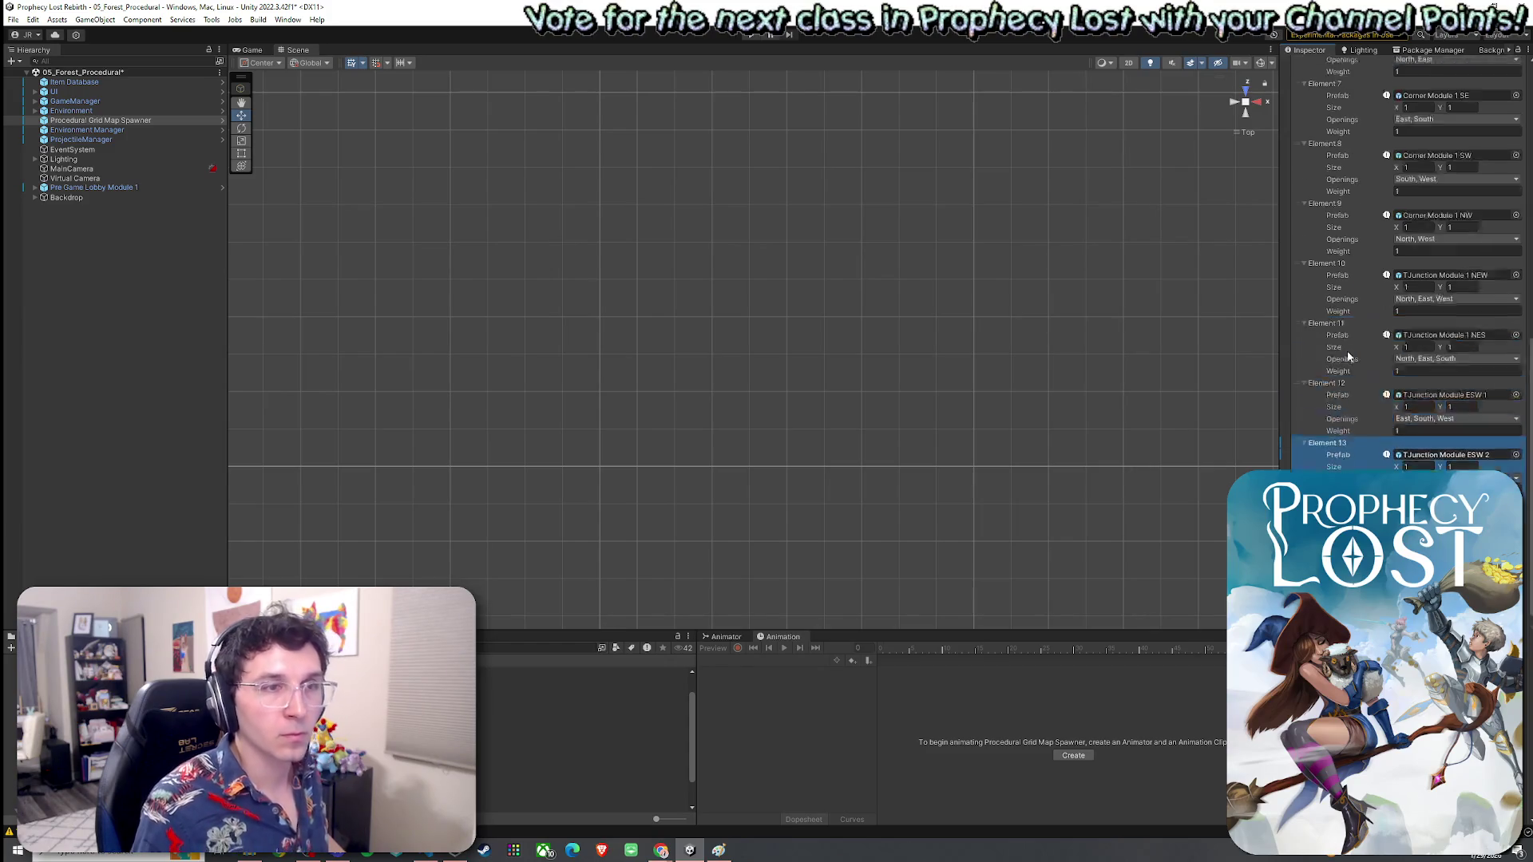
scroll(1351, 376, "up", 3)
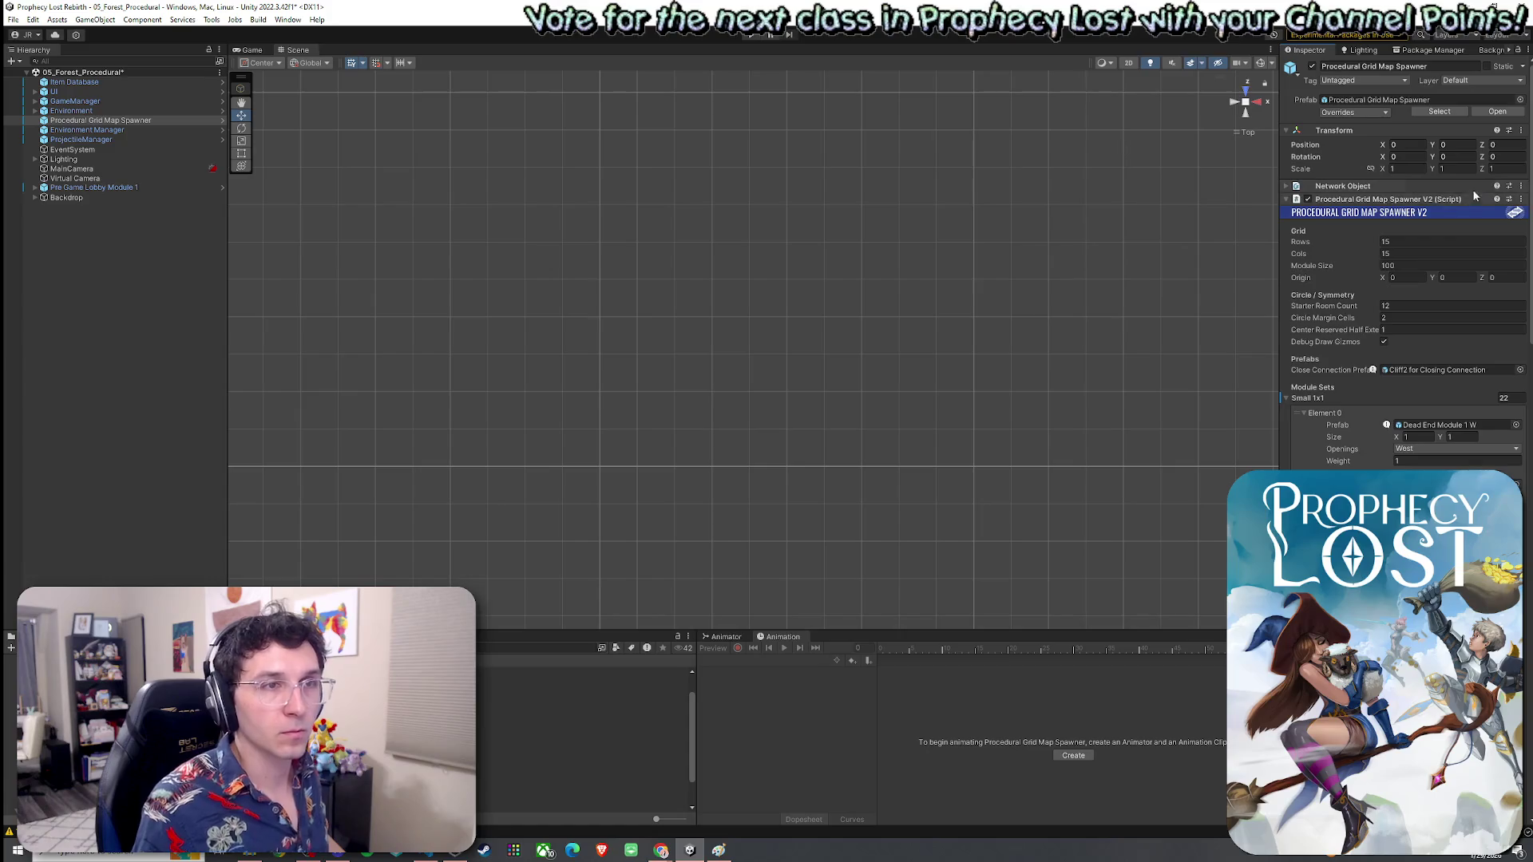
left_click(1403, 80)
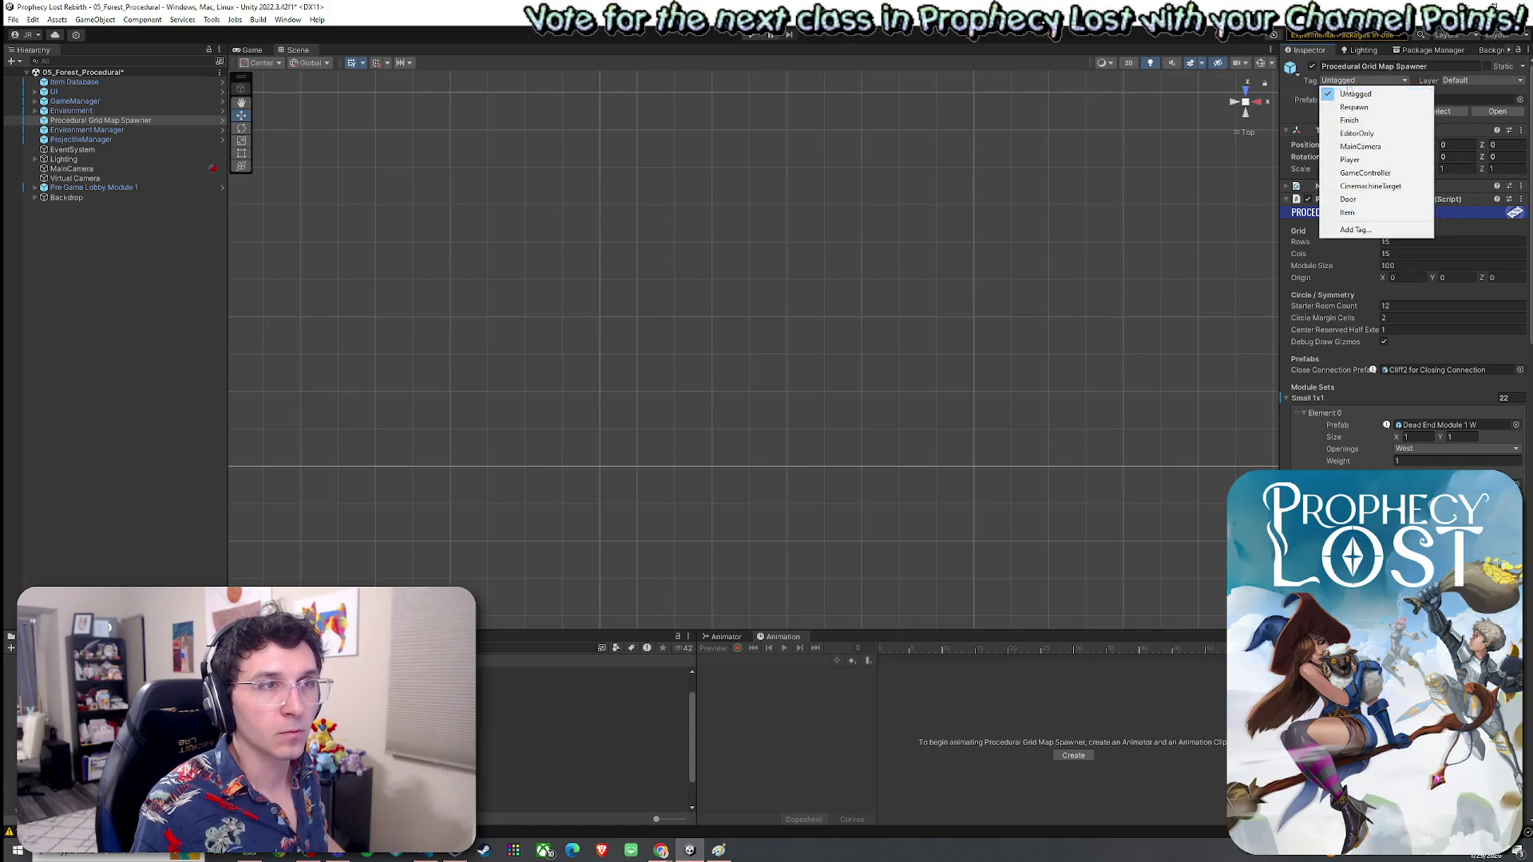
left_click(1298, 127)
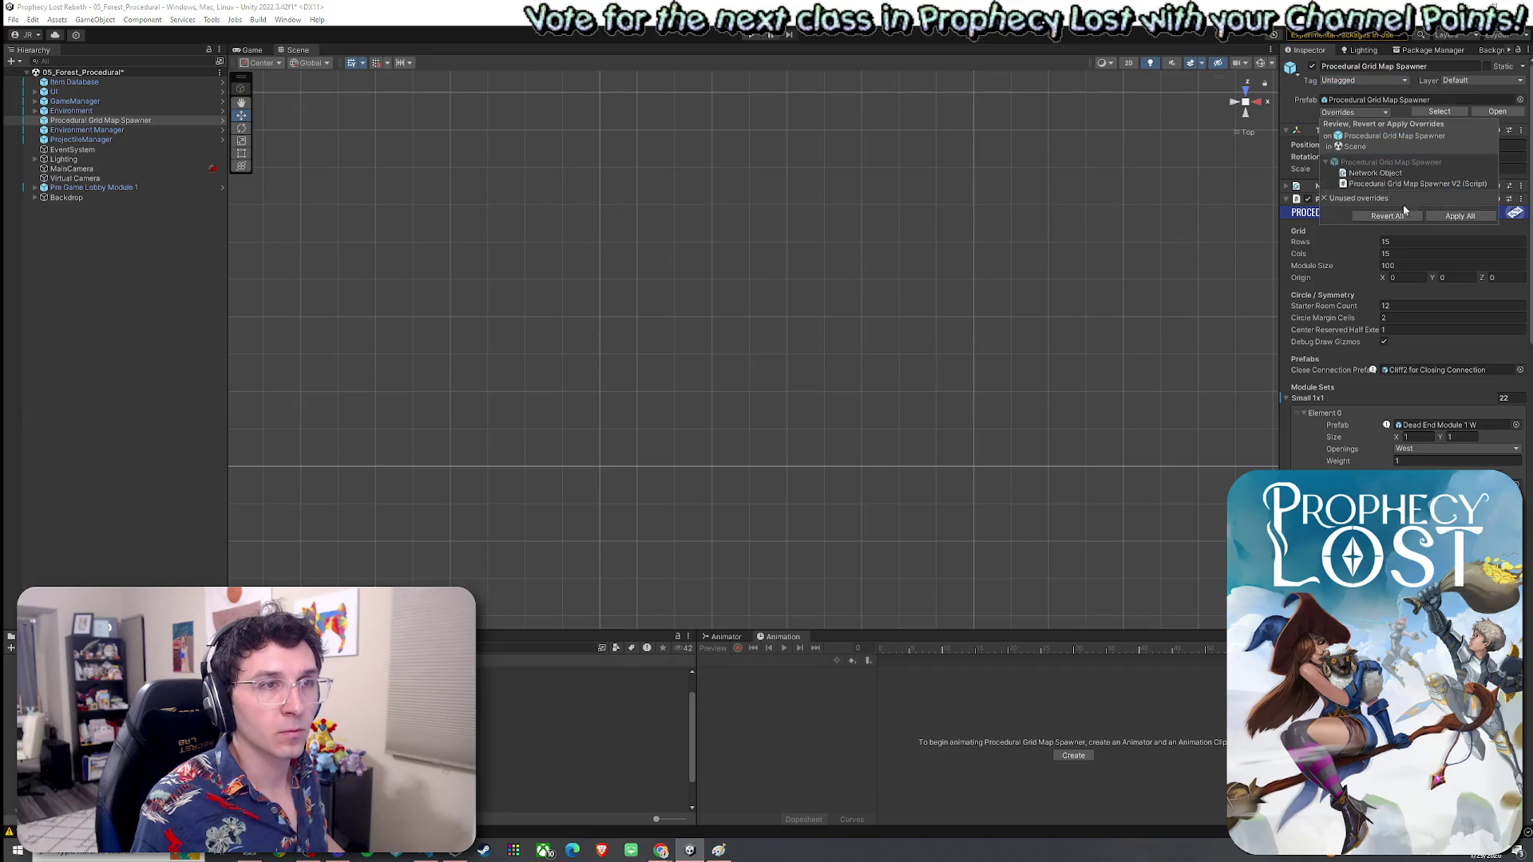
key("ctrl+s")
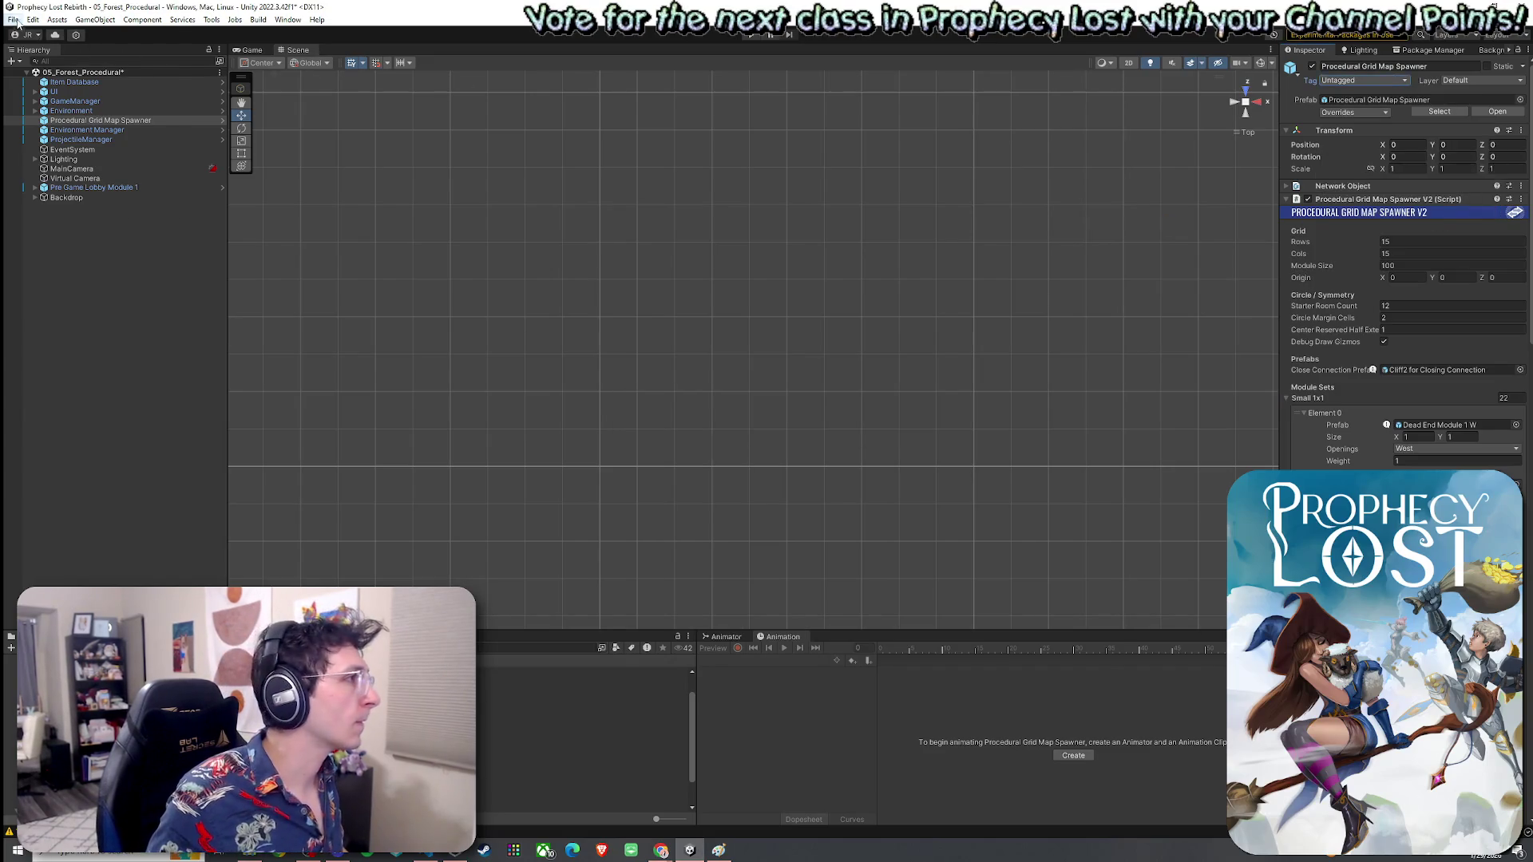
Step: Play the game, start a match, run the character forward, then maximize the Scene view
left_click(254, 51)
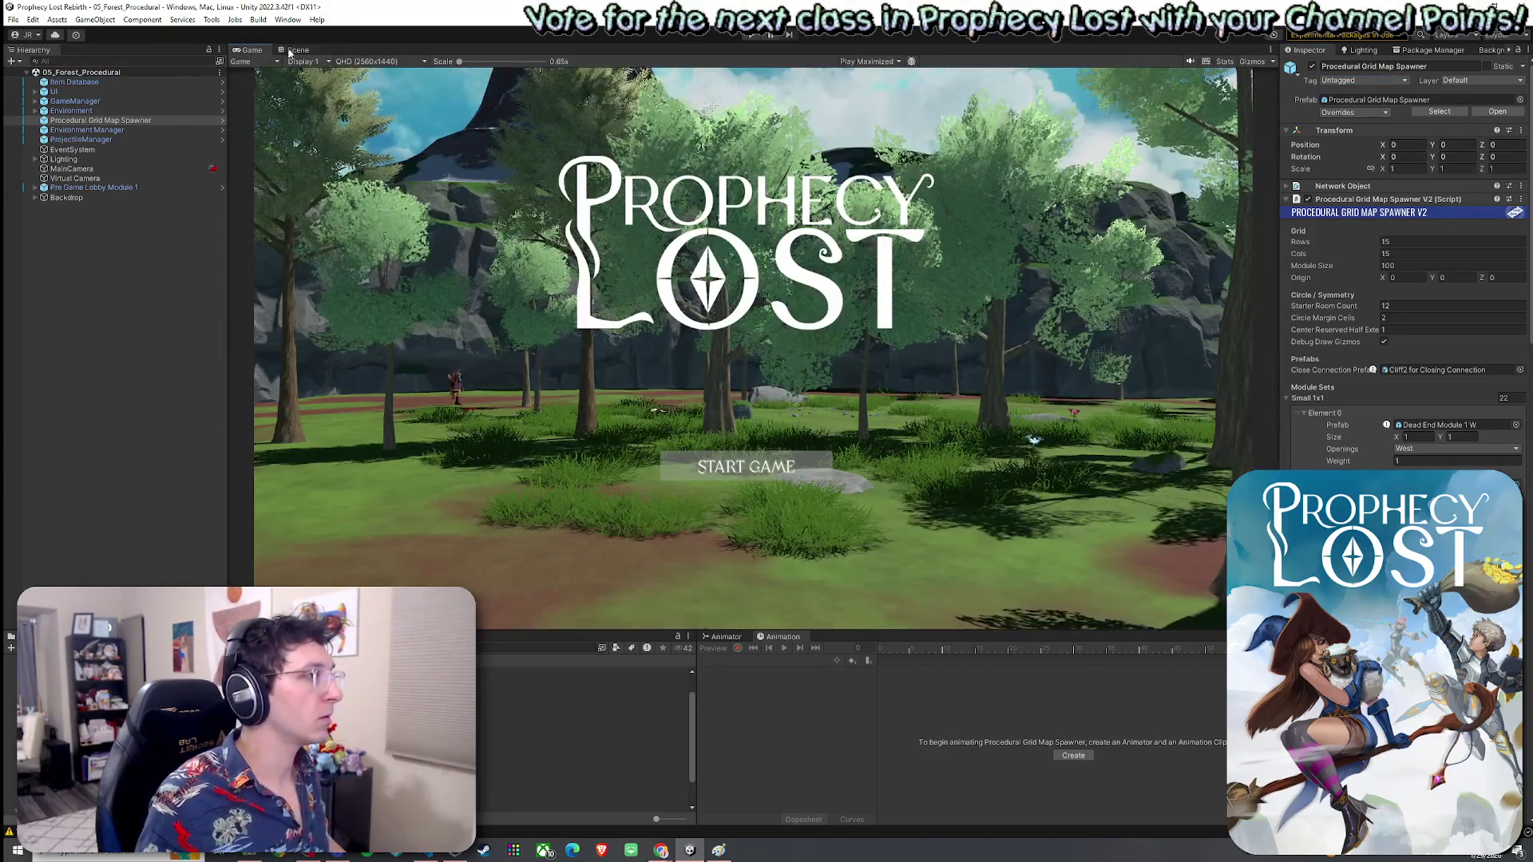
left_click(753, 34)
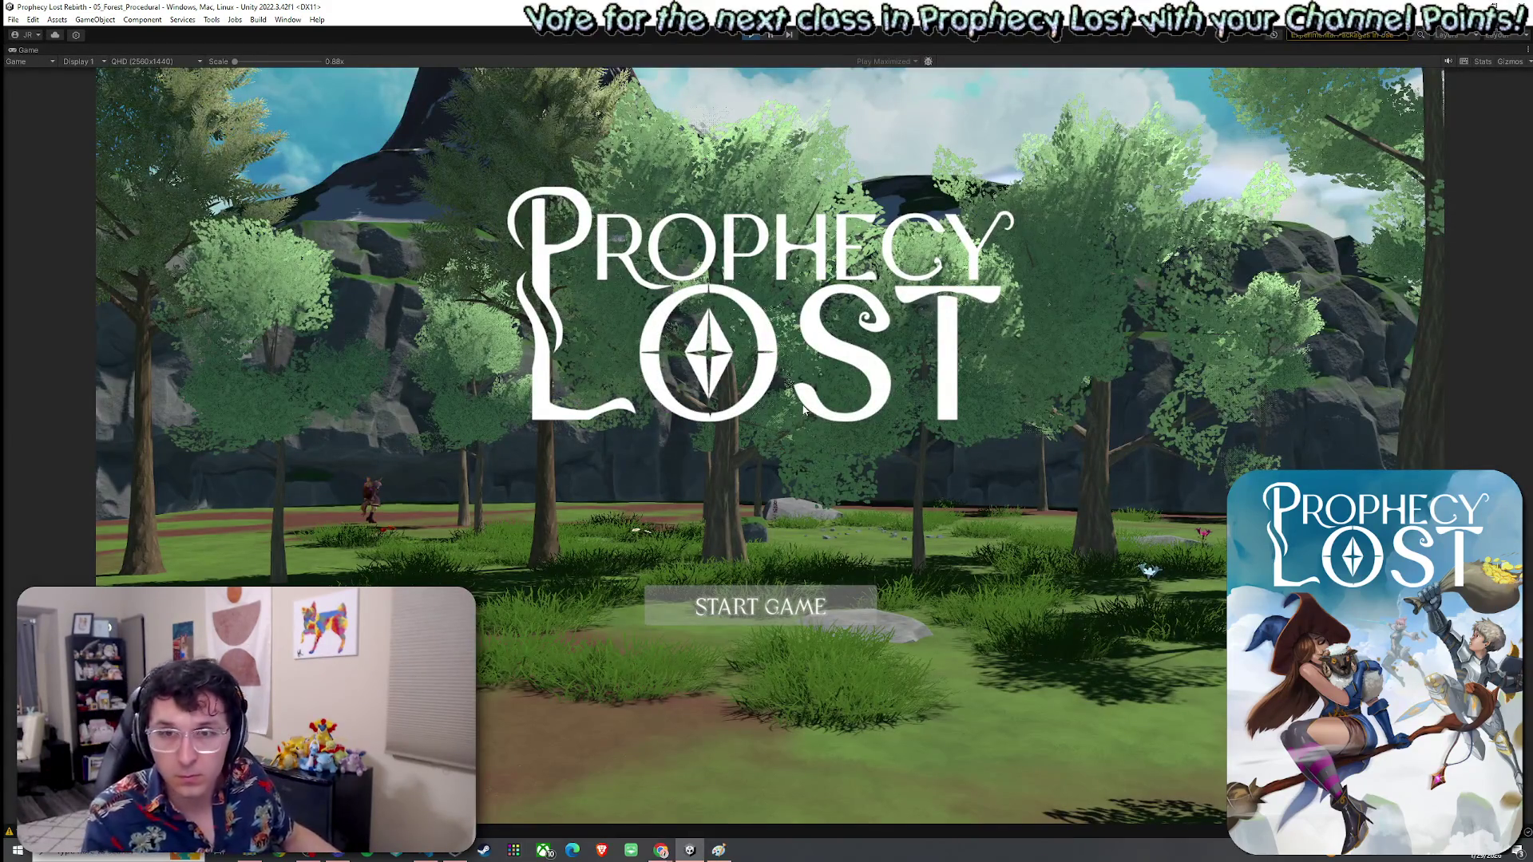
left_click(744, 611)
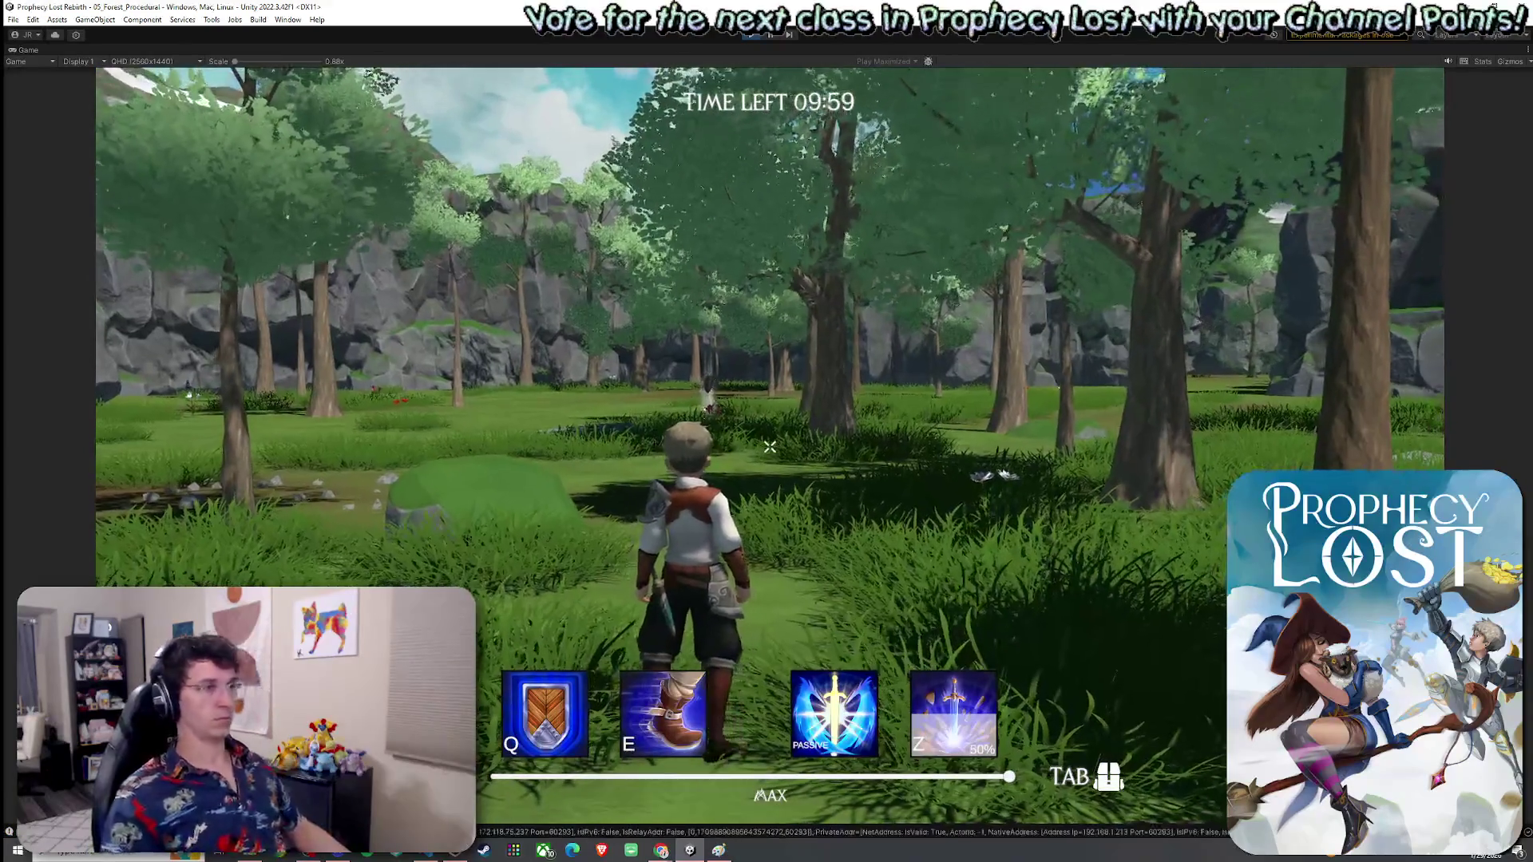
key("w")
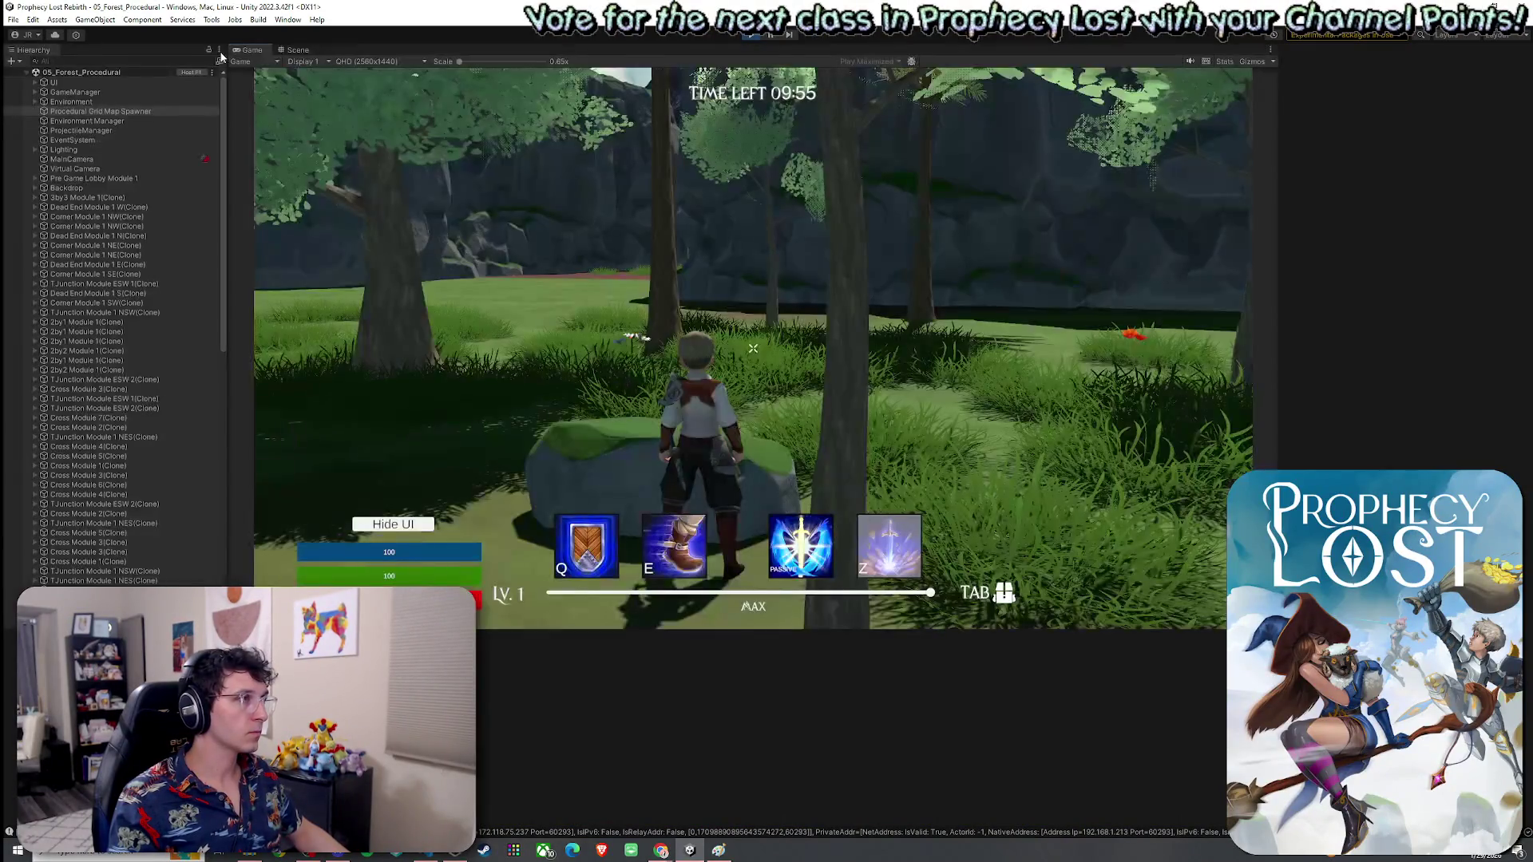
left_click(297, 51)
key("shift+space")
Step: Orbit, fly and zoom over the generated forest map to overview the central spiral clearing
mouse_move(479, 240)
left_mouse_down()
mouse_move(637, 170)
mouse_move(1107, 337)
mouse_move(1011, 304)
mouse_move(1220, 261)
mouse_move(950, 387)
mouse_move(951, 449)
mouse_move(592, 460)
left_mouse_up()
left_click_drag(653, 381, 845, 381)
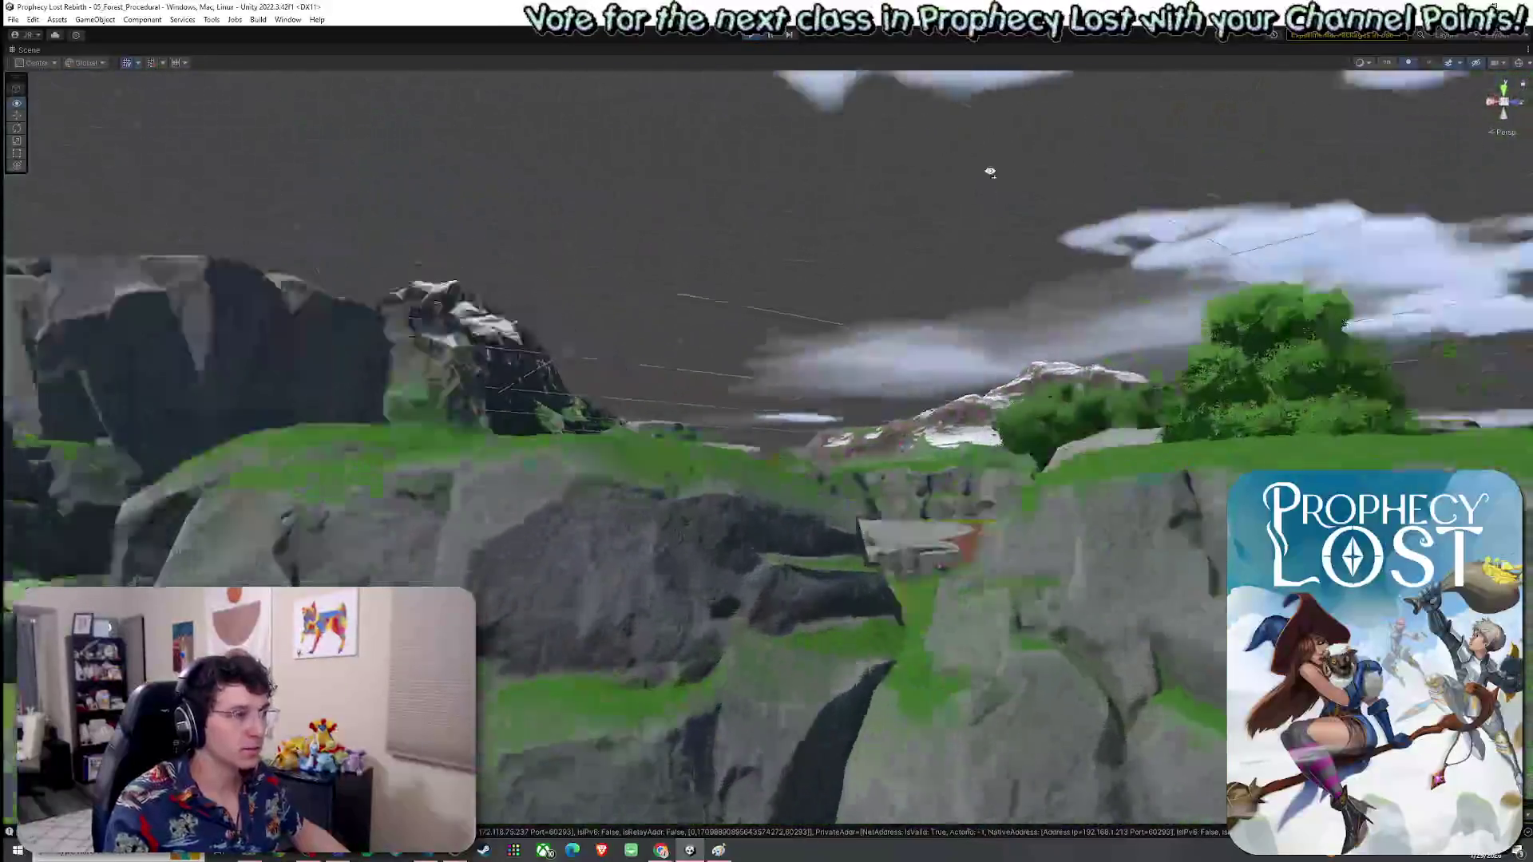
left_click_drag(990, 172, 1240, 326)
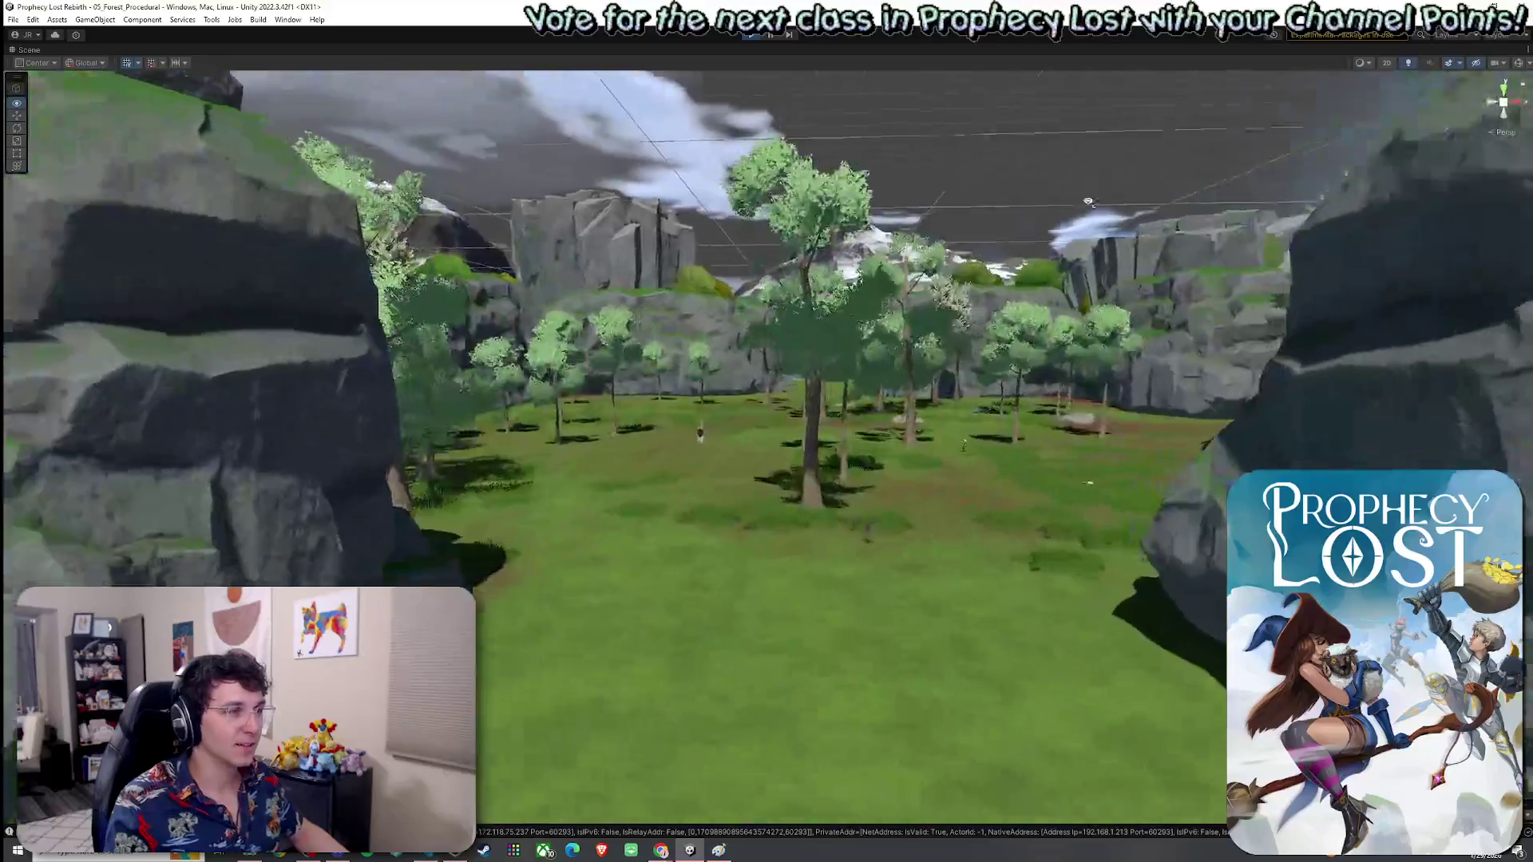
left_click_drag(1088, 202, 765, 206)
left_click_drag(551, 170, 516, 142)
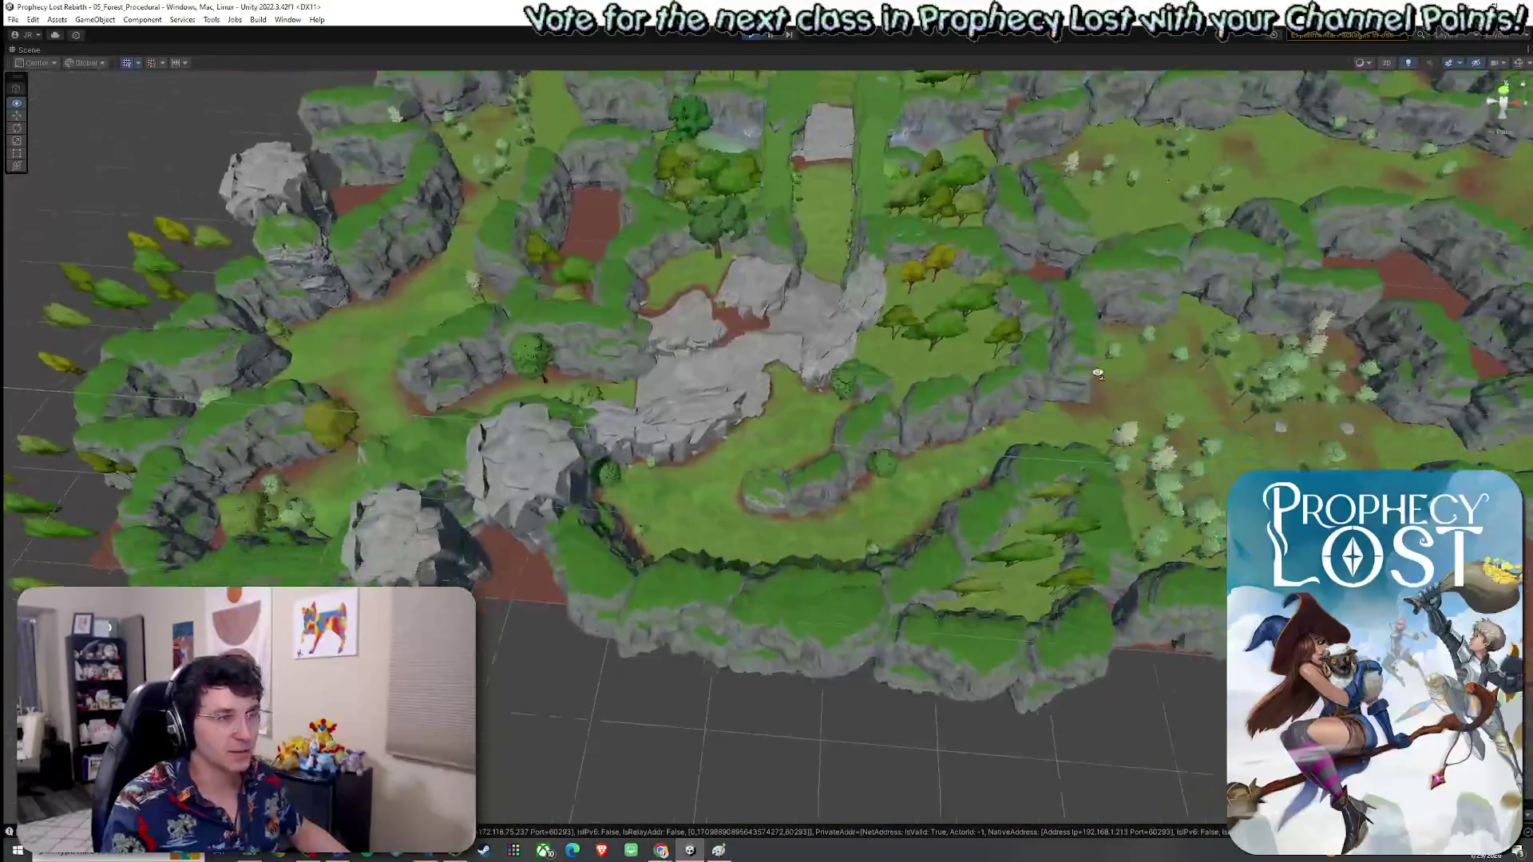
scroll(1087, 381, "up", 5)
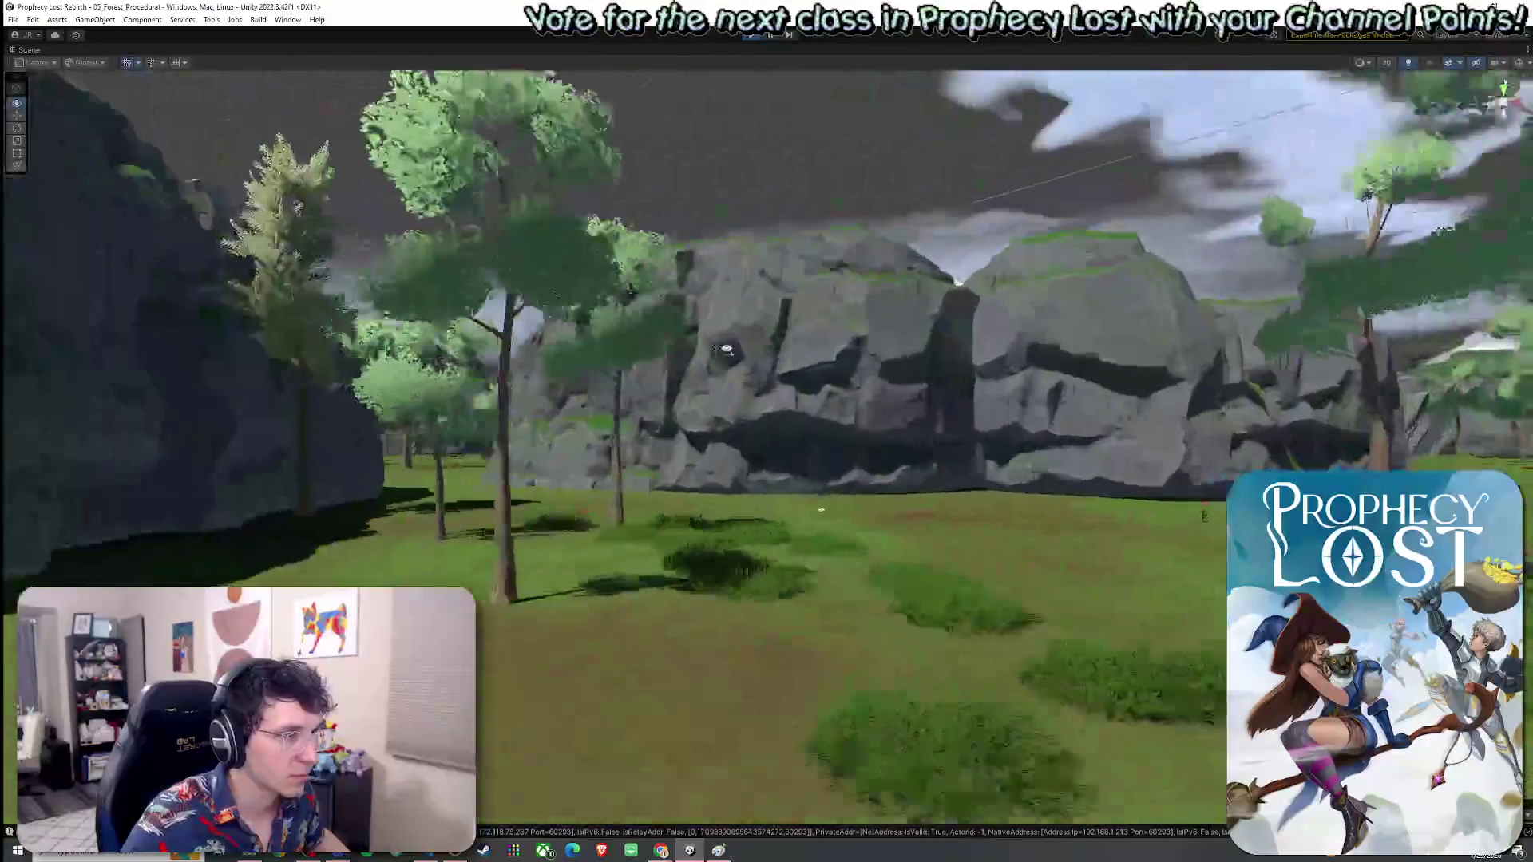
scroll(1158, 347, "up", 5)
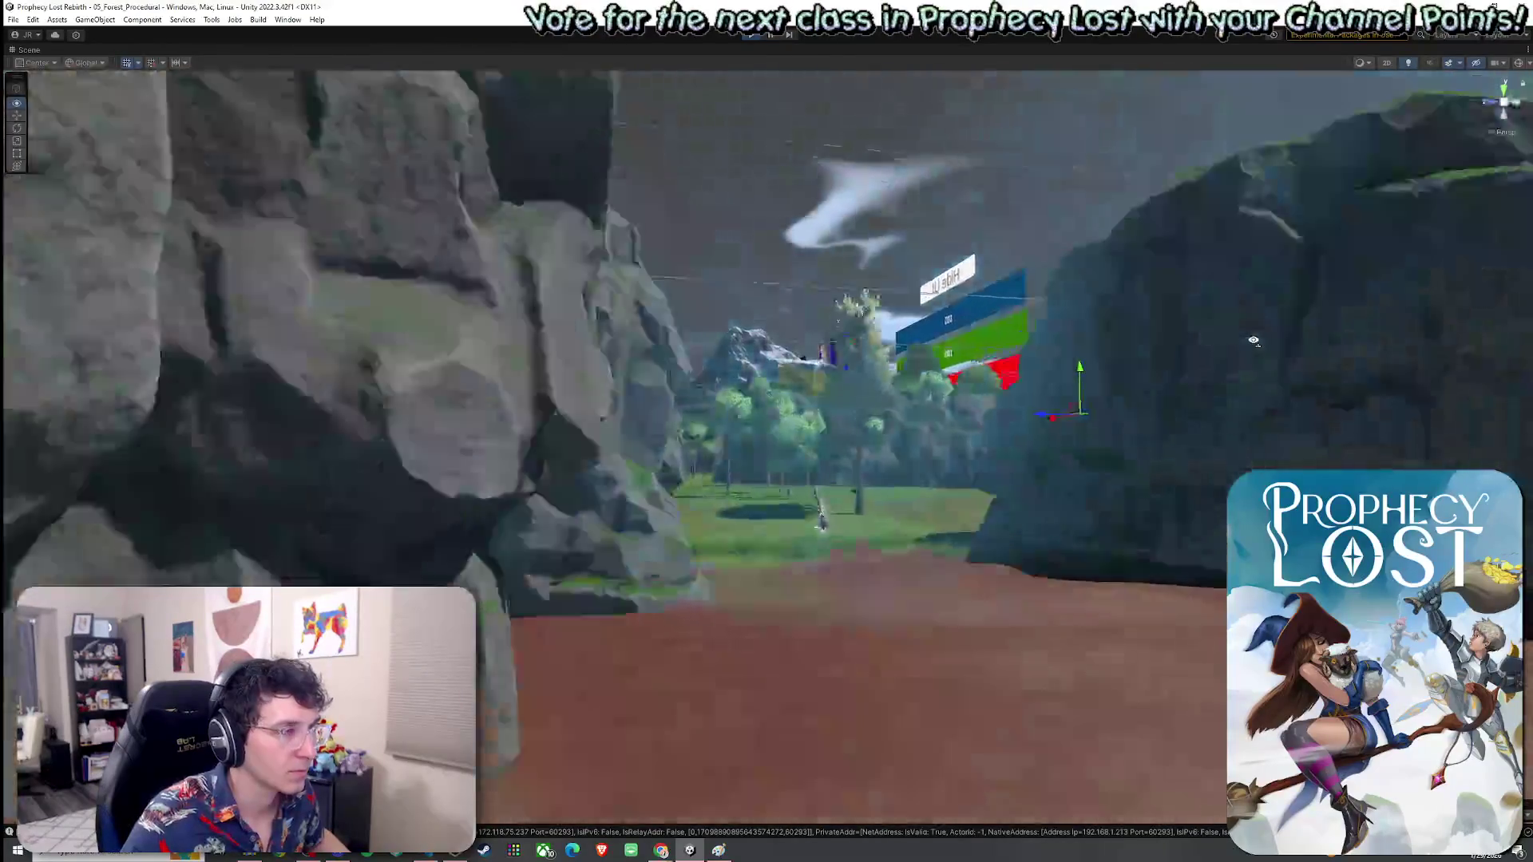
scroll(29, 488, "down", 15)
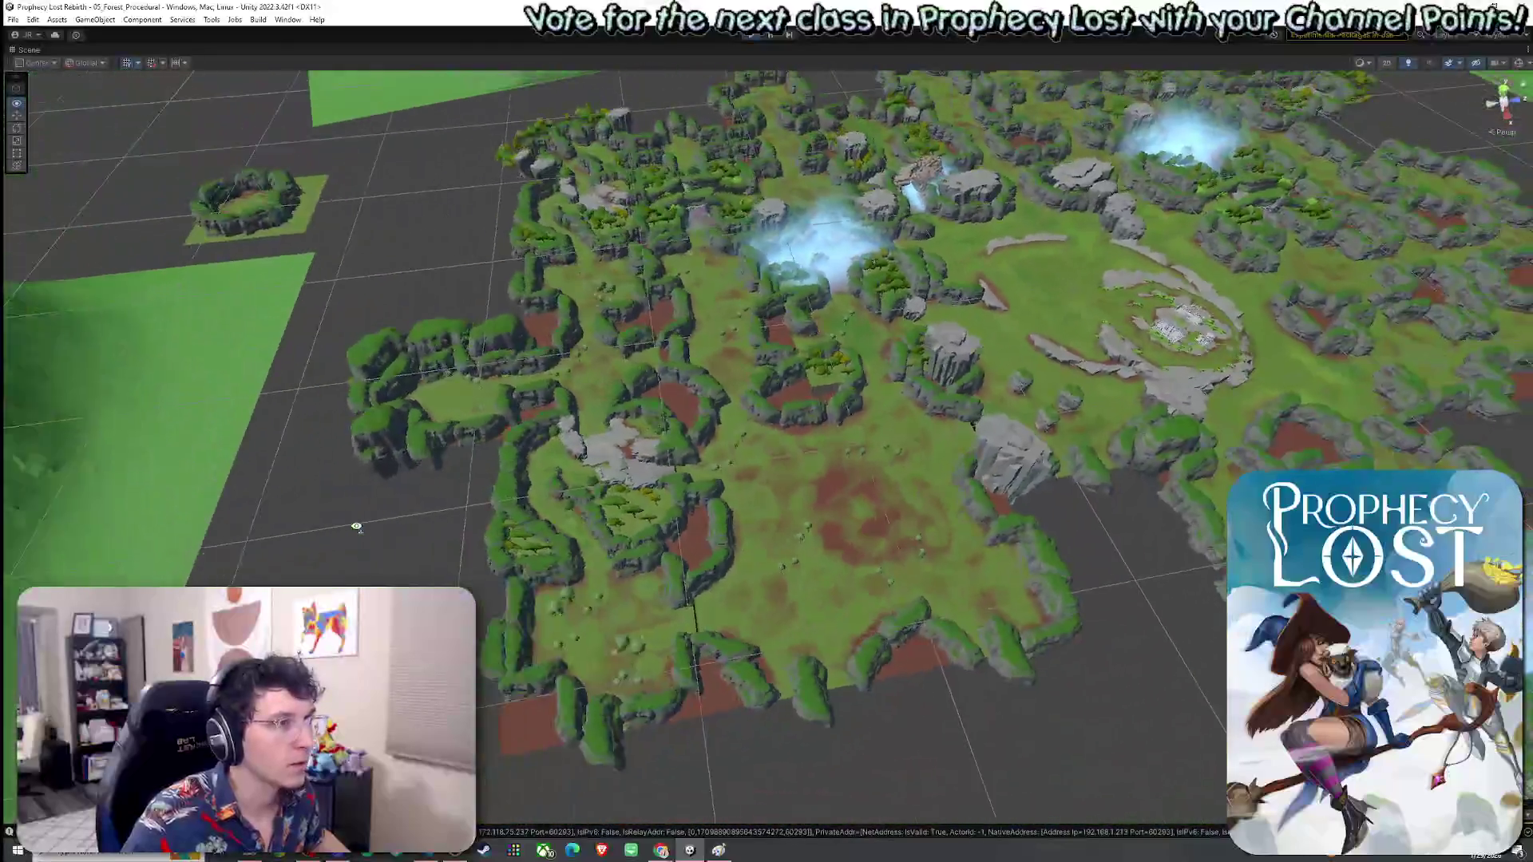
left_click_drag(356, 527, 667, 523)
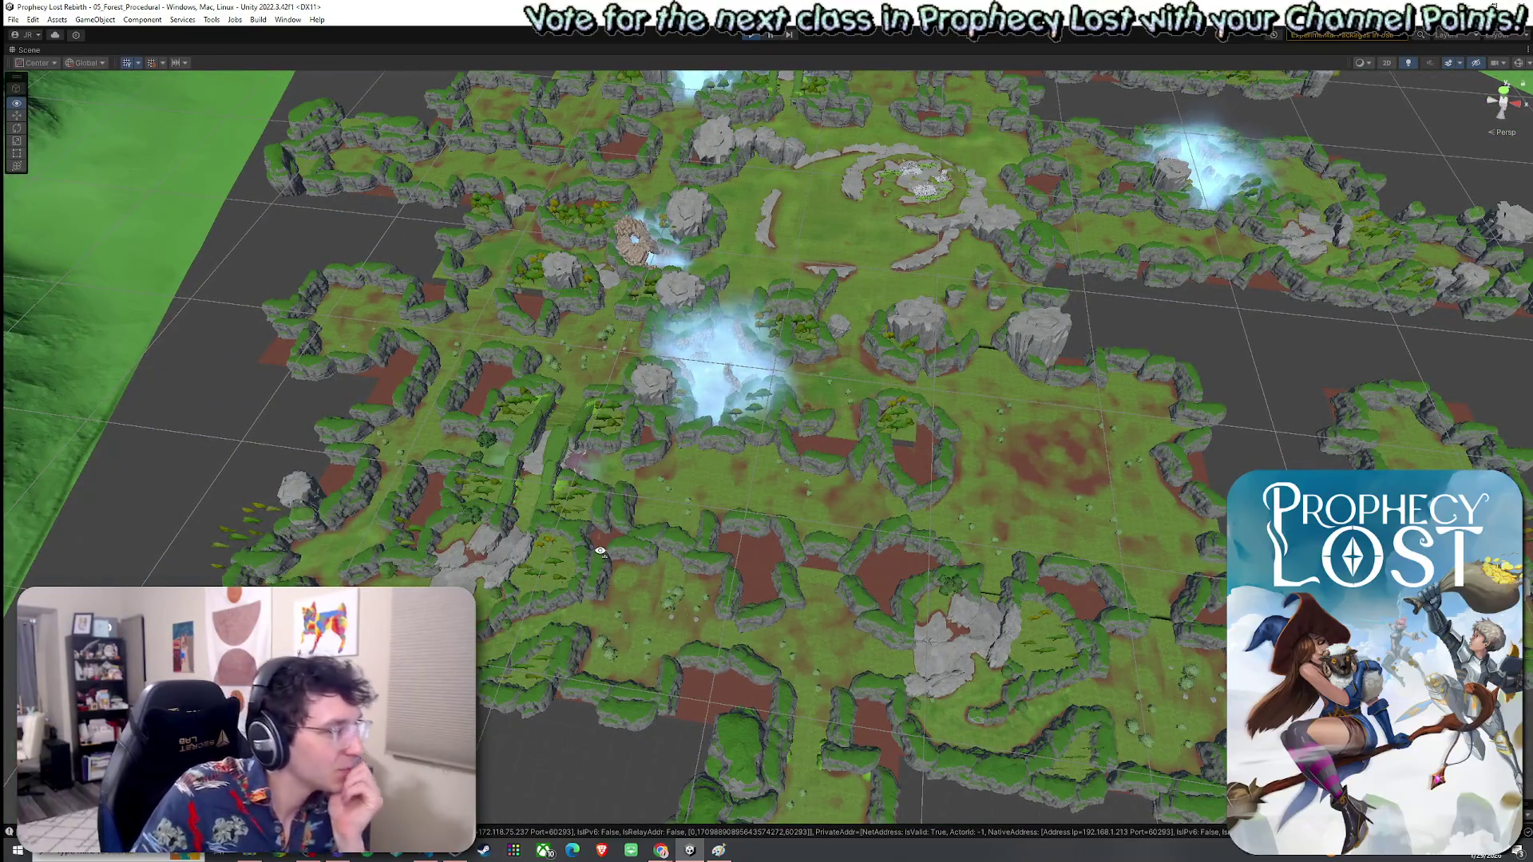
mouse_move(600, 549)
left_mouse_down()
mouse_move(575, 576)
mouse_move(638, 543)
mouse_move(604, 514)
mouse_move(577, 570)
mouse_move(601, 586)
mouse_move(655, 562)
left_mouse_up()
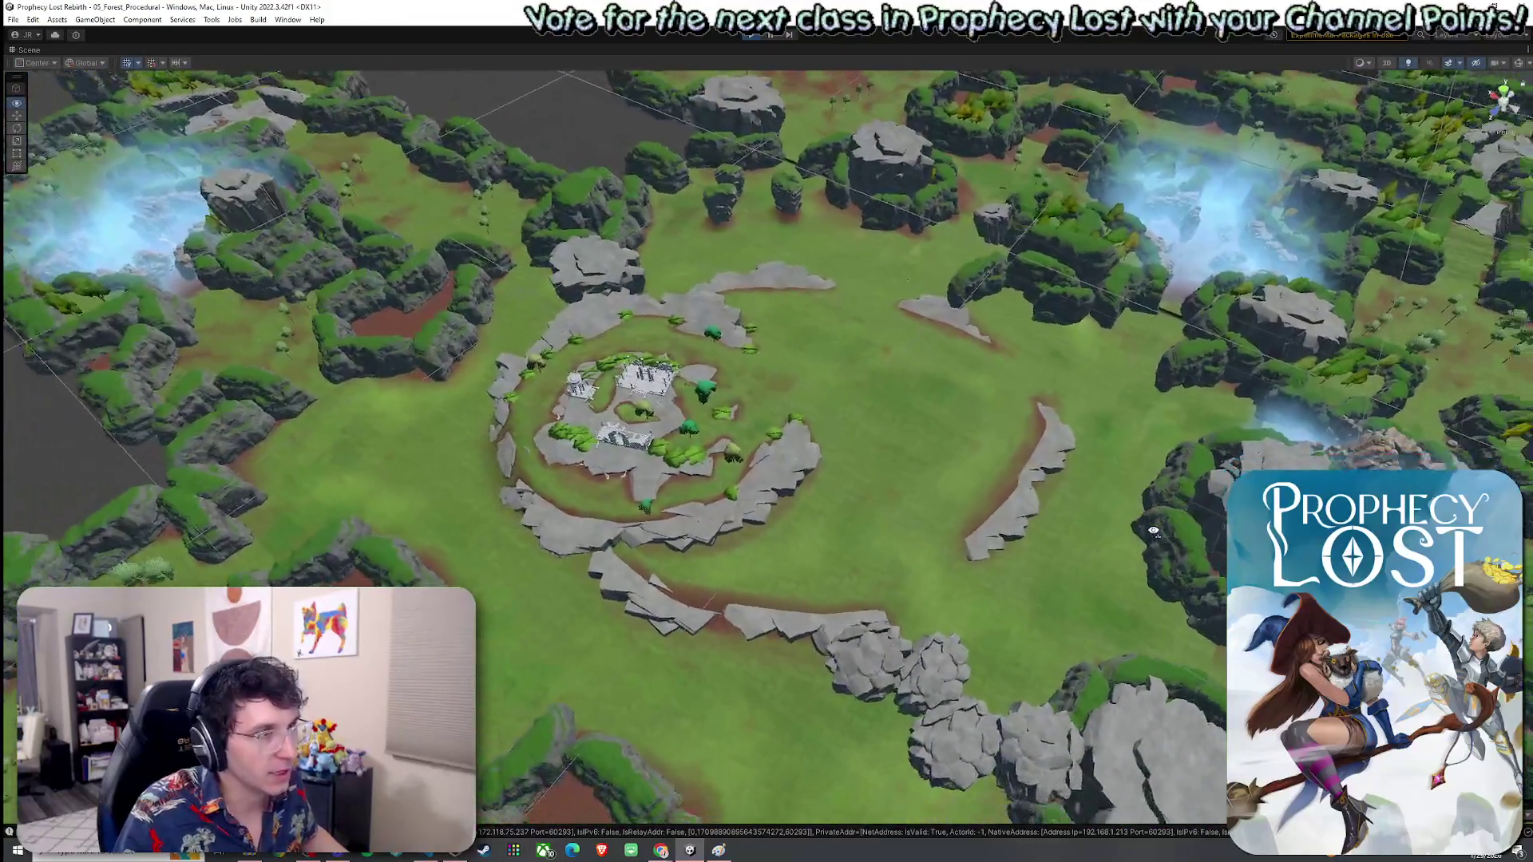
key("w")
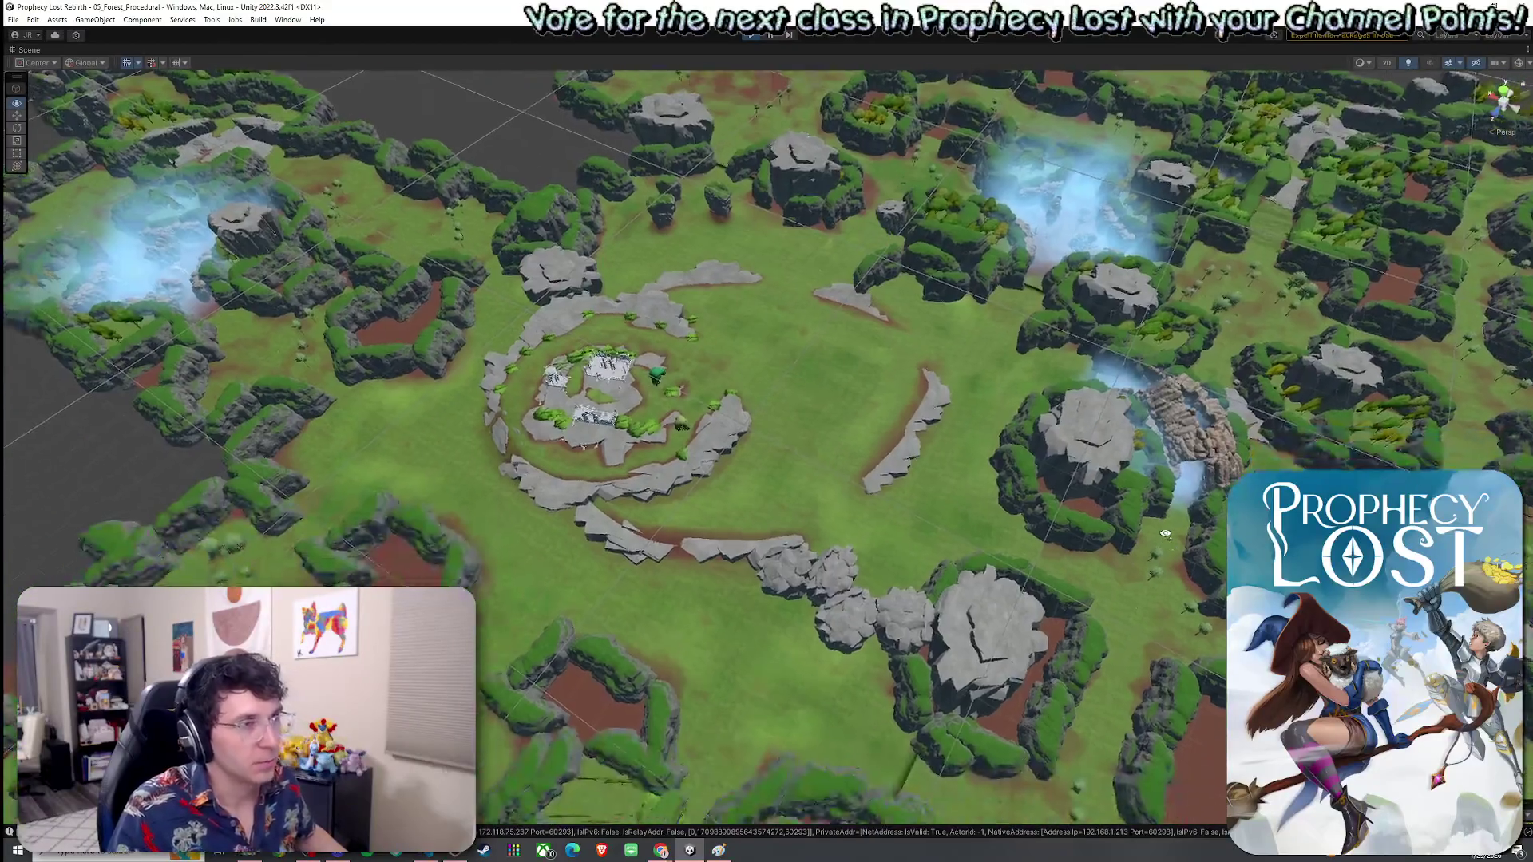
key("s")
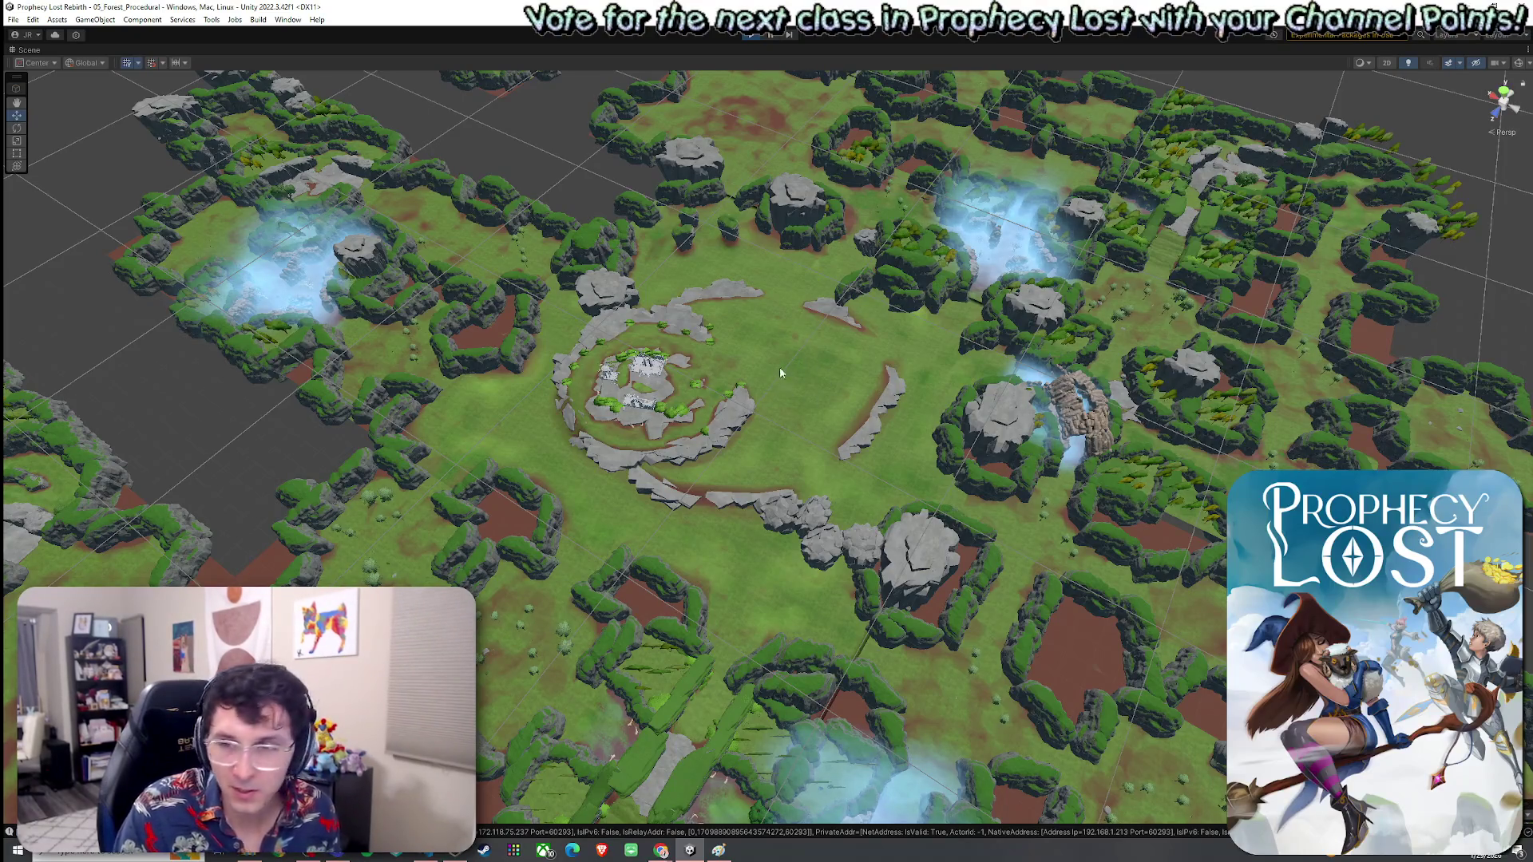
left_click_drag(812, 363, 867, 423)
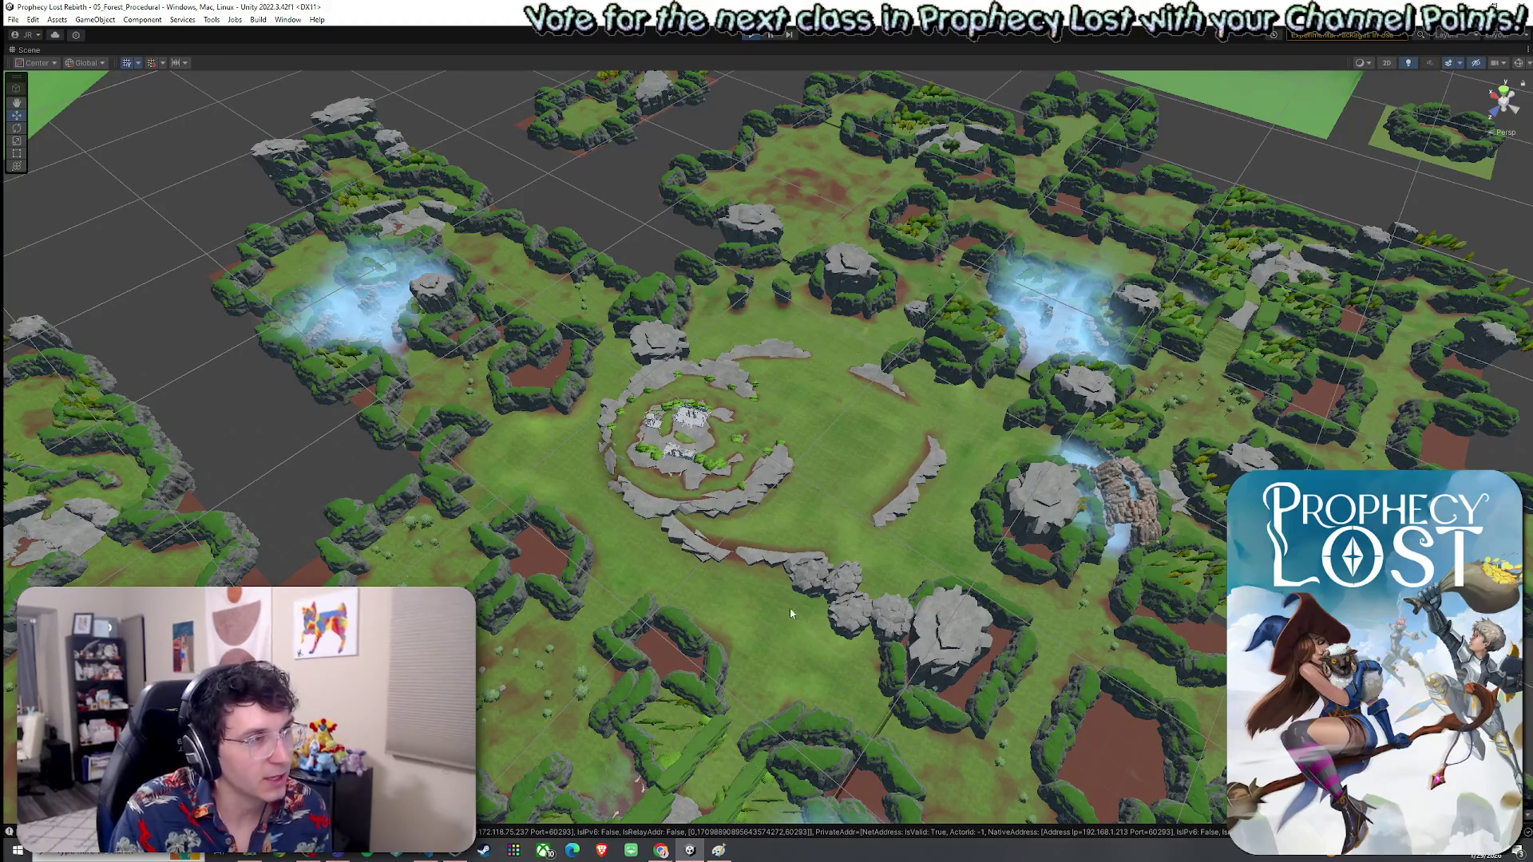
mouse_move(859, 492)
left_mouse_down()
mouse_move(789, 429)
mouse_move(719, 428)
mouse_move(795, 486)
left_mouse_up()
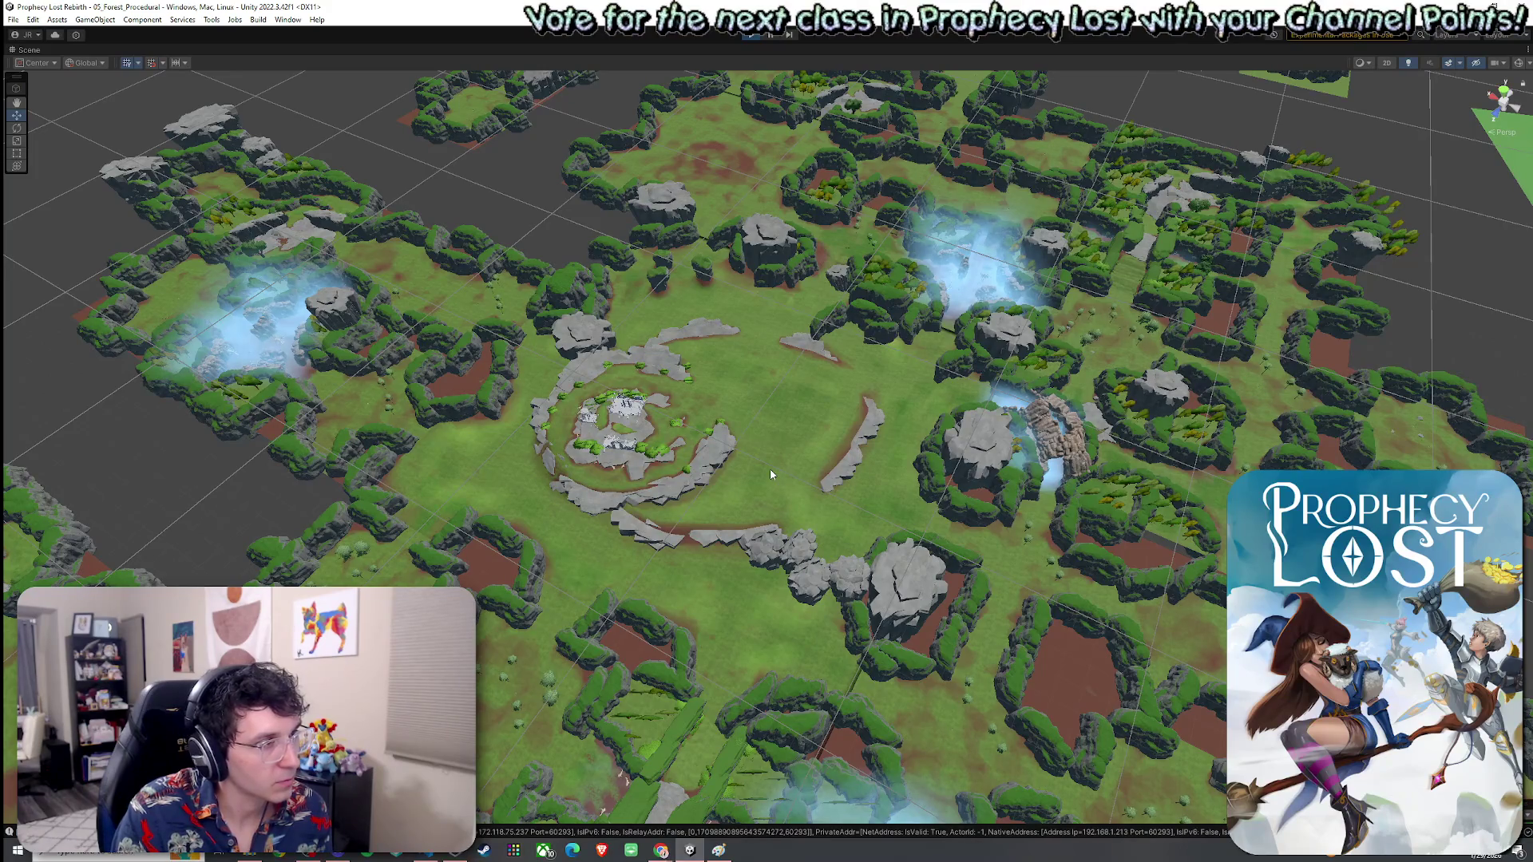
mouse_move(793, 447)
left_mouse_down()
mouse_move(610, 444)
mouse_move(780, 444)
mouse_move(800, 473)
mouse_move(787, 471)
left_mouse_up()
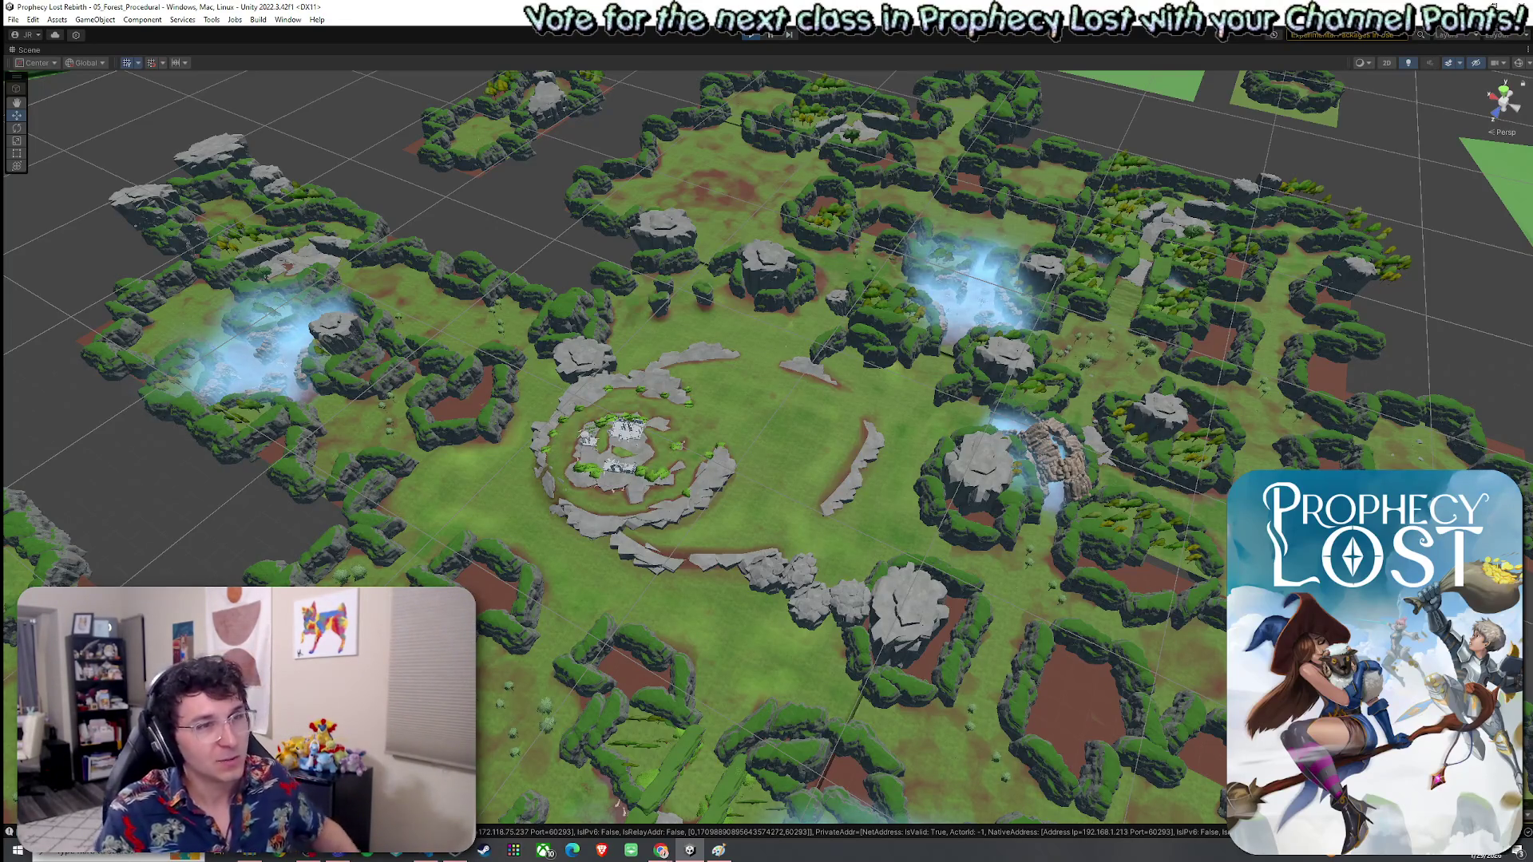
mouse_move(1109, 466)
left_mouse_down()
mouse_move(1201, 464)
mouse_move(1206, 497)
mouse_move(1011, 432)
left_mouse_up()
scroll(967, 413, "down", 5)
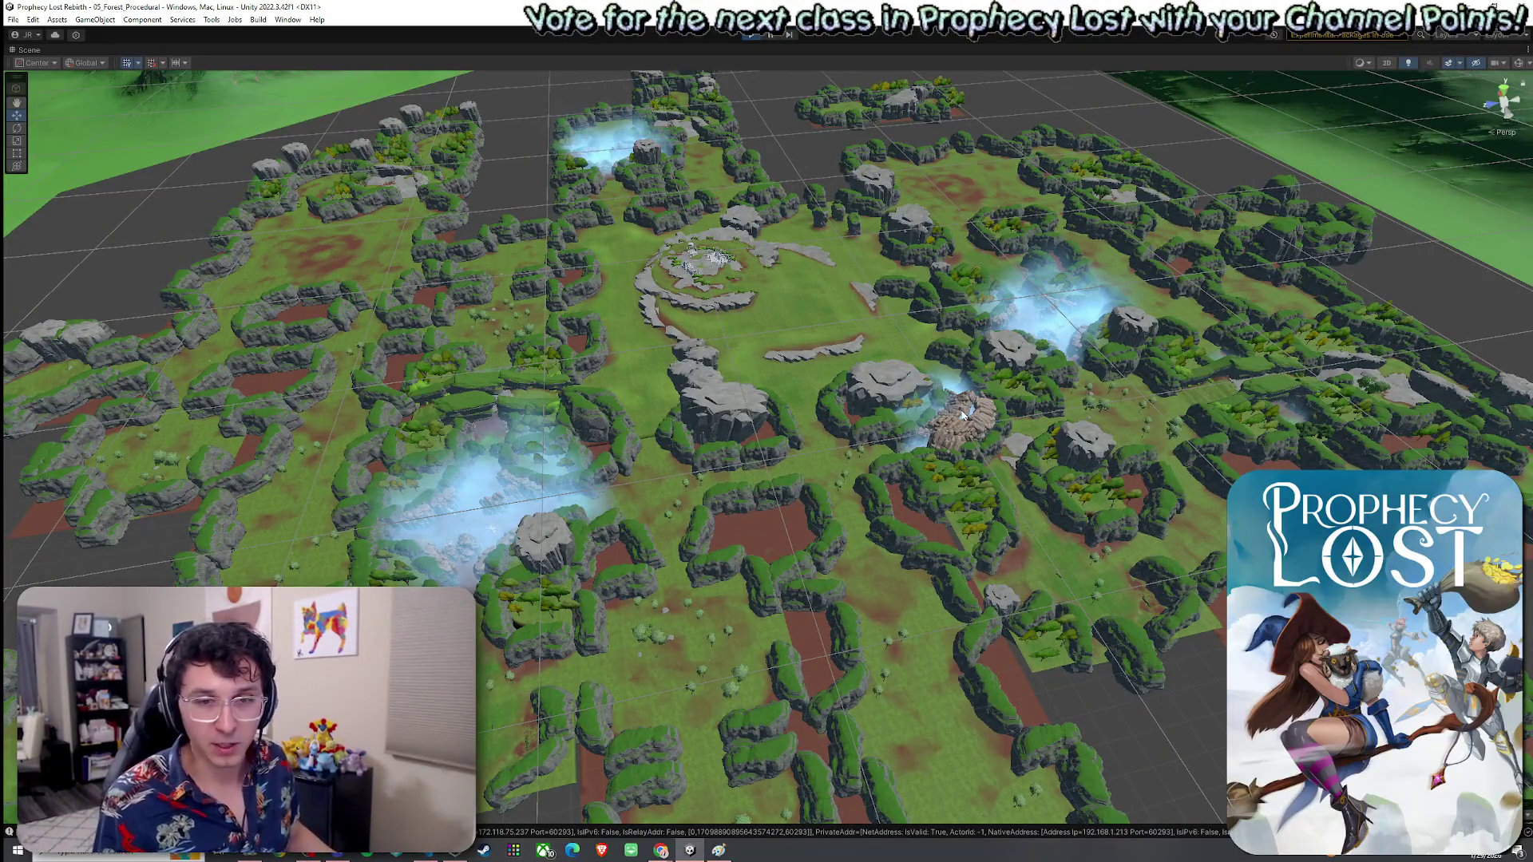
mouse_move(877, 444)
left_mouse_down()
mouse_move(655, 456)
mouse_move(940, 433)
mouse_move(878, 435)
left_mouse_up()
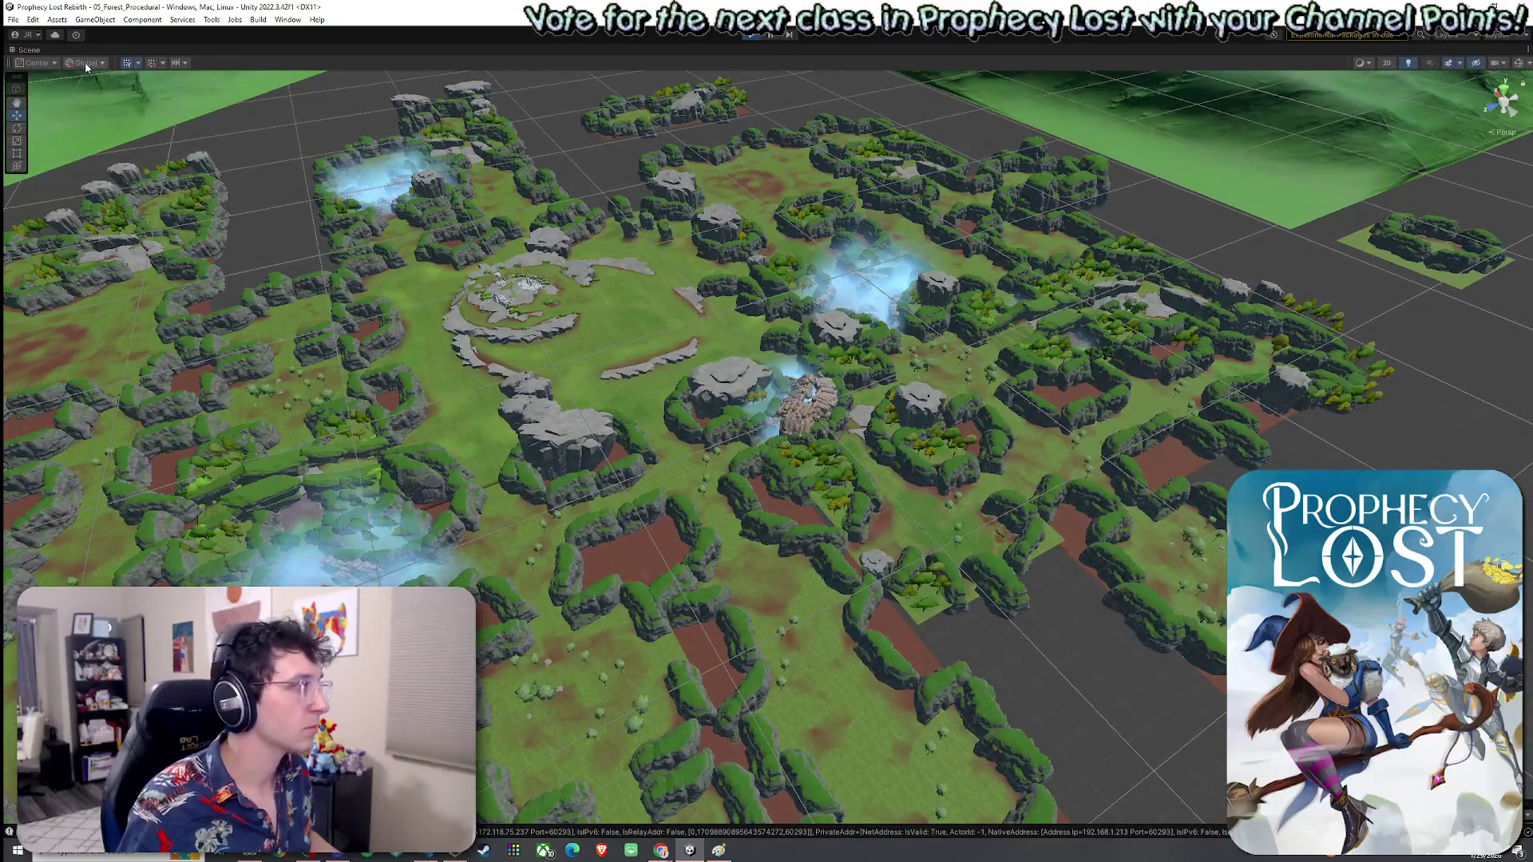
double_click(40, 50)
Step: Return to the running game after a glance at the map, and maximize the Game view
left_click(238, 54)
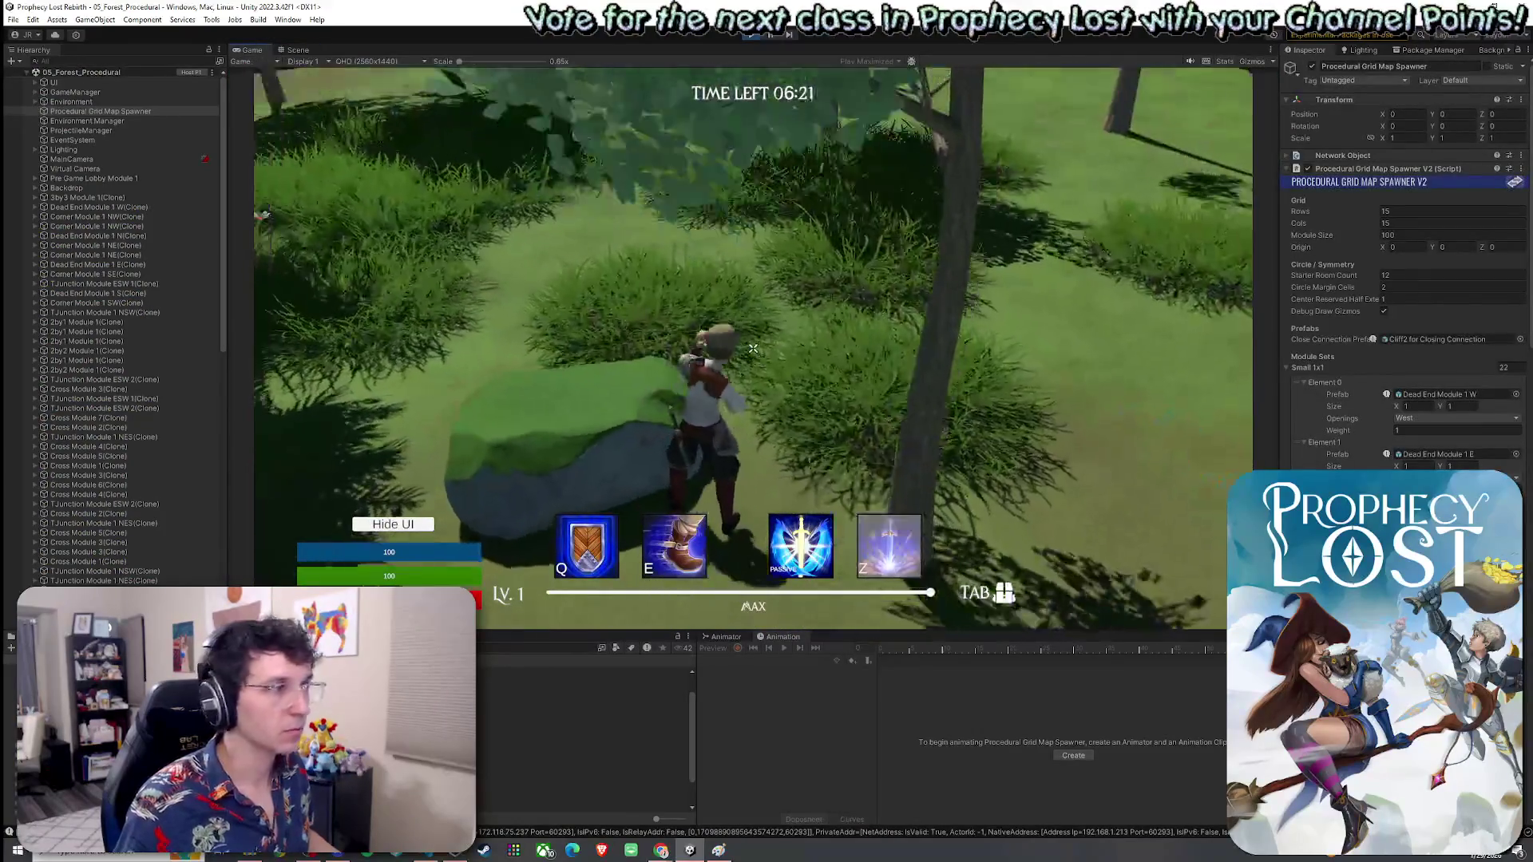
key("super")
left_click(298, 50)
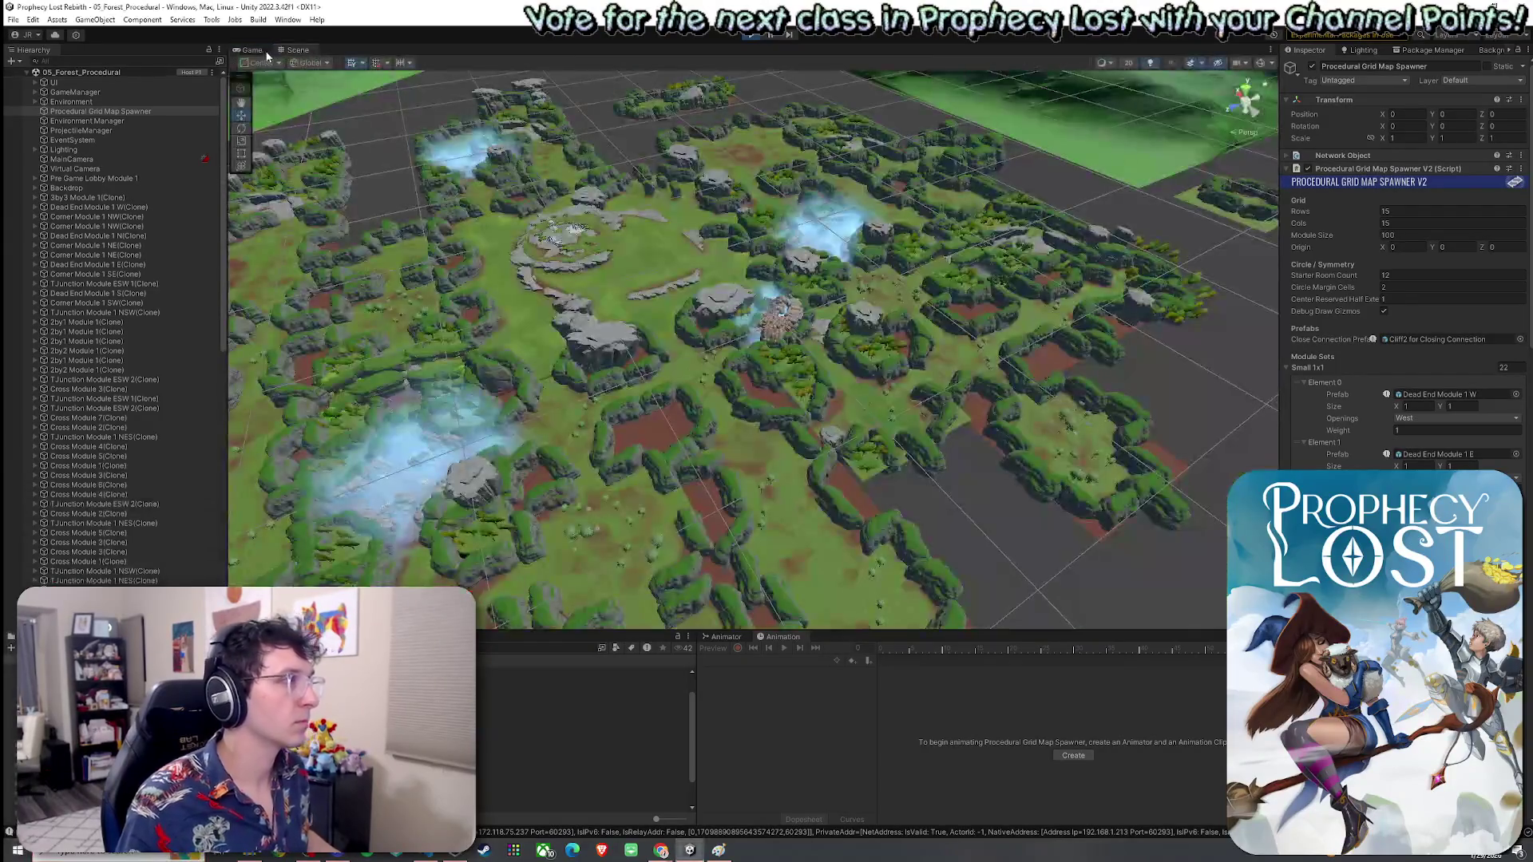
left_click(257, 55)
double_click(253, 51)
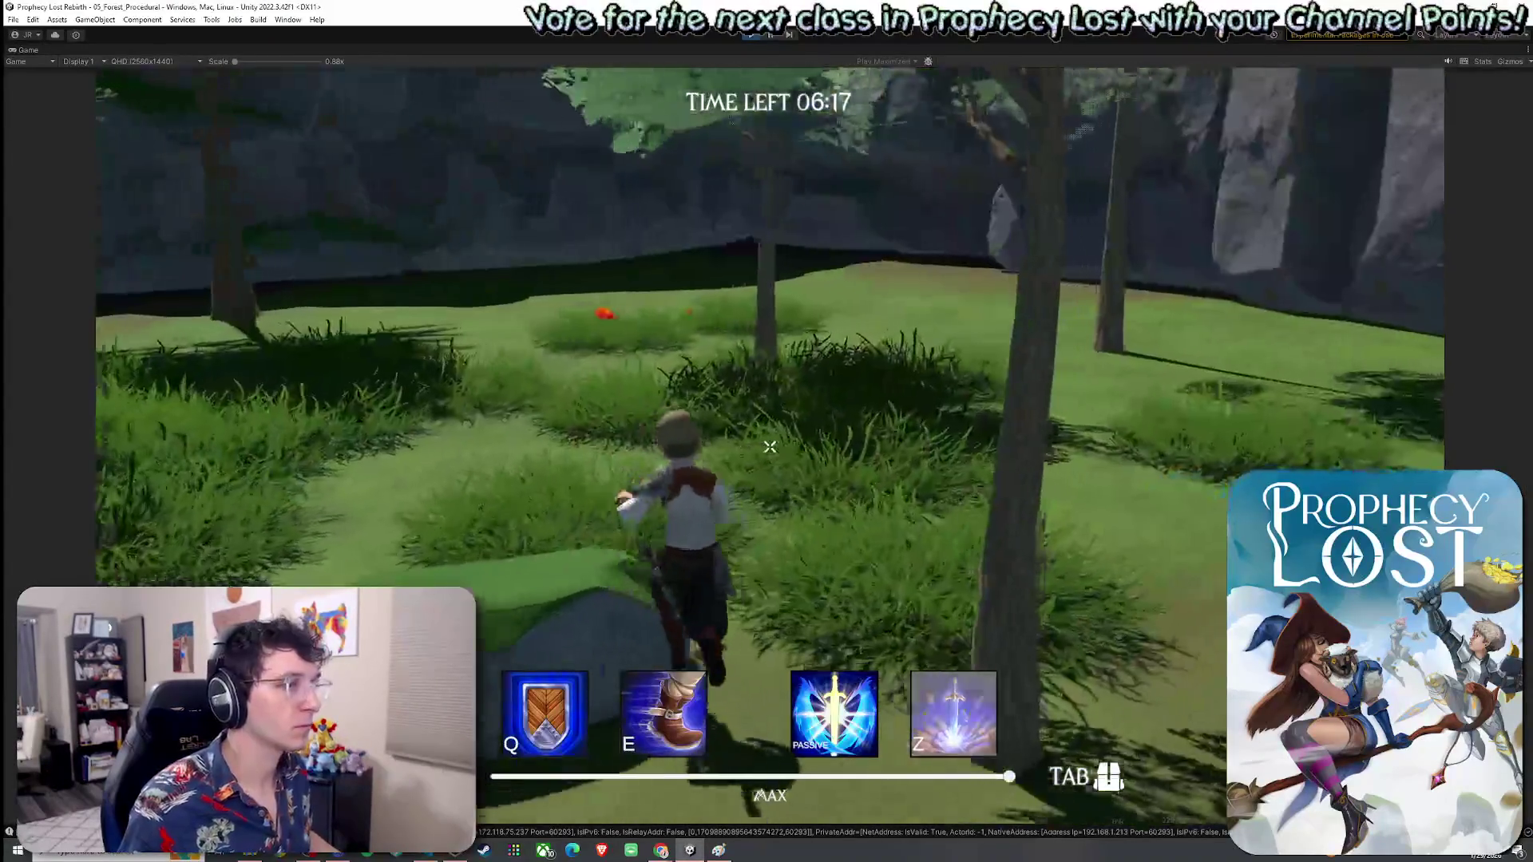
Step: Run to the glowing shield, pick it up and check it in the inventory
key("w")
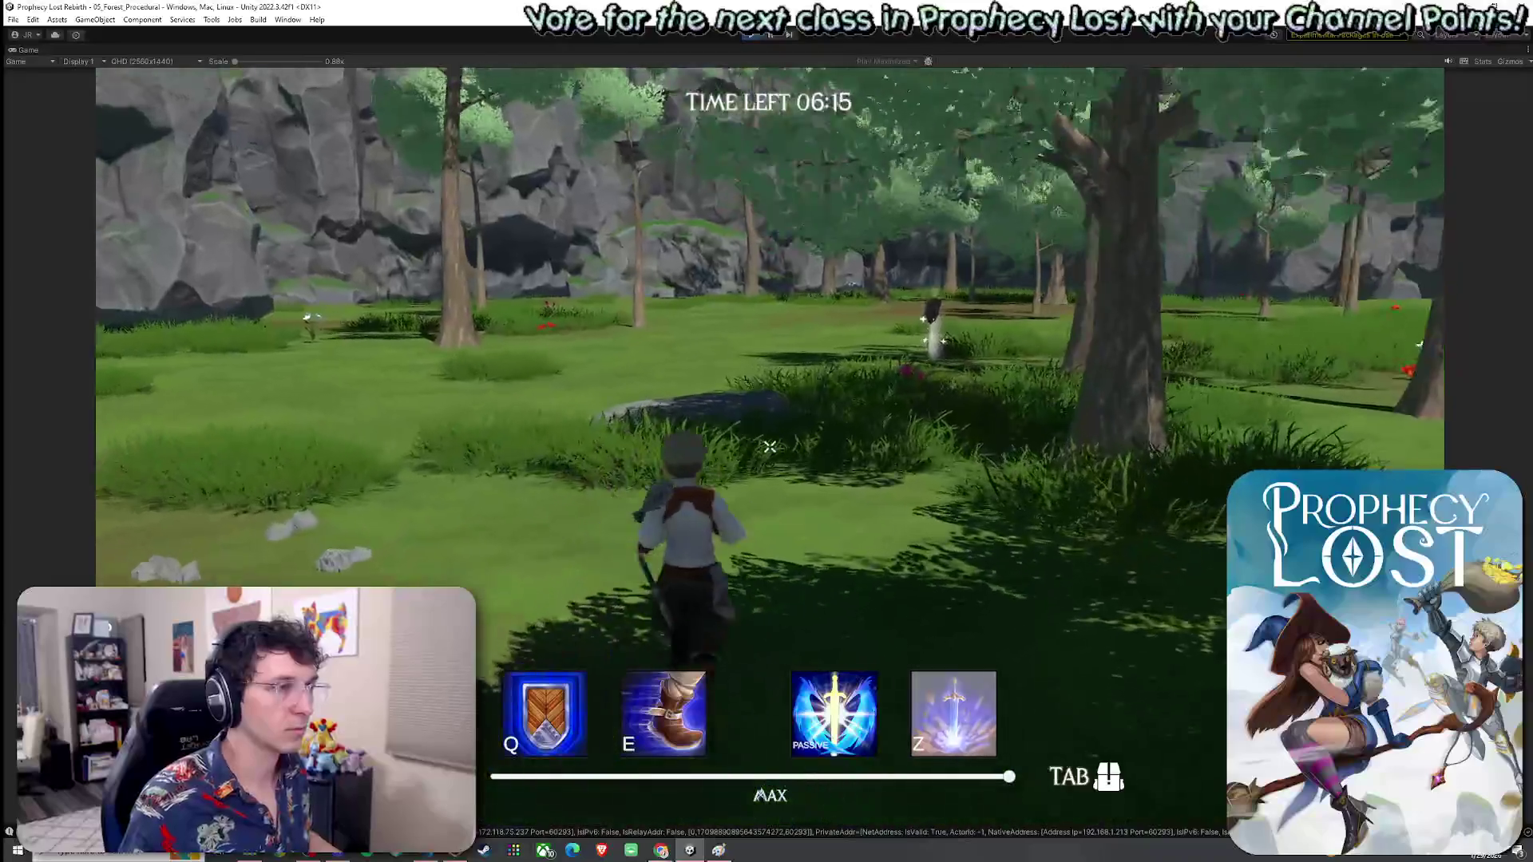
key("w")
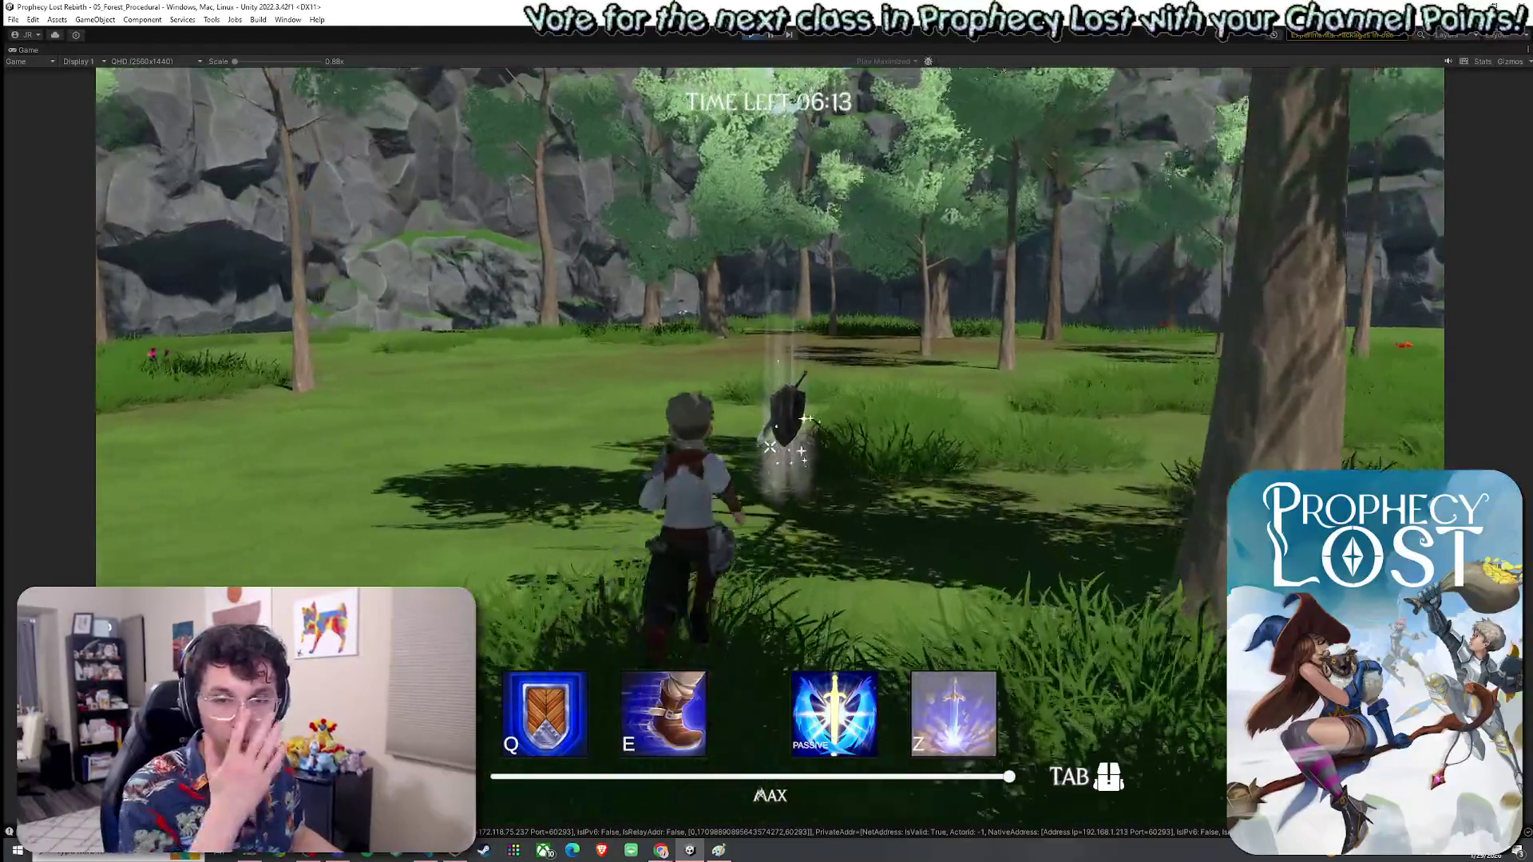
key("w")
key("Tab")
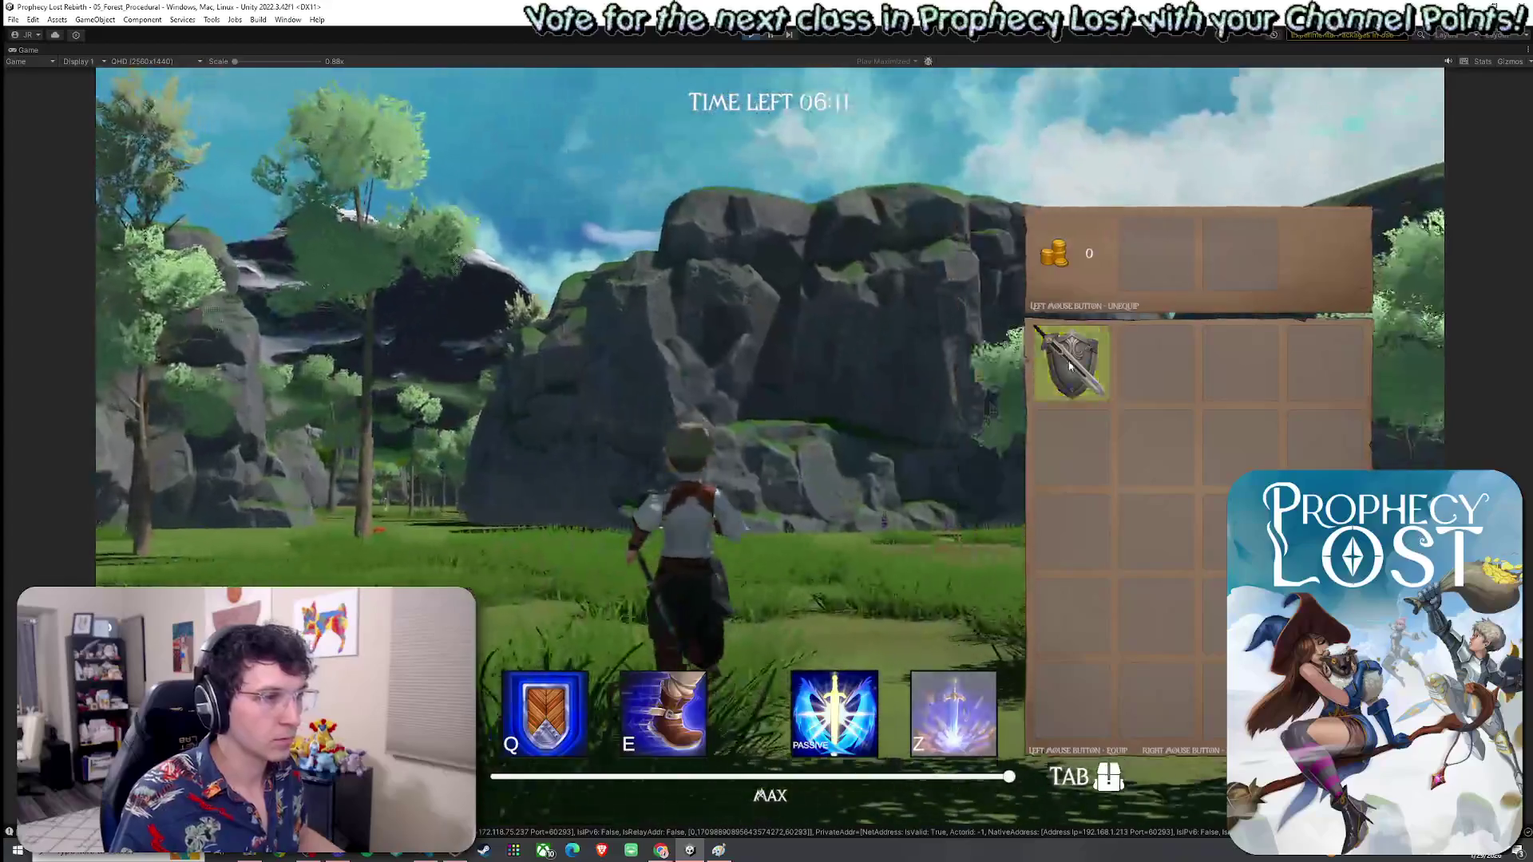
key("Tab")
Step: Run on through the forest past the cliff, swinging the sword twice
key("w")
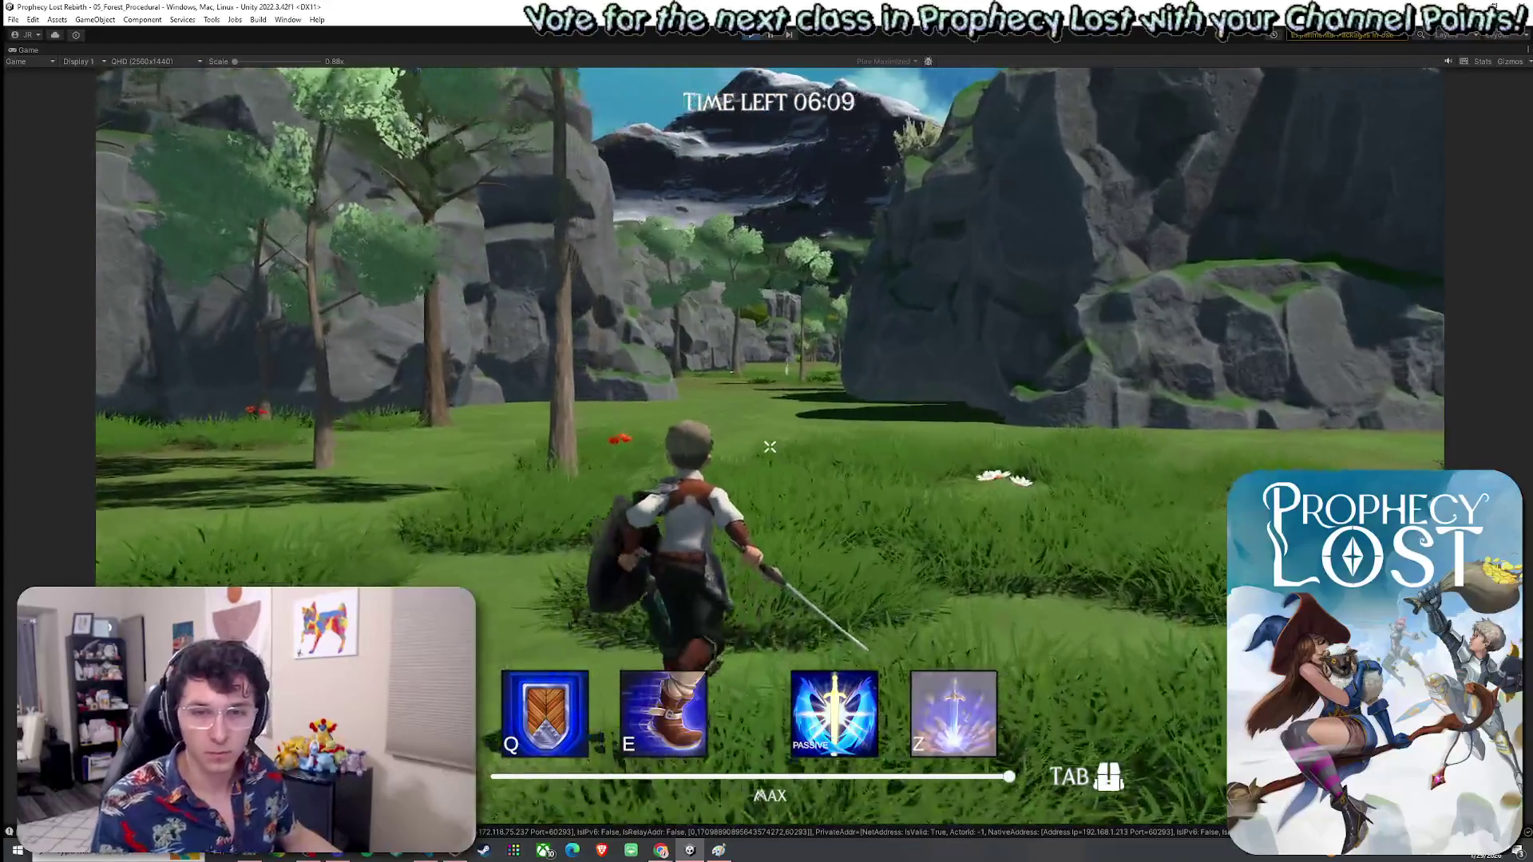
key("w")
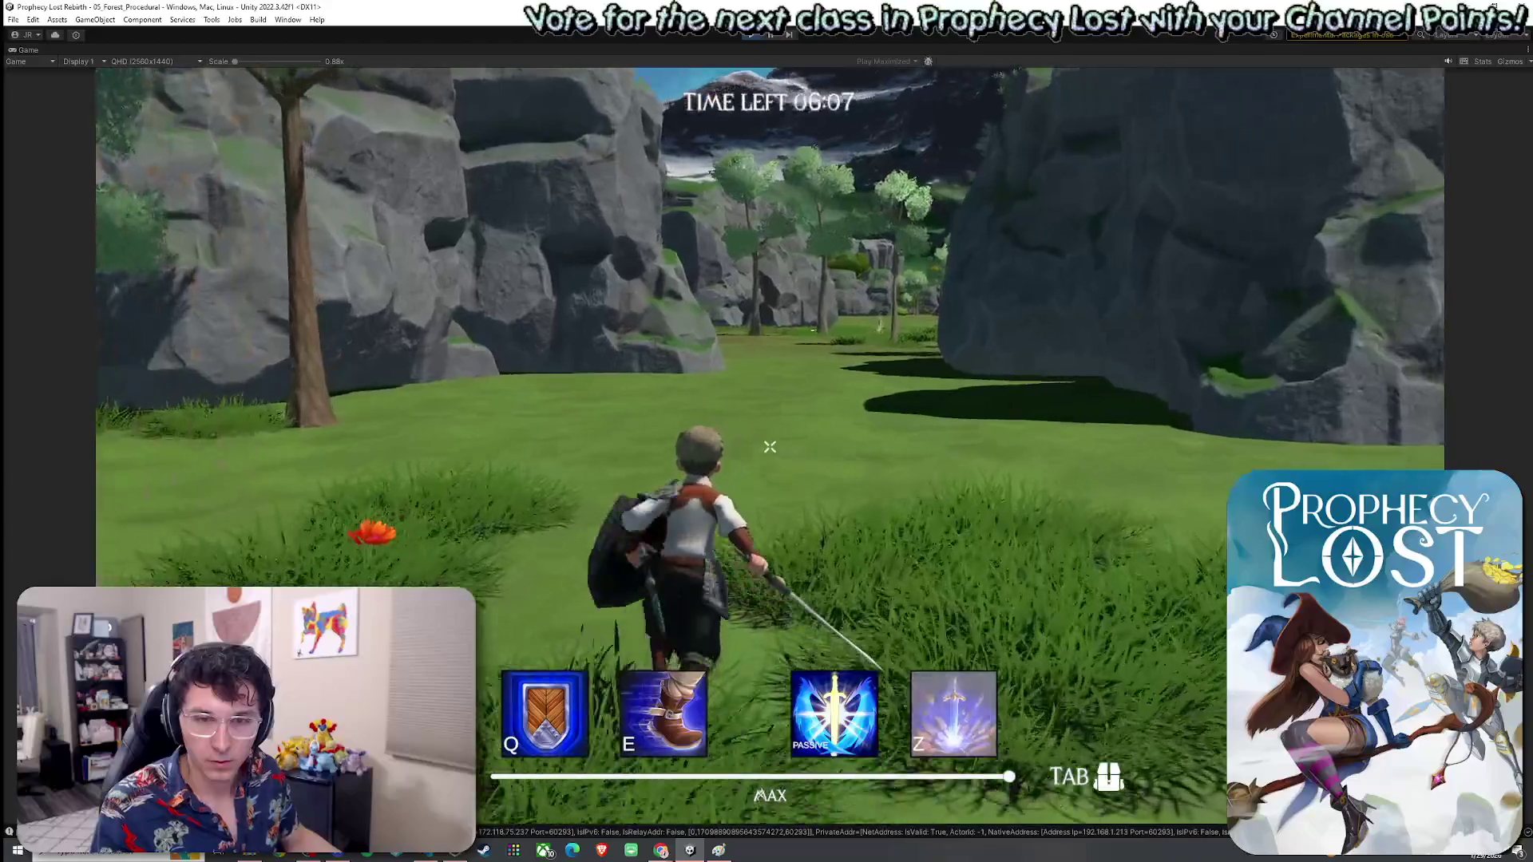
left_click(770, 448)
key("w")
left_click(769, 447)
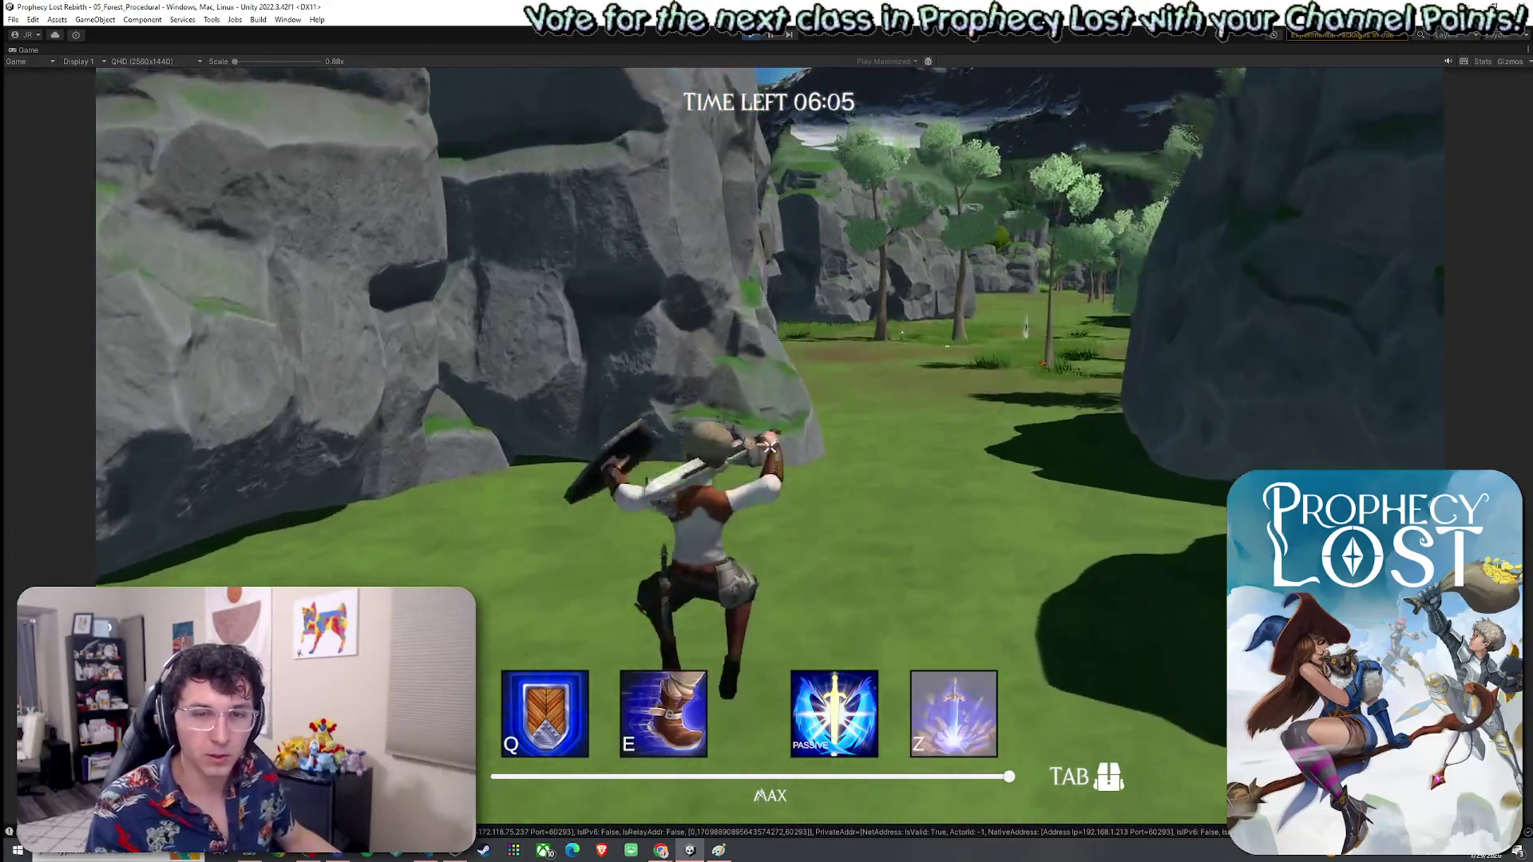
key("w")
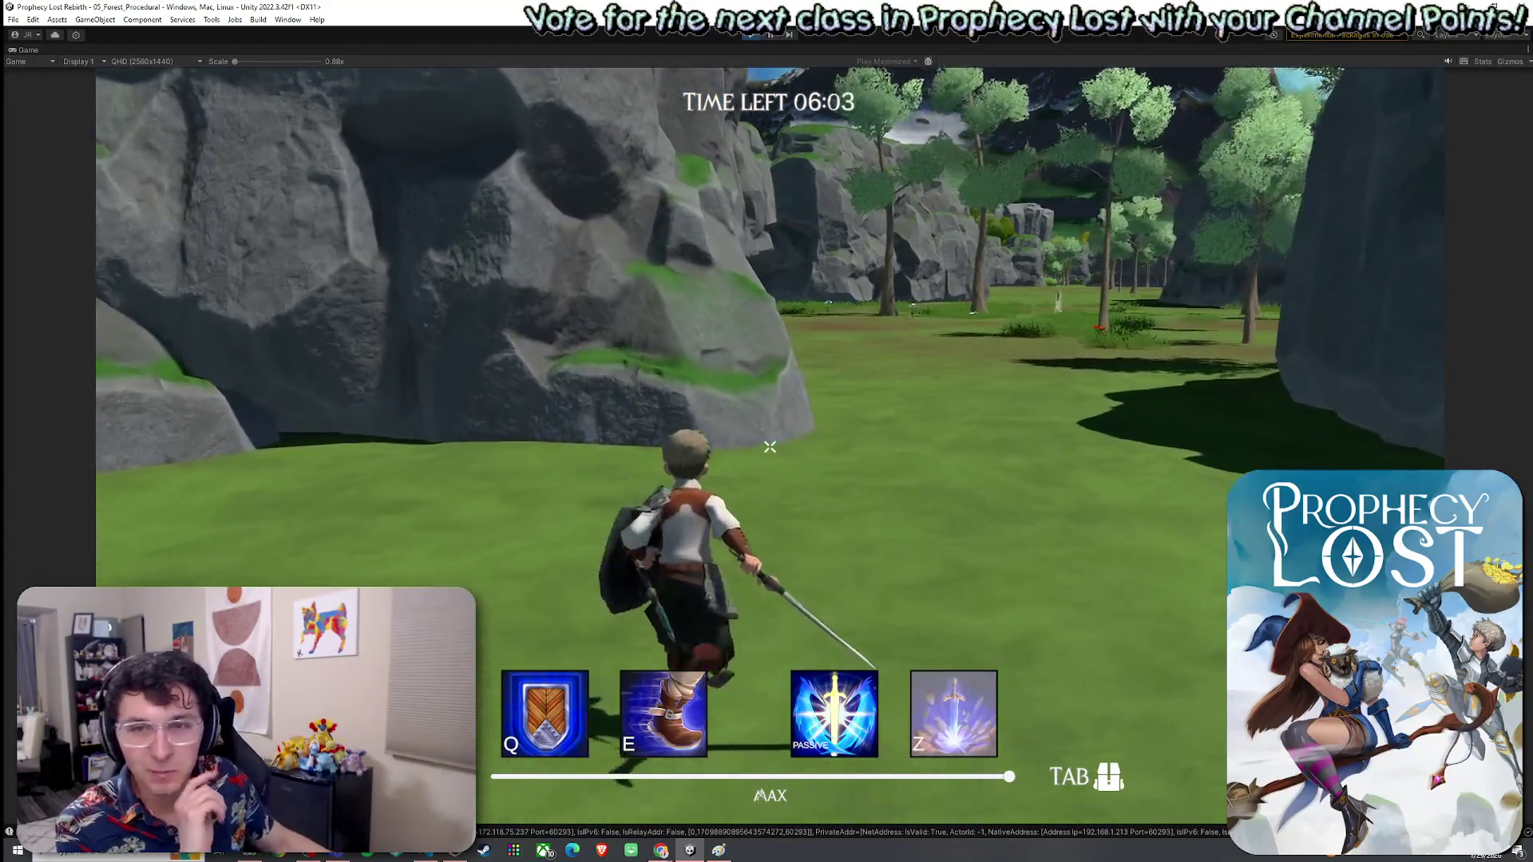
key("w")
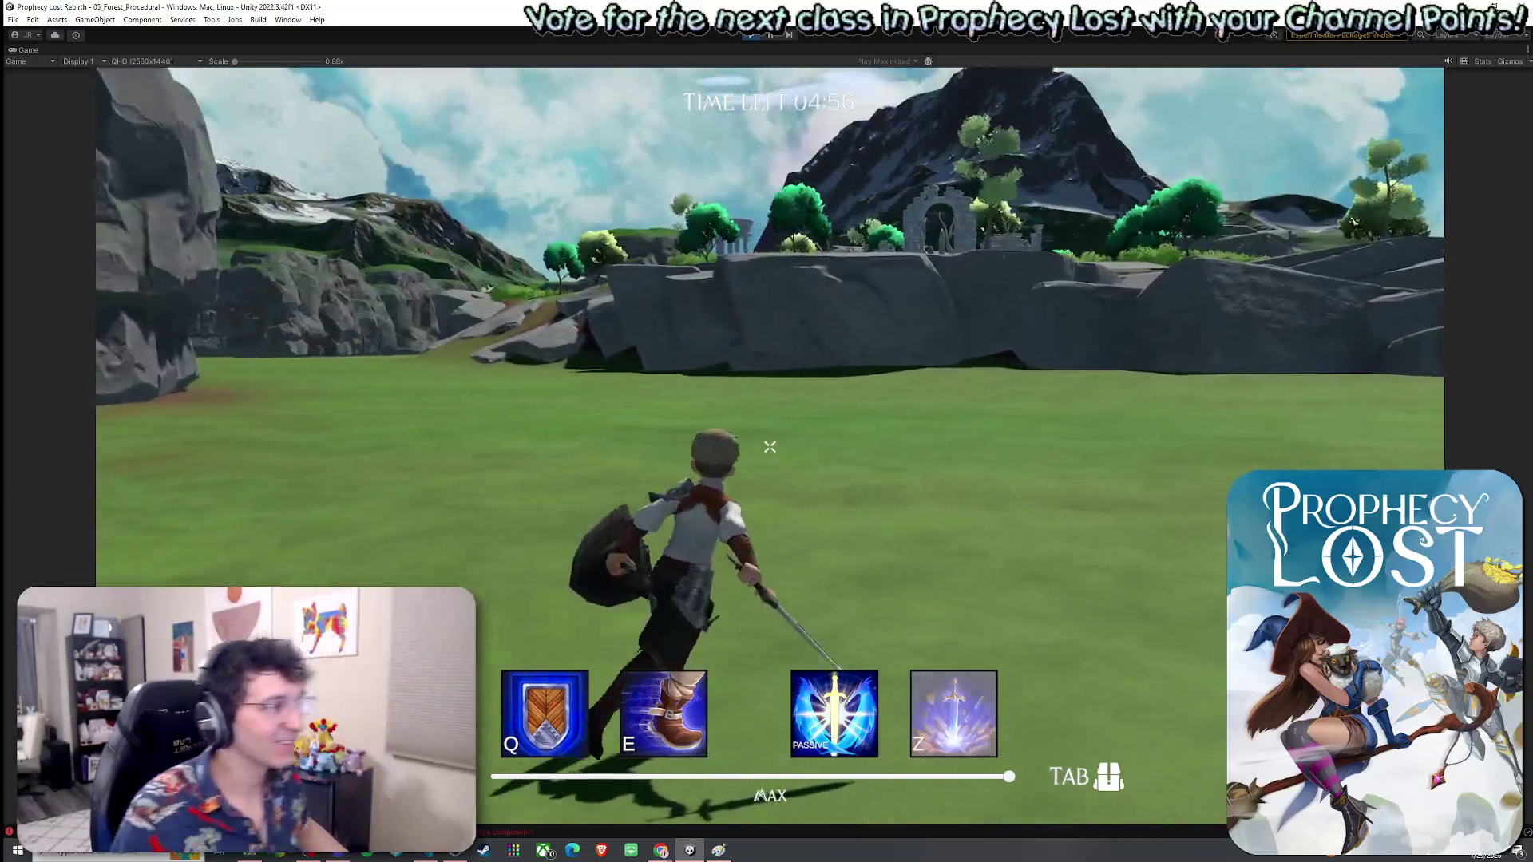
Step: Swing the sword overhead while crossing open grass toward the cliffside ruins
left_click(770, 447)
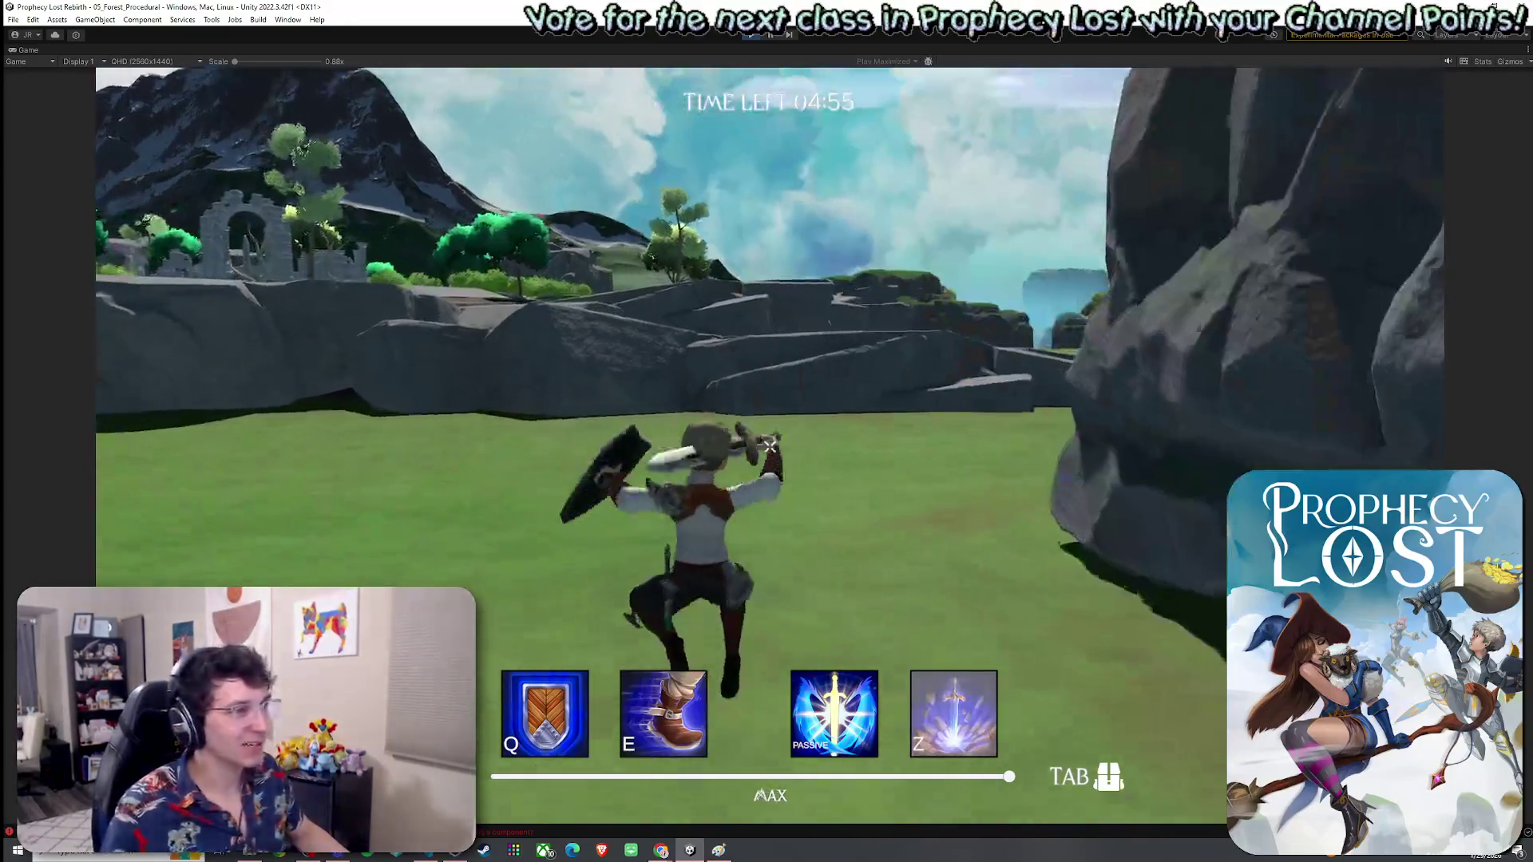
Step: Run through the gap between the rocks and across the open field
key("w")
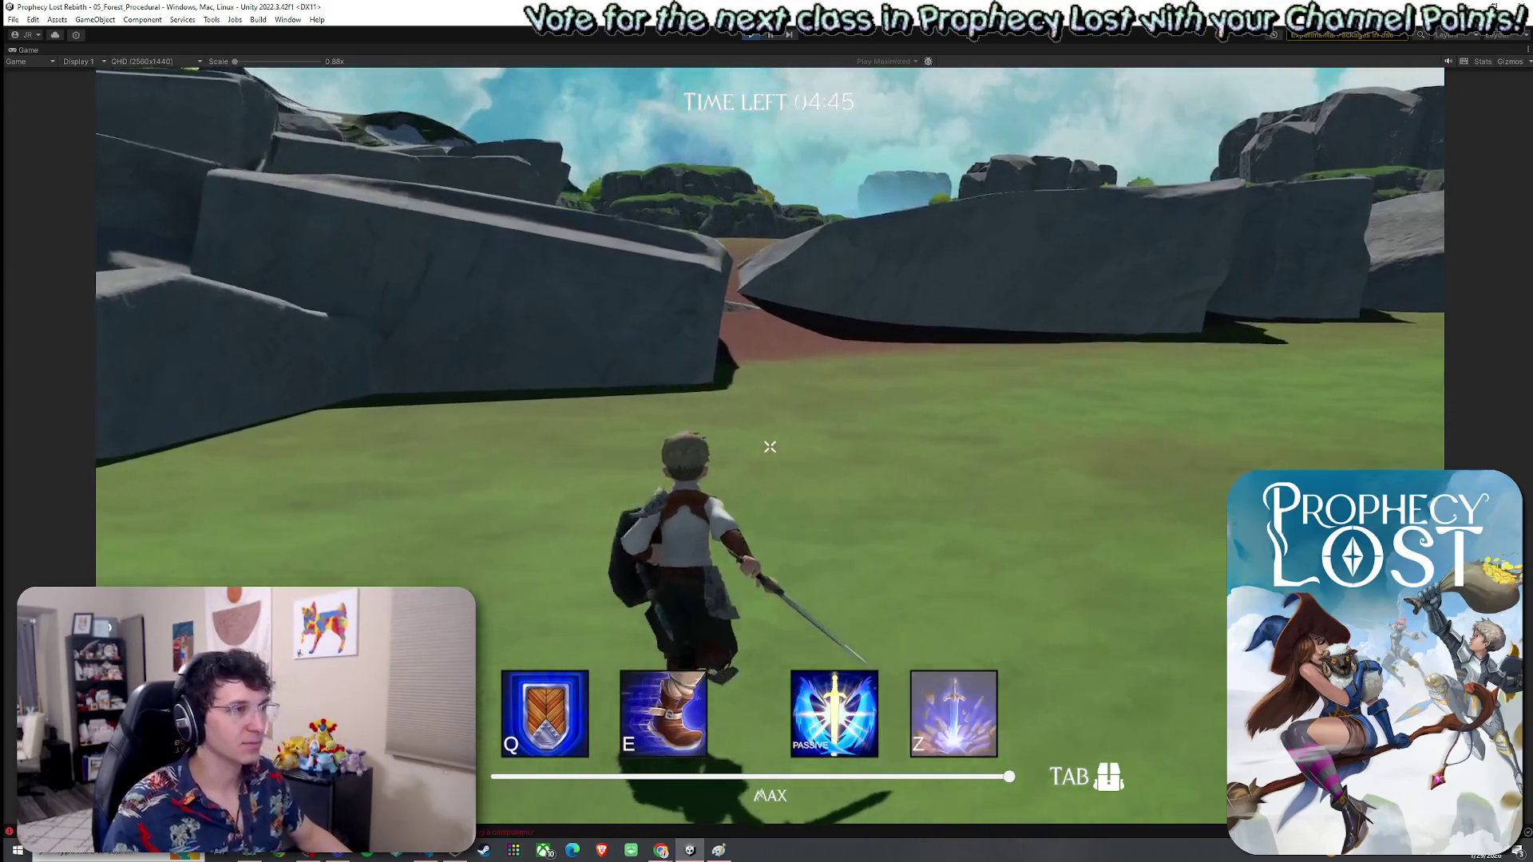
key("w")
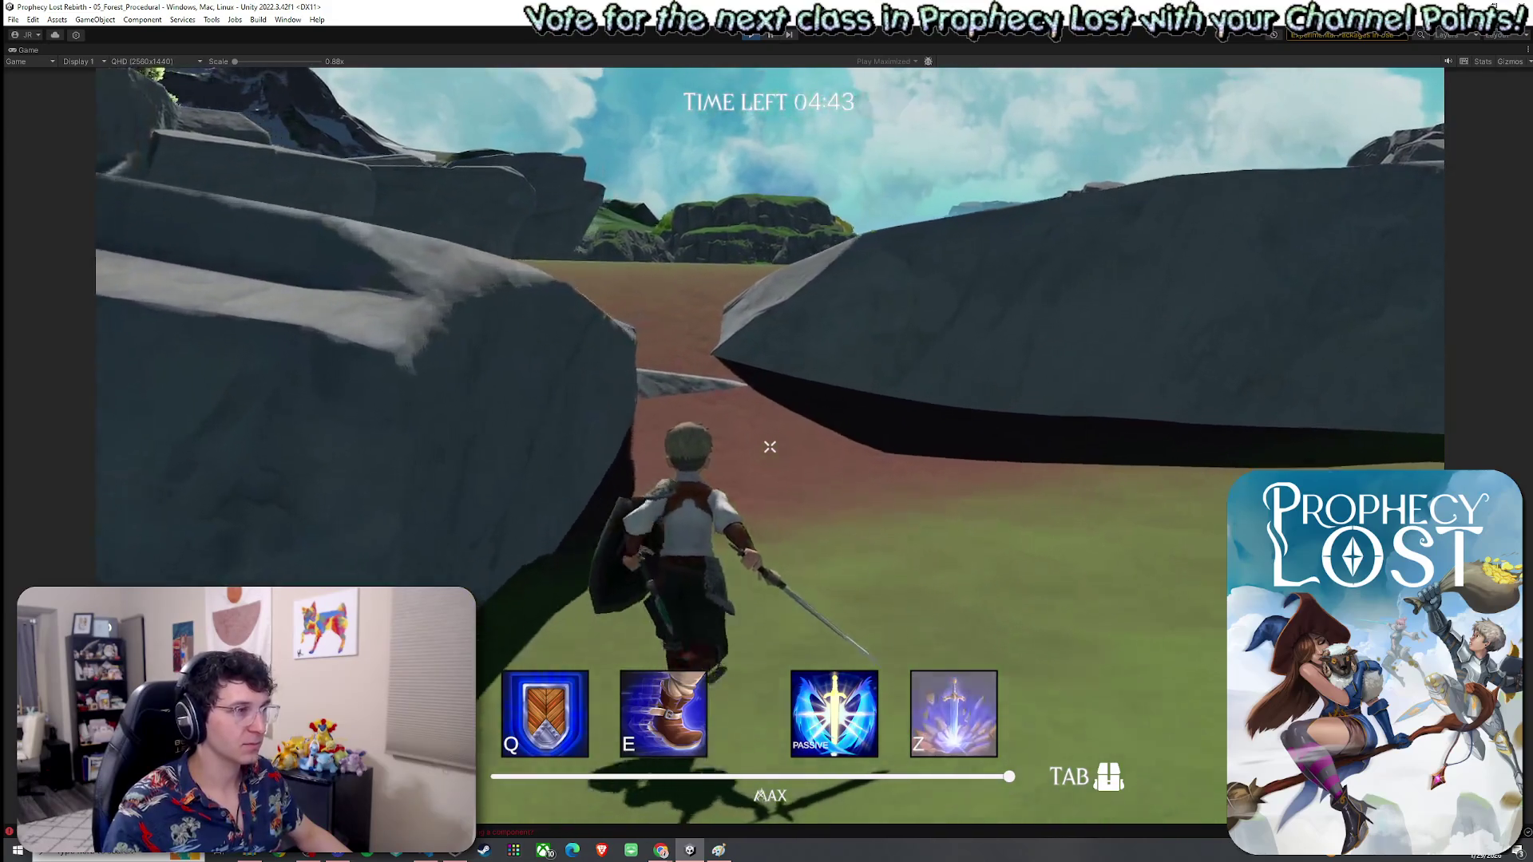
key("w")
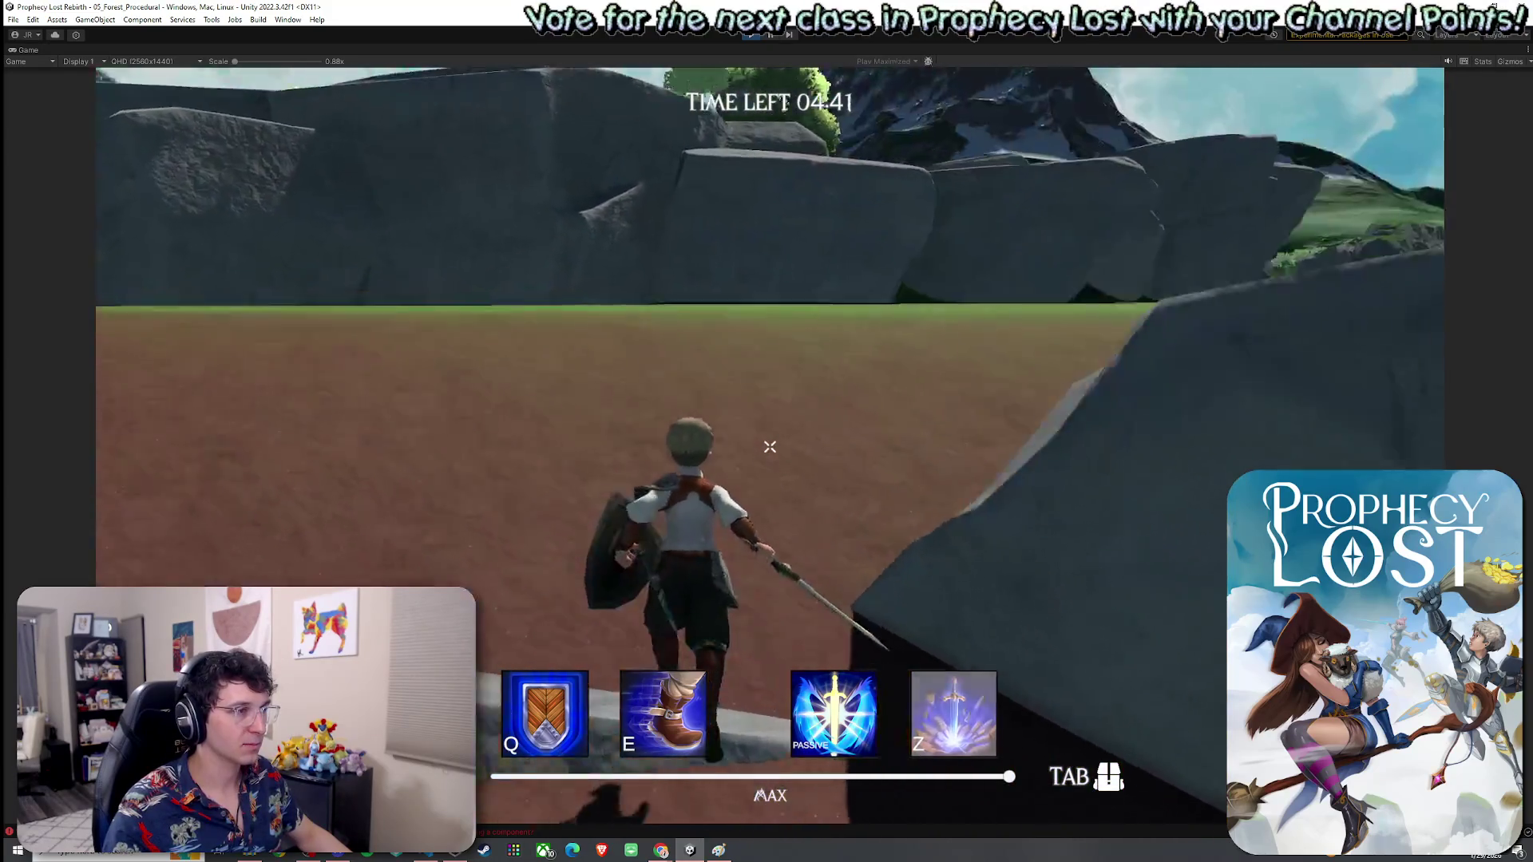
key("w")
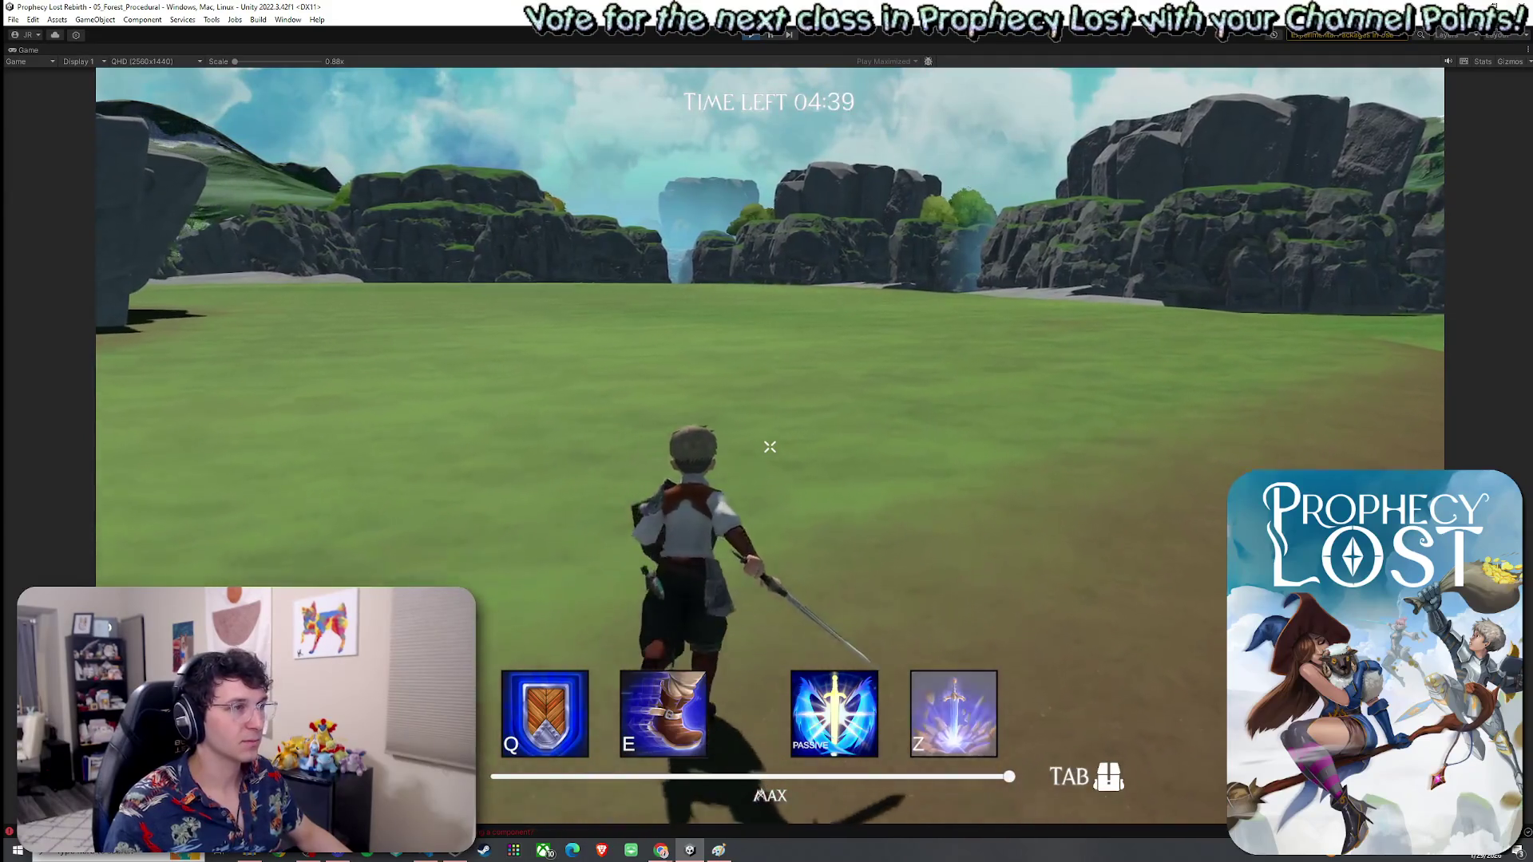
key("w")
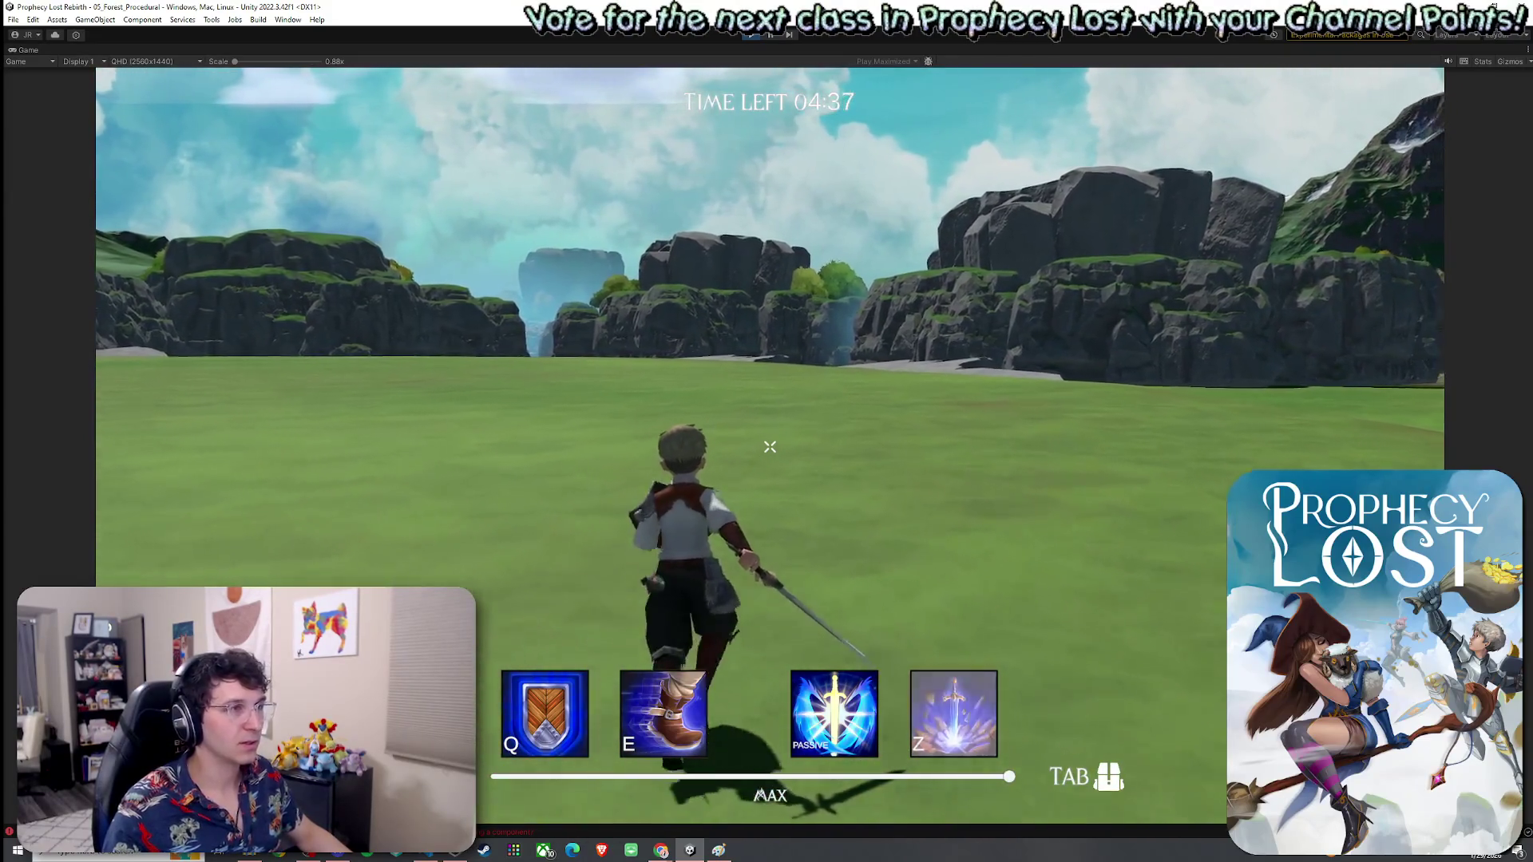
key("w")
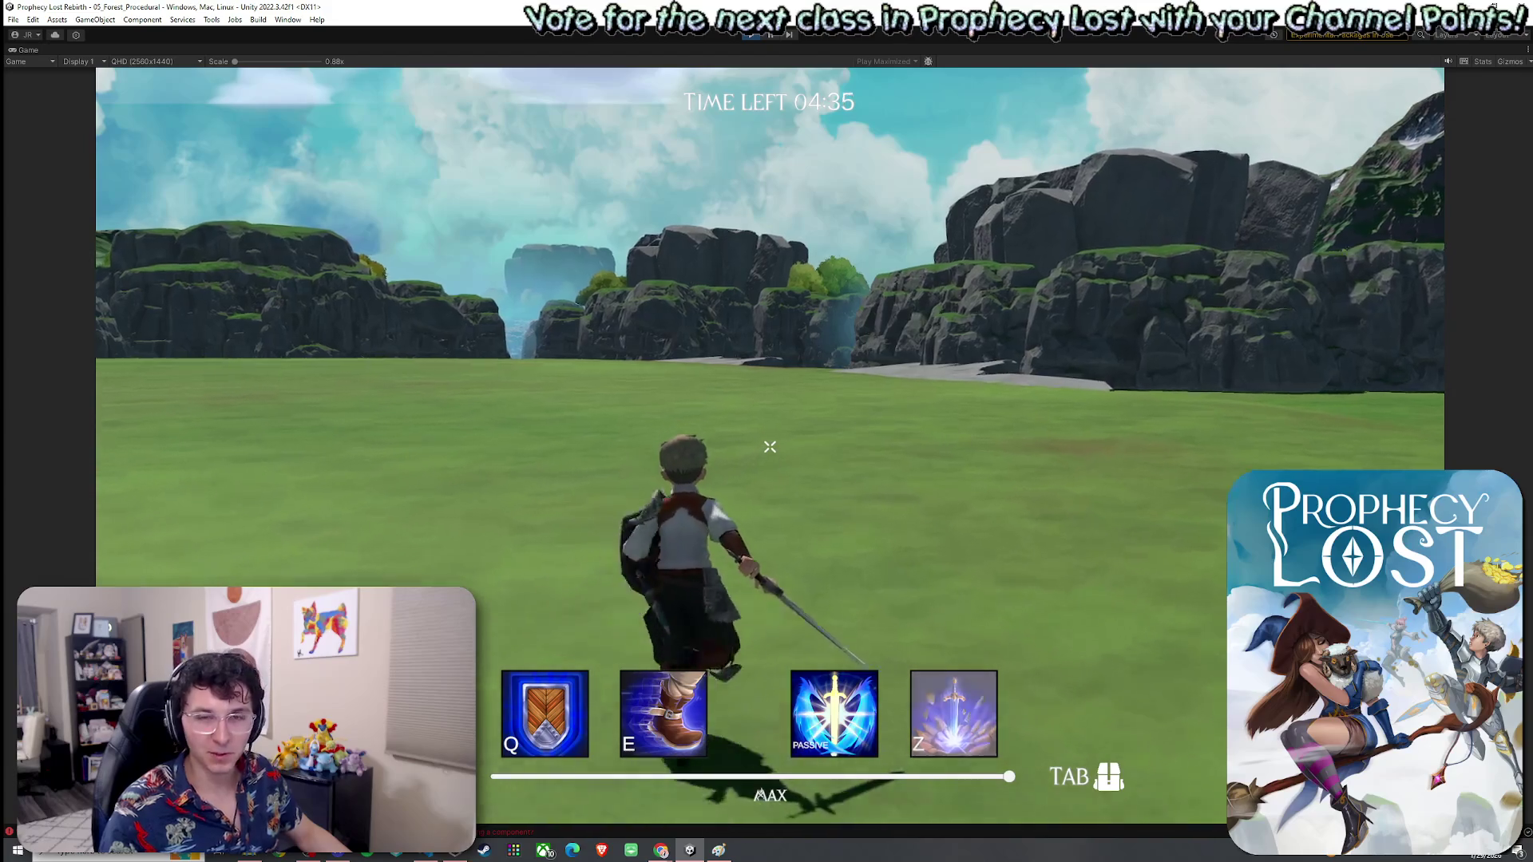
key("w")
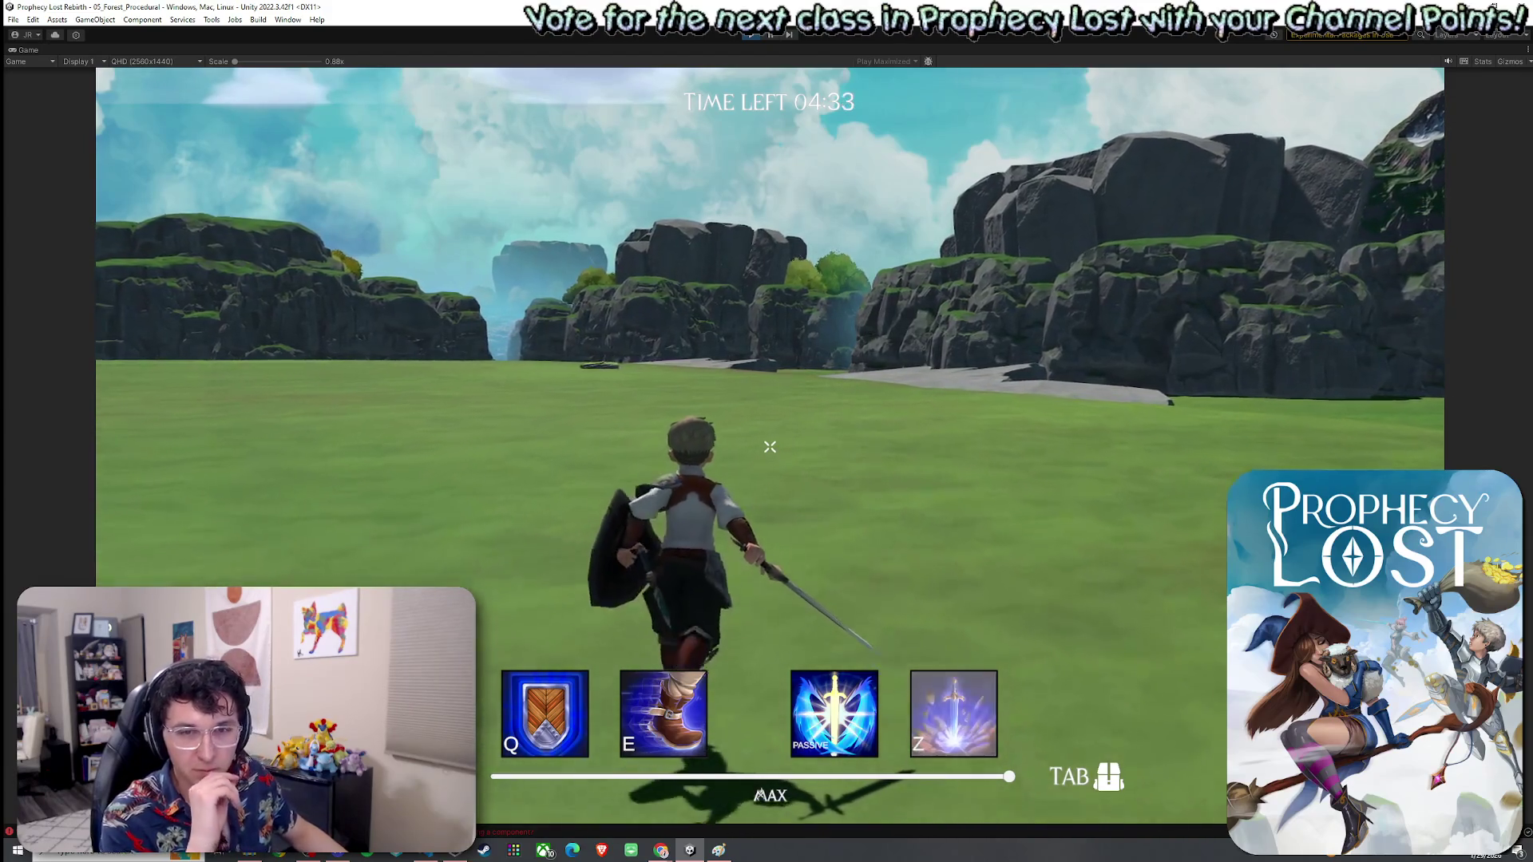
key("w")
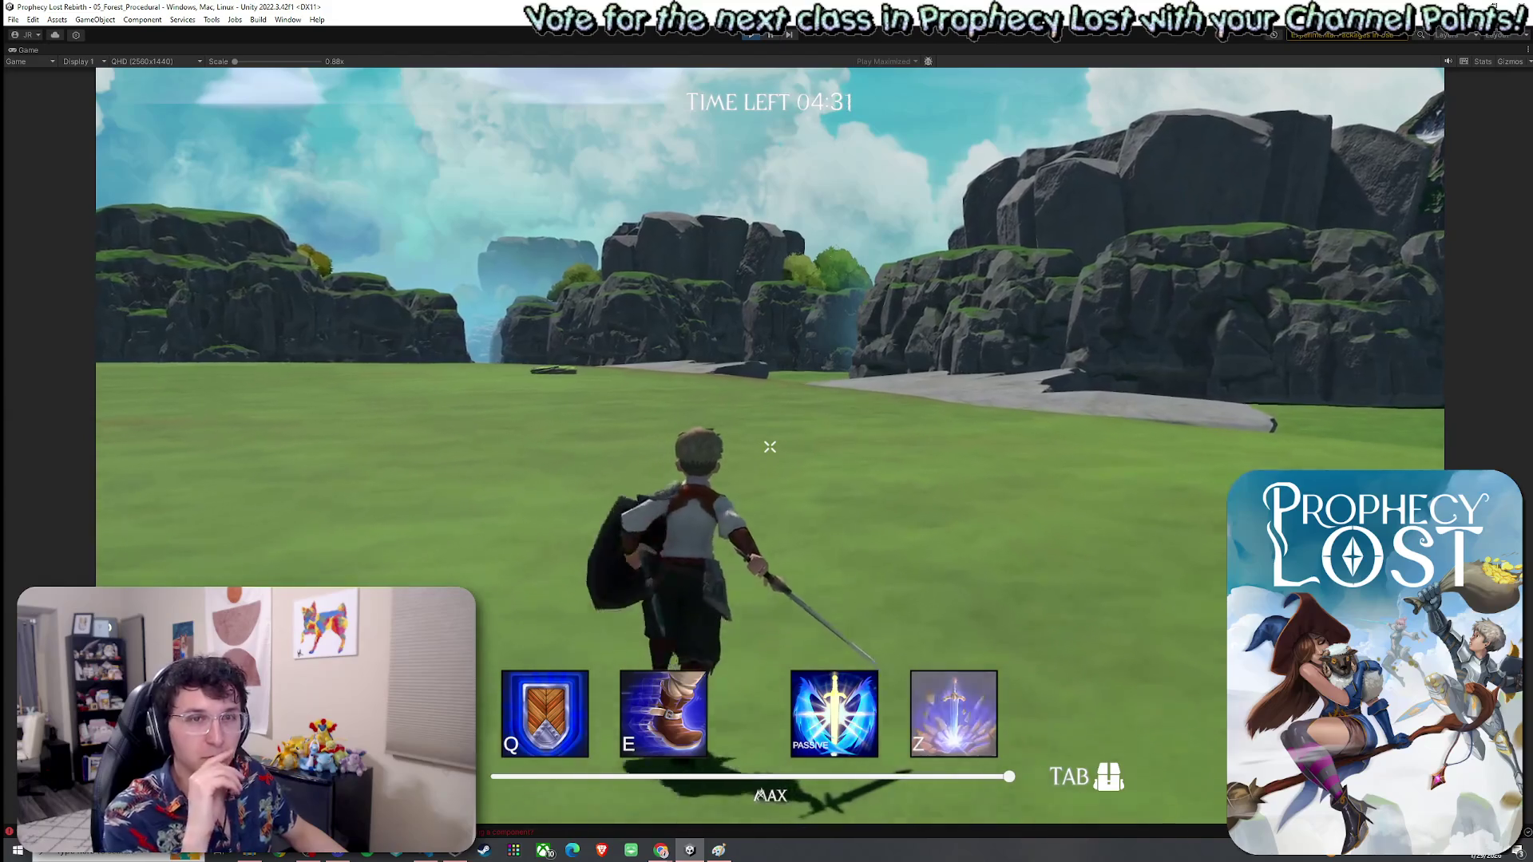
Step: Steer onto the stone path, follow it and attack with repeated sword swings
key("w")
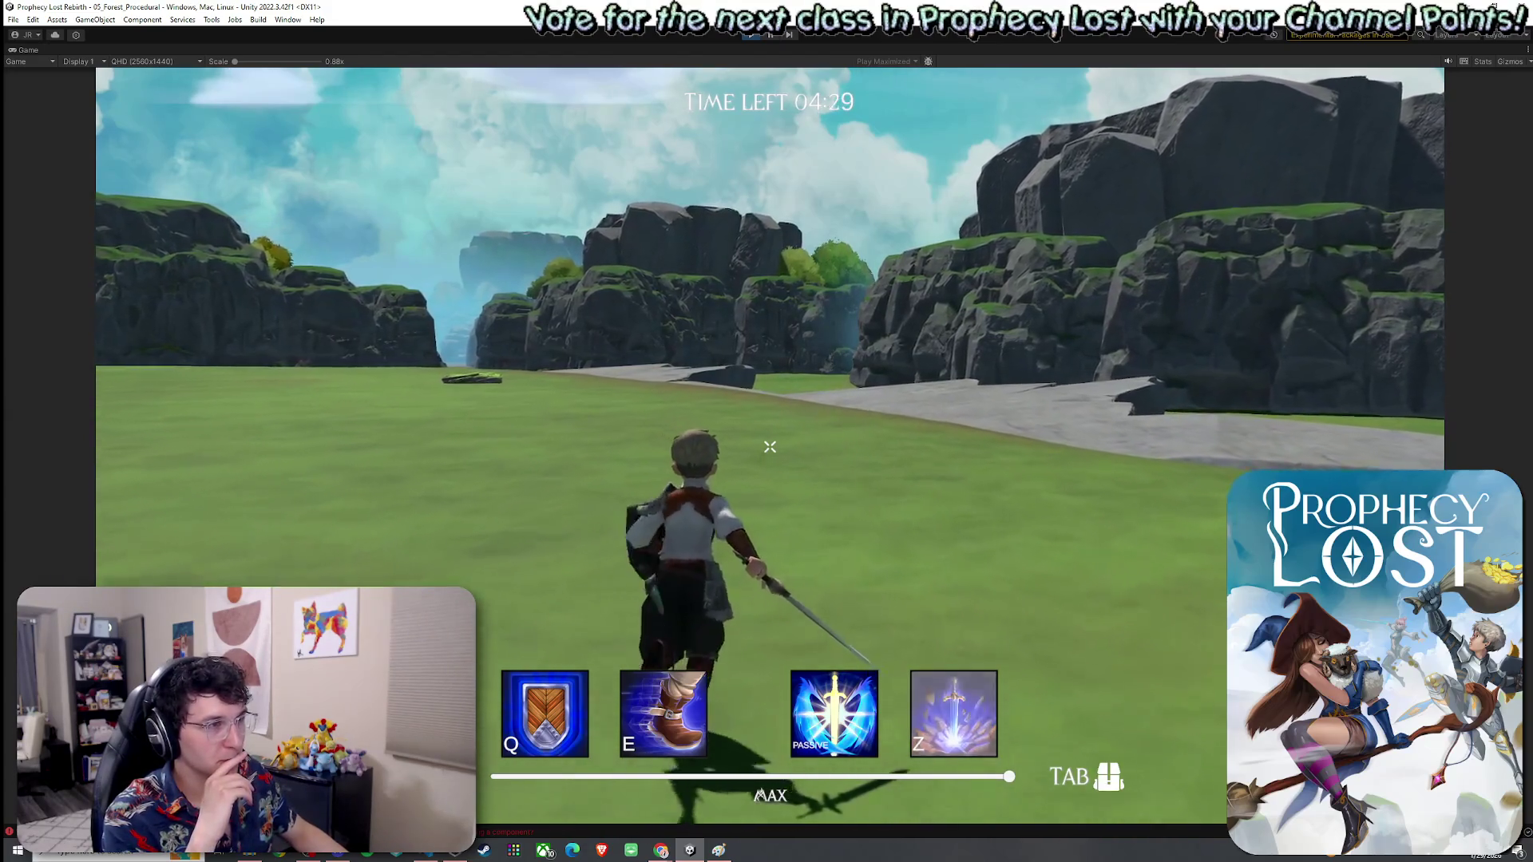
key("w")
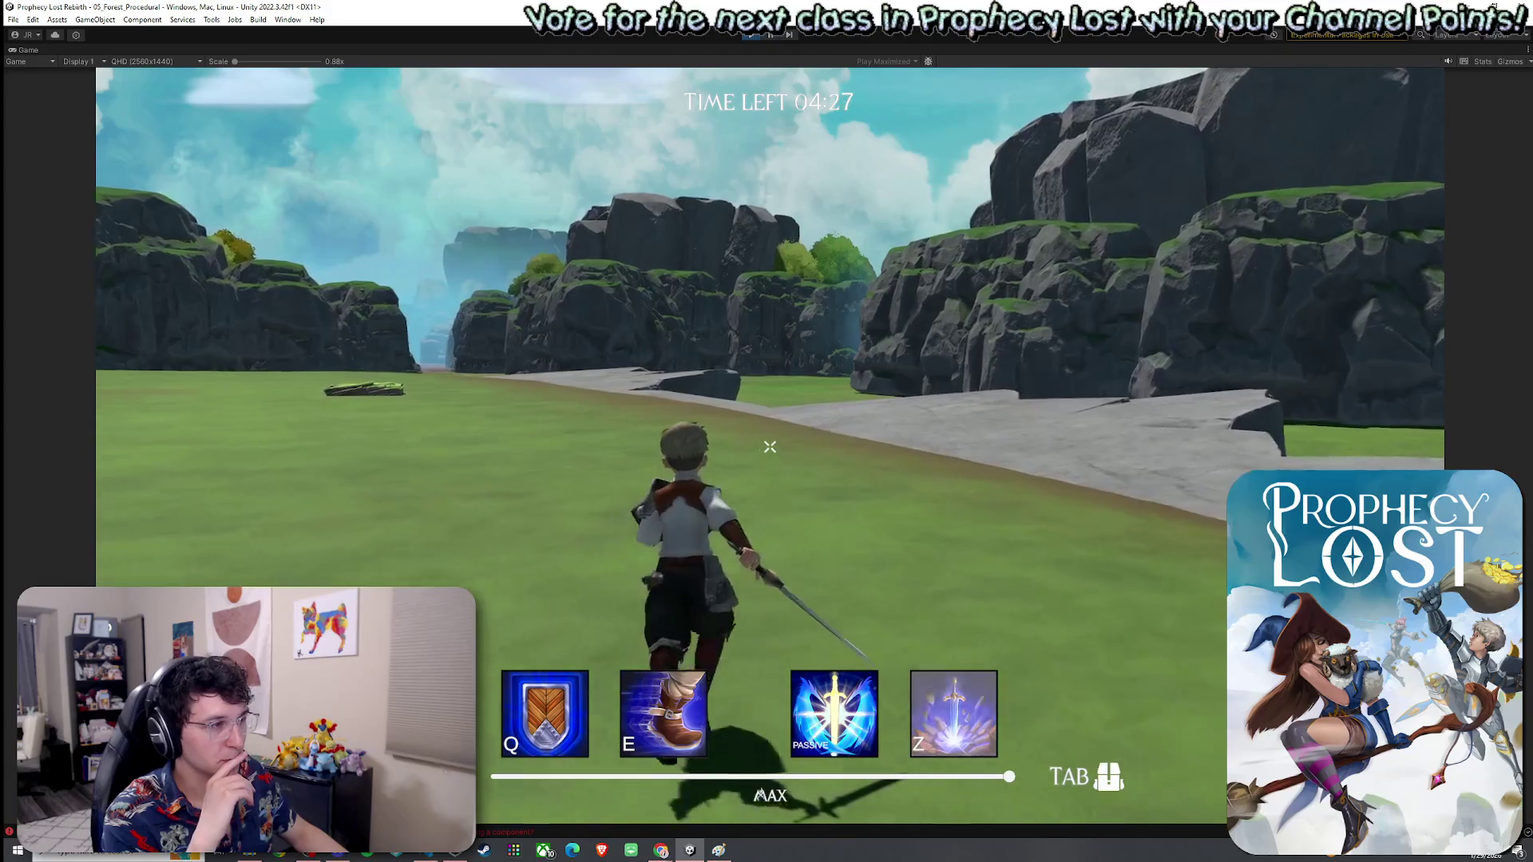
key("w")
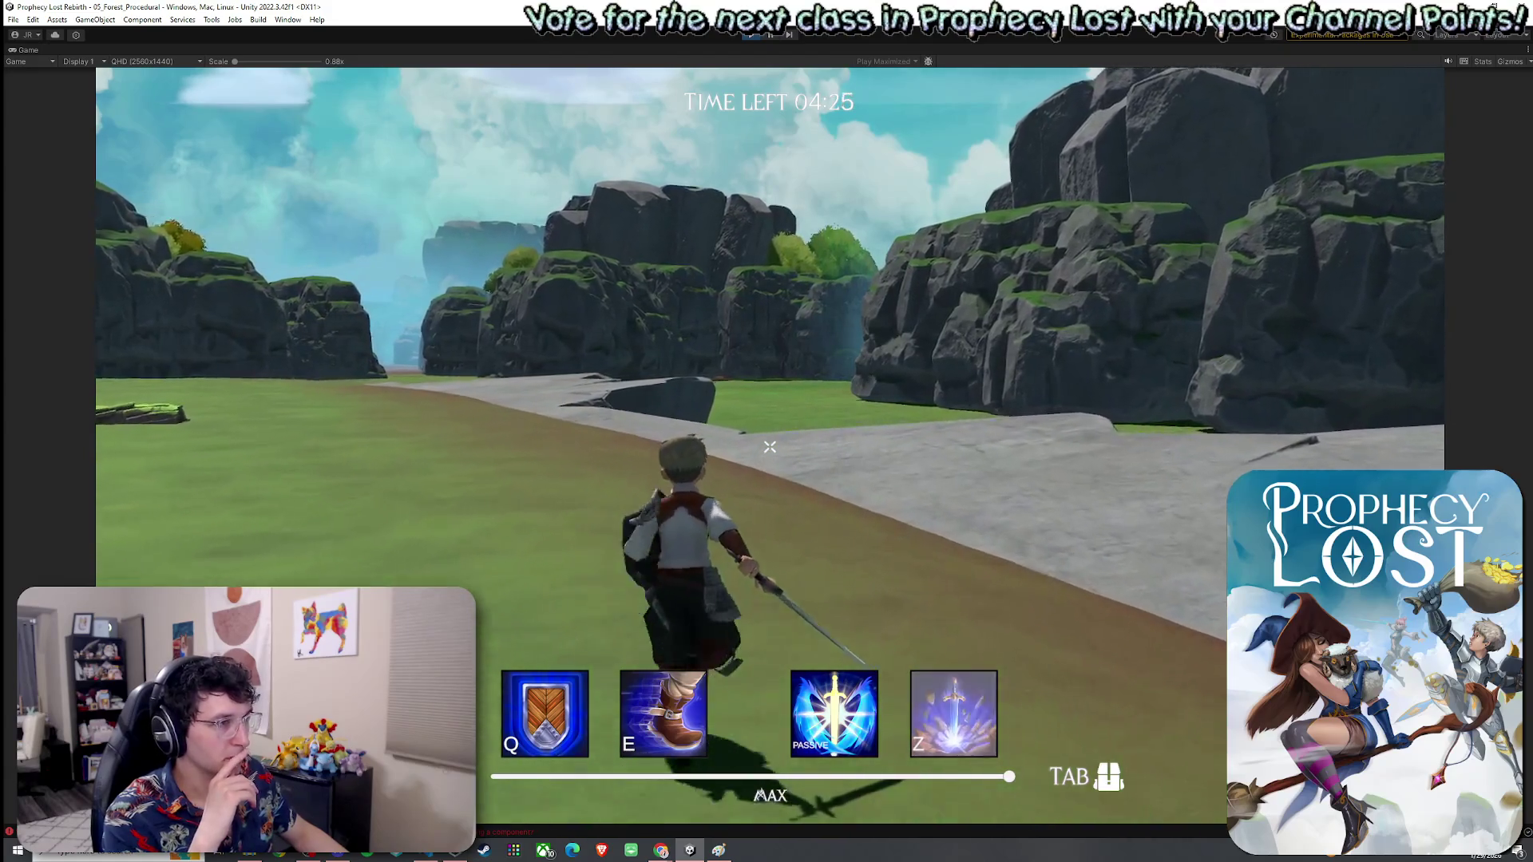
key("w")
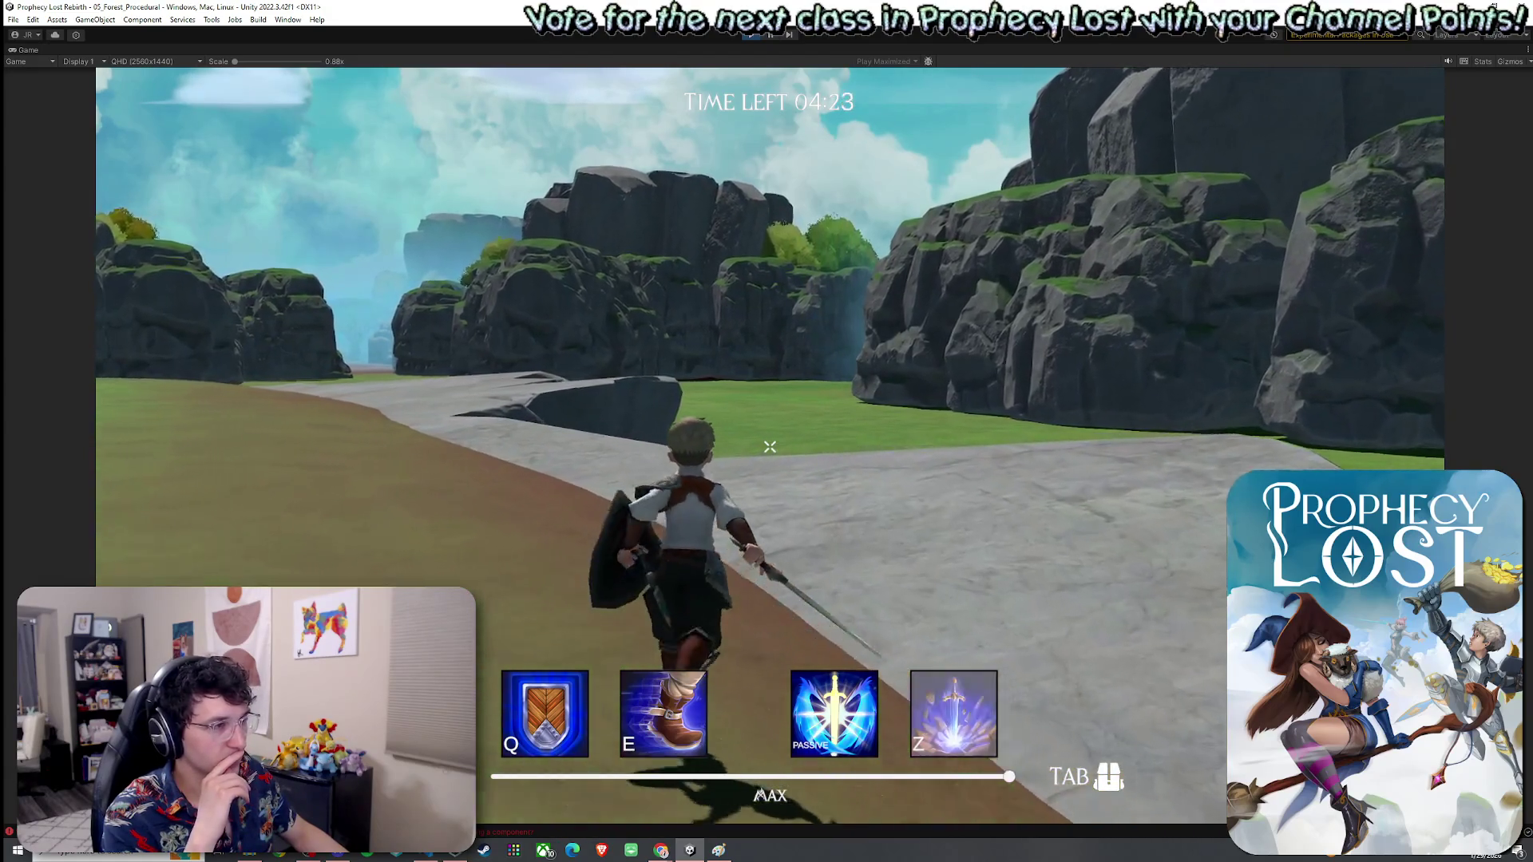
key("w")
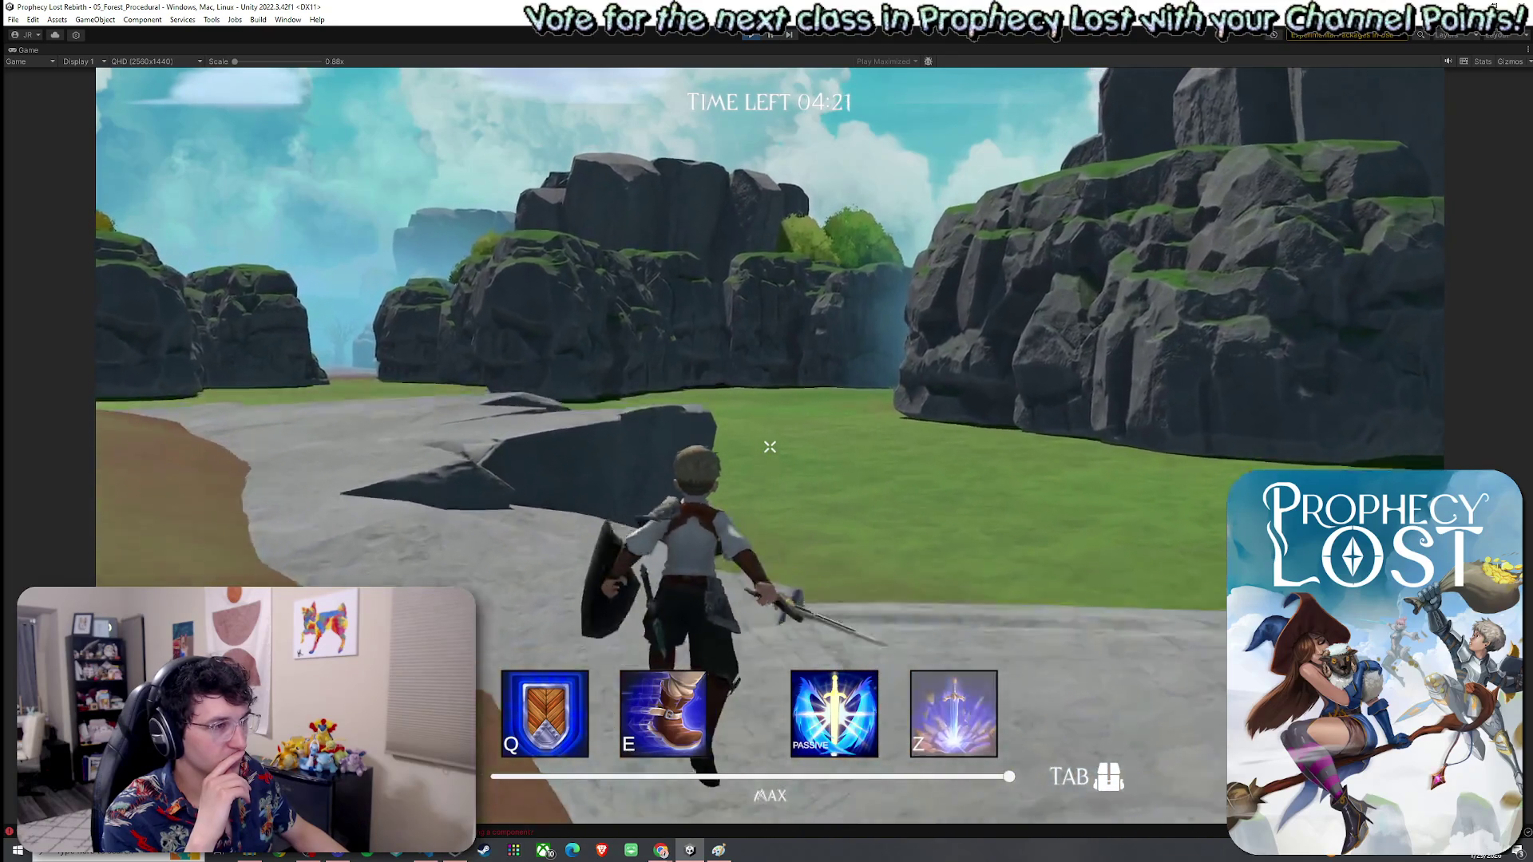
left_click(769, 447)
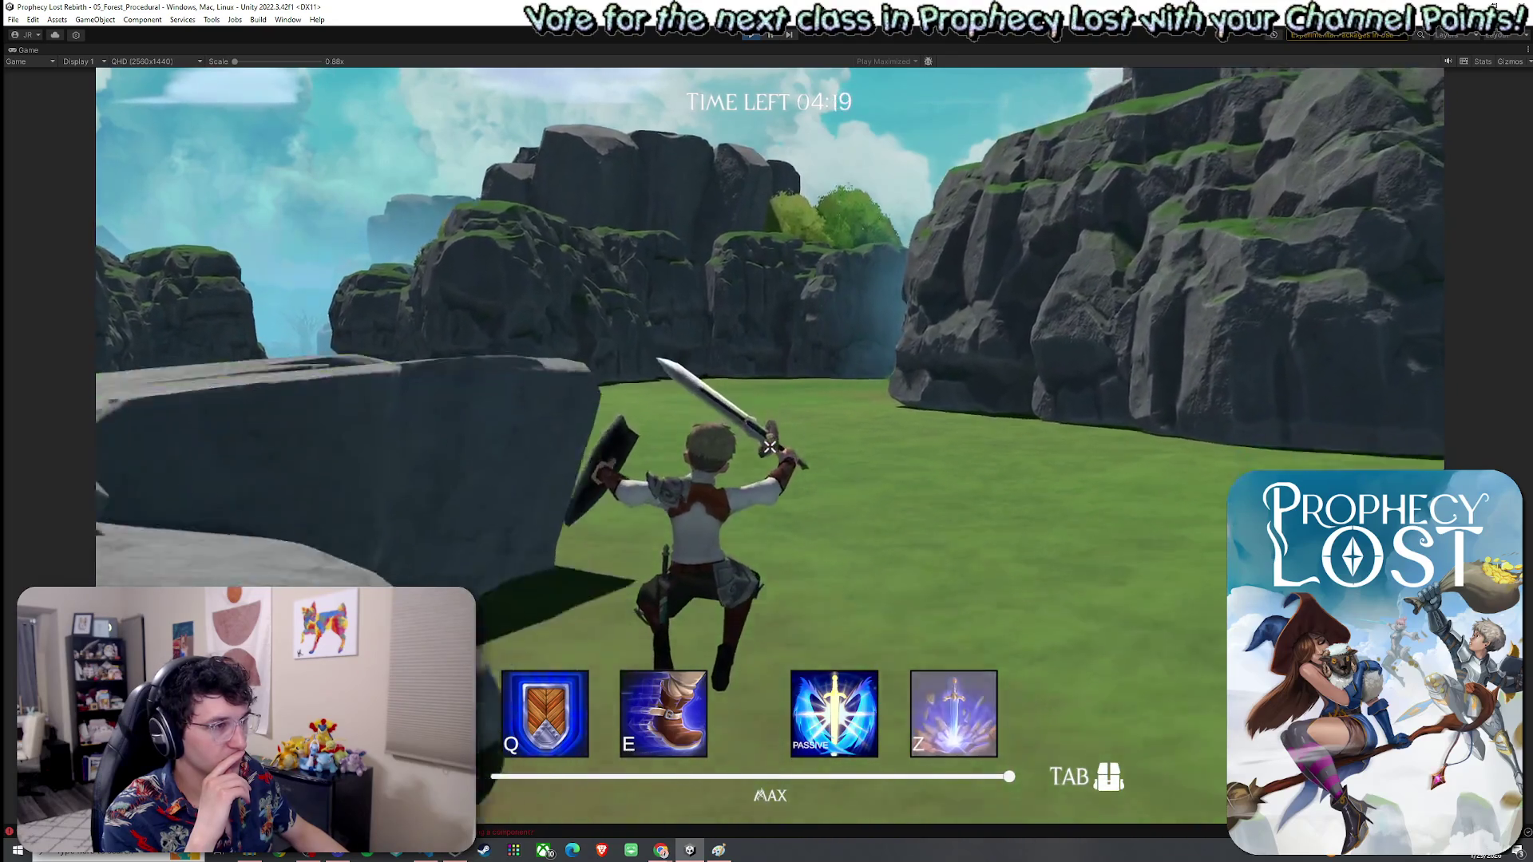
Step: Run toward the cliffs, through the gap between them, and slash with the sword
key("w")
key("w")
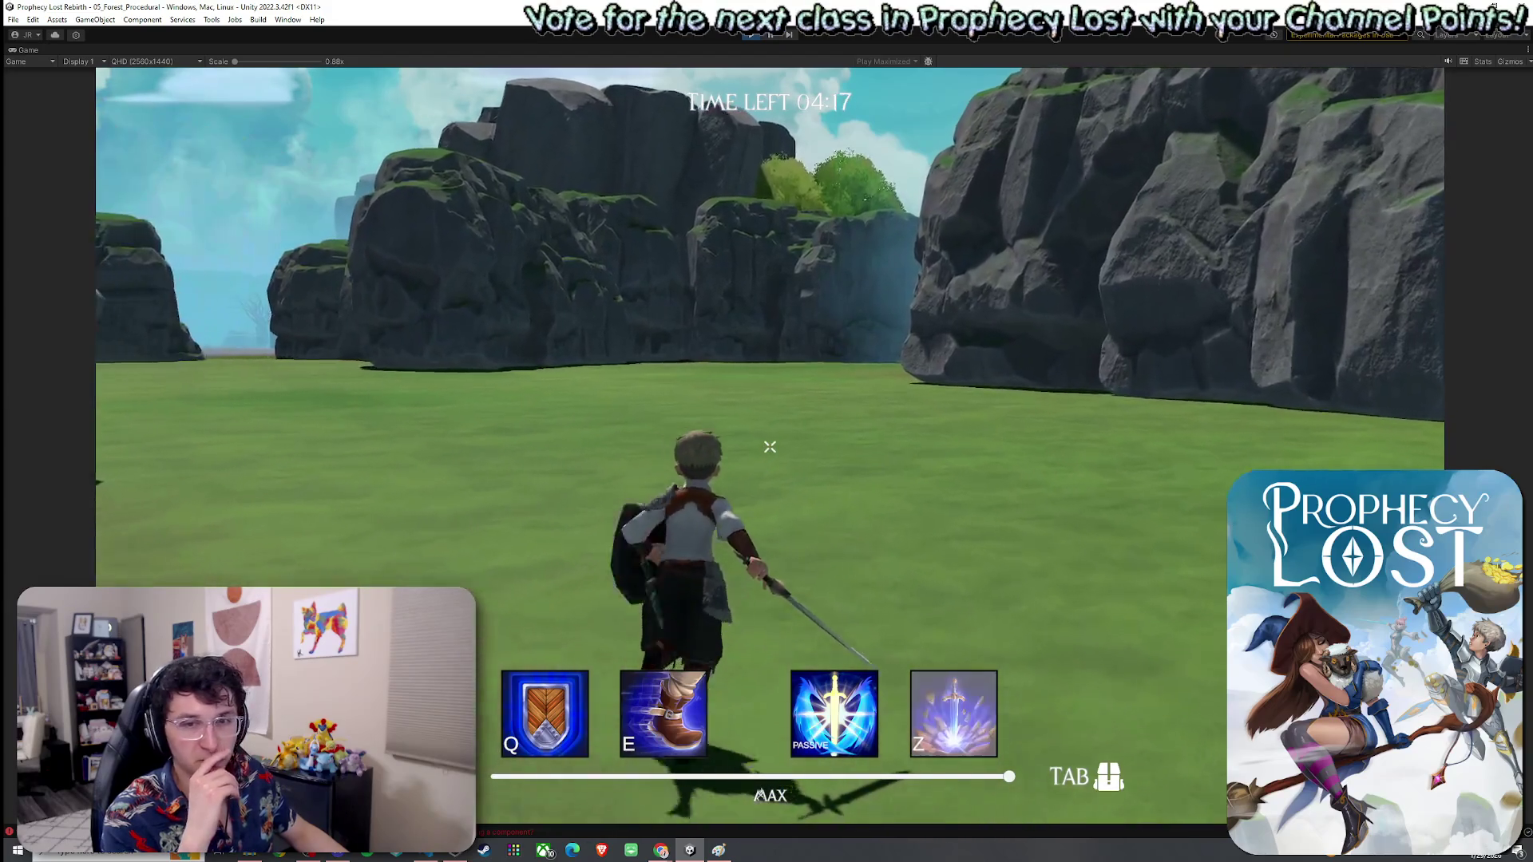
key("w")
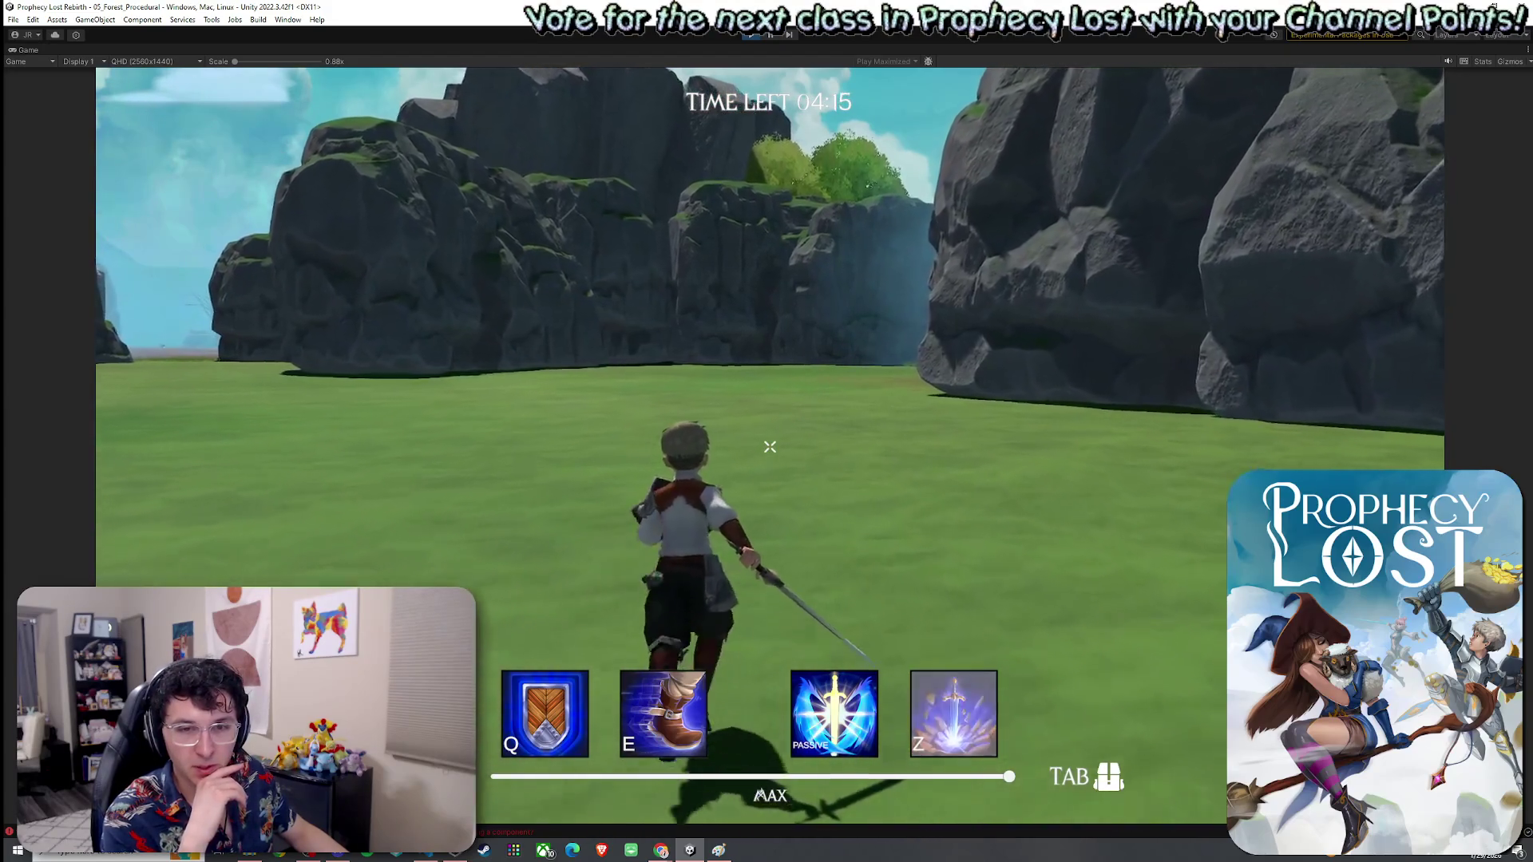
key("w")
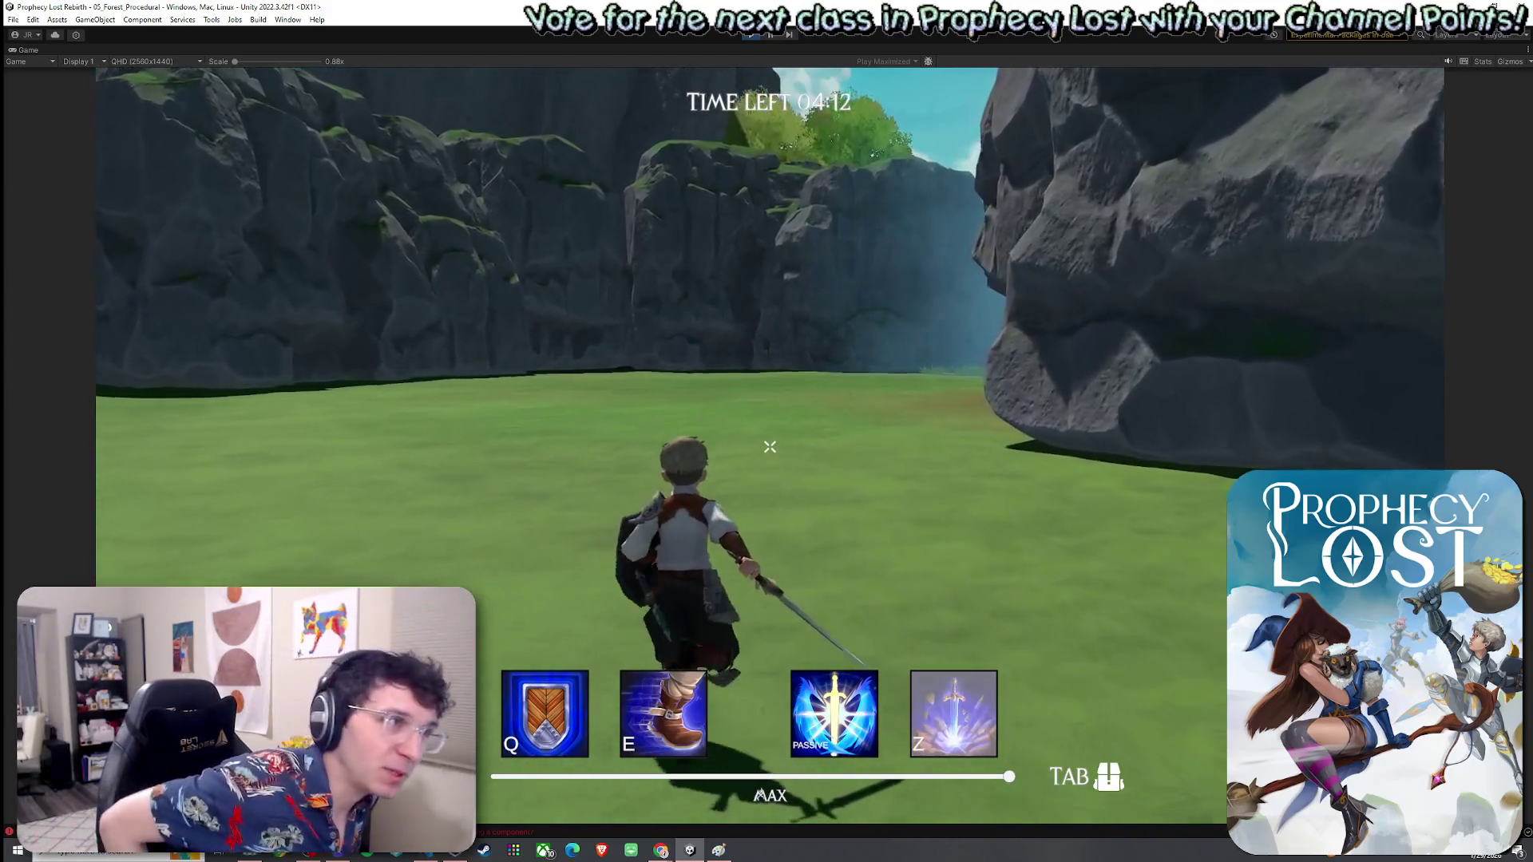
key("w")
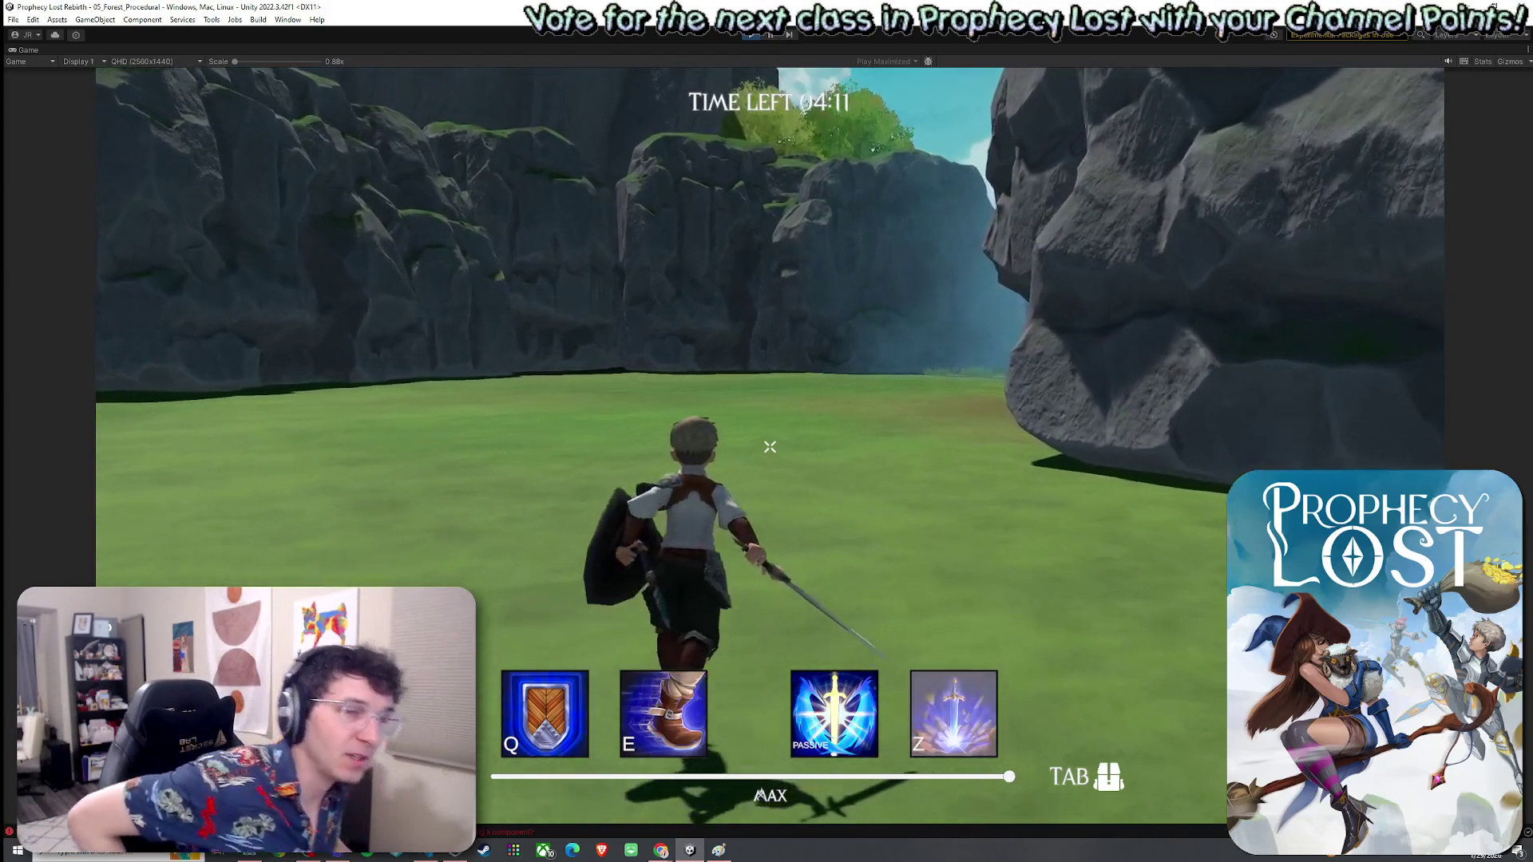
key("w")
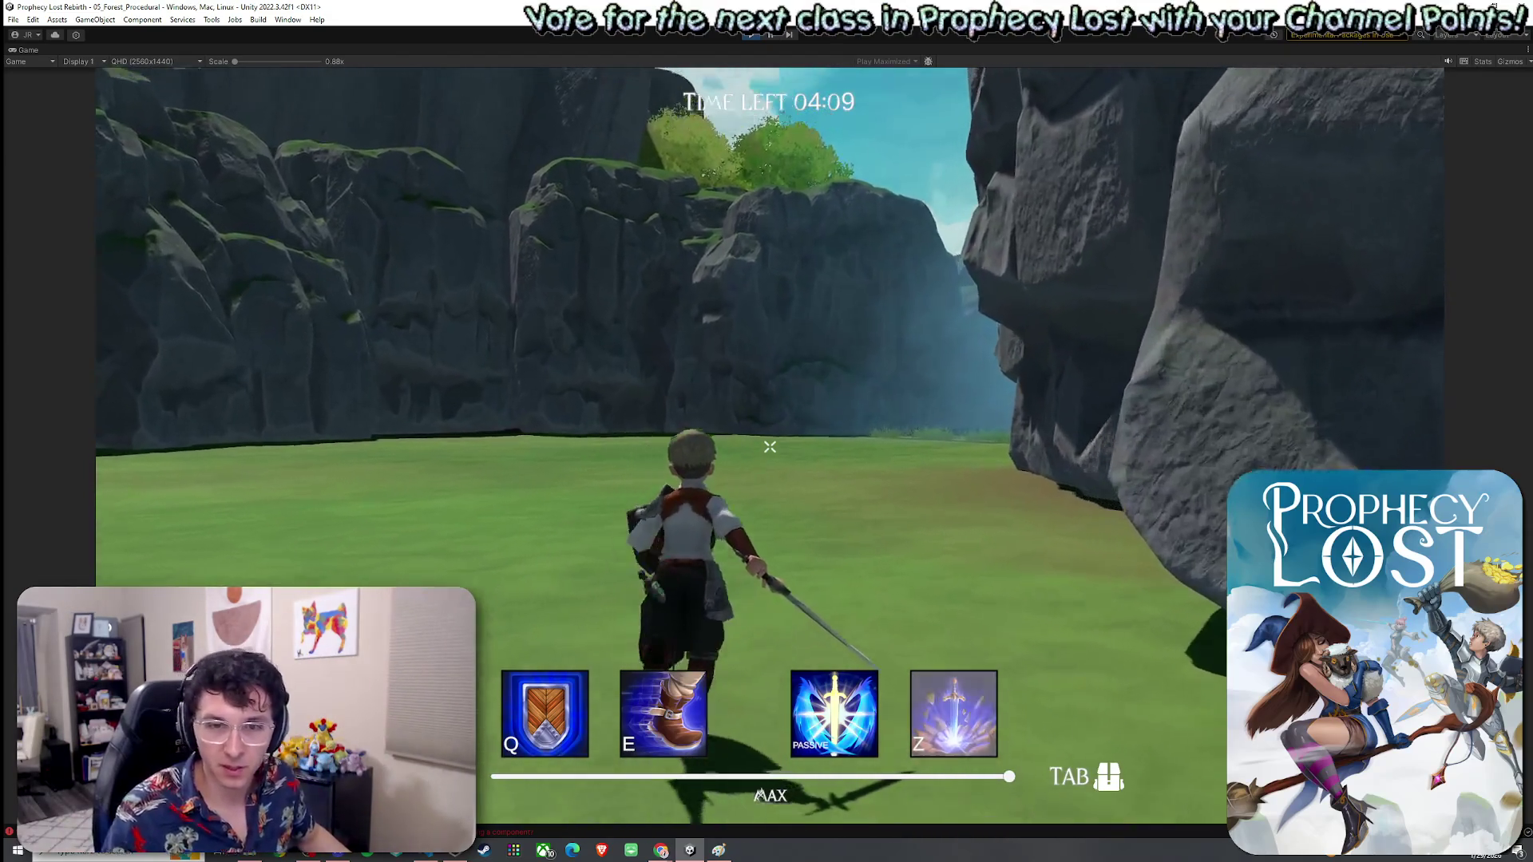
key("w")
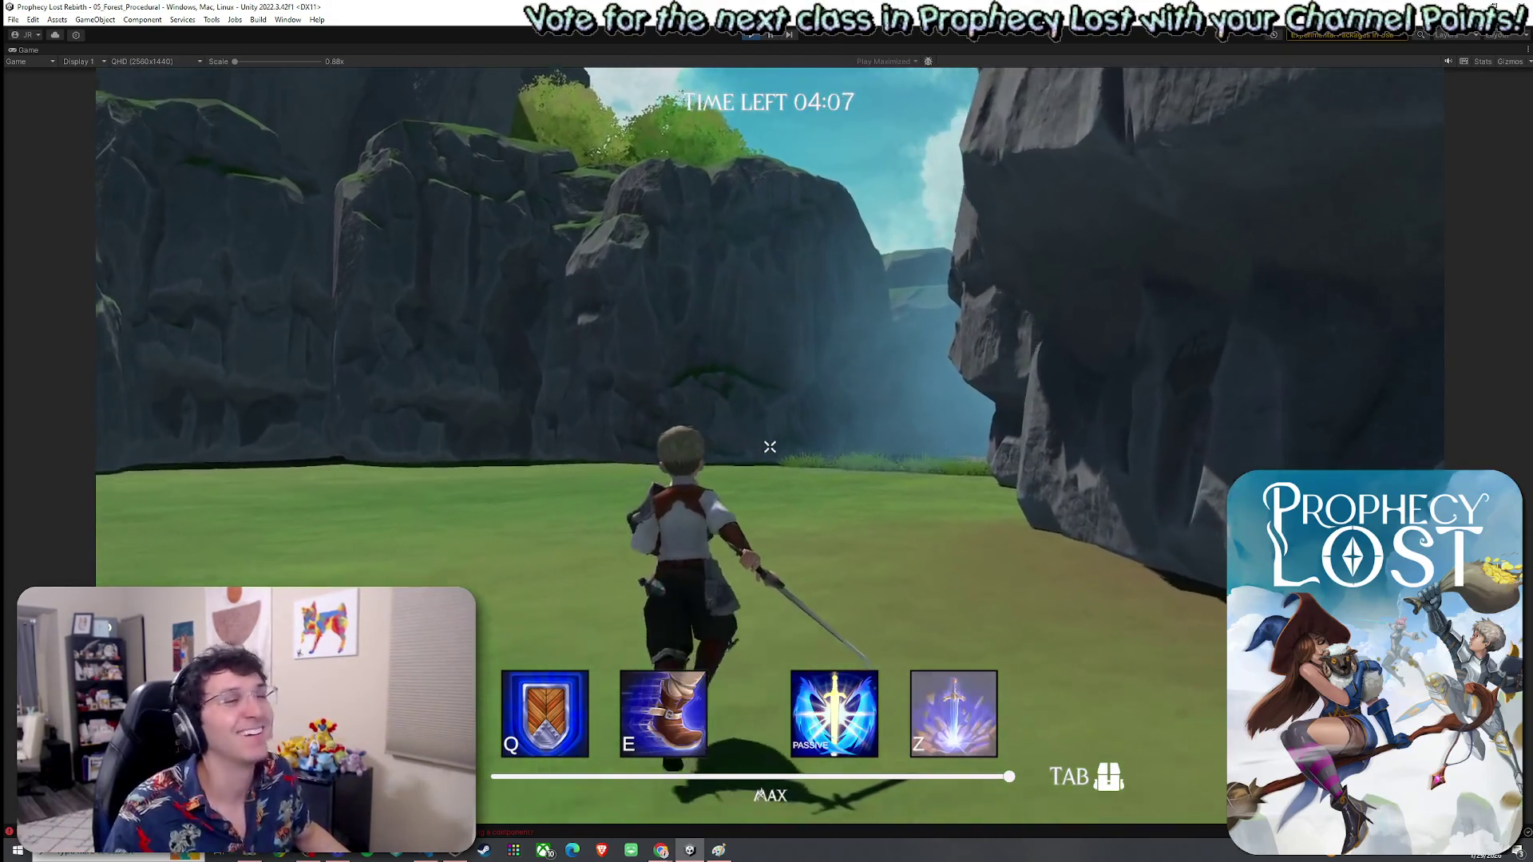
key("w")
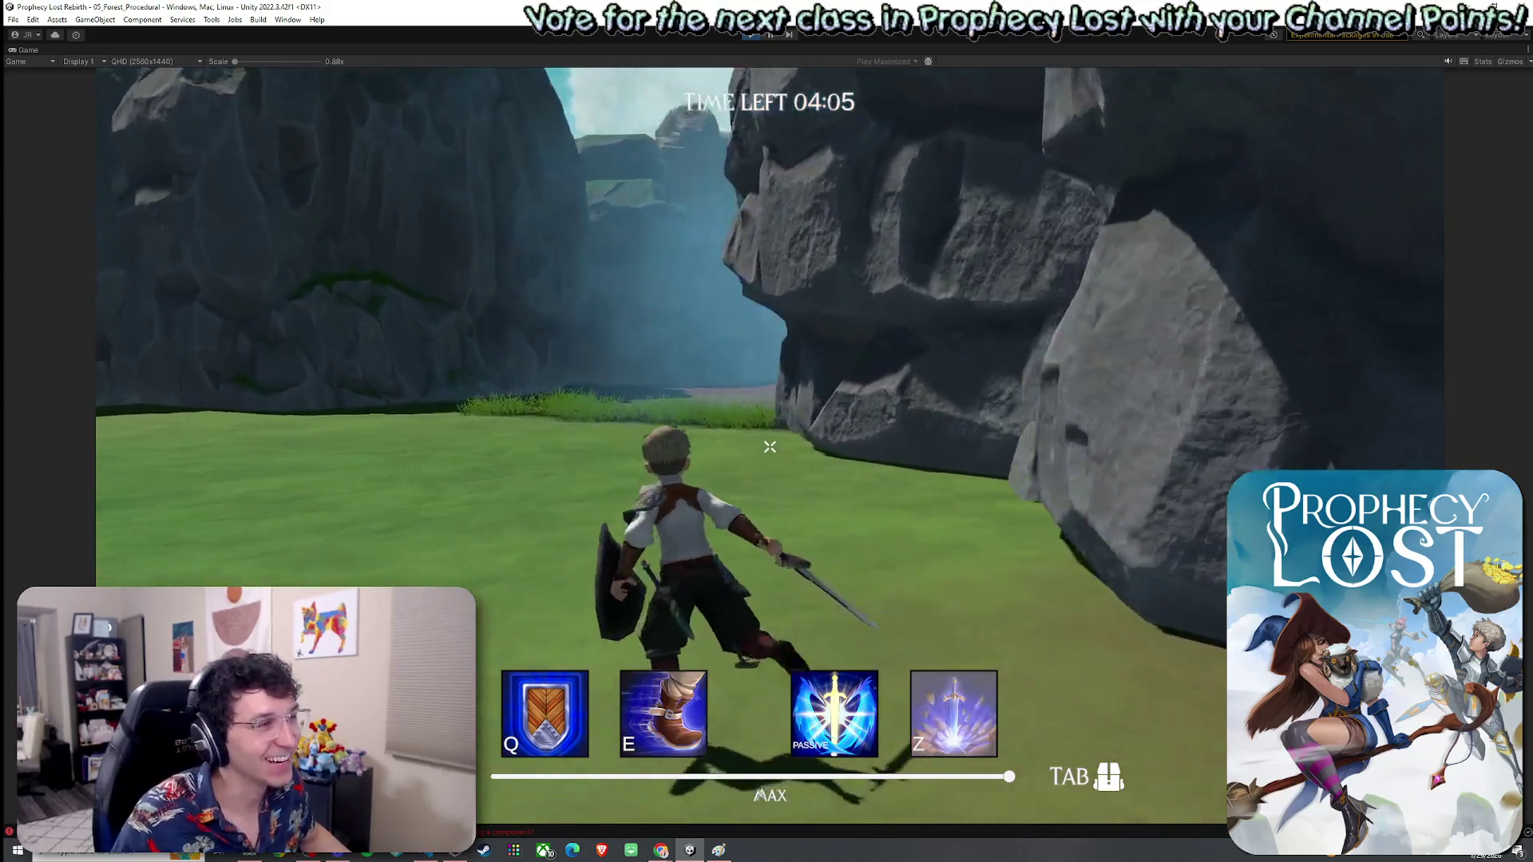
left_click(770, 447)
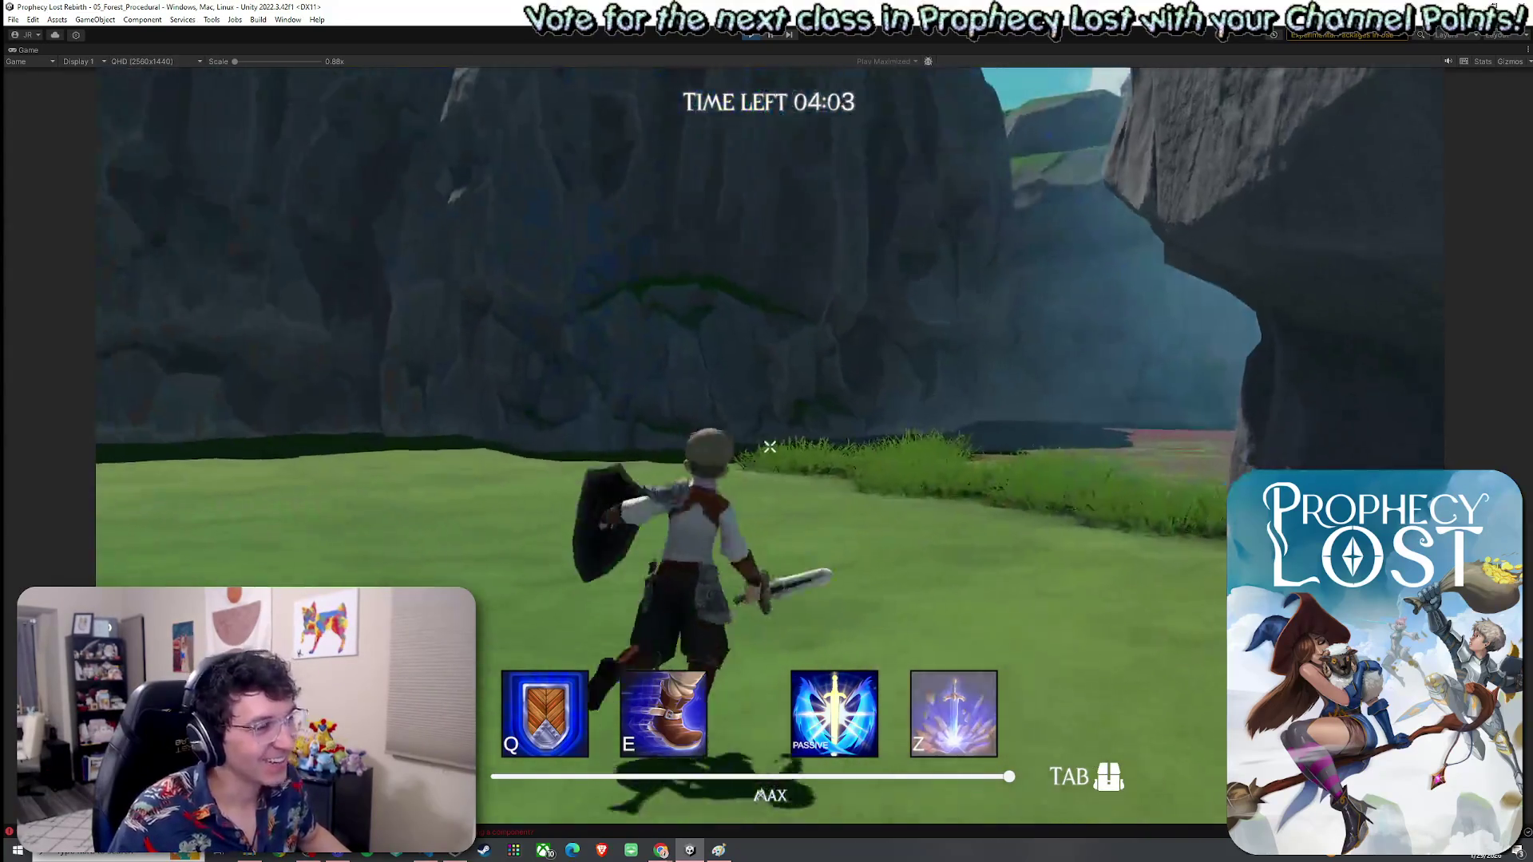
Step: Cross the red dirt past the rock arch and run into the narrow canyon
key("w")
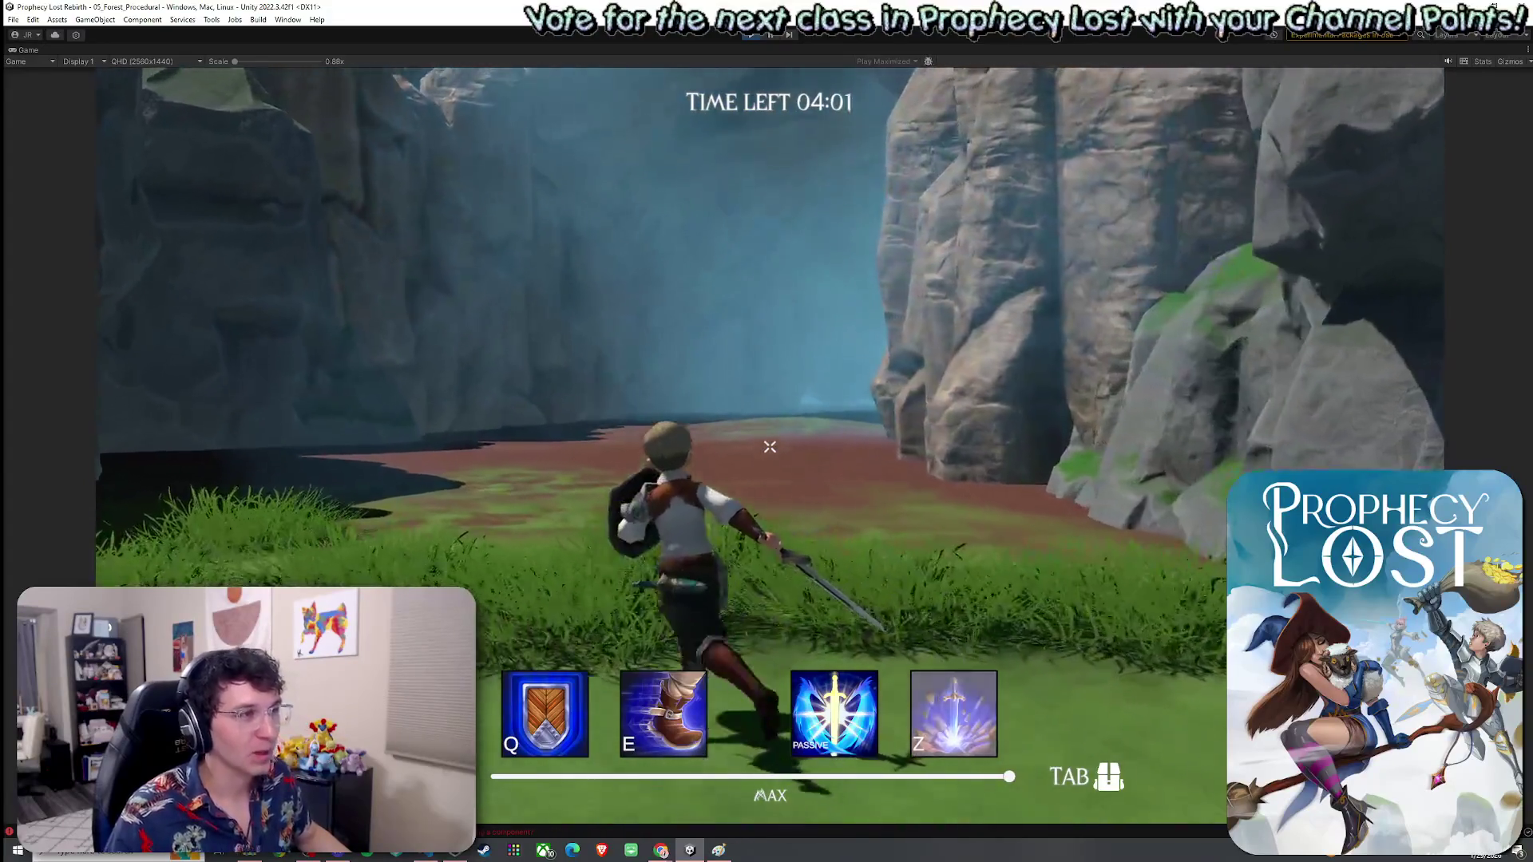
key("w")
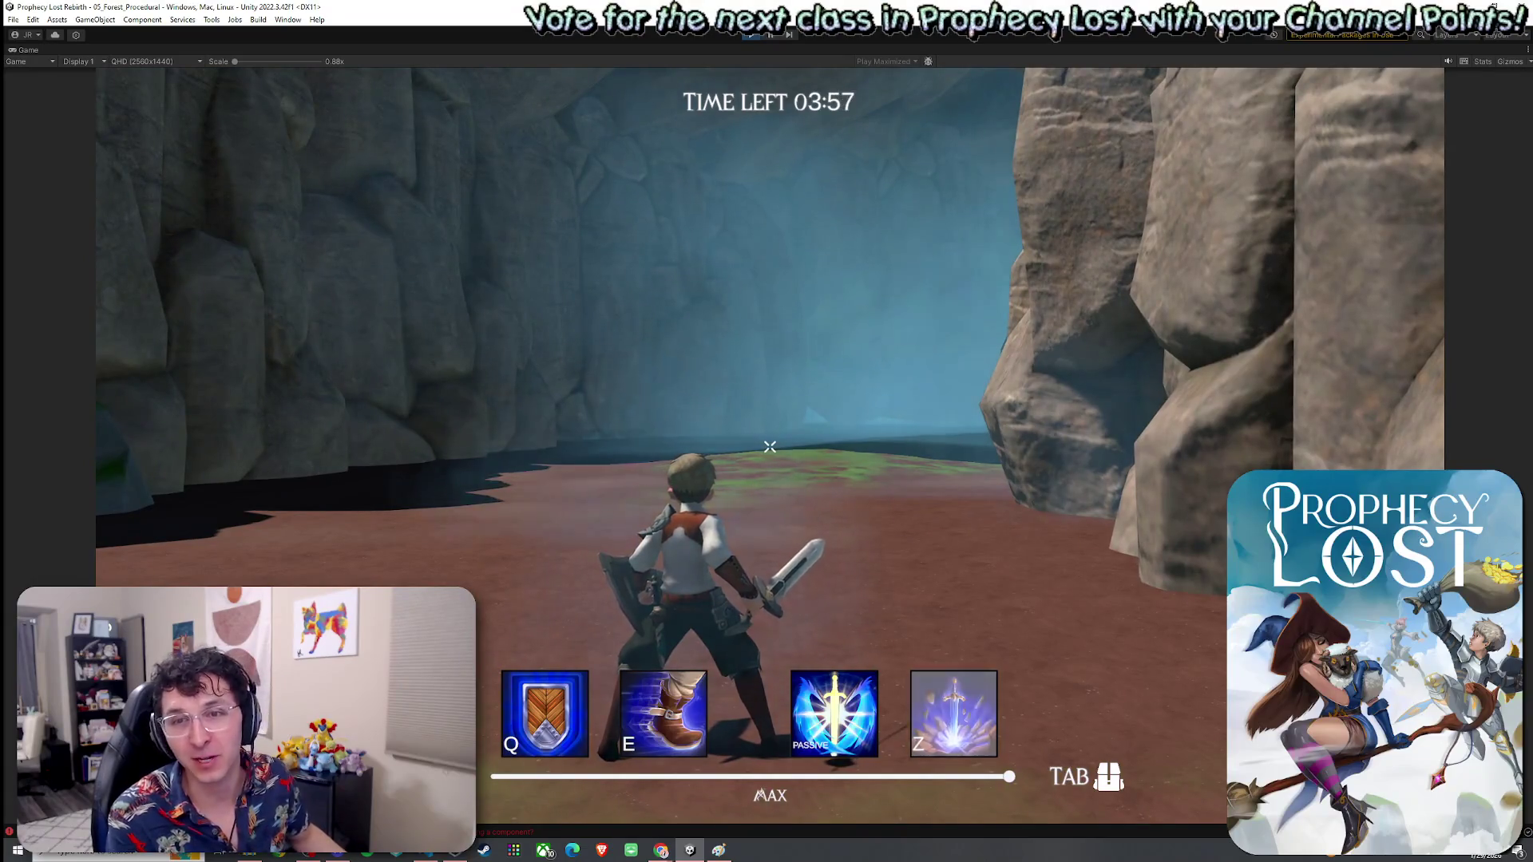
key("w")
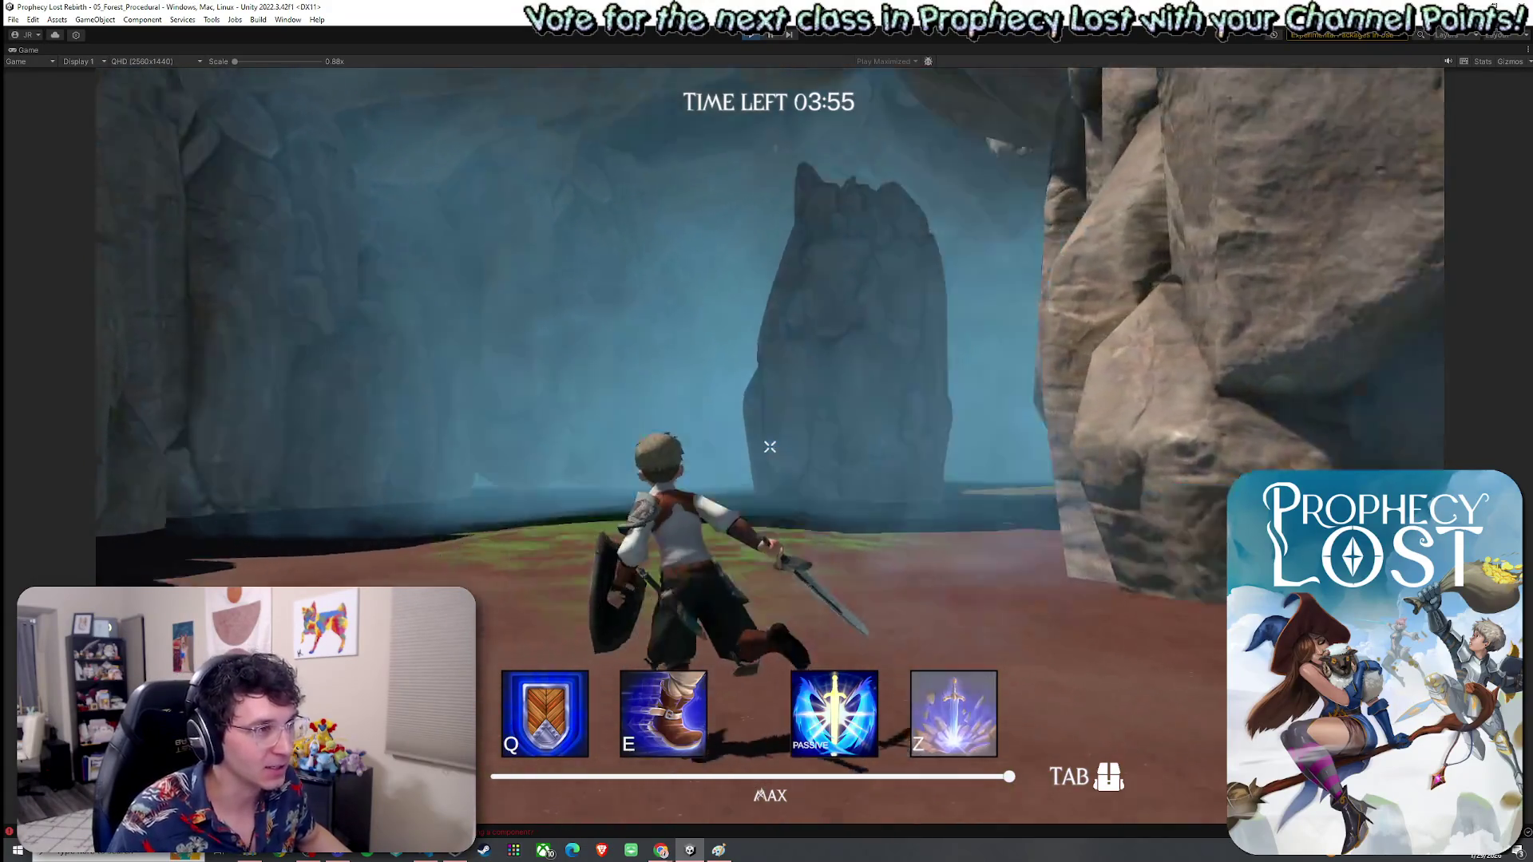
key("w")
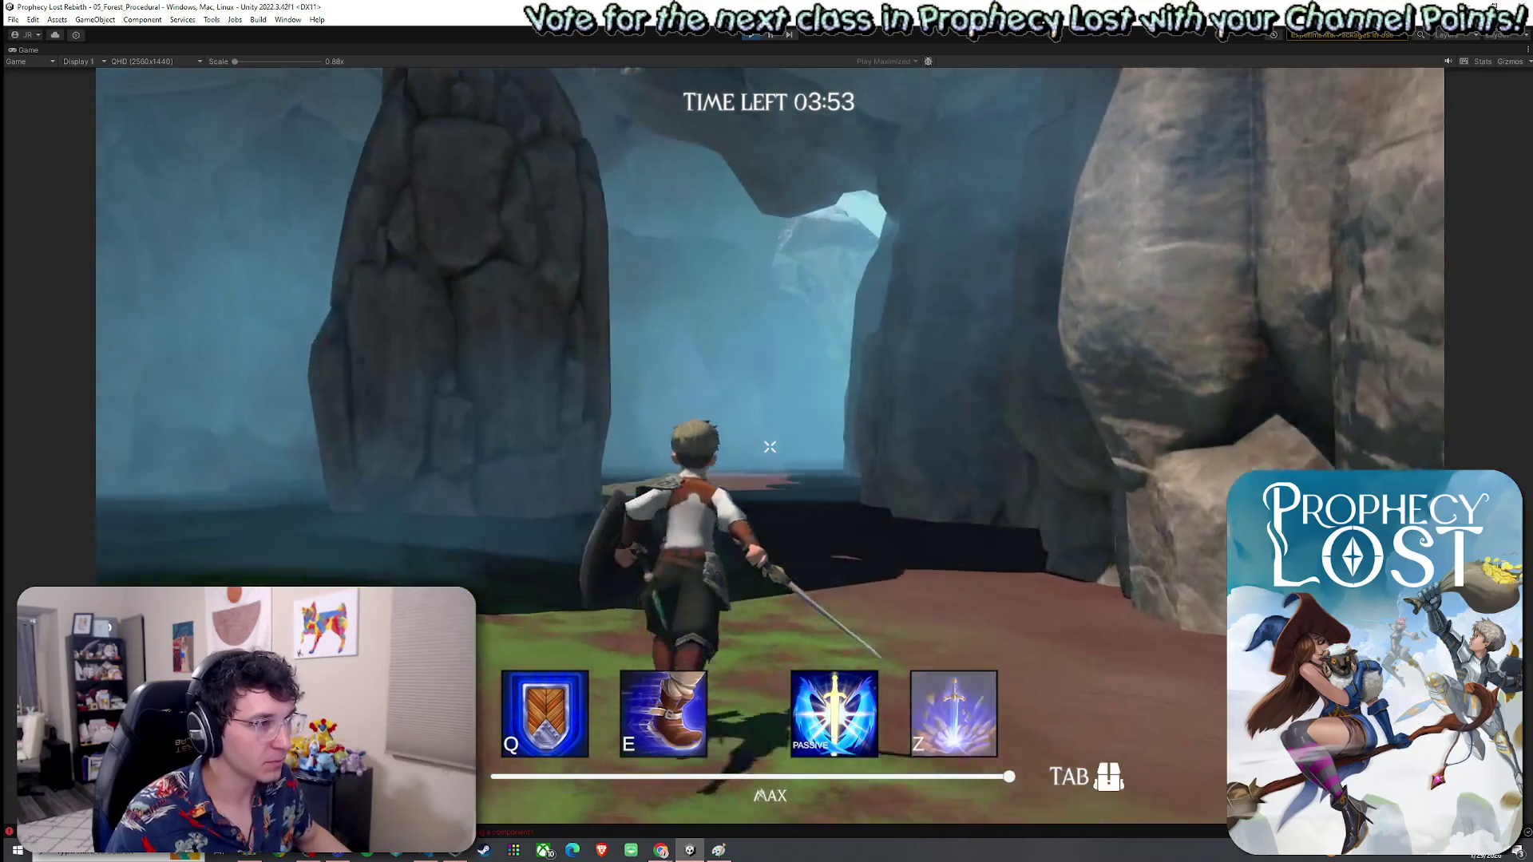
key("w")
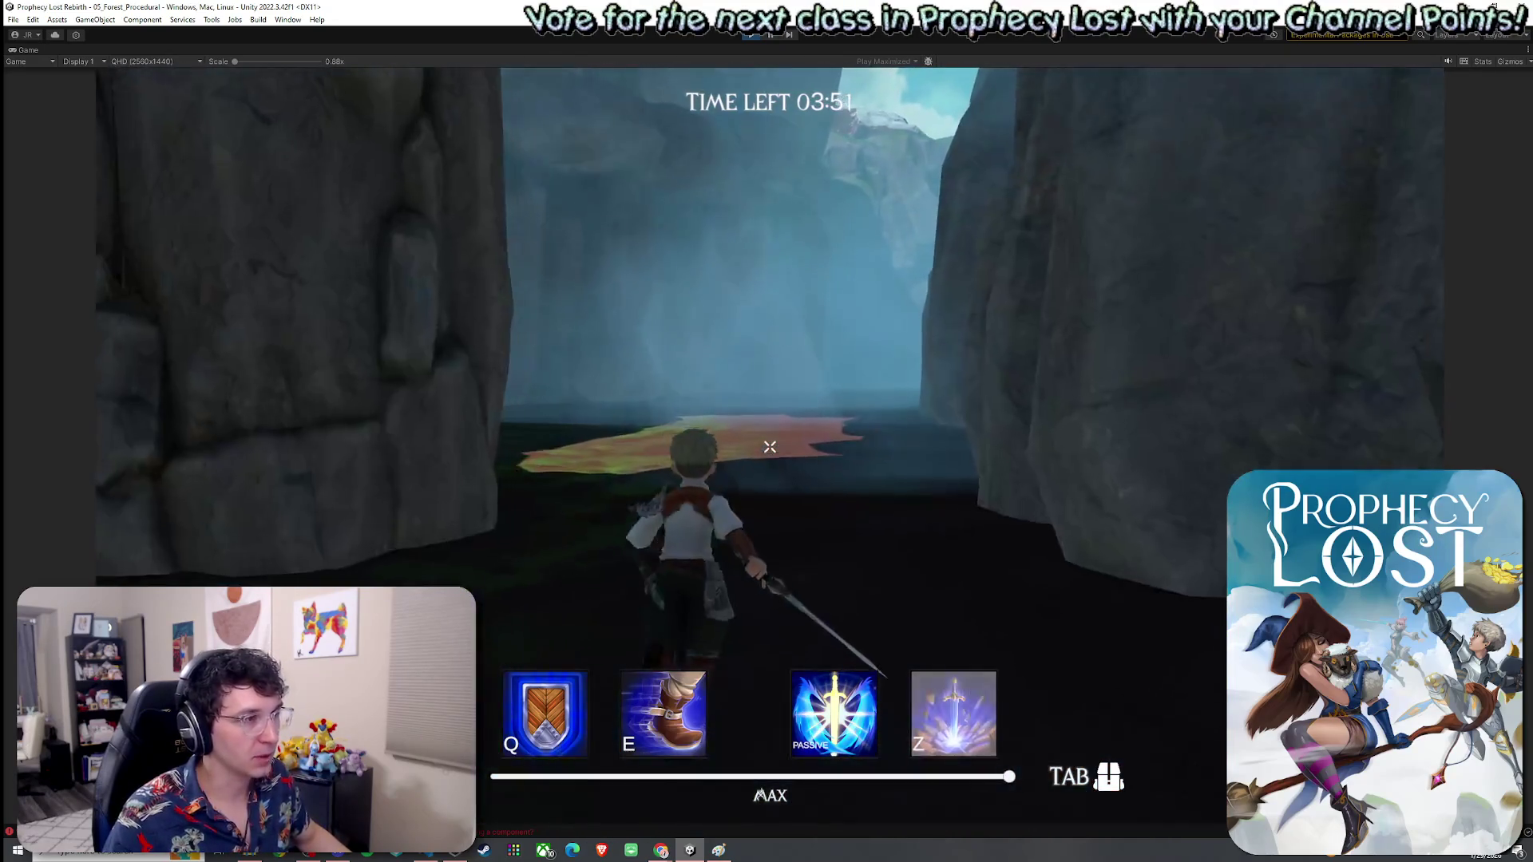
key("w")
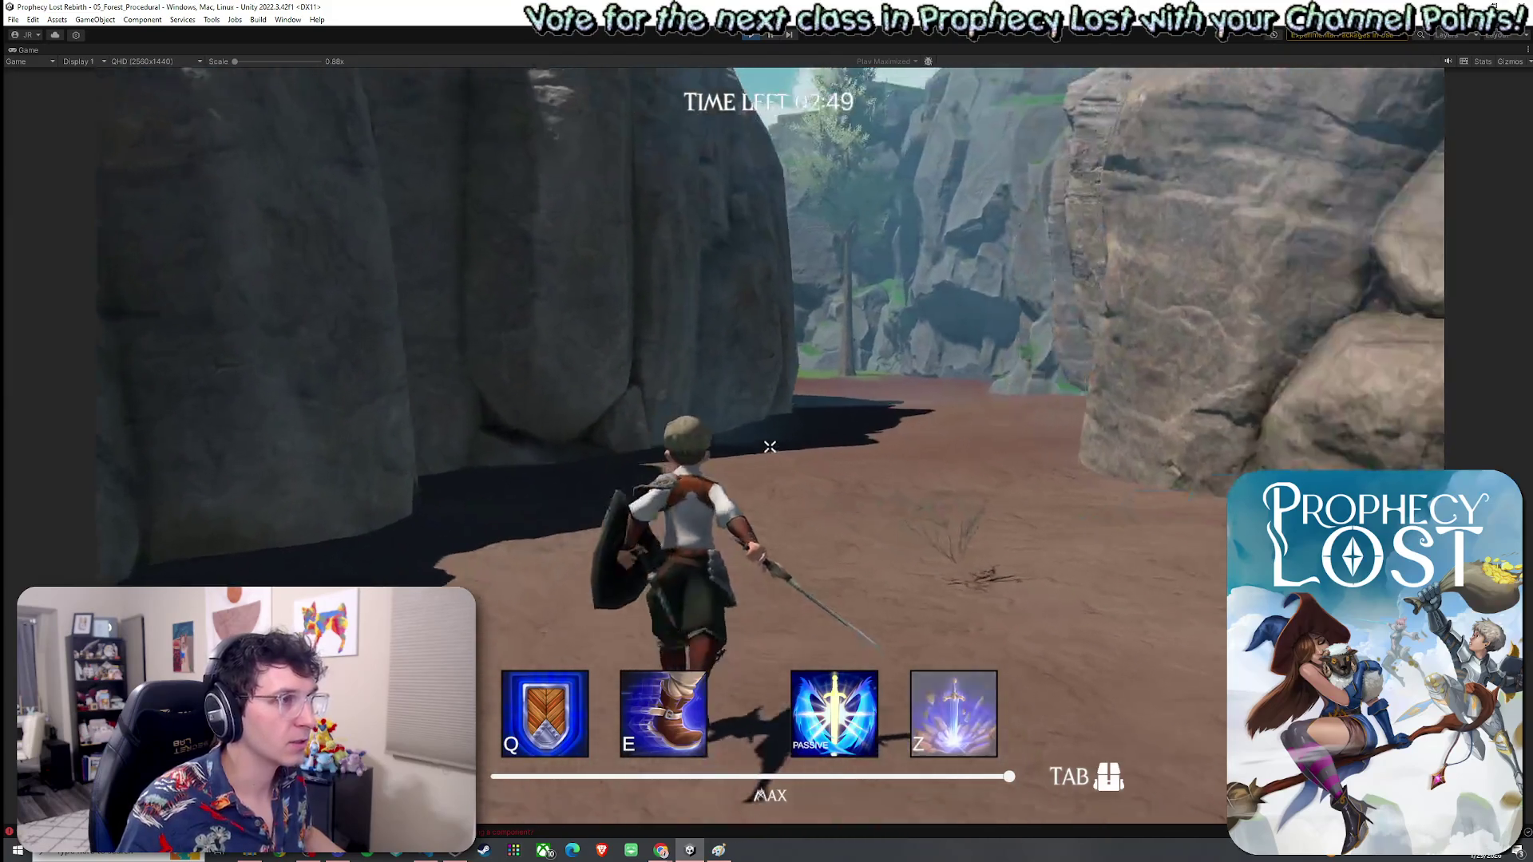
Step: Run along the cliff and rock wall through the canyon toward the grassy clearing
key("w")
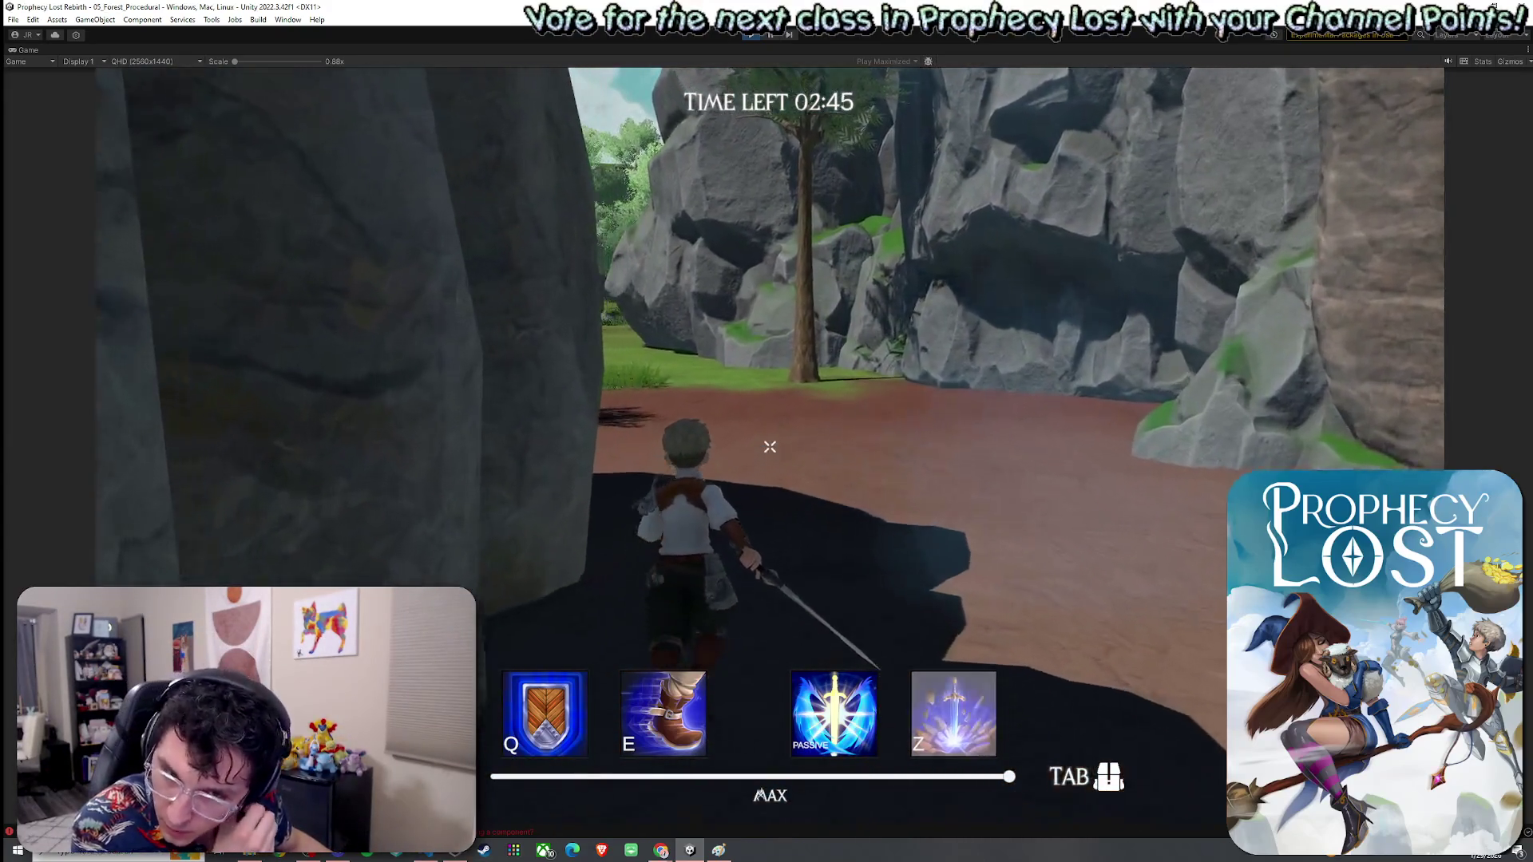
key("w")
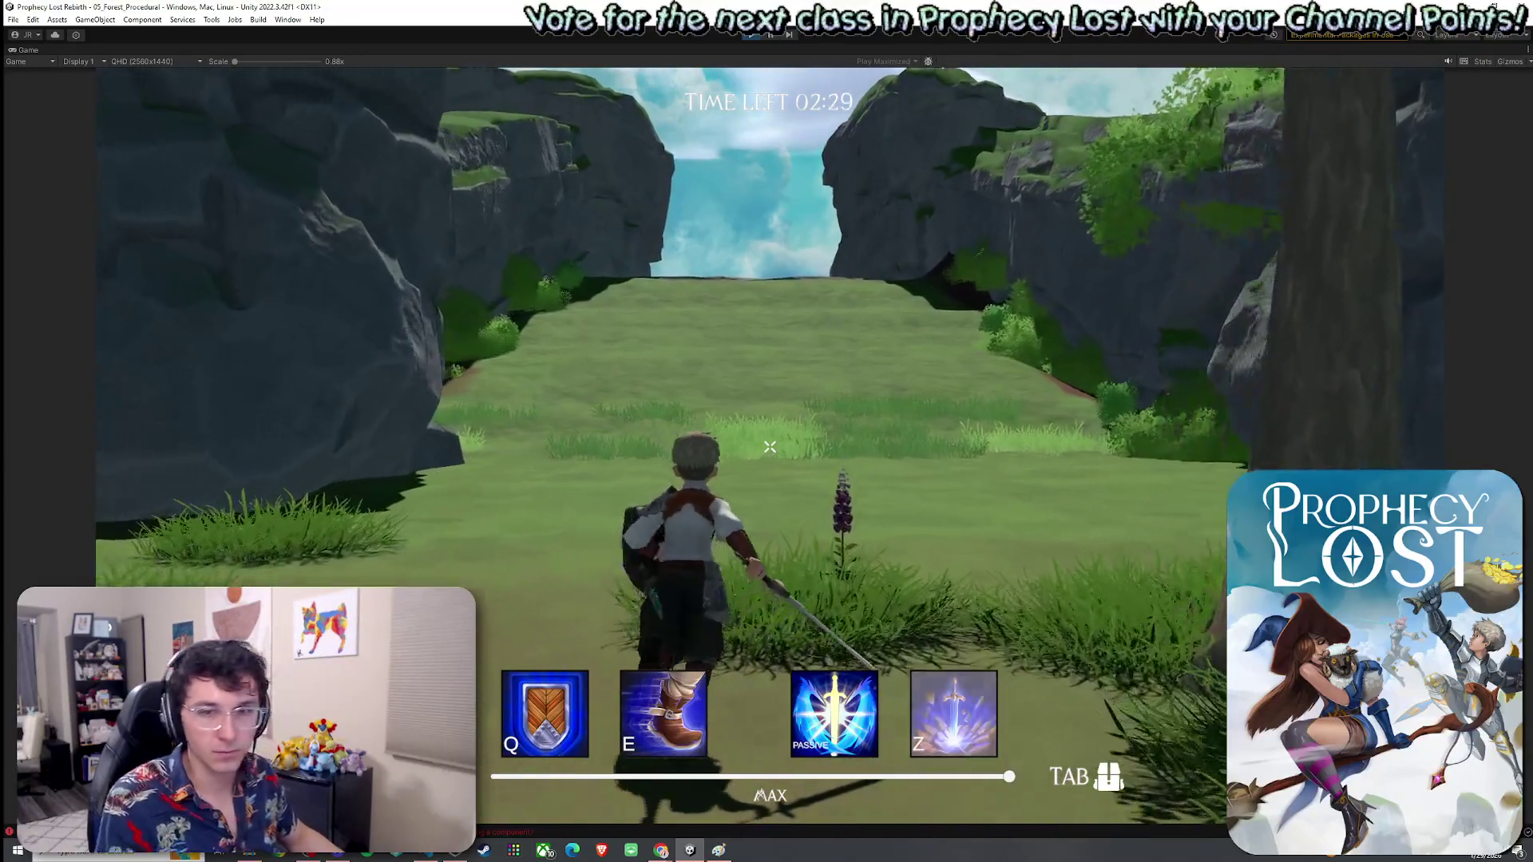
key("w")
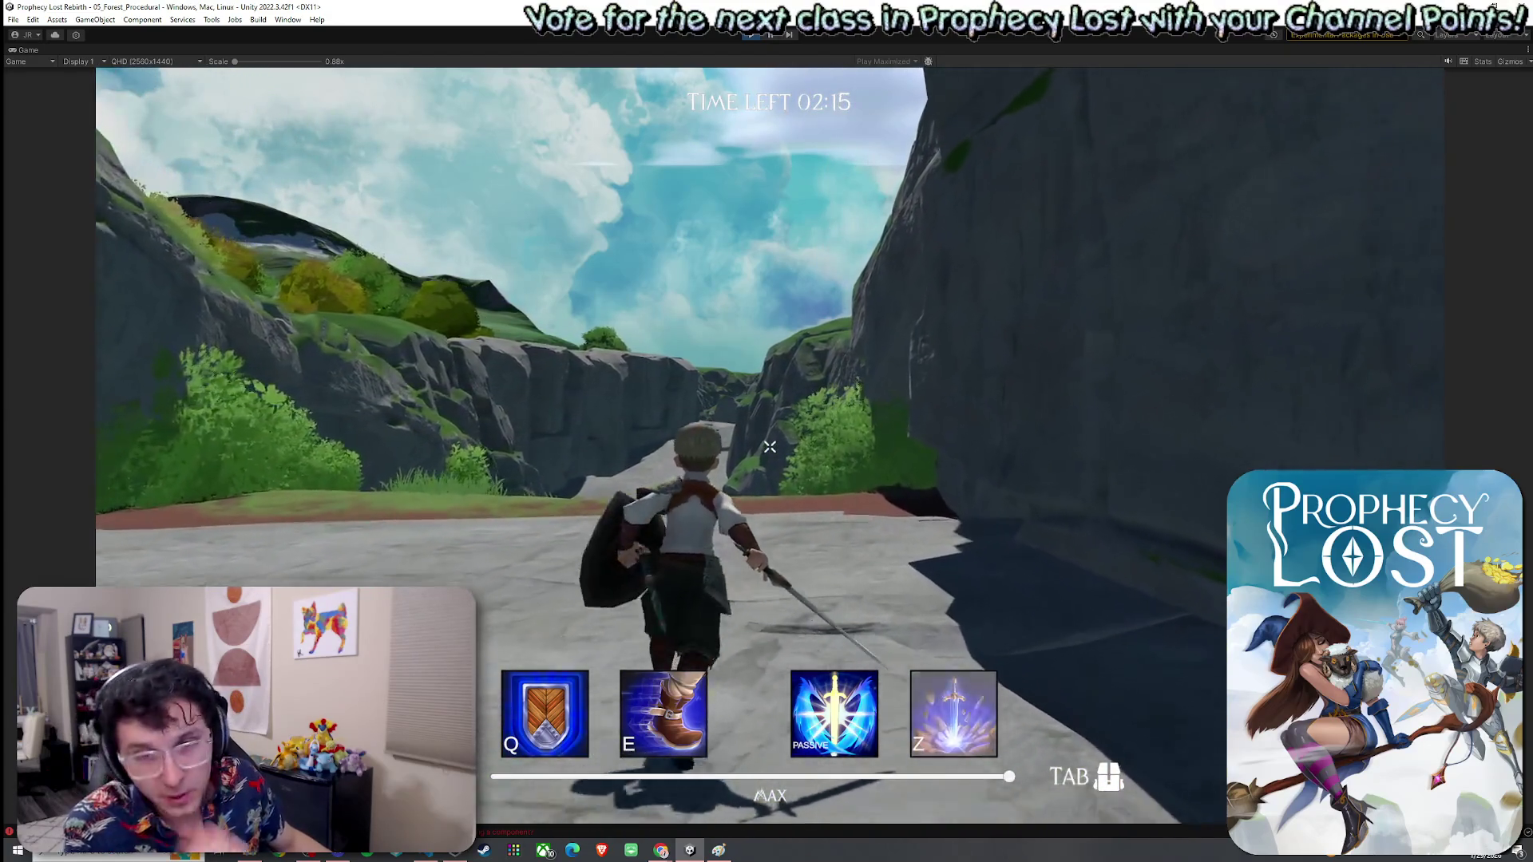
Step: Run from the stone path onto the grass and dash twice through the meadow
key("w")
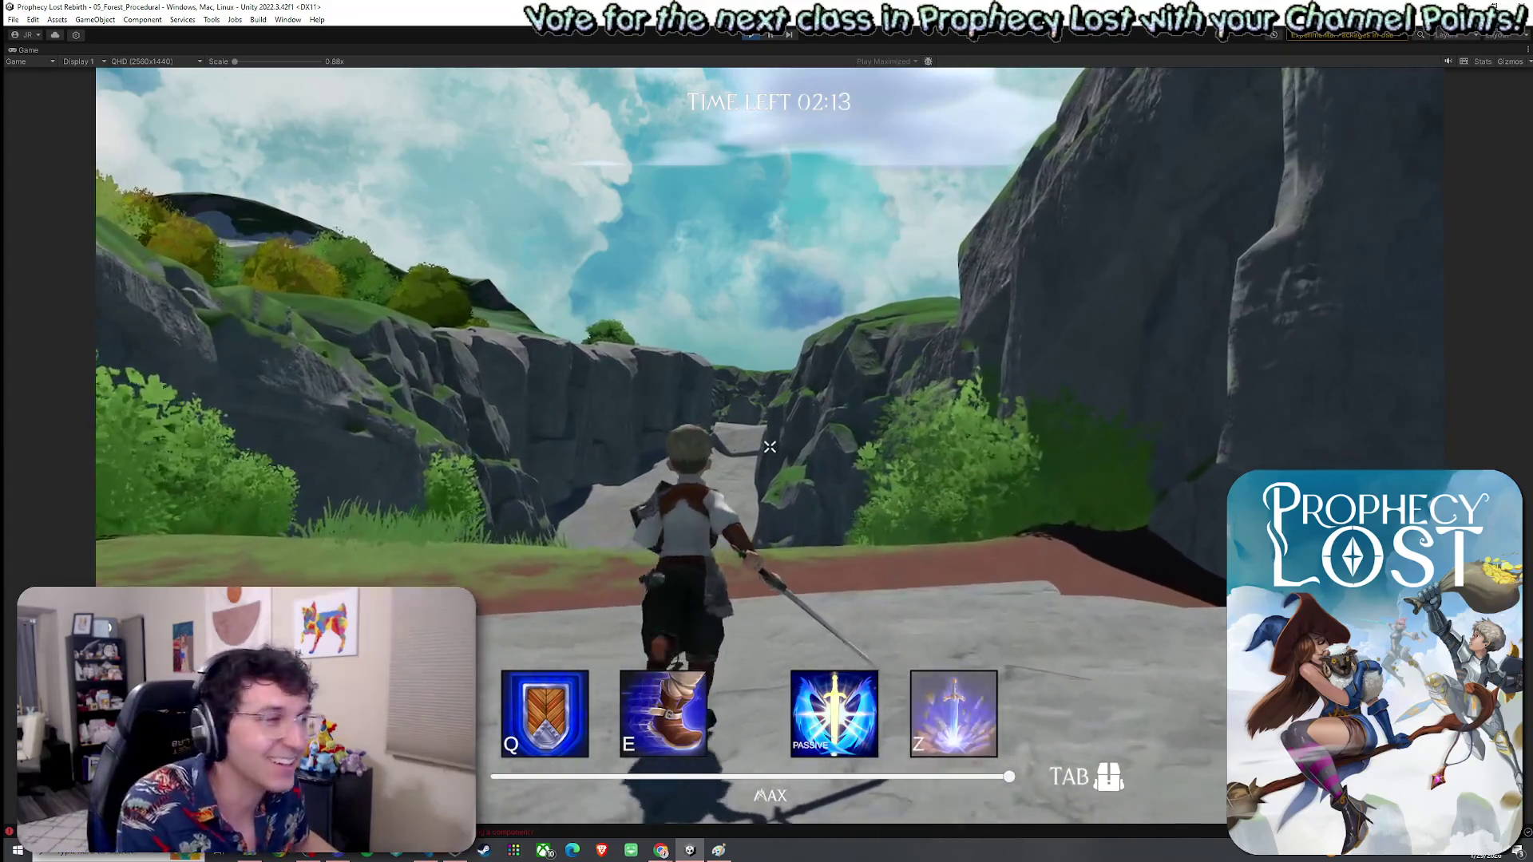
key("w")
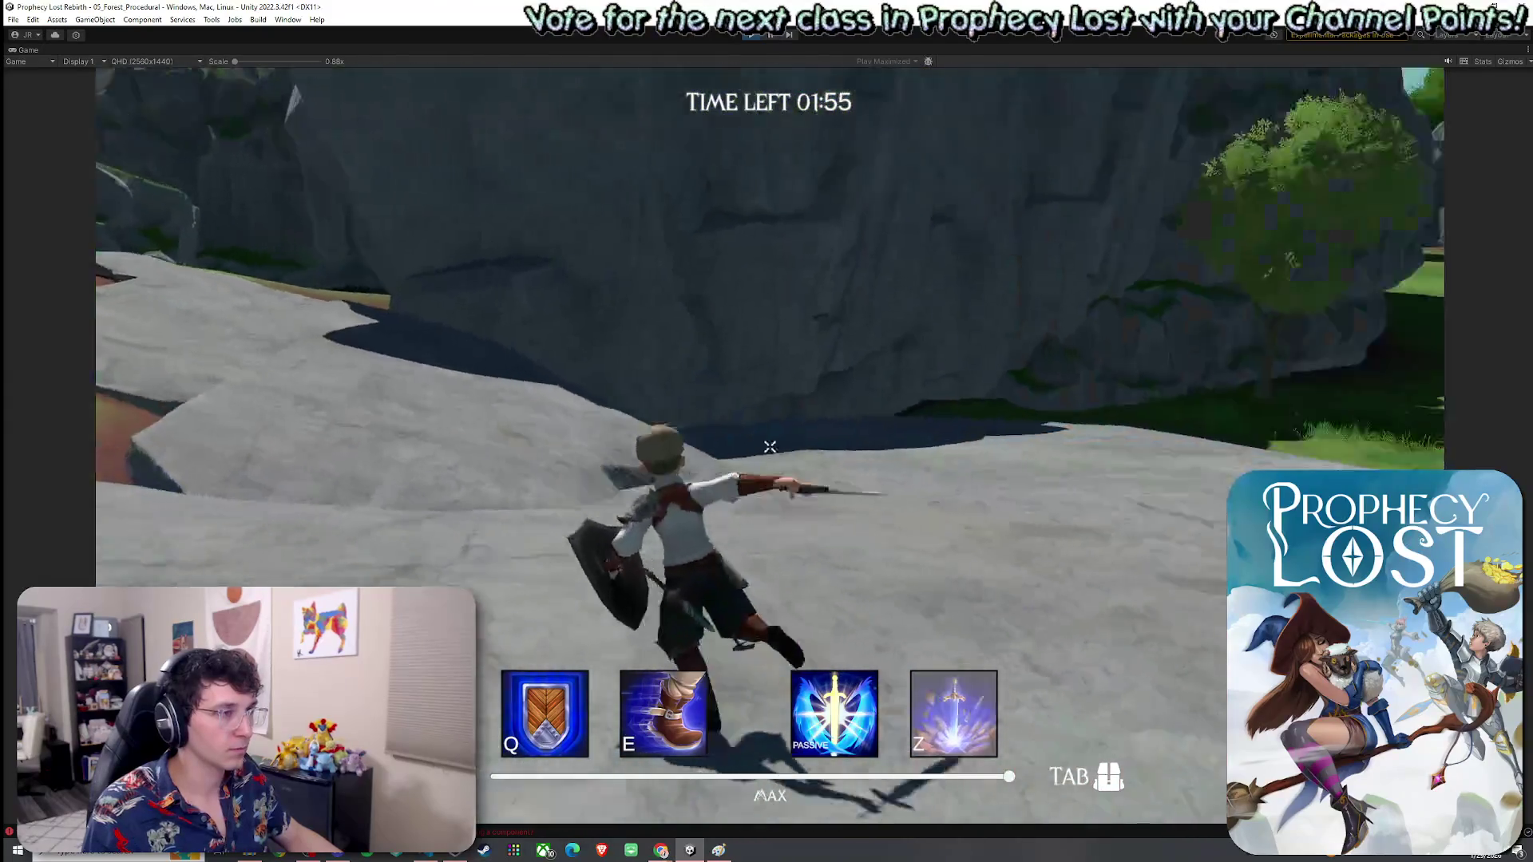
key("e")
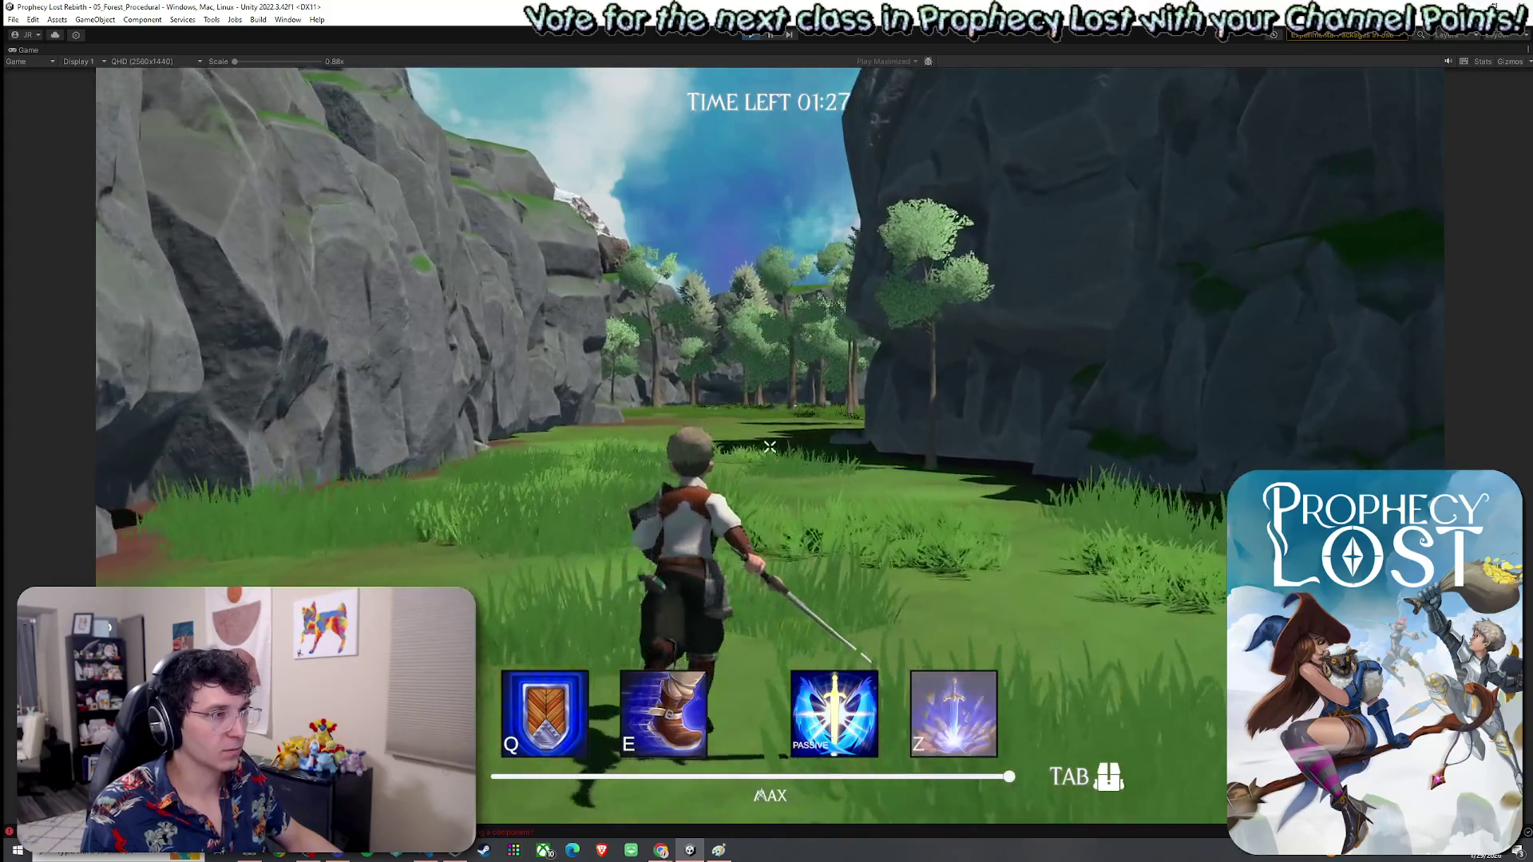
key("e")
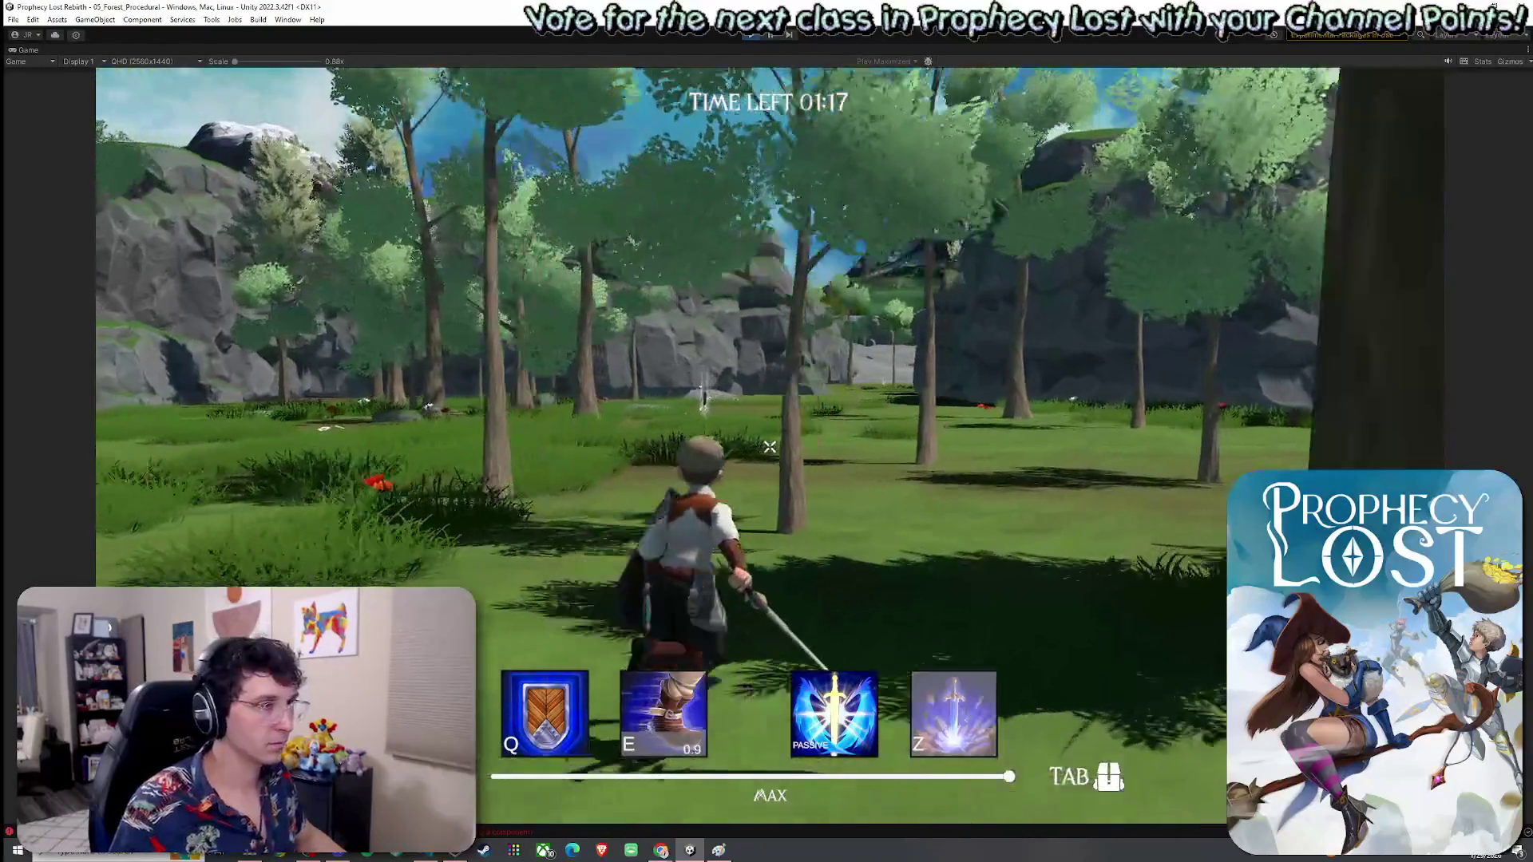
Step: Run through the forest, swing the sword, and dash forward with the shield raised
key("w")
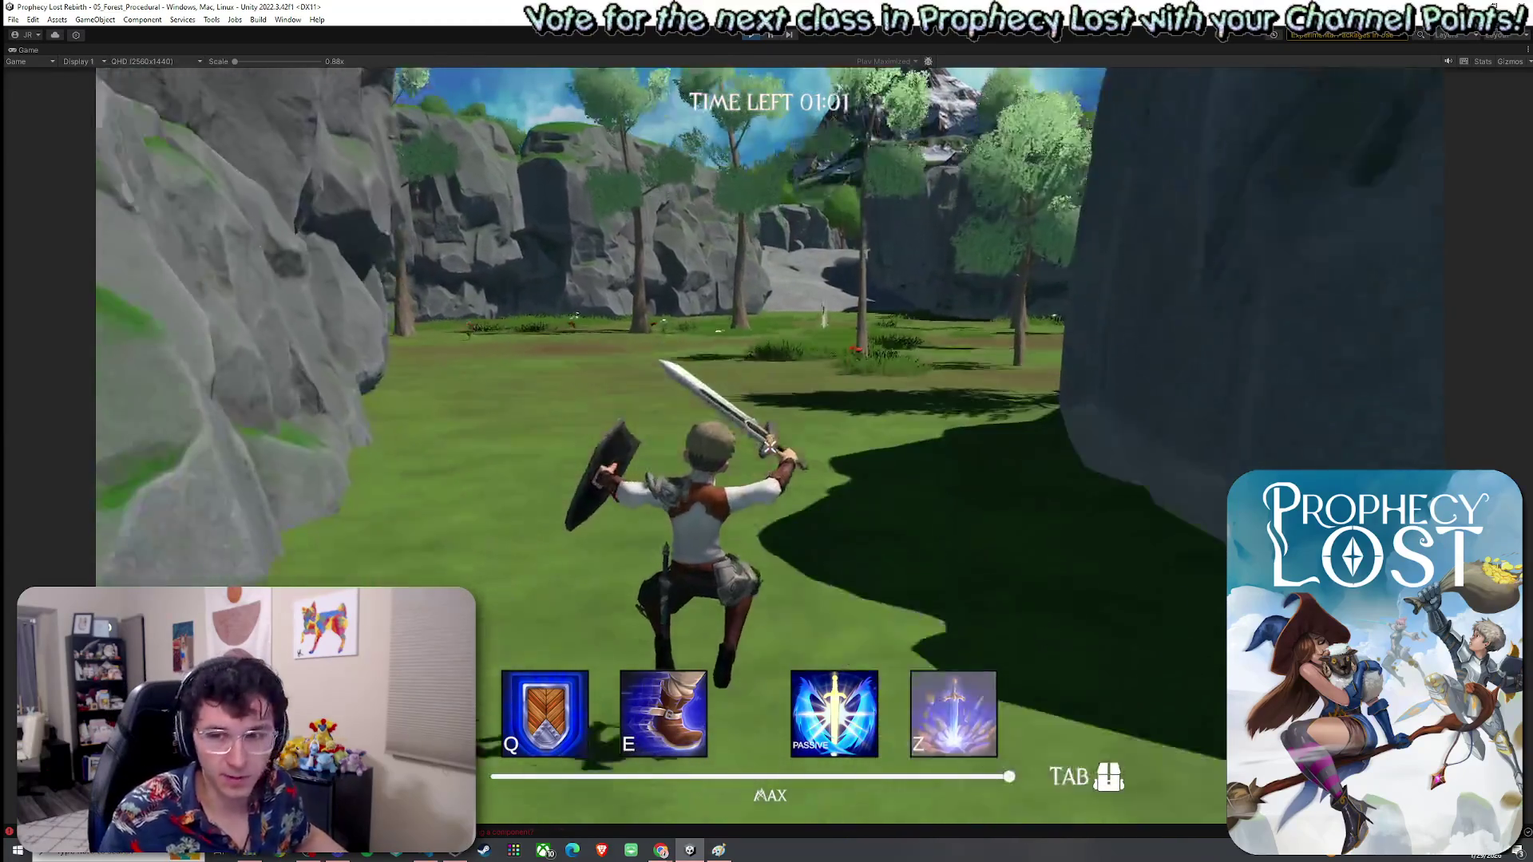
left_click(770, 447)
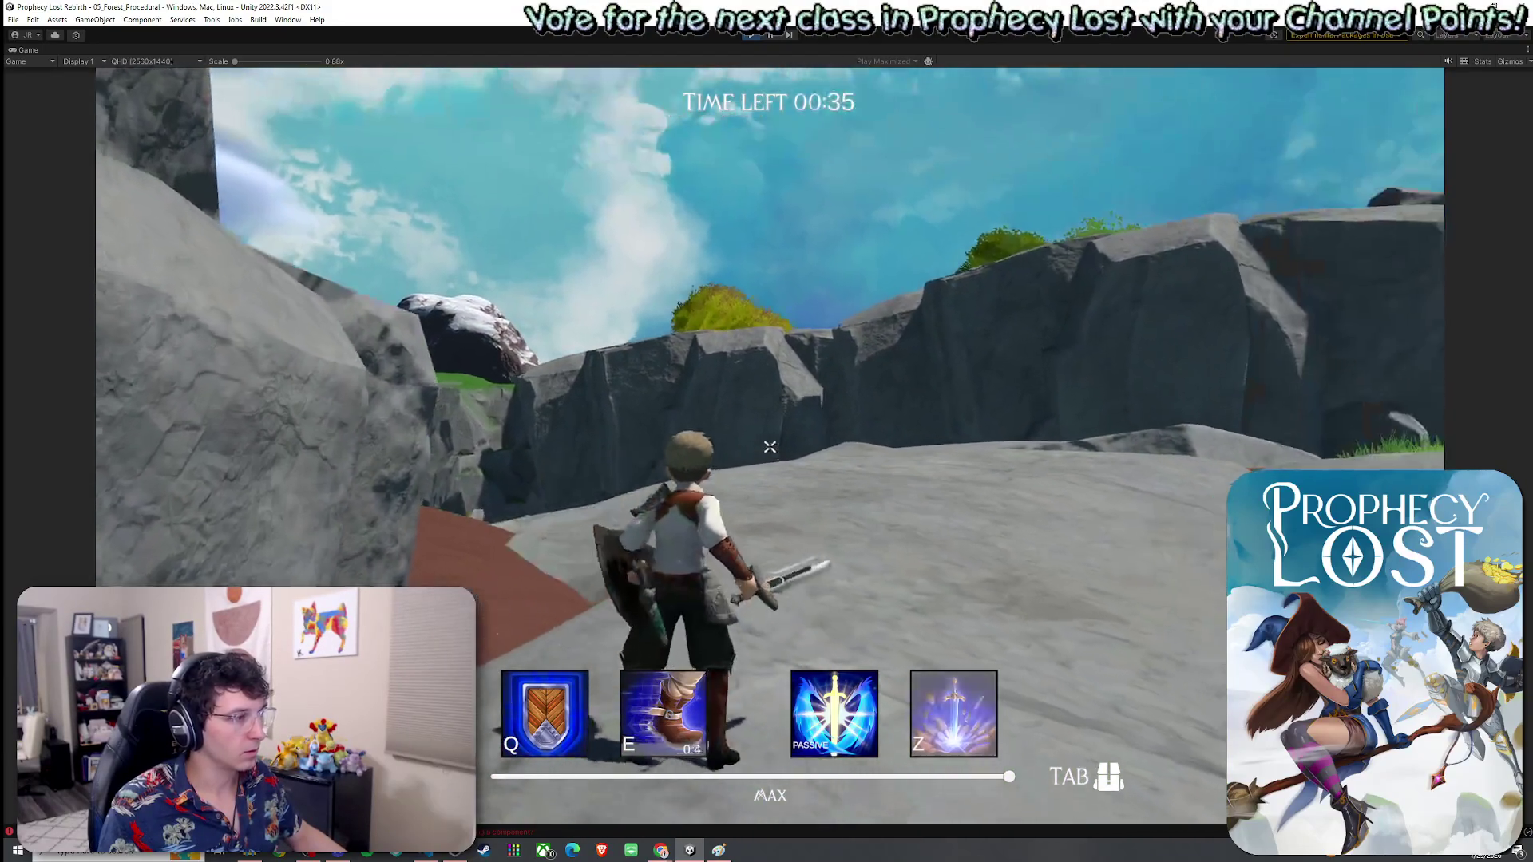
key("e")
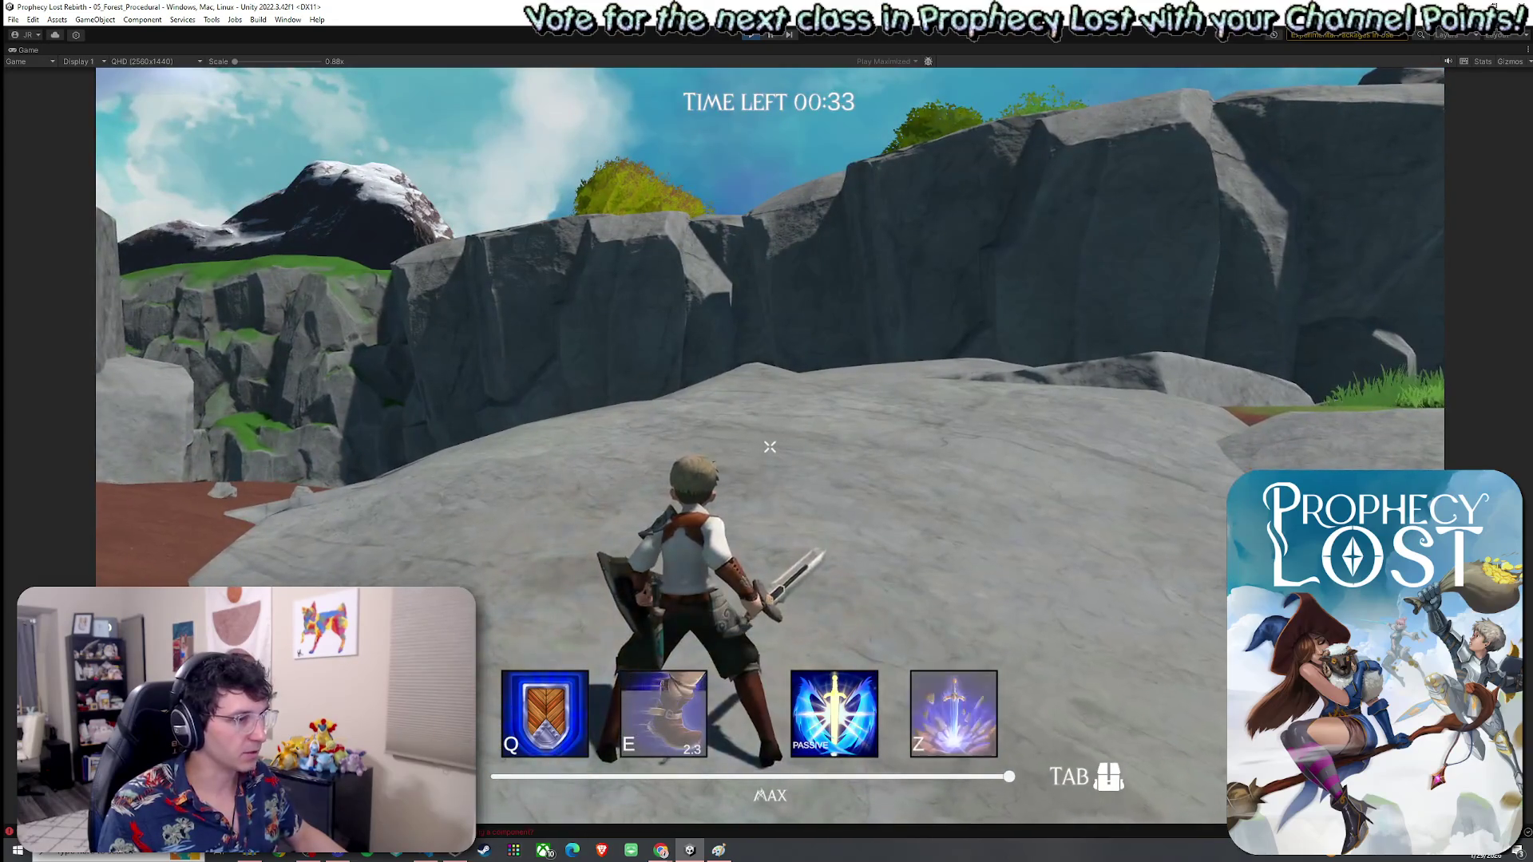
Step: Follow the dirt path off onto the grass, then restore the full editor layout
key("w")
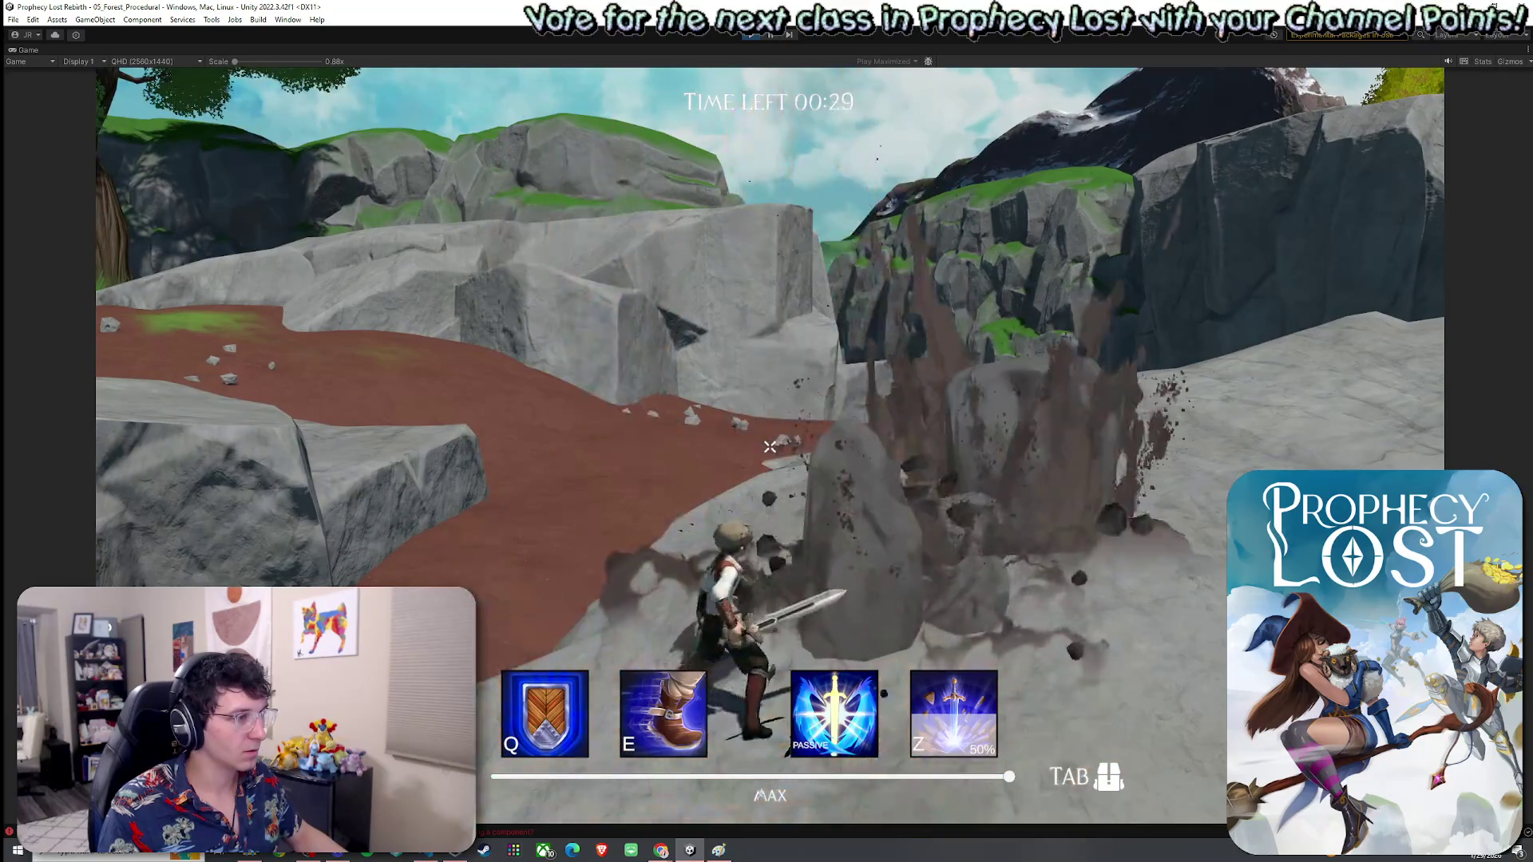
key("w")
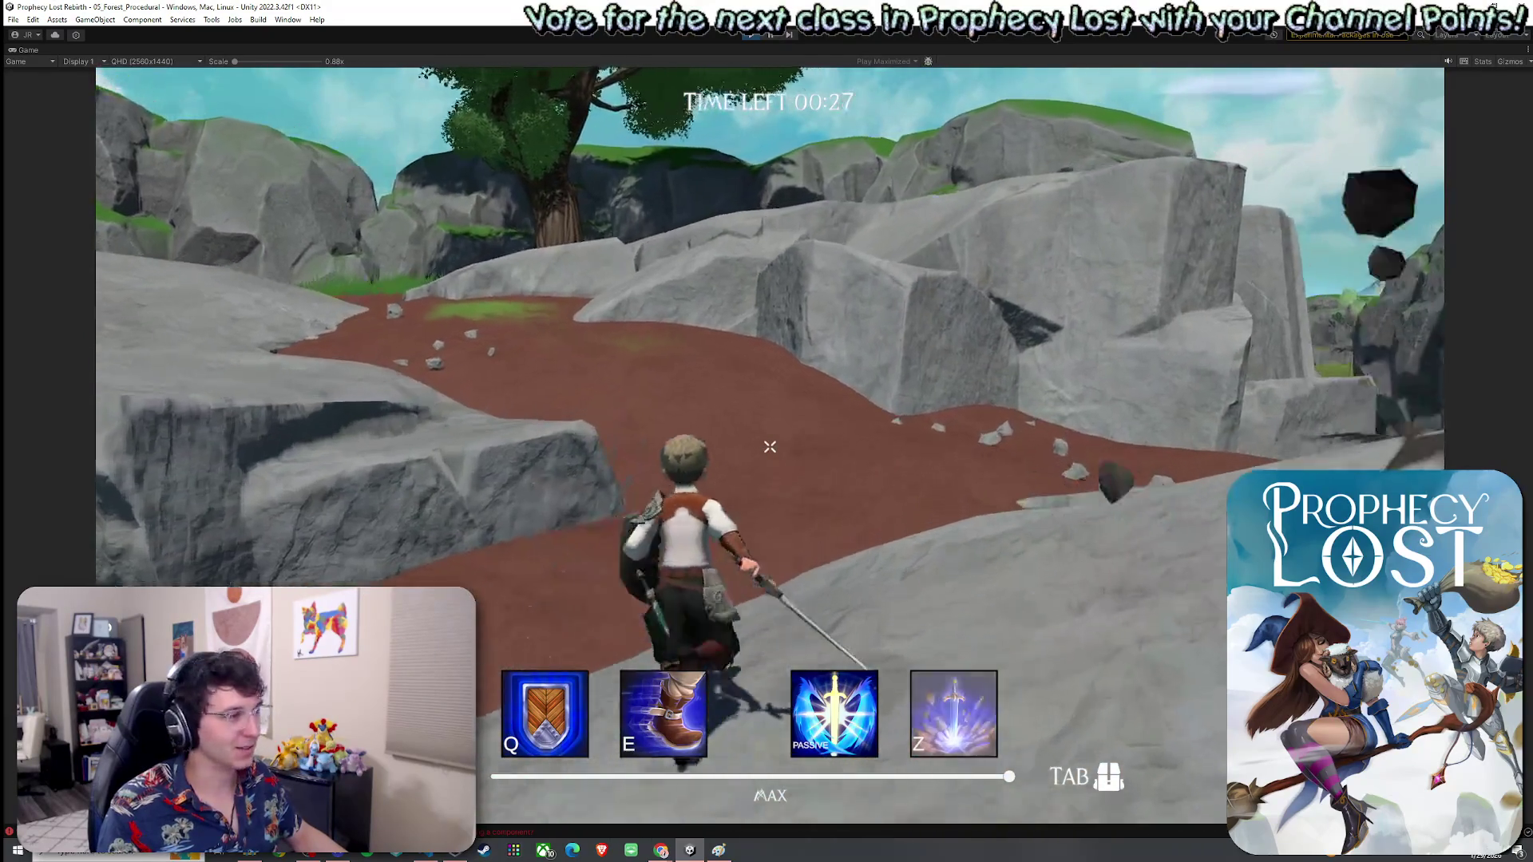
key("w")
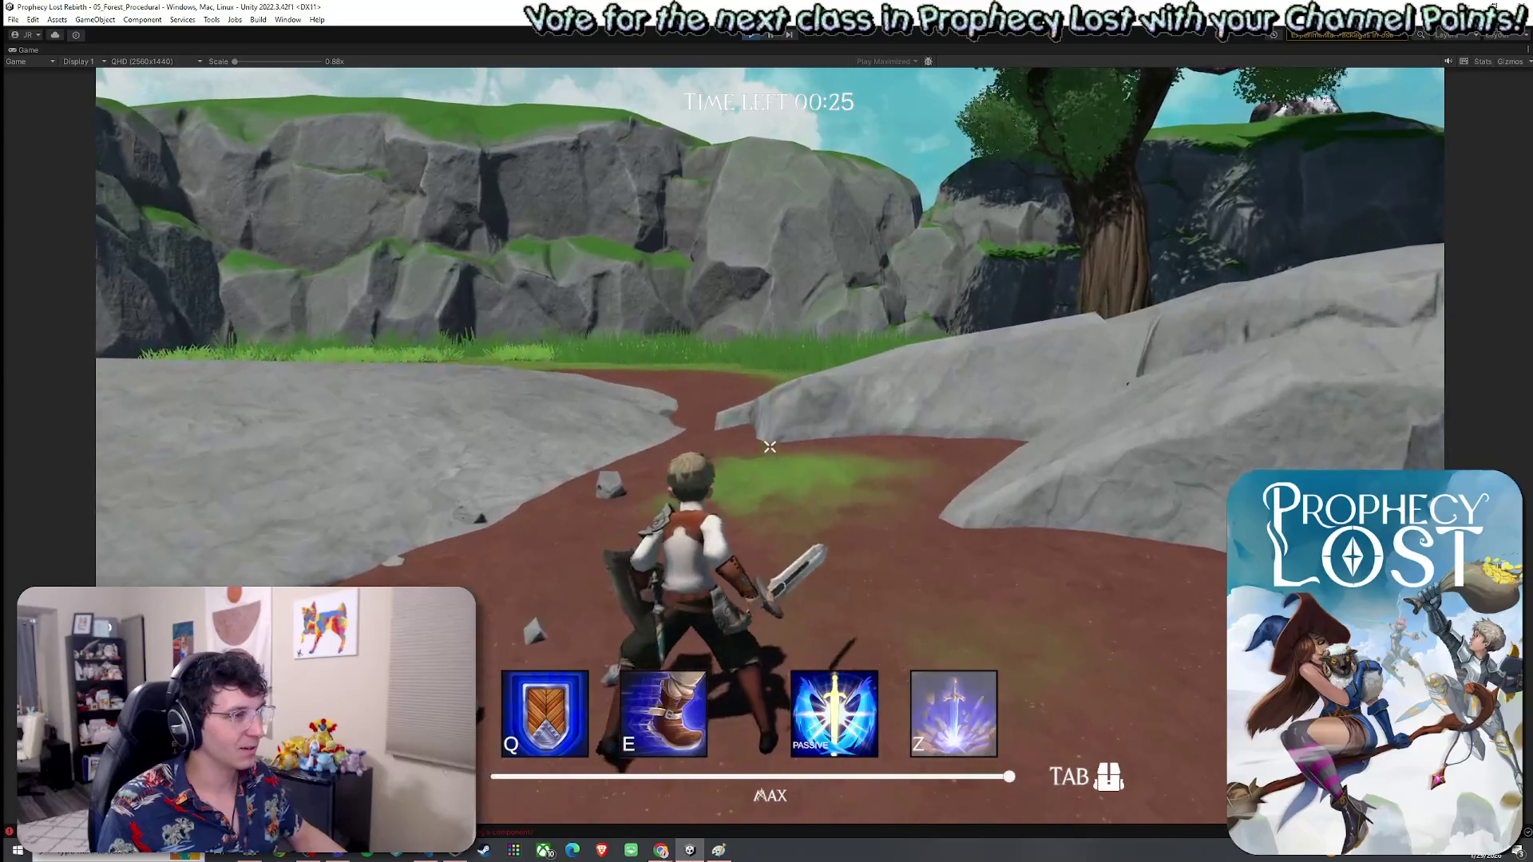
key("w")
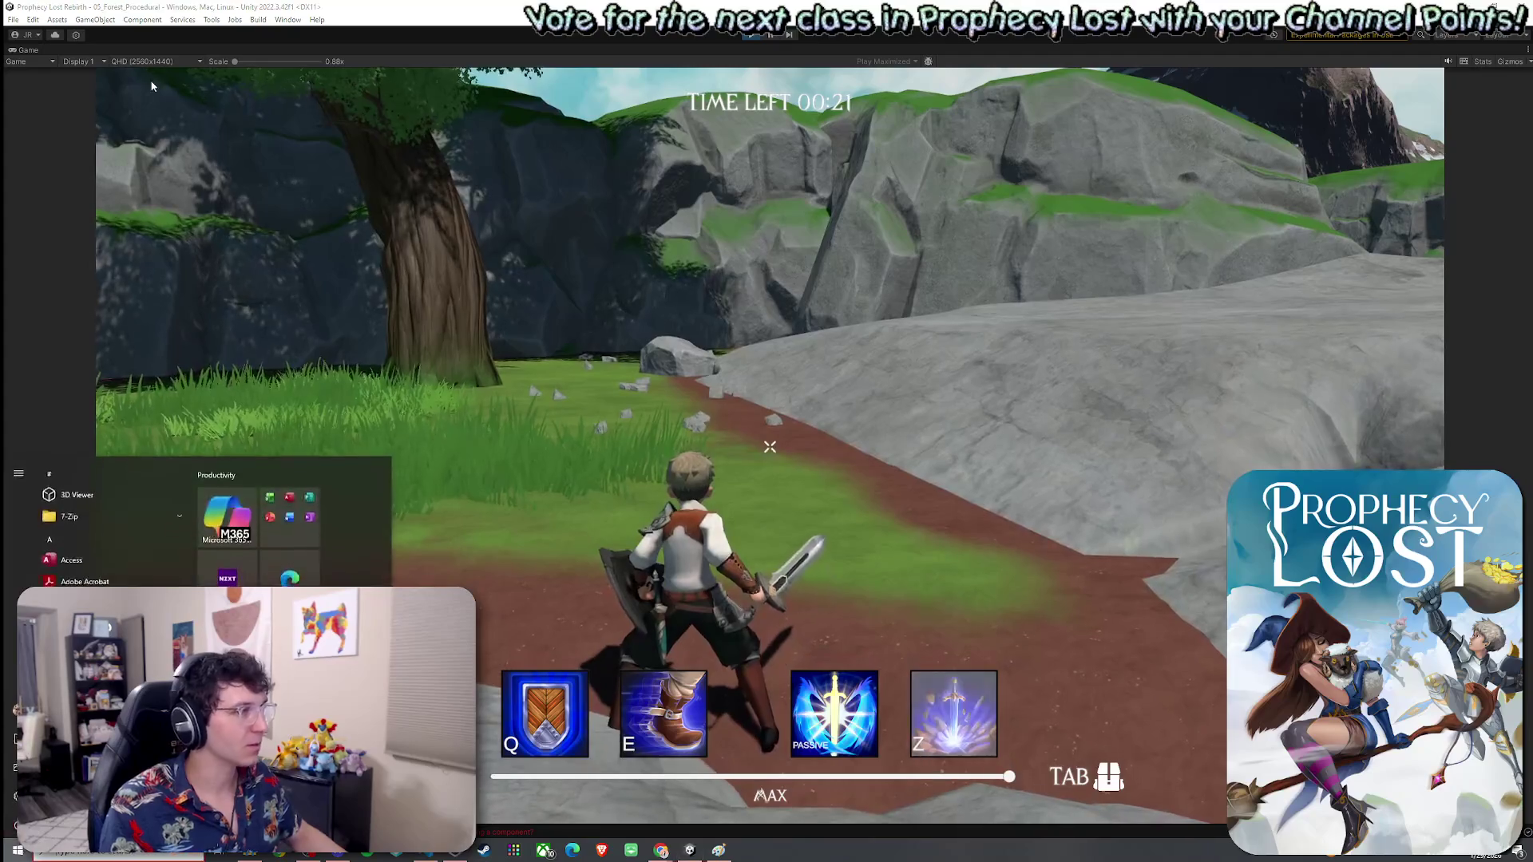
double_click(30, 51)
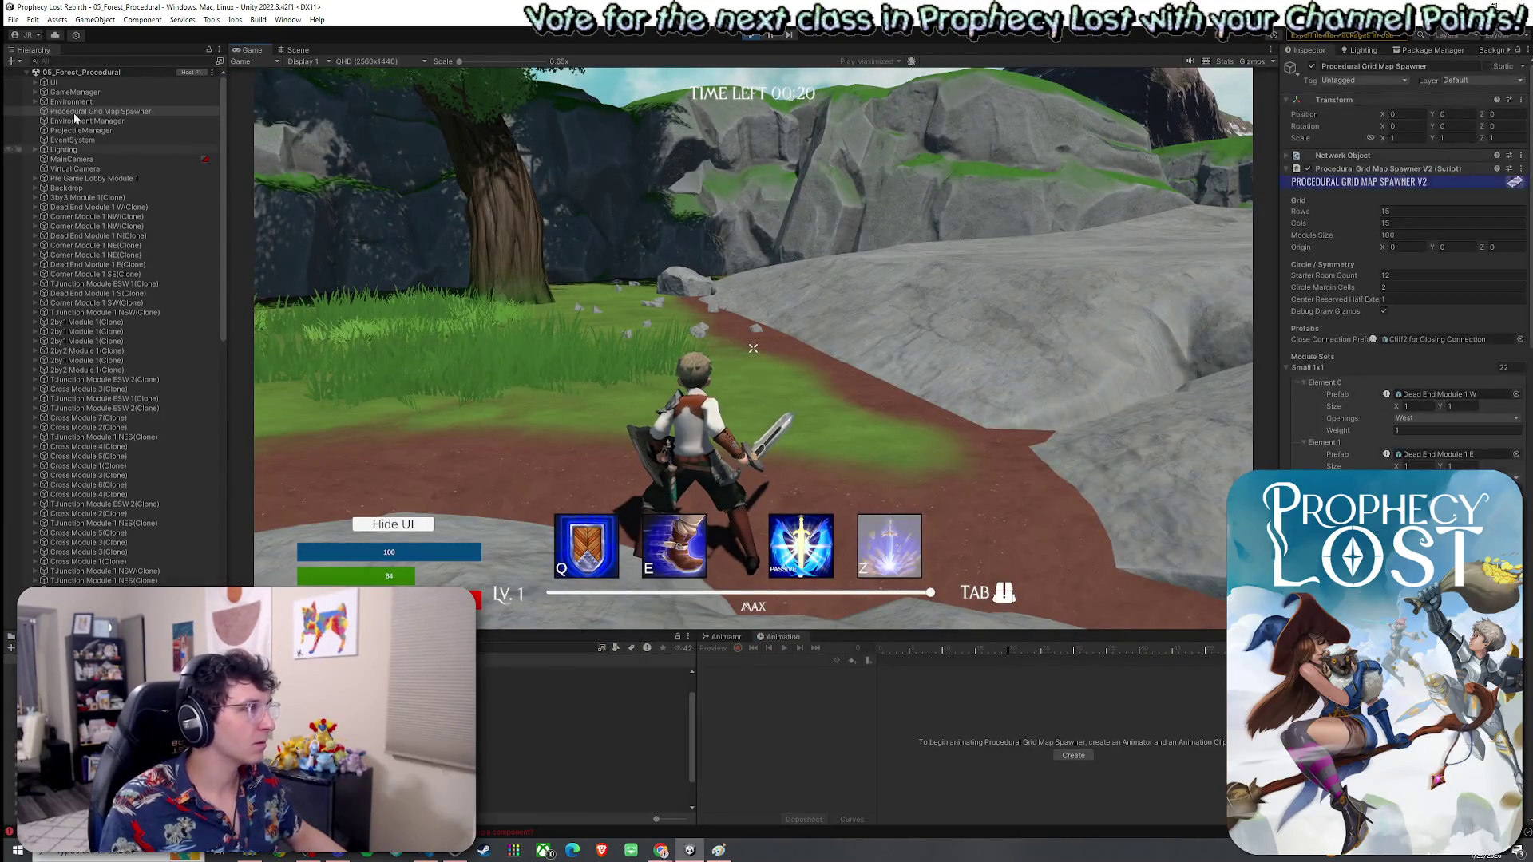
Step: Select Player(Clone) and collapse Player (Script) as the timer runs out to YOU DIED
scroll(141, 377, "down", 15)
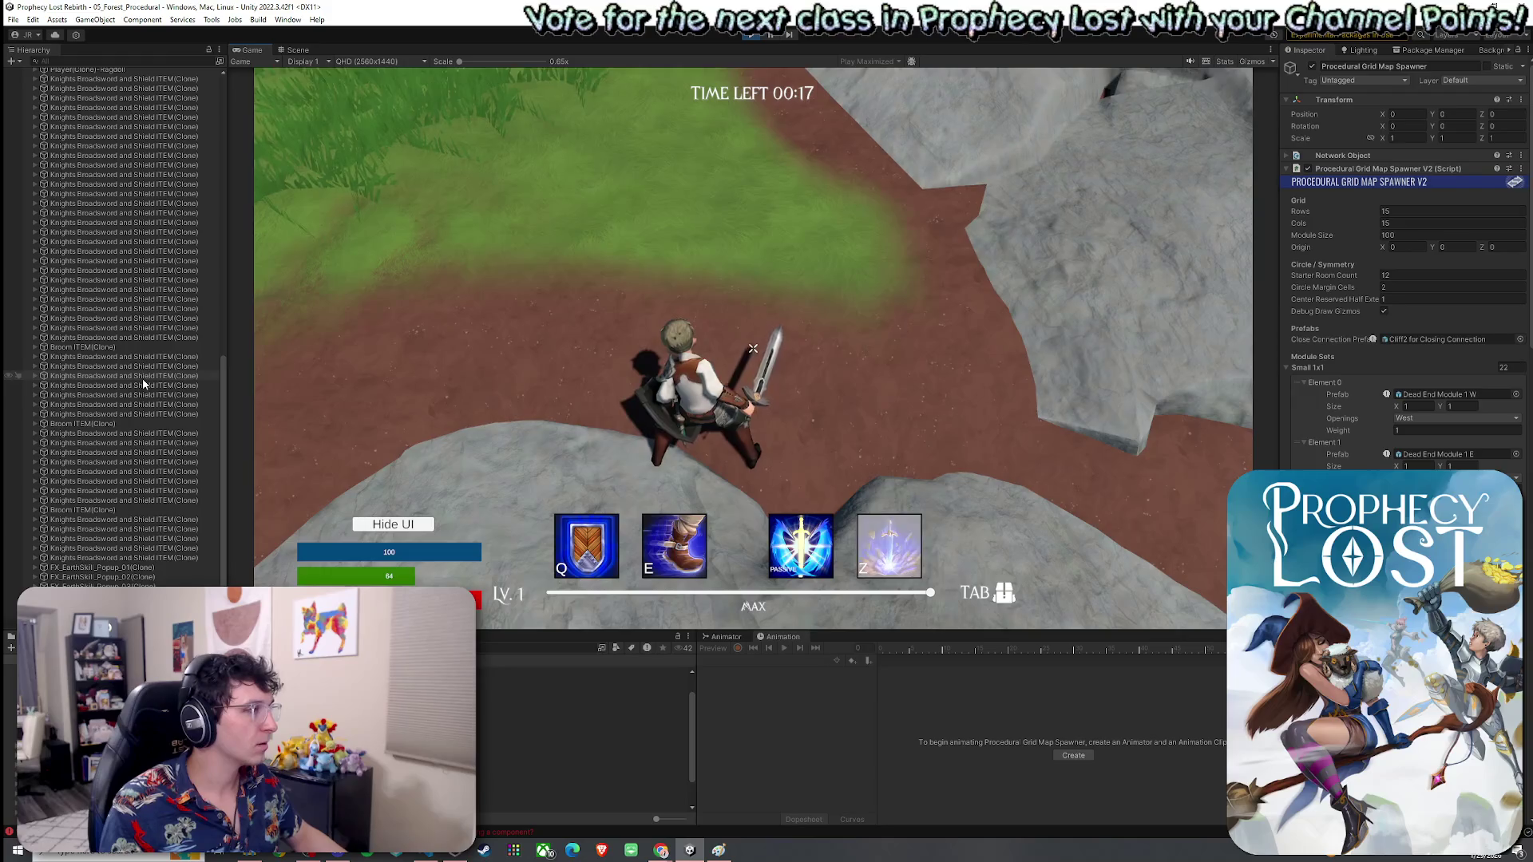
scroll(120, 519, "up", 15)
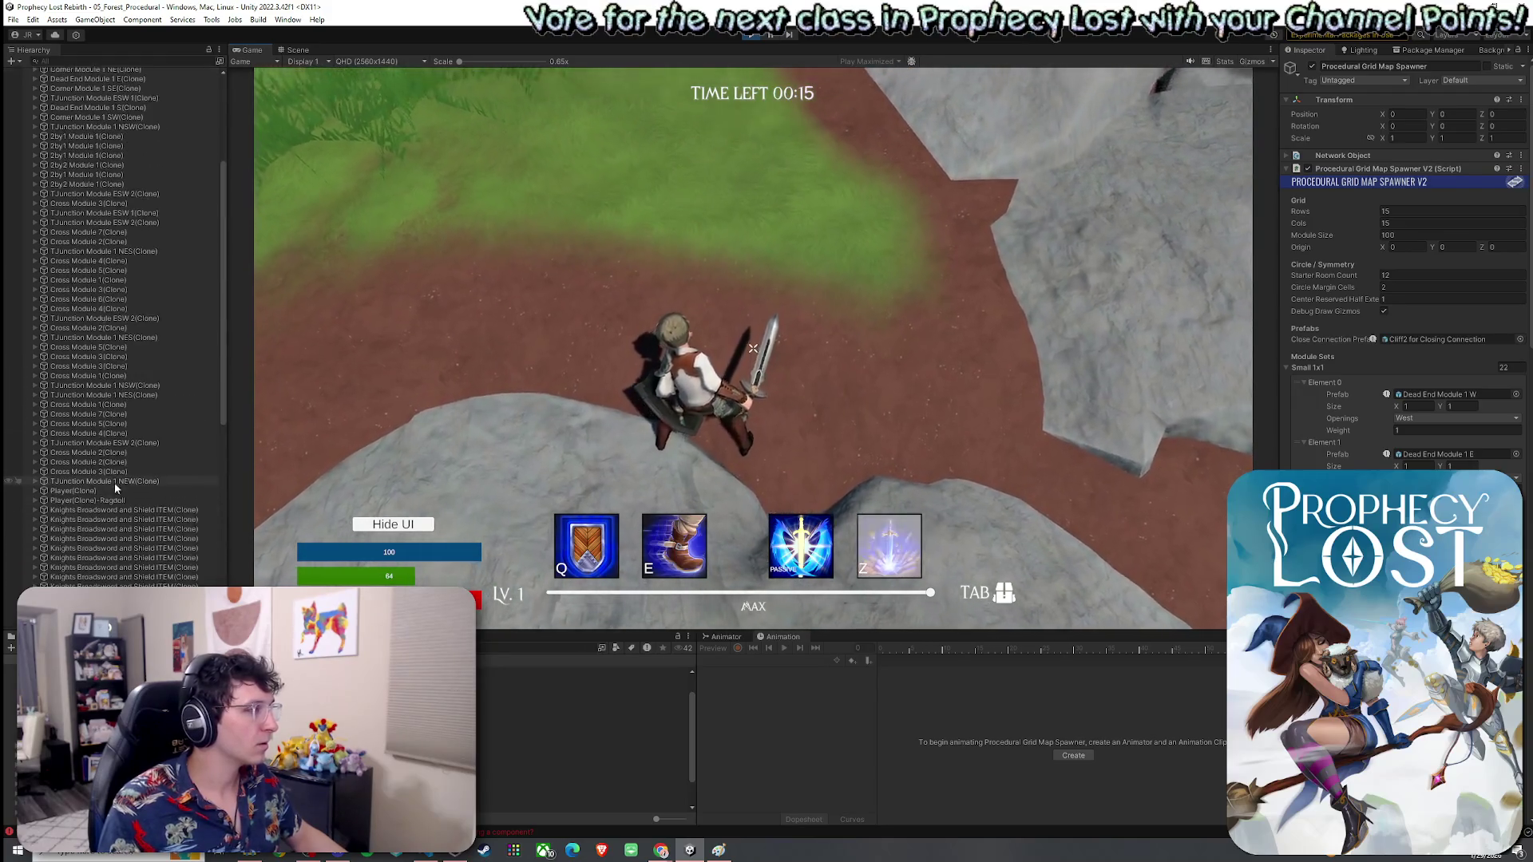
left_click(95, 491)
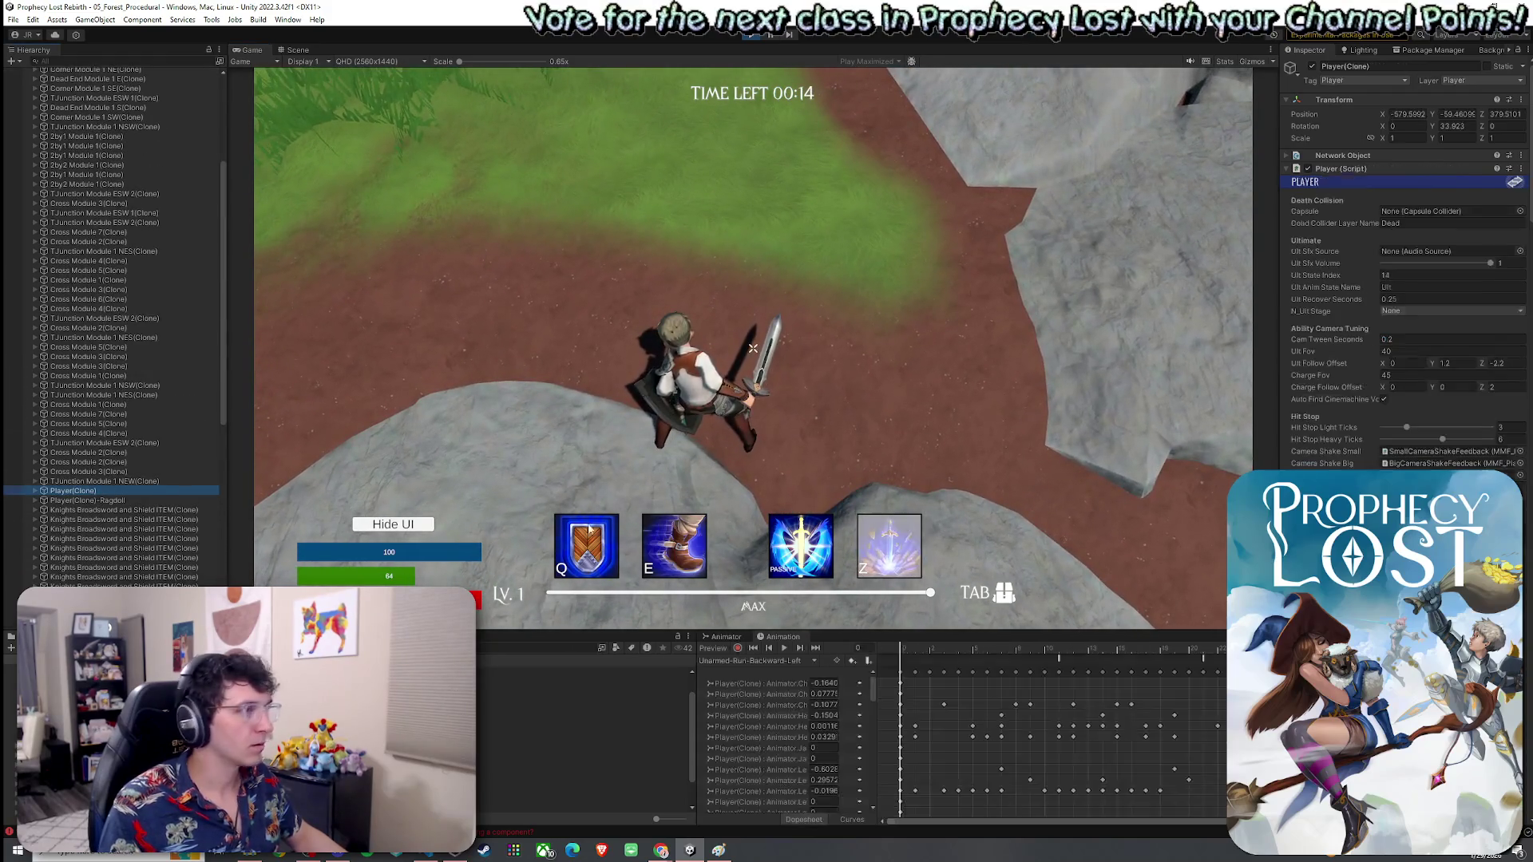
left_click(1285, 170)
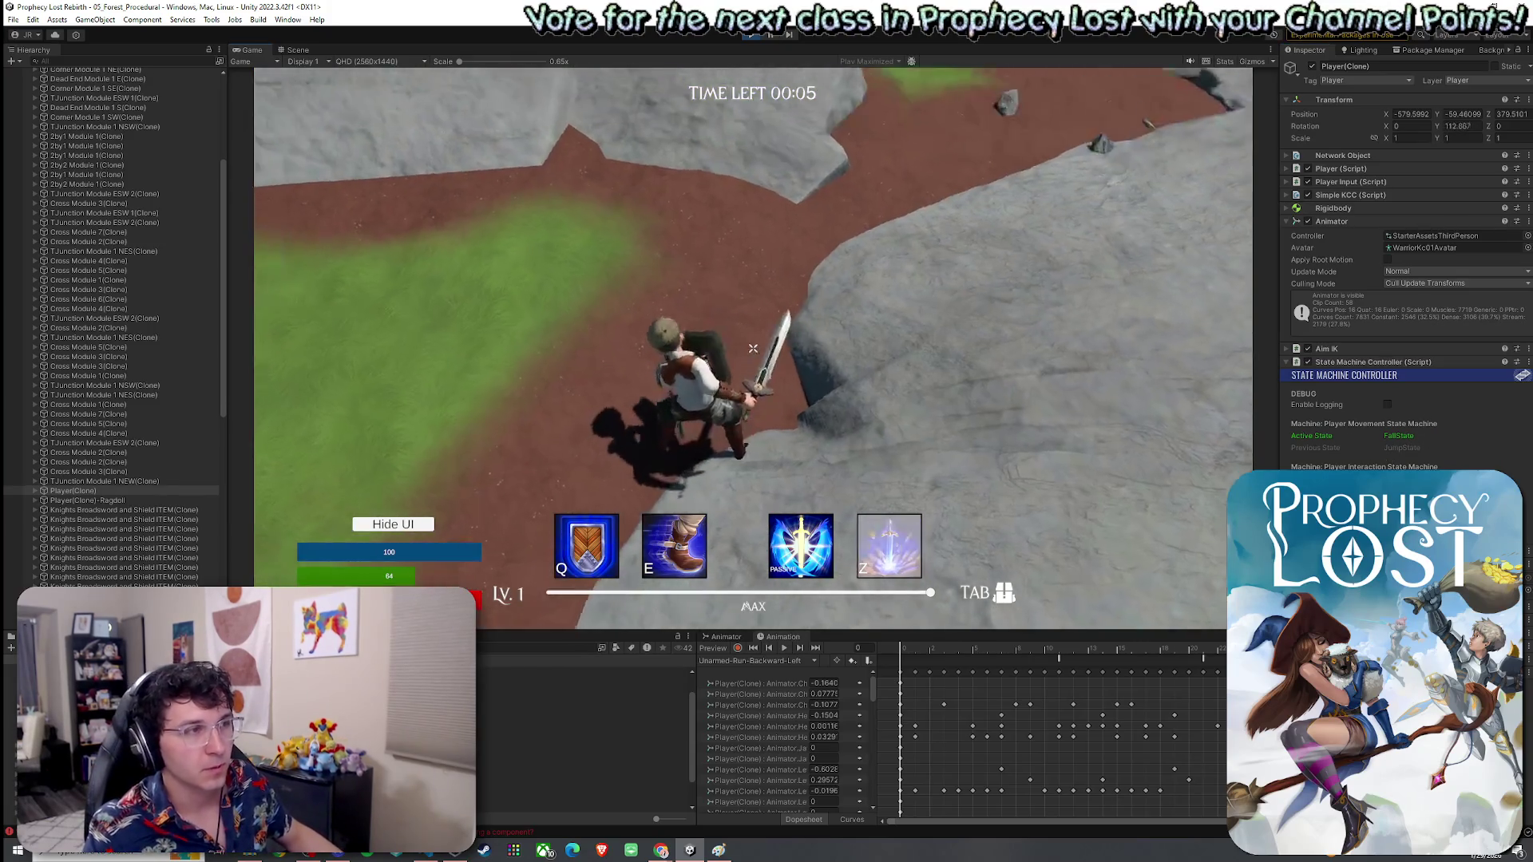
key("w")
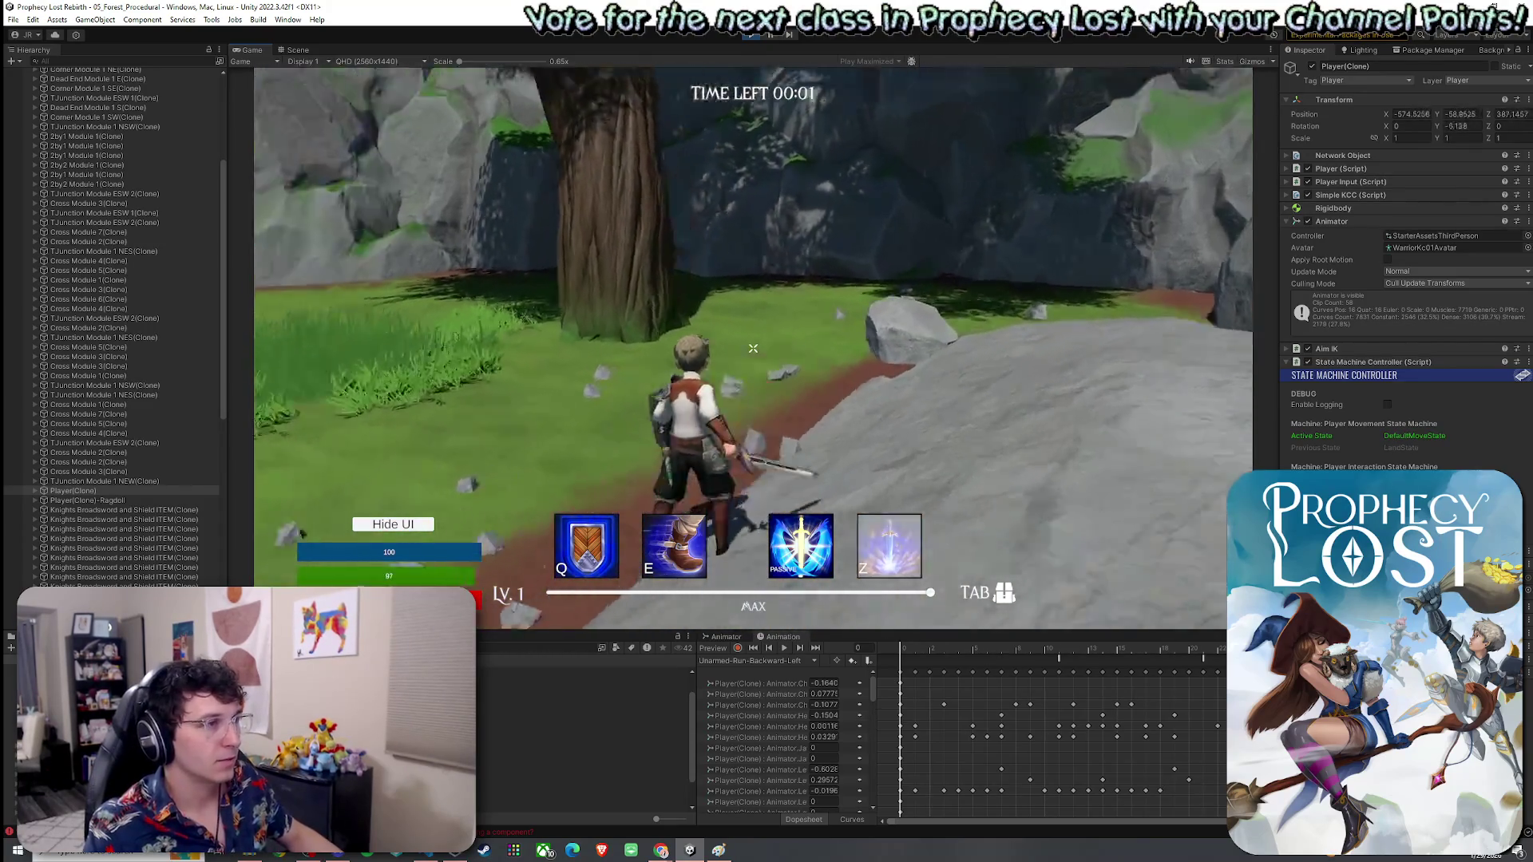
Step: Keep walking forward and swing the sword behind the results screen after the timer expires
key("w")
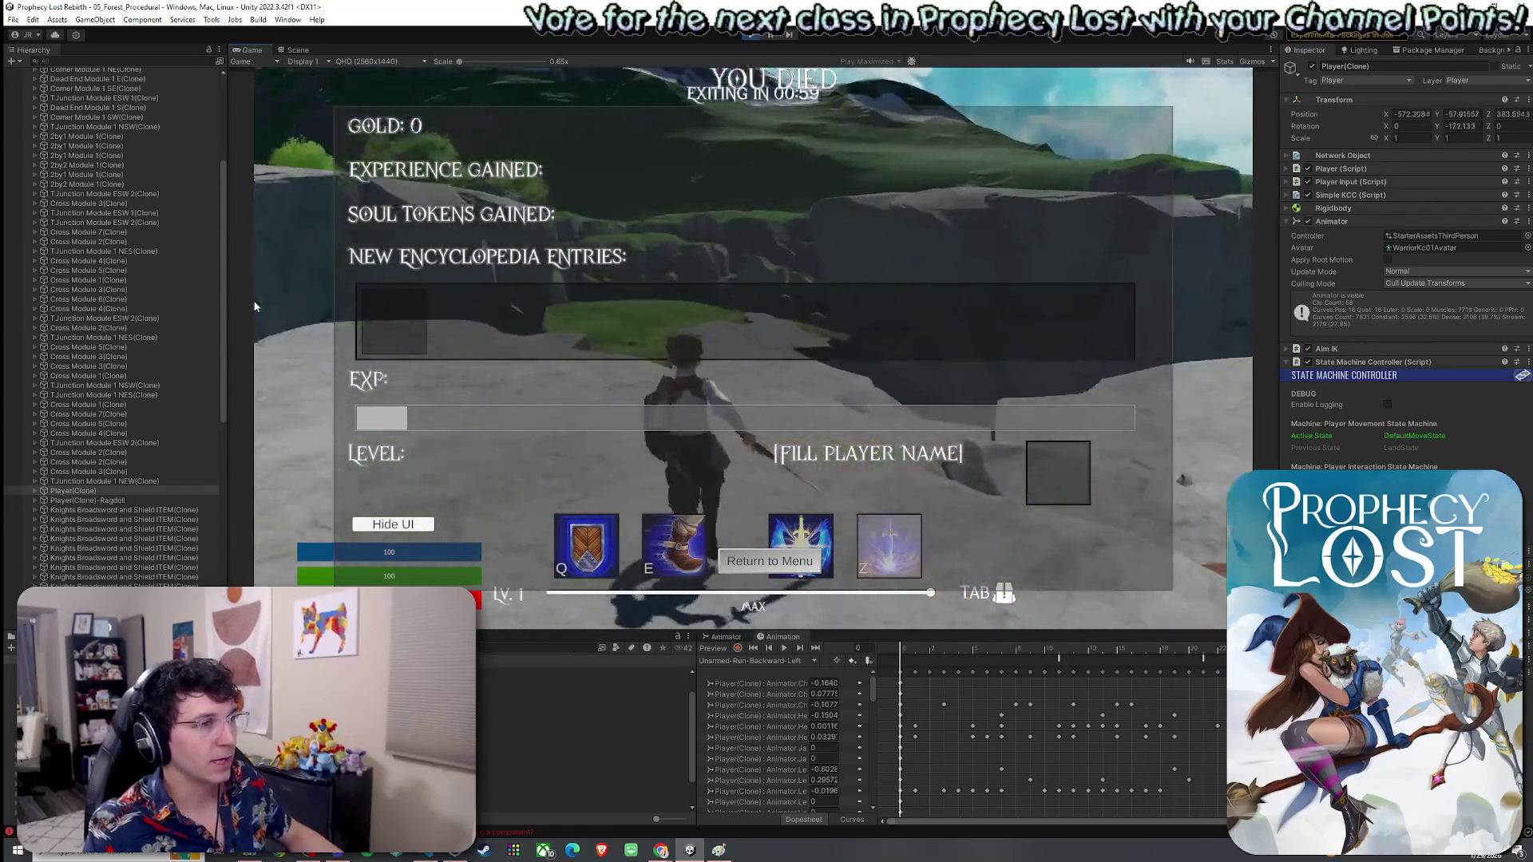
key("w")
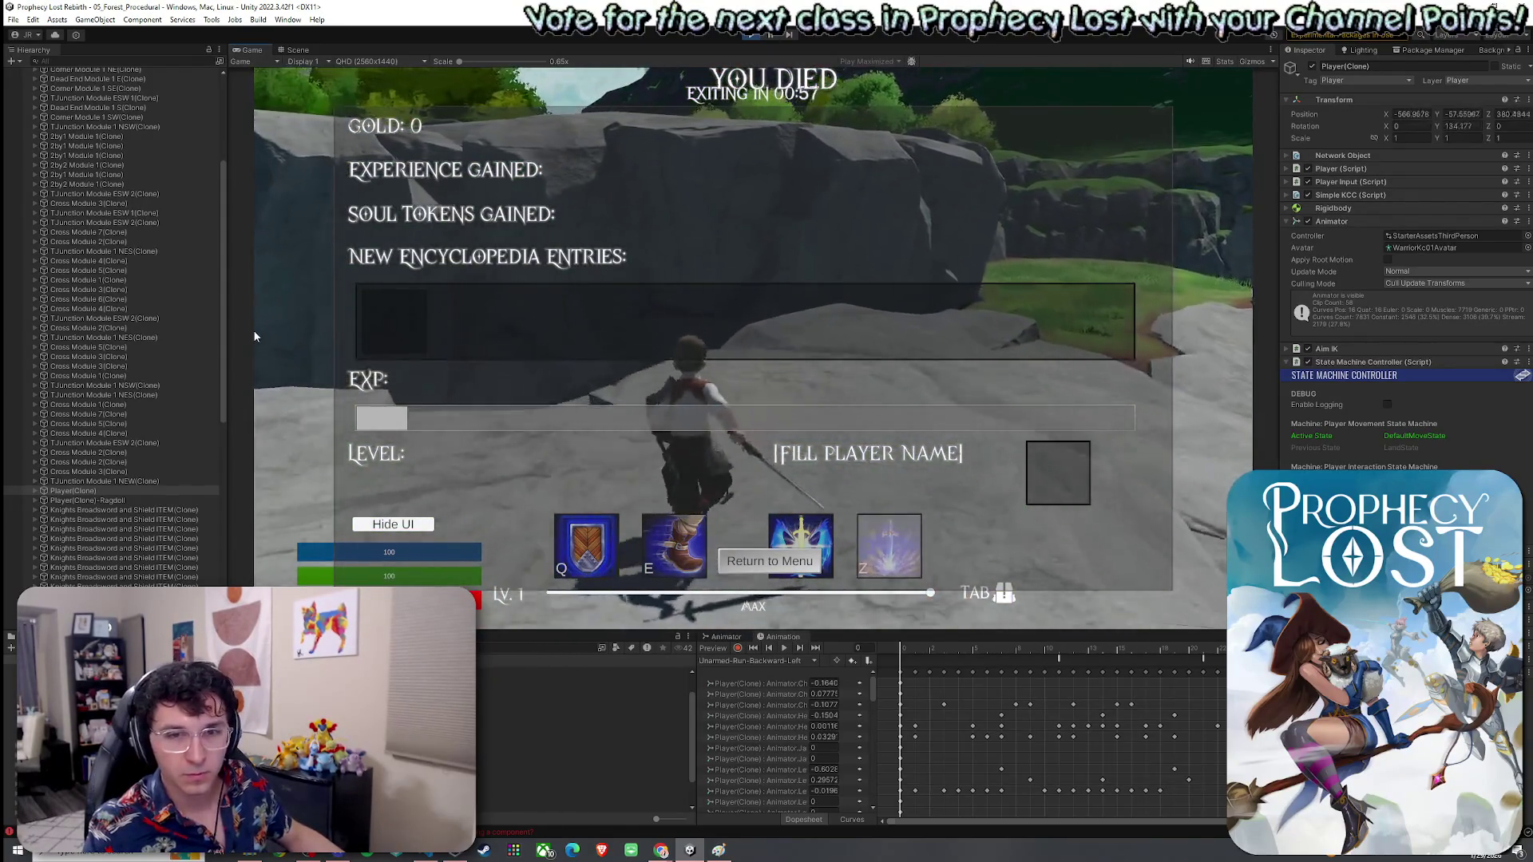
left_click(285, 357)
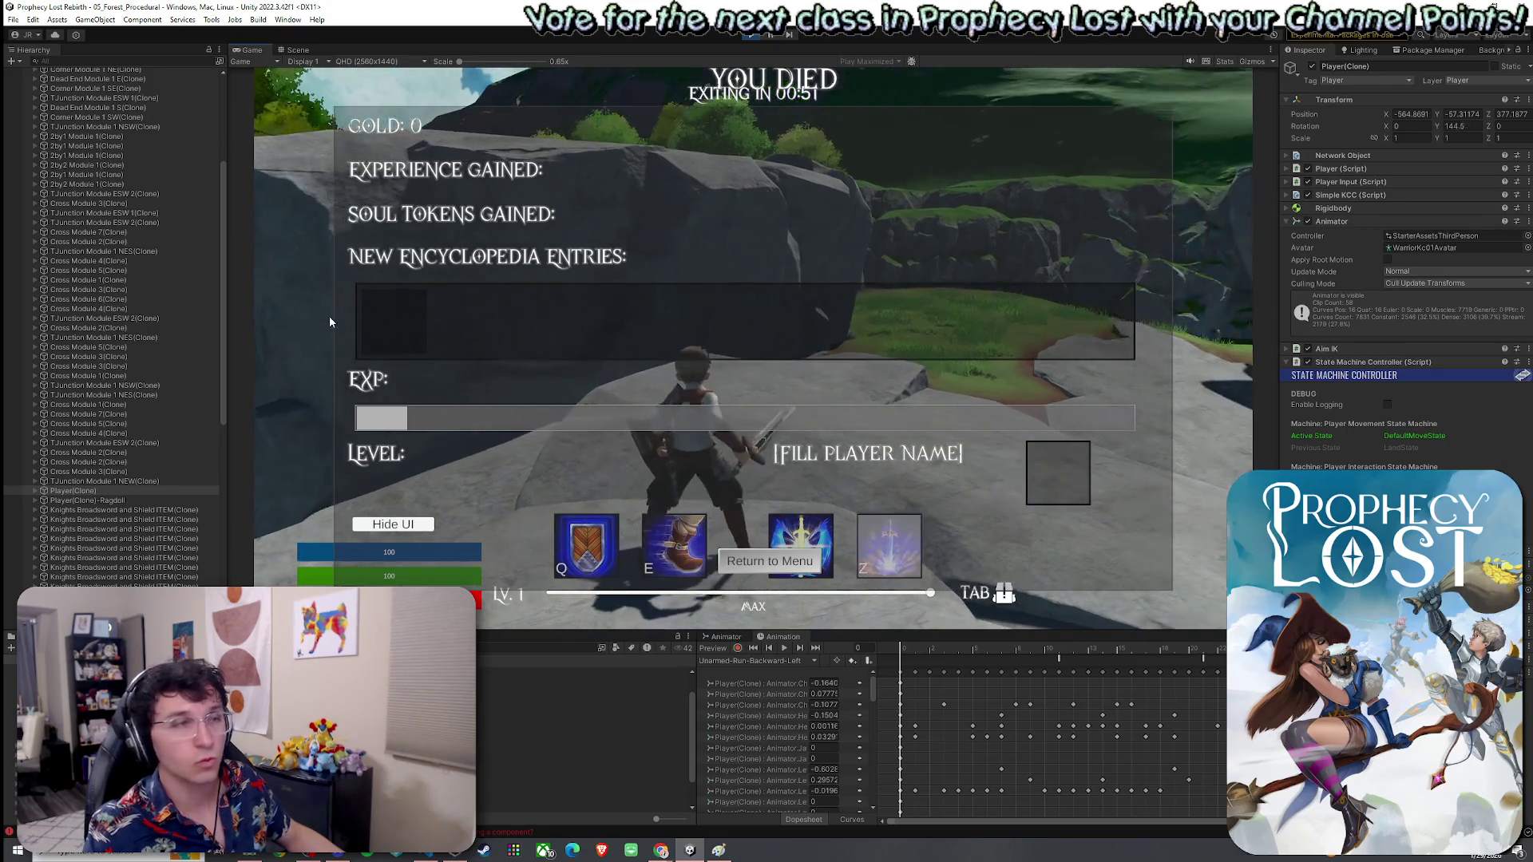
Step: Dismiss the Windows start menu and exit Play mode, bringing back the Prophecy Lost title screen
key("super")
key("Escape")
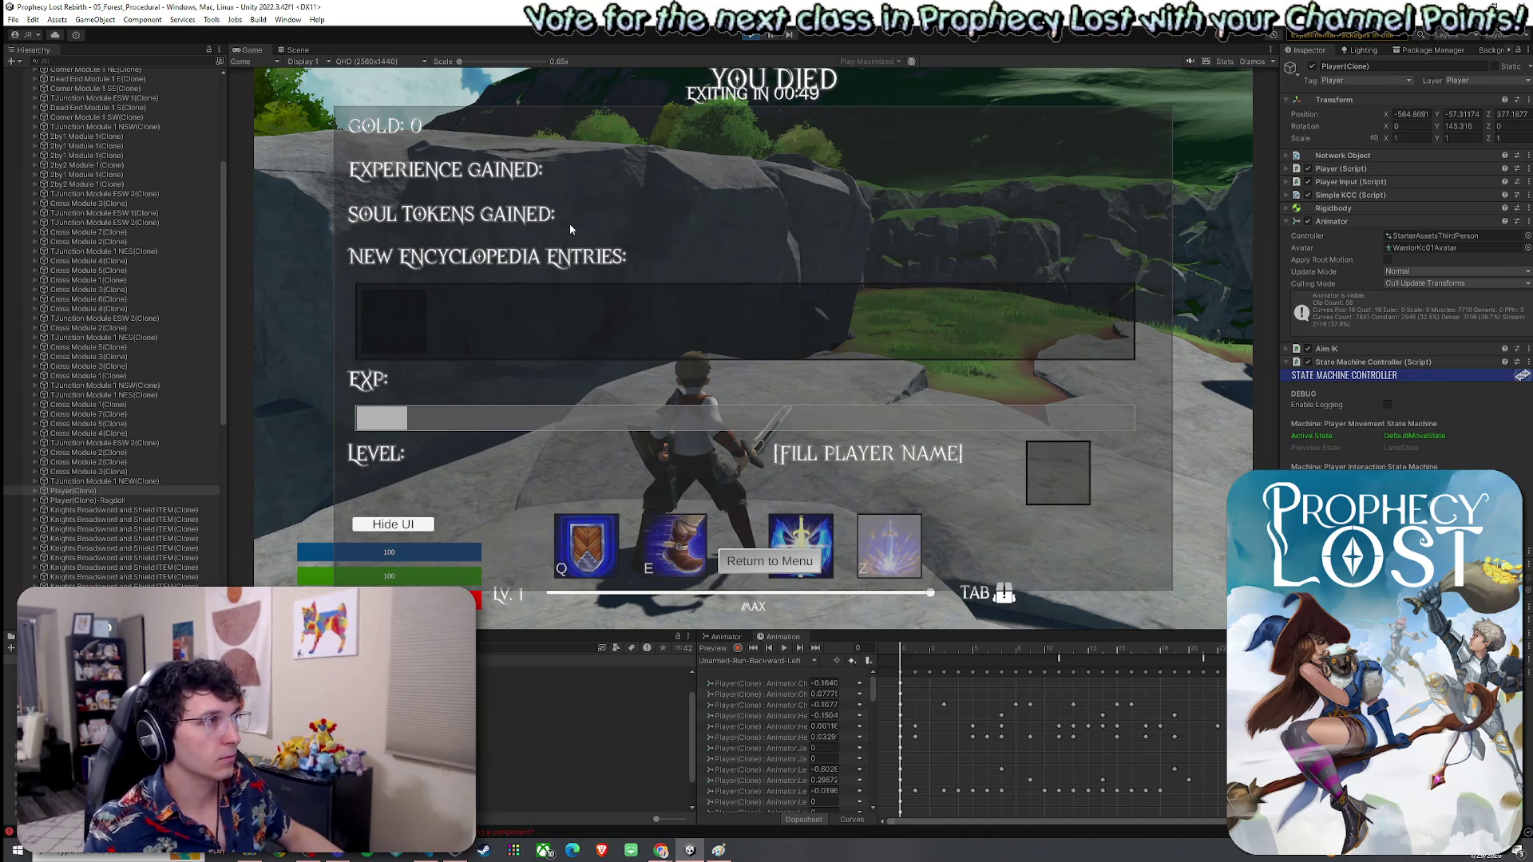
key("ctrl+p")
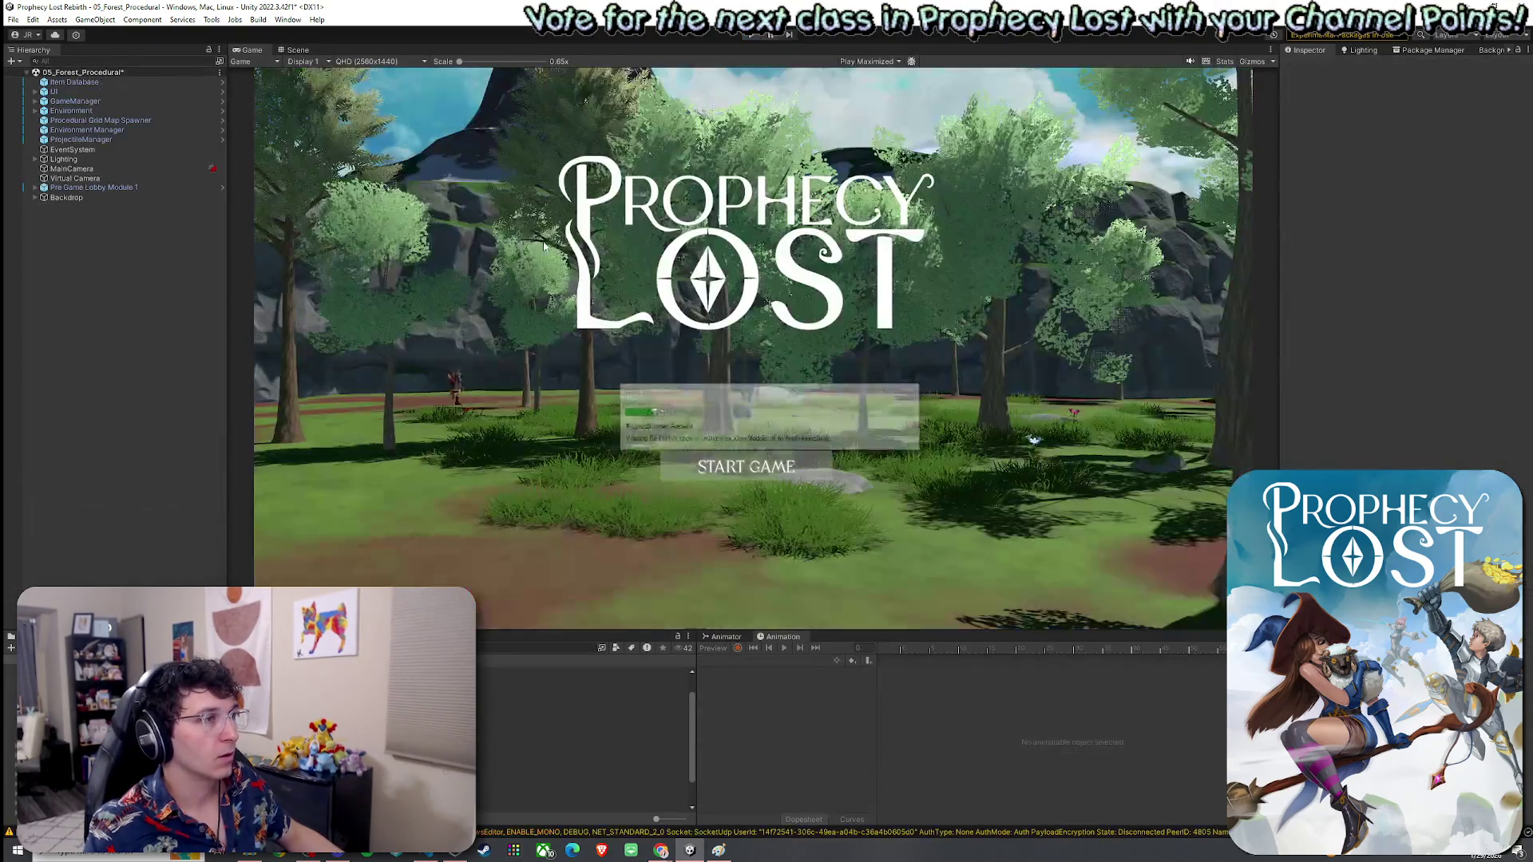